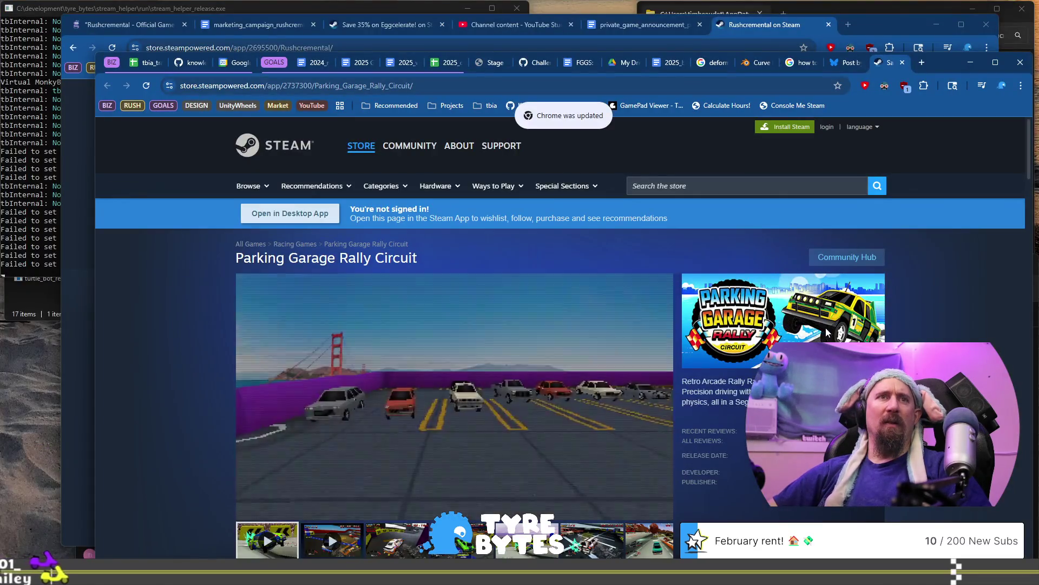
Open the 2024_racing_games_on_steam spreadsheet in a new tab by typing '202'.
scroll(827, 335, down, 4)
scroll(827, 336, down, 5)
scroll(826, 332, up, 2)
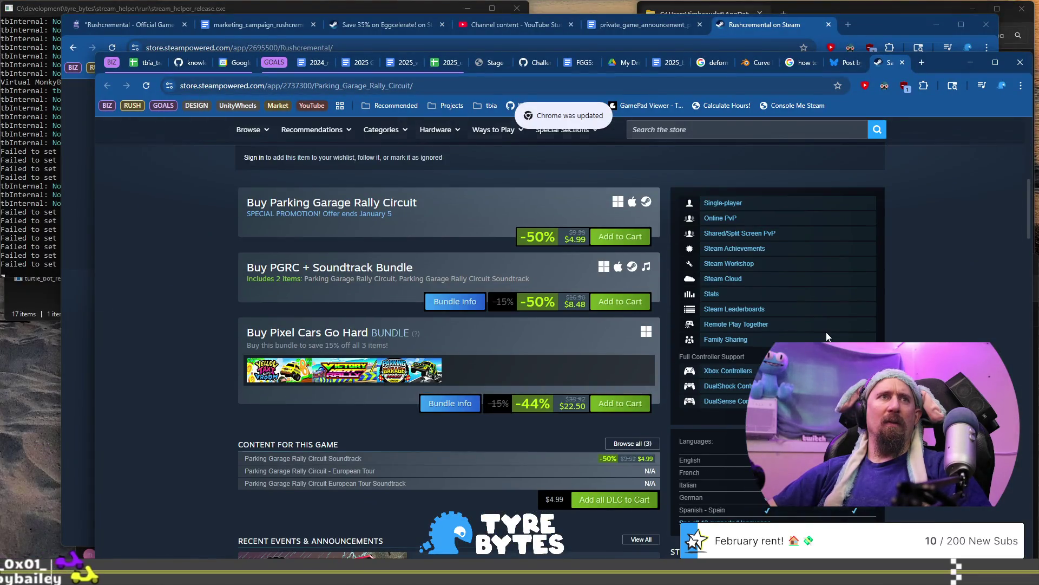
scroll(826, 333, up, 5)
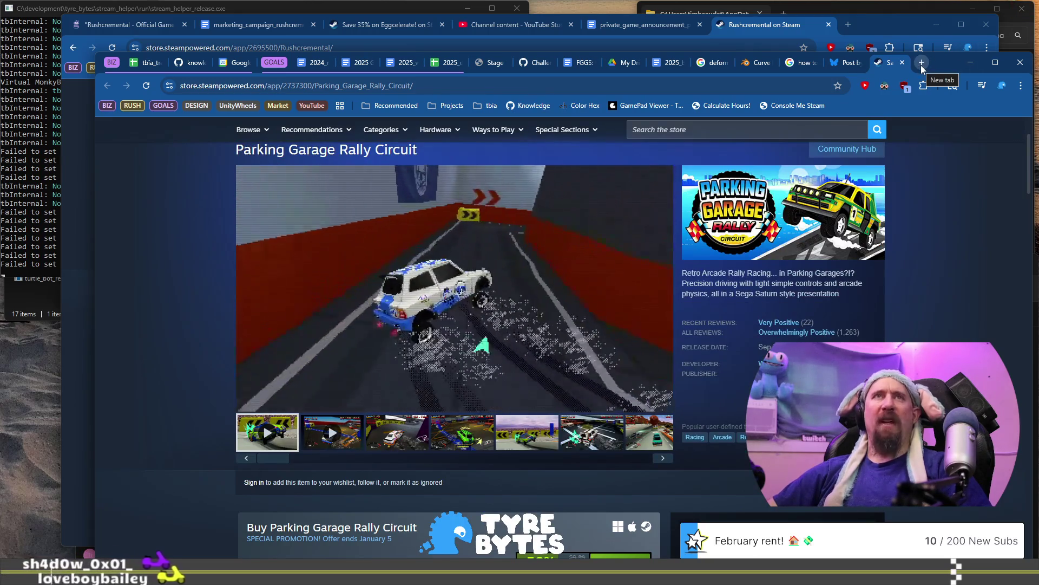
click(923, 63)
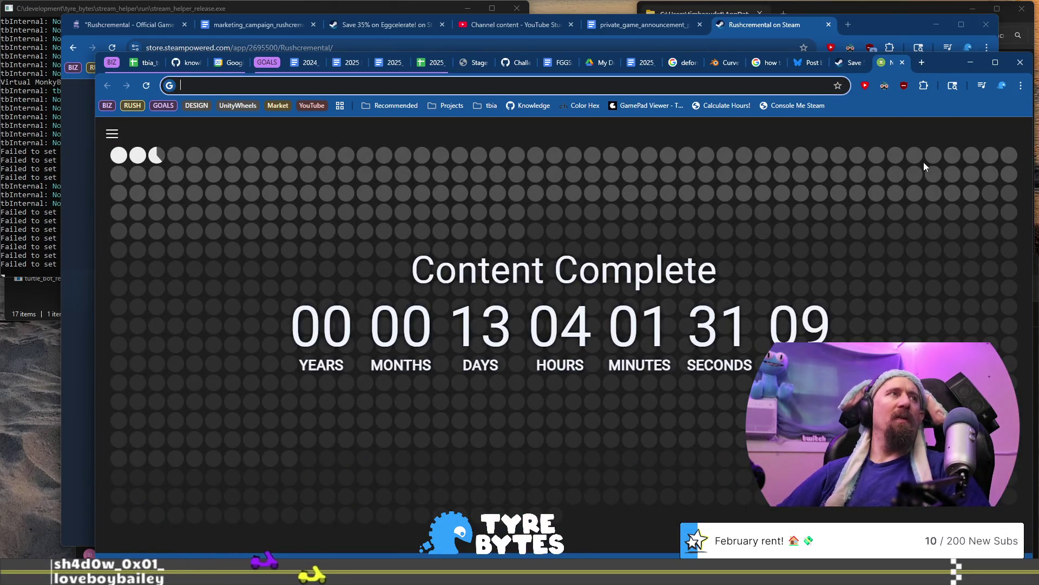
text(202)
key(Return)
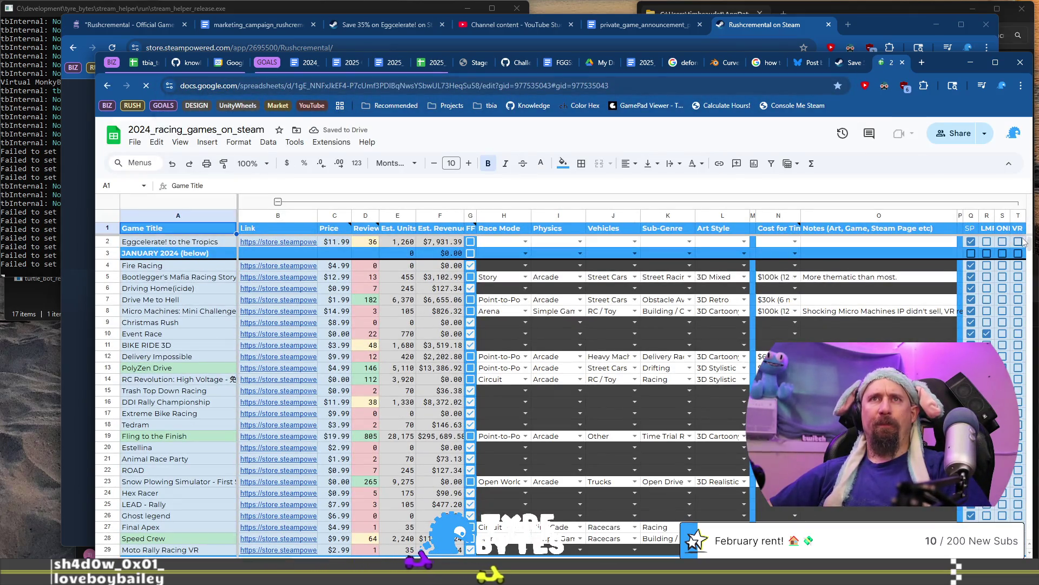
Scroll the sheet's bottom rows and select the titles from MonoRace down to row 813.
scroll(532, 410, down, 20)
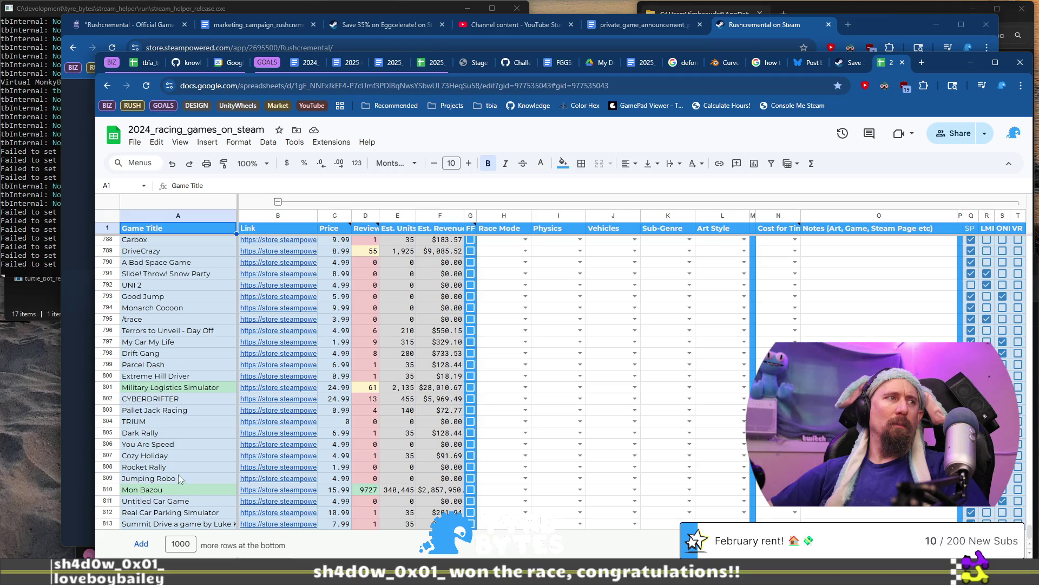
click(190, 514)
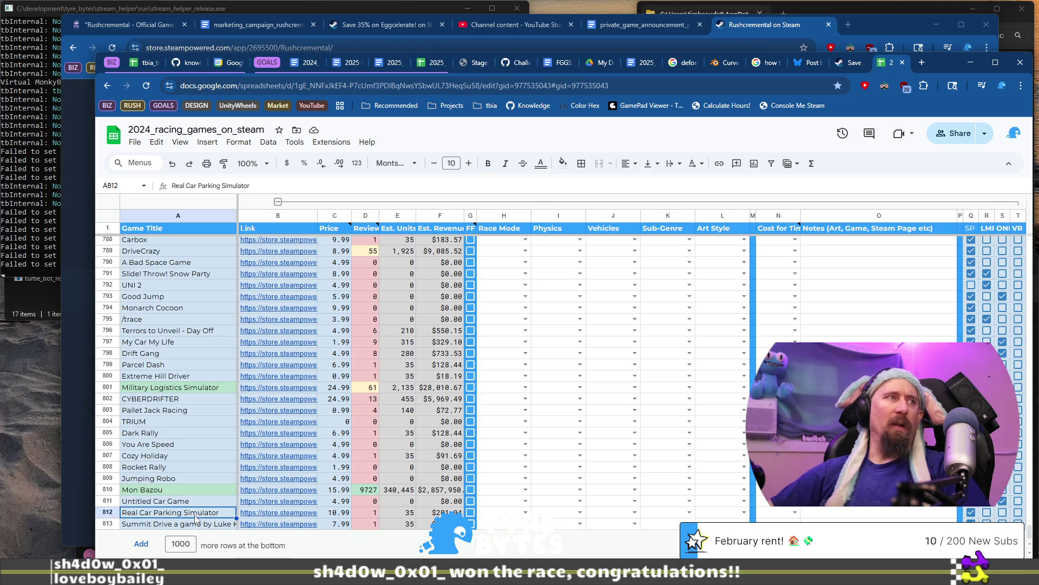
scroll(191, 478, up, 3)
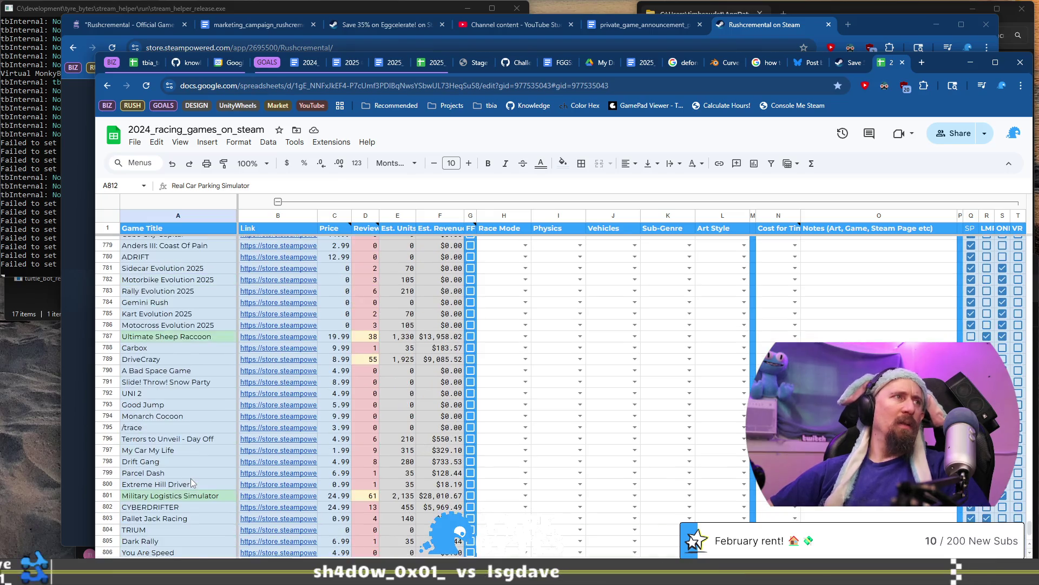
scroll(190, 479, down, 3)
scroll(190, 479, up, 3)
scroll(190, 478, down, 3)
scroll(191, 479, up, 3)
scroll(191, 479, up, 5)
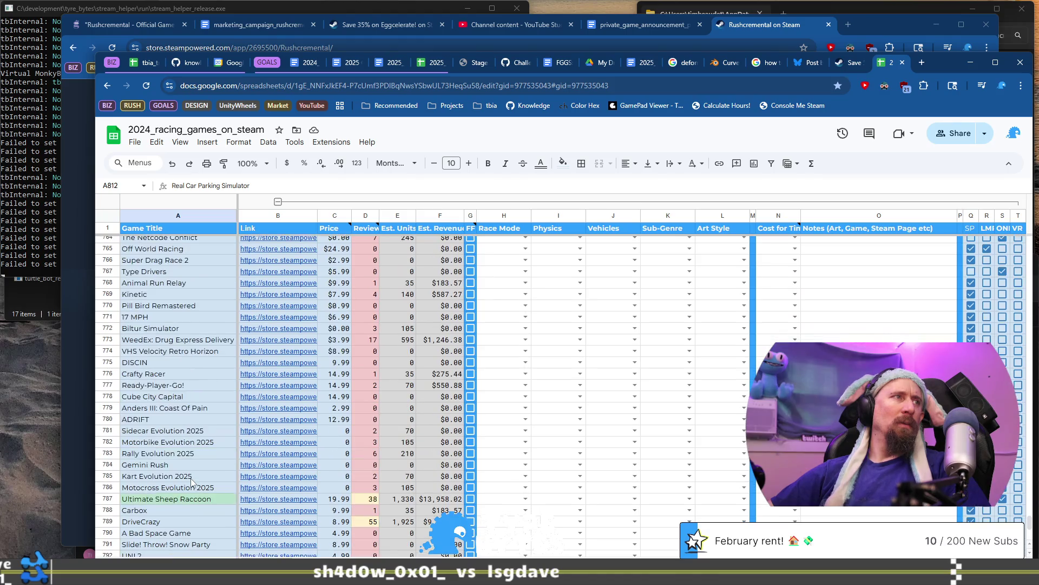
scroll(190, 478, down, 6)
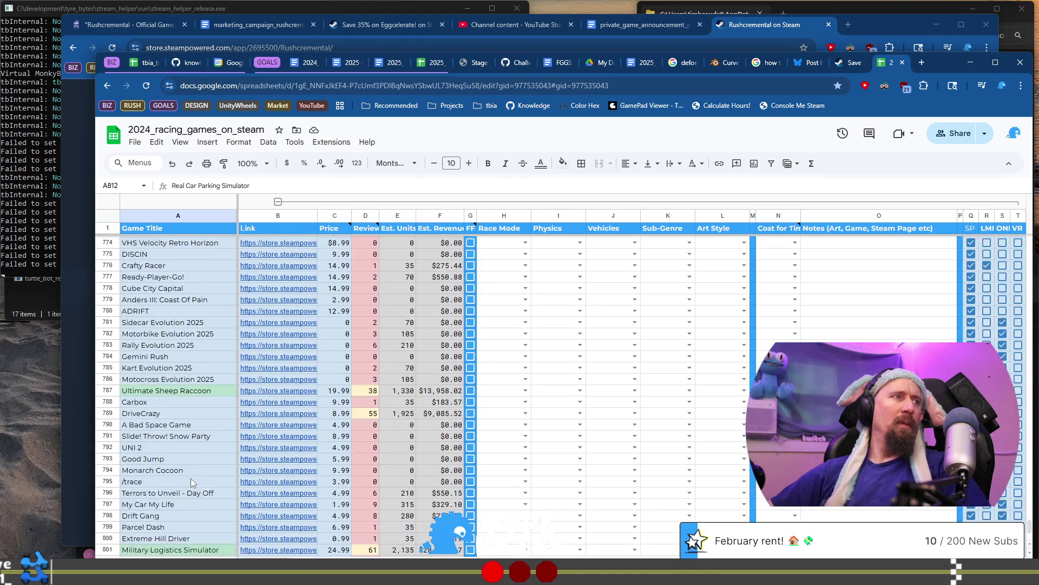
scroll(191, 479, up, 6)
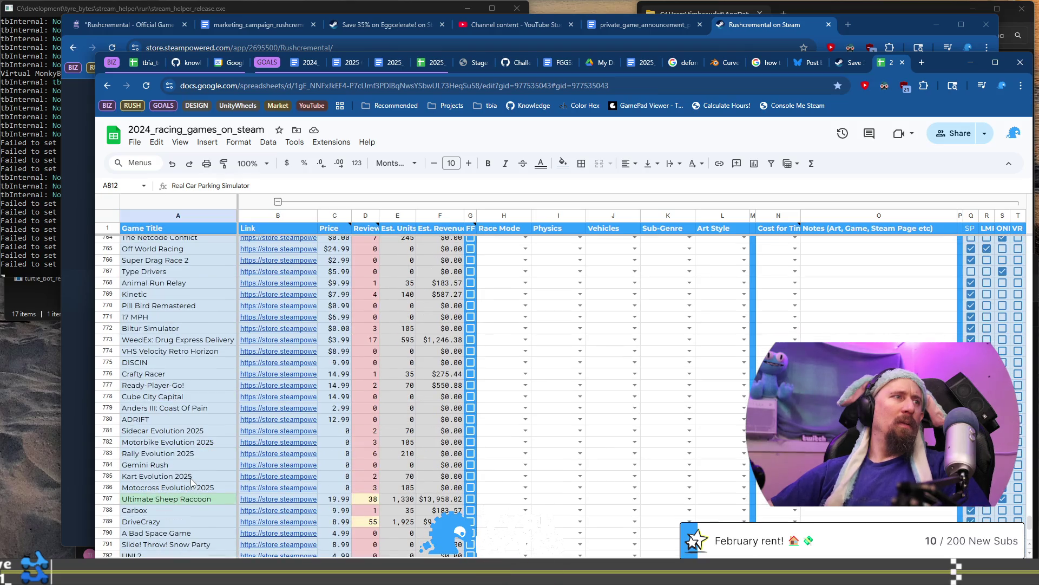
scroll(191, 480, up, 5)
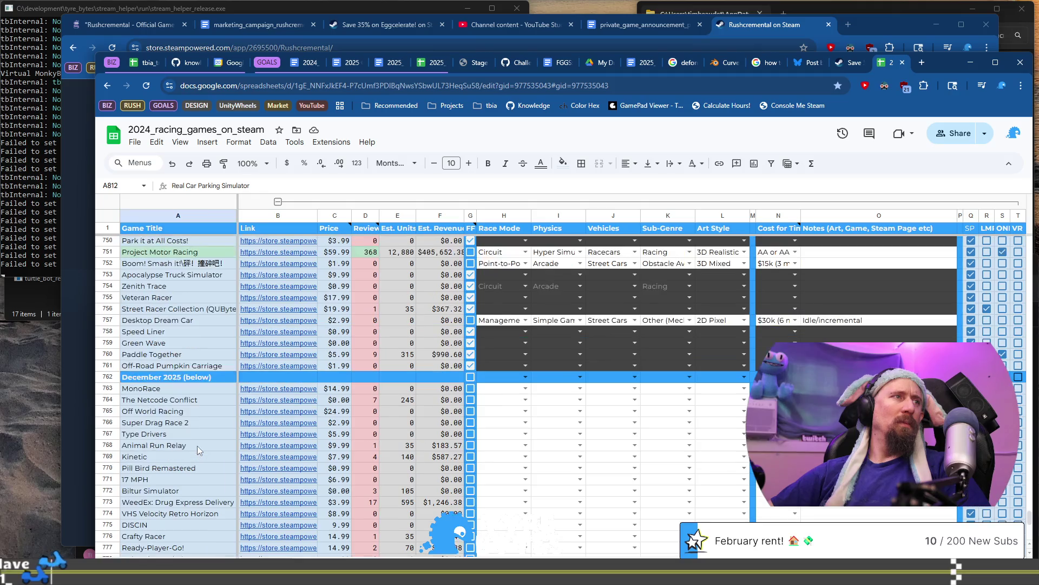
click(206, 389)
scroll(208, 422, down, 13)
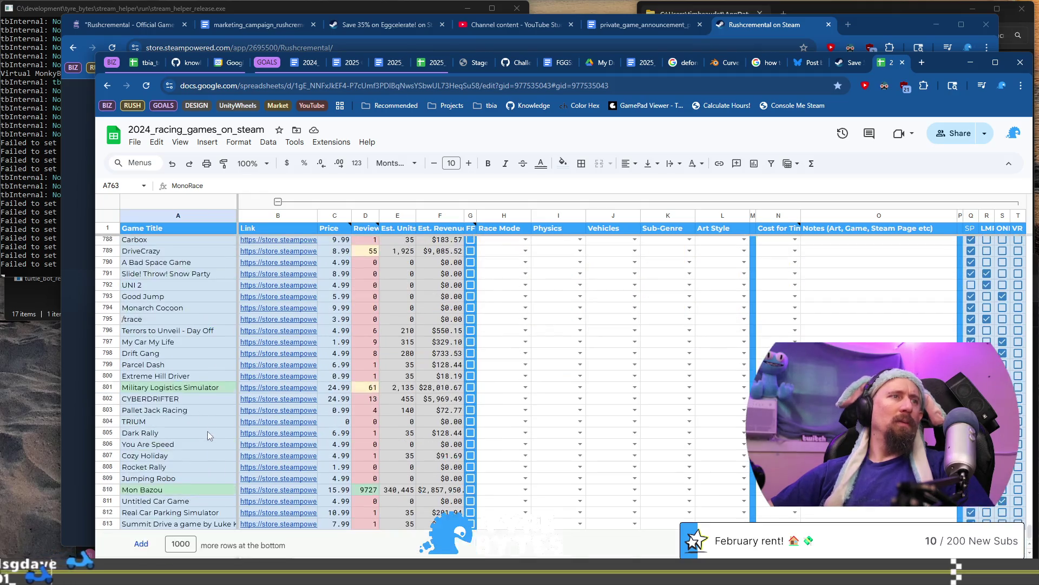
shift+click(200, 522)
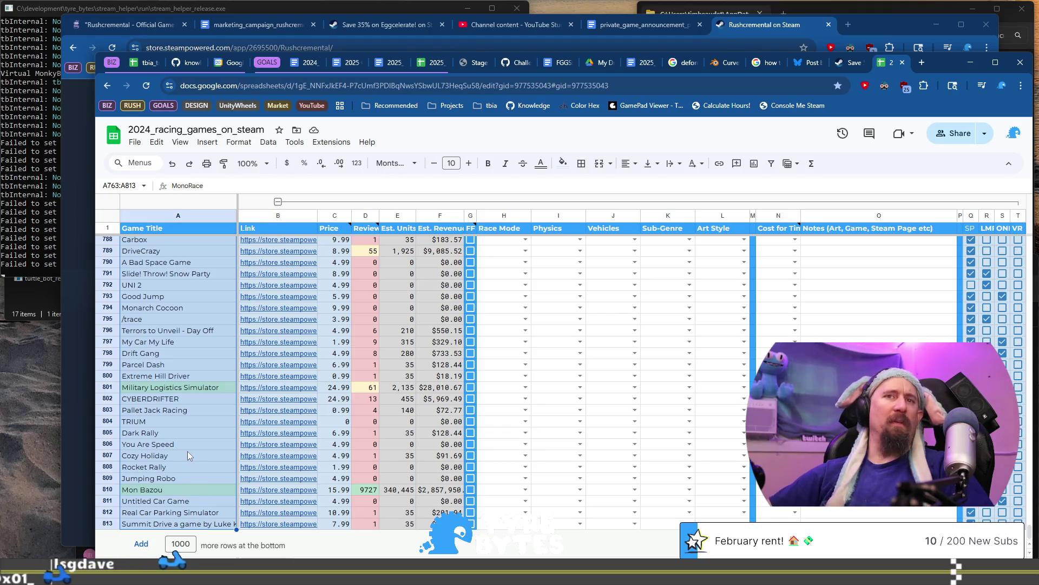
Select the Motocross, Kart, Sidecar, Motorbike and Rally Evolution 2025 titles, then open Sidecar's store link.
scroll(187, 450, up, 5)
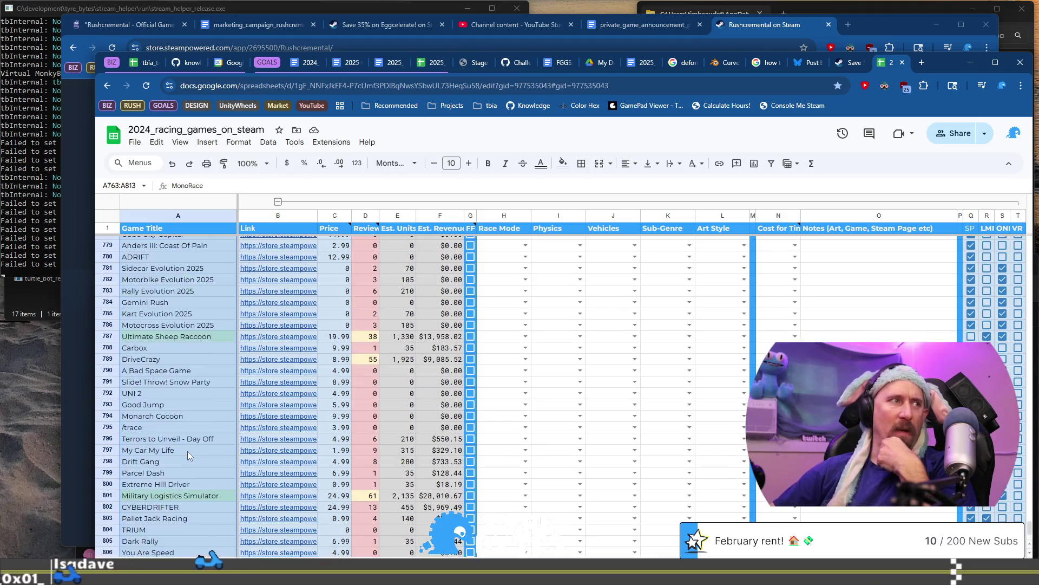
click(177, 376)
click(208, 326)
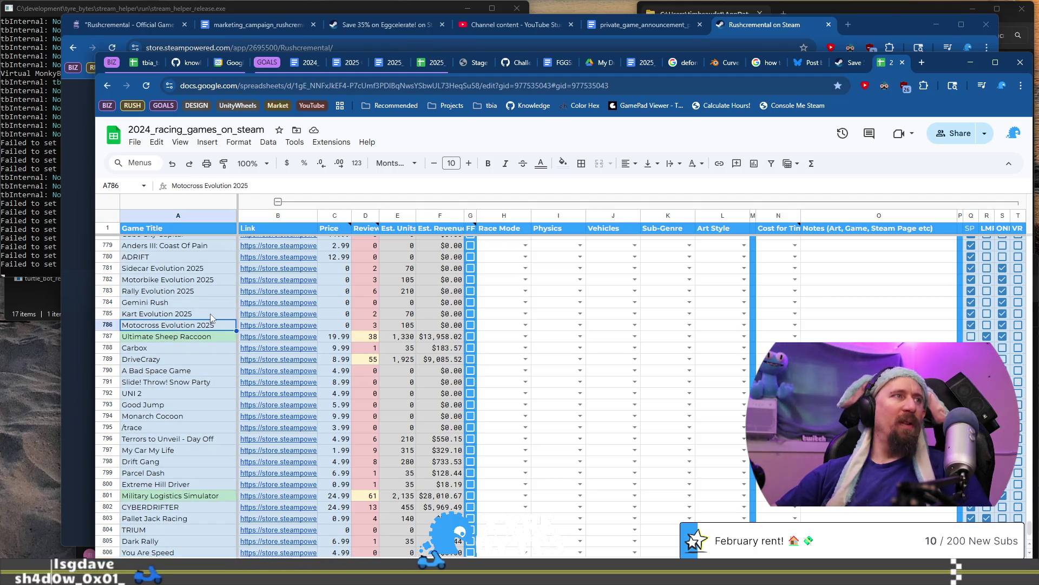
shift+click(210, 314)
ctrl+drag(203, 290, 203, 268)
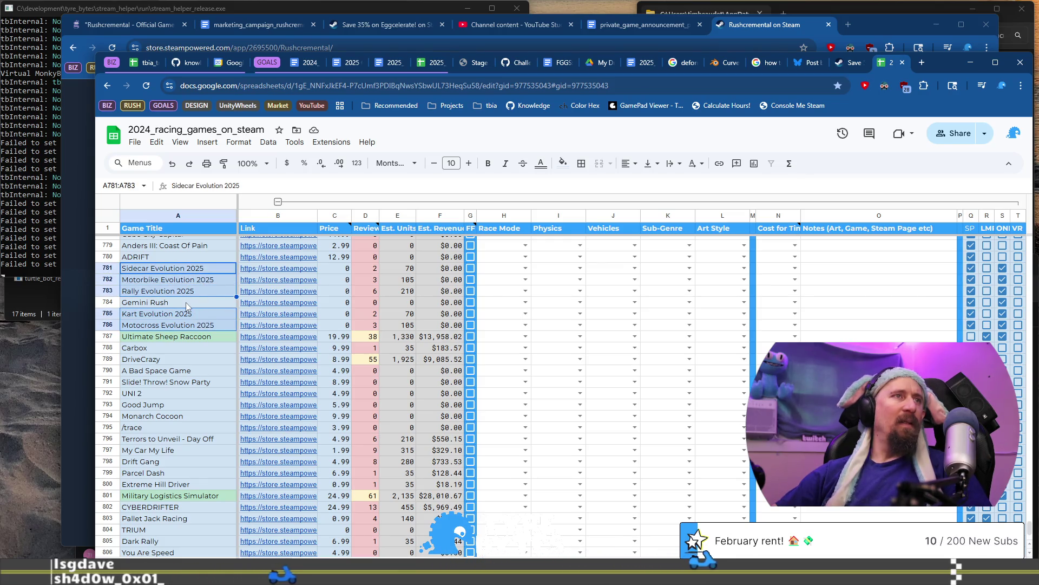
click(282, 271)
click(298, 288)
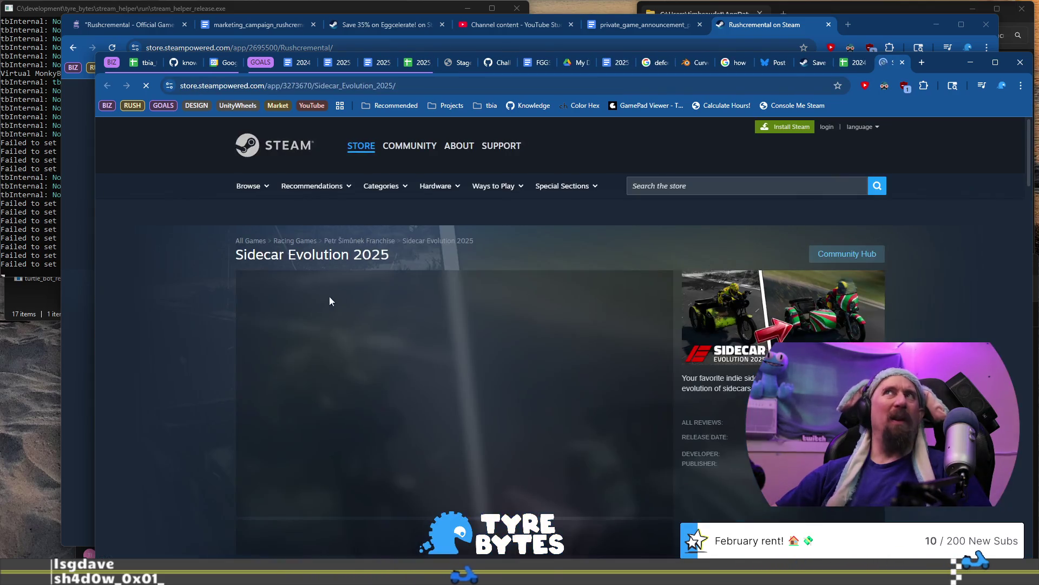
Scroll through the Sidecar Evolution 2025 Steam page, then close its tab.
scroll(574, 332, down, 3)
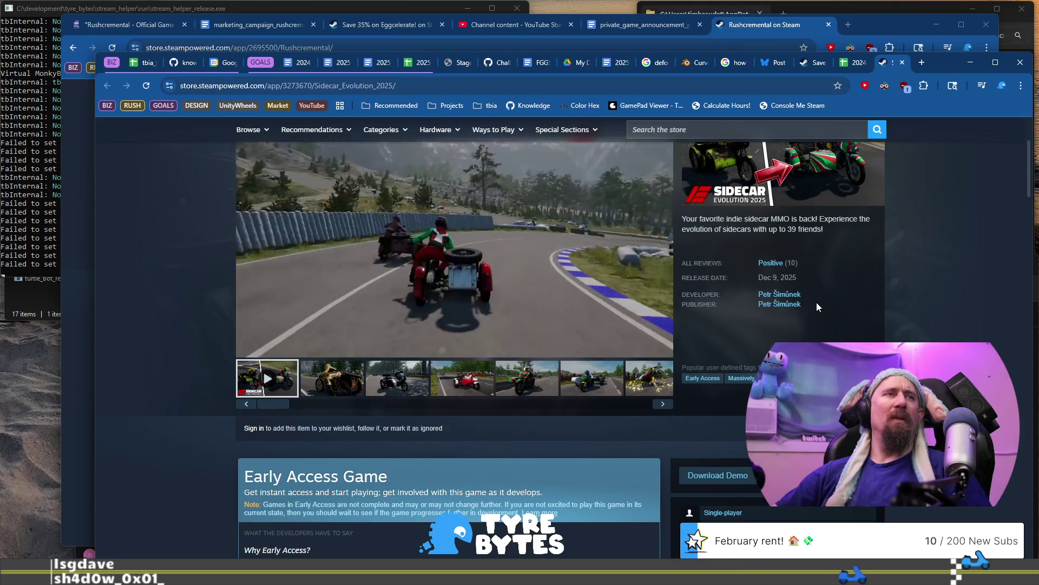
scroll(817, 303, down, 6)
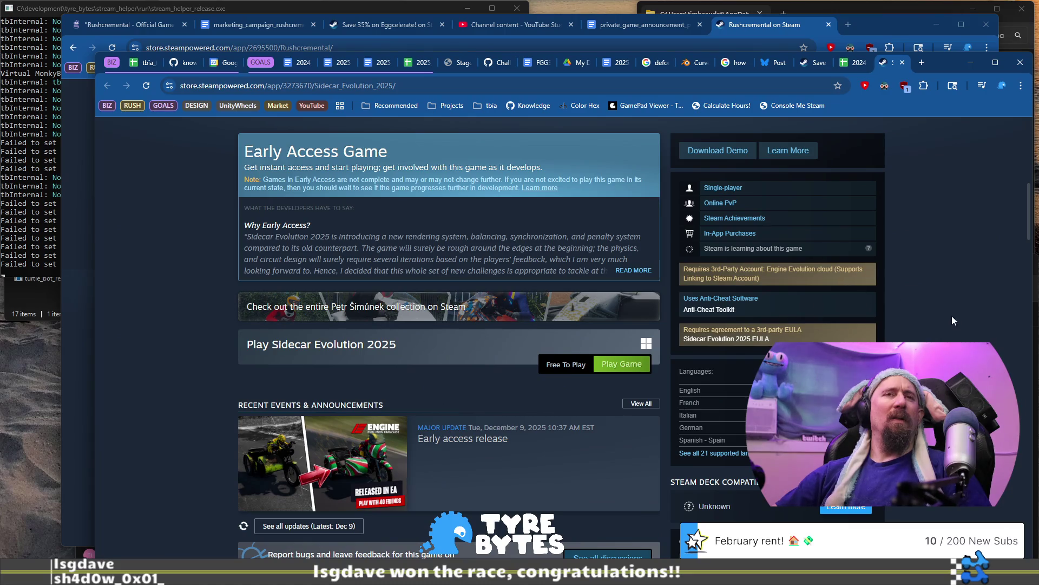
scroll(960, 317, down, 8)
scroll(960, 317, up, 14)
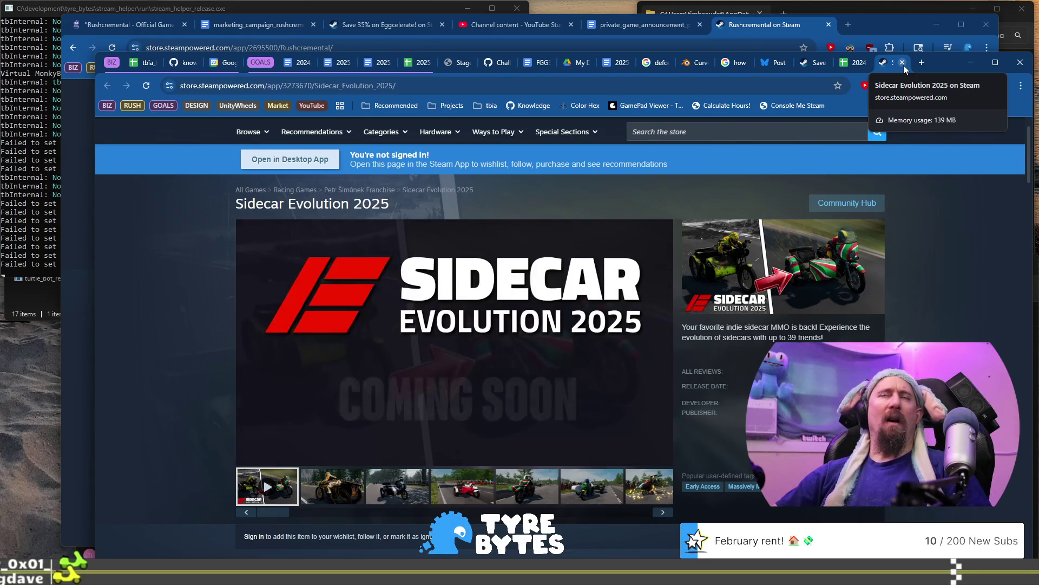
click(902, 62)
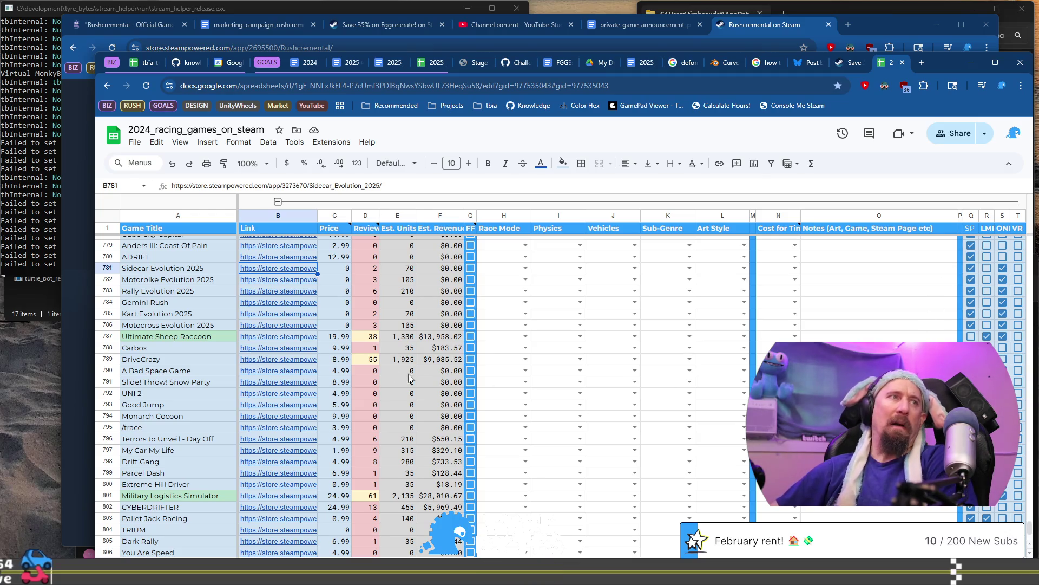
Open Ultimate Sheep Raccoon's store page from its link, then return to the spreadsheet.
click(246, 337)
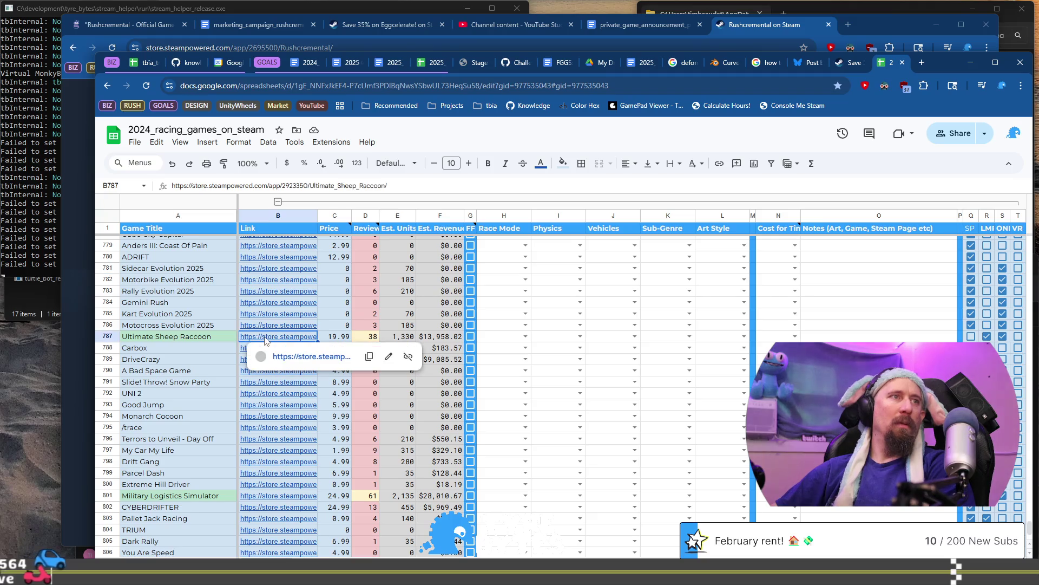
click(308, 357)
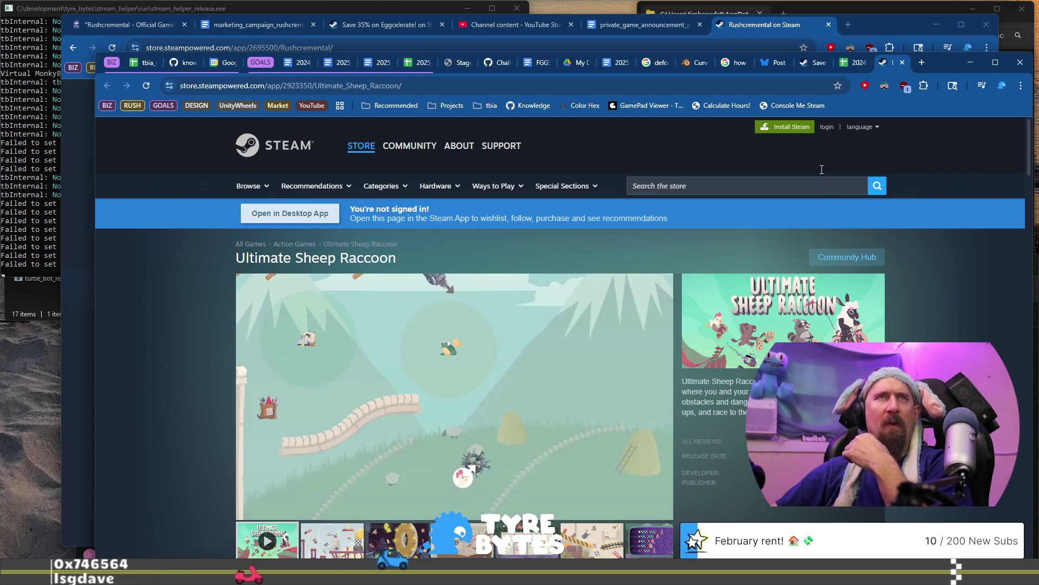
click(846, 64)
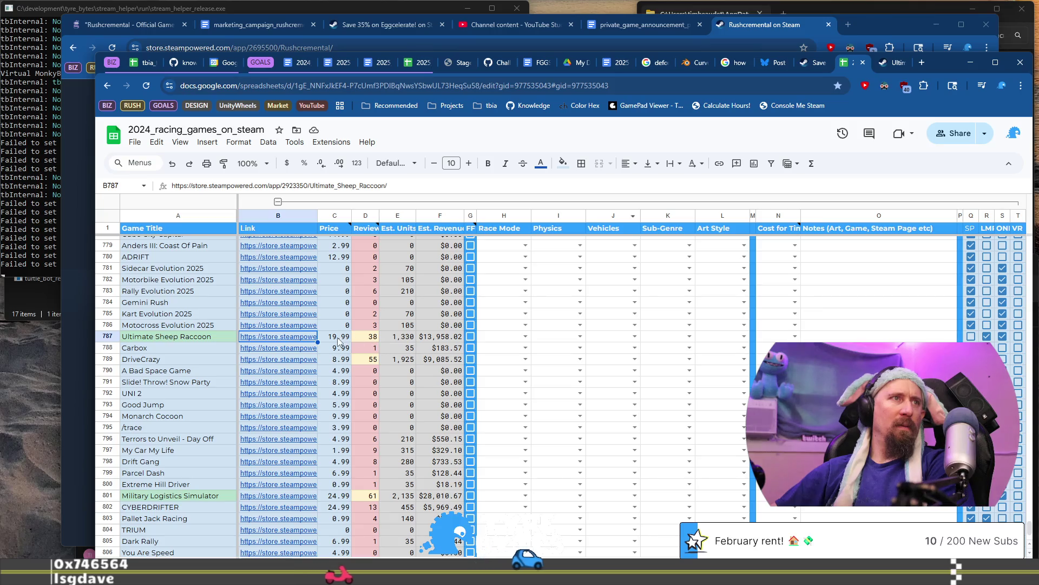
Enter 127 as Ultimate Sheep Raccoon's review count in D787, then switch back to Blender.
click(369, 338)
text(1287)
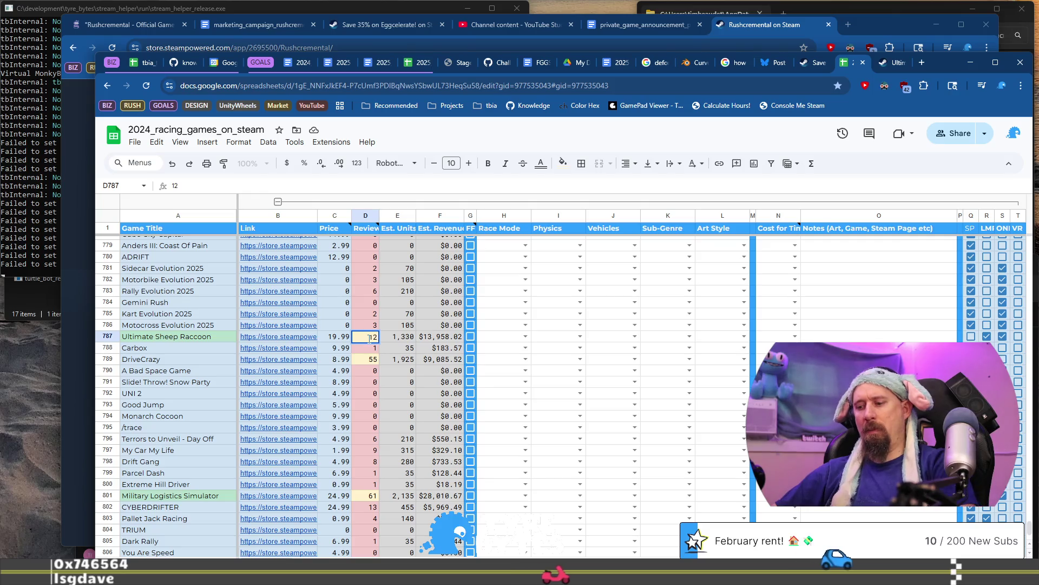
key(BackSpace)
key(BackSpace)
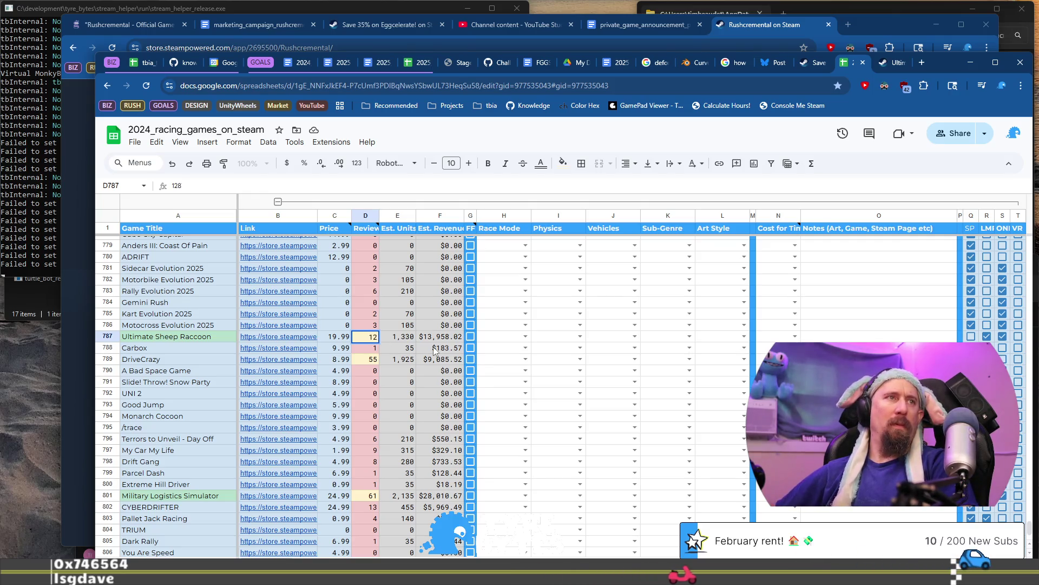
key(Return)
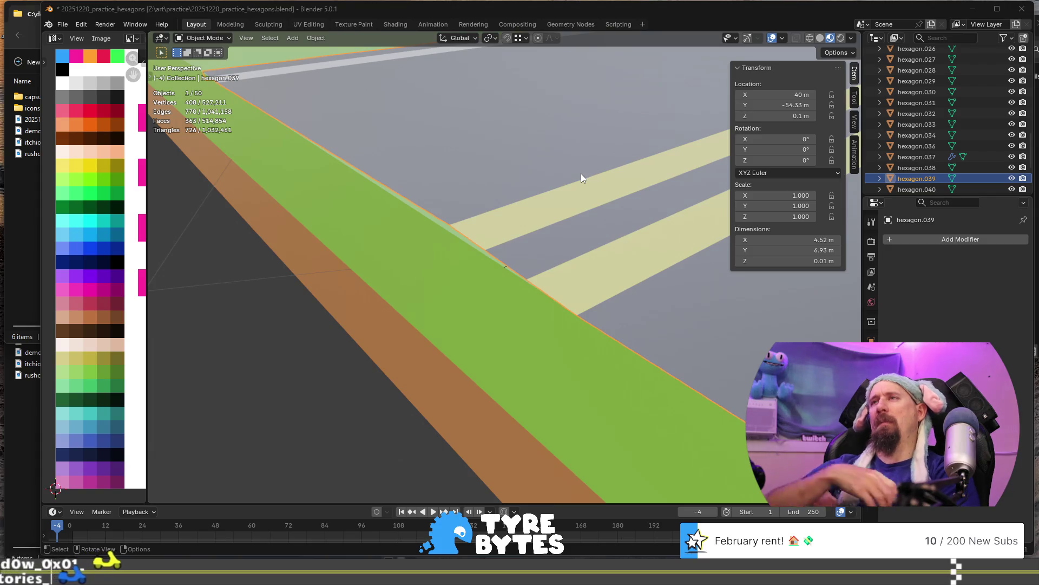
middle_drag(580, 173, 534, 189)
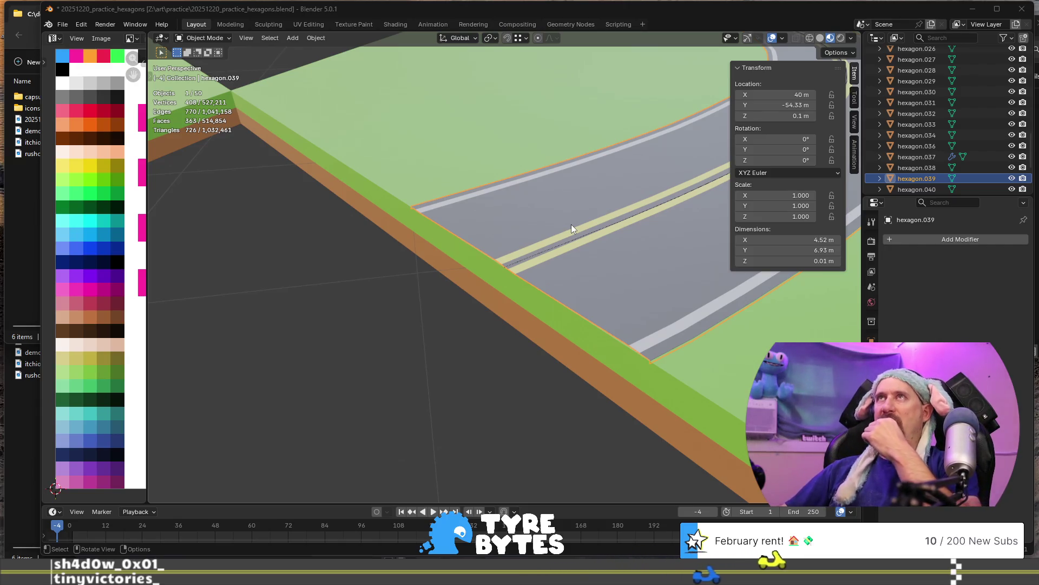
Orbit down to the road tile's green and brown edge and enter Edit Mode on hexagon.039.
scroll(574, 230, down, 3)
scroll(563, 235, up, 3)
middle_drag(457, 259, 549, 256)
scroll(550, 256, up, 2)
scroll(550, 256, down, 2)
mouse_move(554, 317)
middle_down()
mouse_move(491, 306)
mouse_move(531, 292)
mouse_move(477, 307)
middle_up()
scroll(531, 292, up, 1)
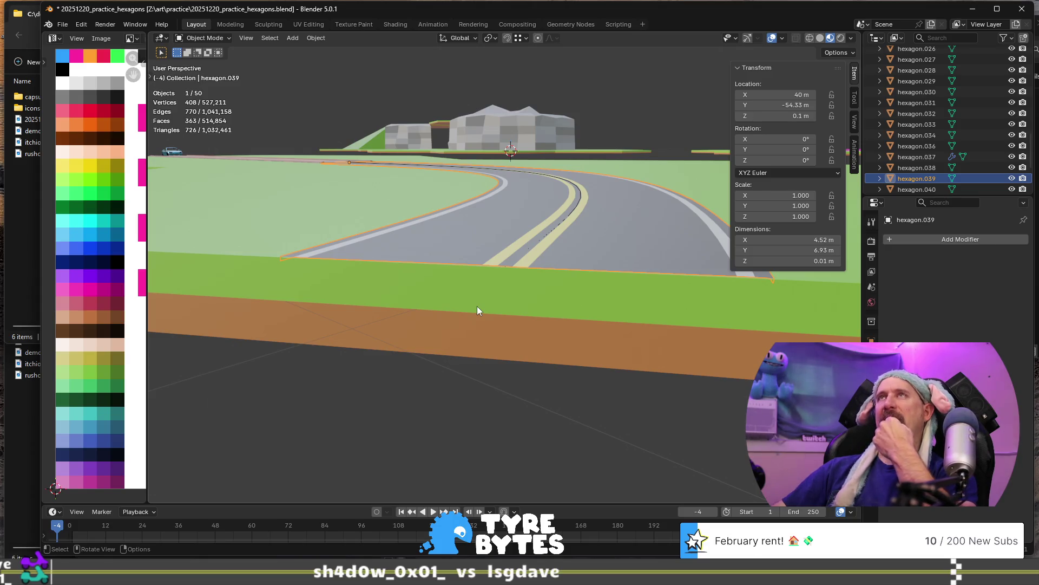
mouse_move(476, 310)
middle_down()
mouse_move(504, 281)
mouse_move(476, 285)
mouse_move(501, 281)
mouse_move(455, 262)
mouse_move(485, 255)
middle_up()
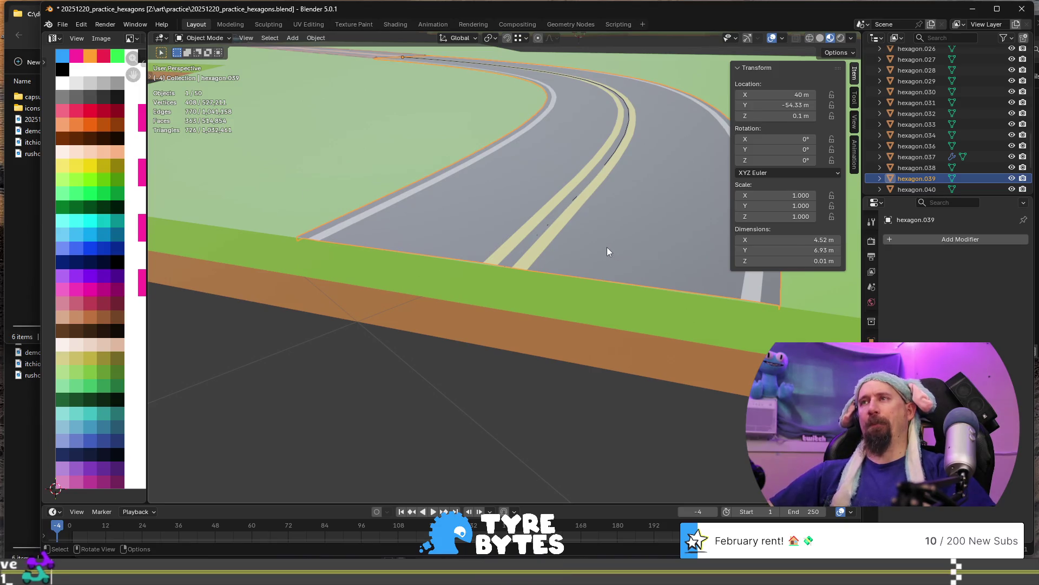
key(Tab)
mouse_move(610, 250)
middle_down()
mouse_move(429, 267)
mouse_move(464, 250)
mouse_move(494, 267)
mouse_move(515, 258)
middle_up()
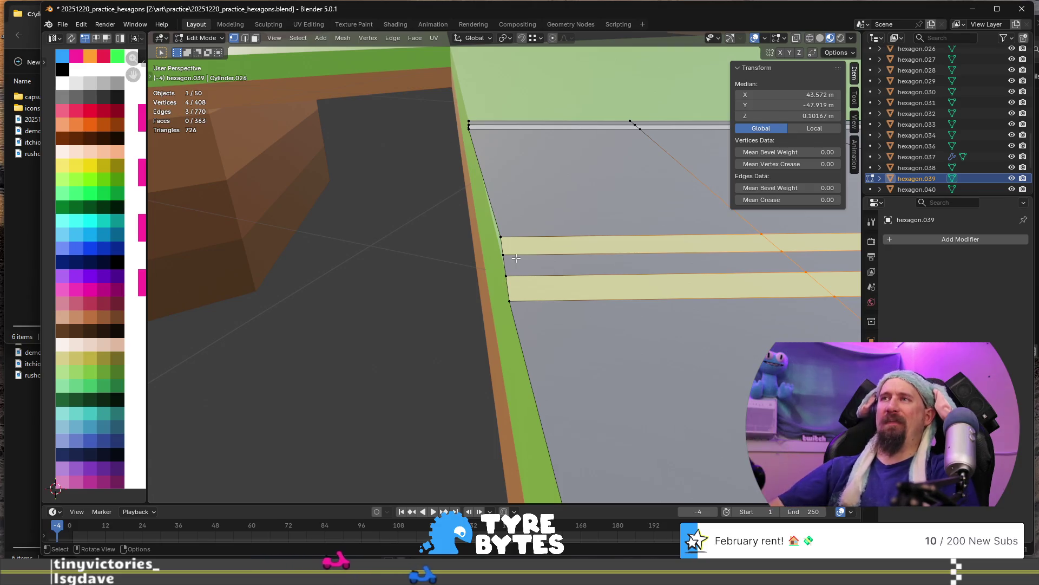
mouse_move(404, 172)
middle_down()
mouse_move(438, 209)
mouse_move(454, 206)
mouse_move(515, 279)
middle_up()
mouse_move(487, 236)
middle_down()
mouse_move(633, 230)
mouse_move(635, 257)
mouse_move(509, 308)
middle_up()
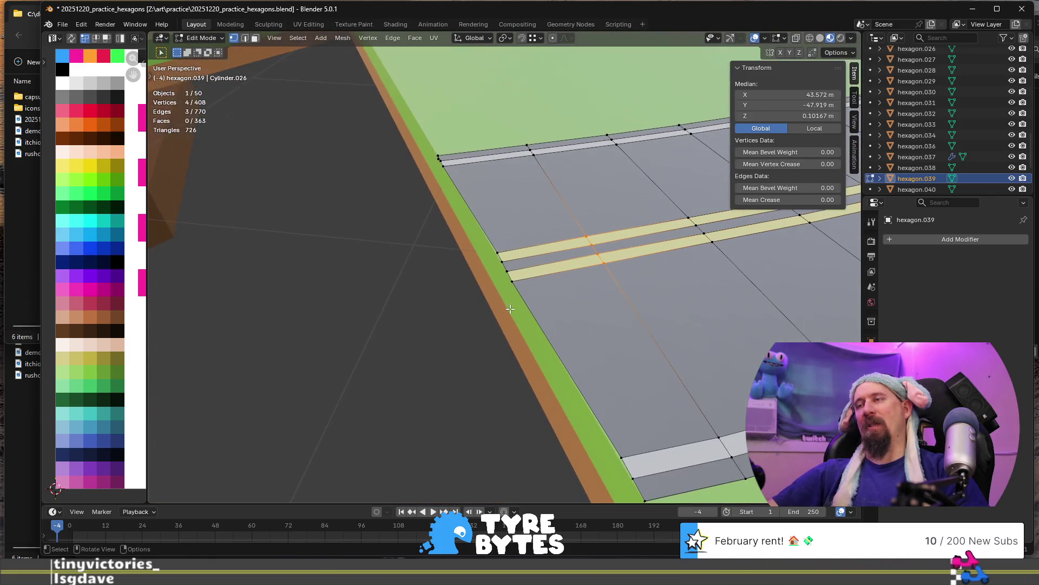
middle_drag(564, 356, 515, 338)
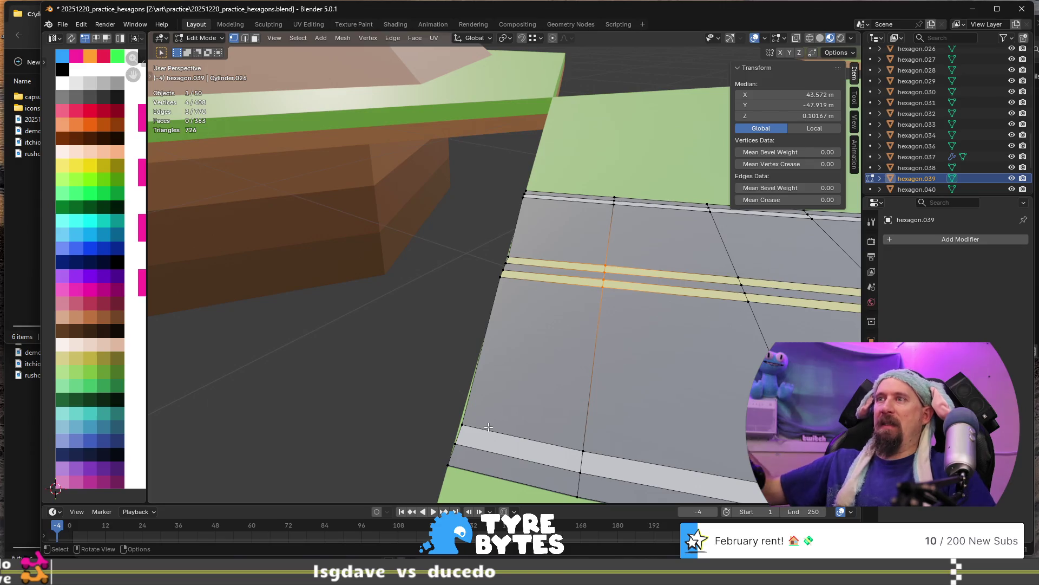
scroll(488, 427, up, 2)
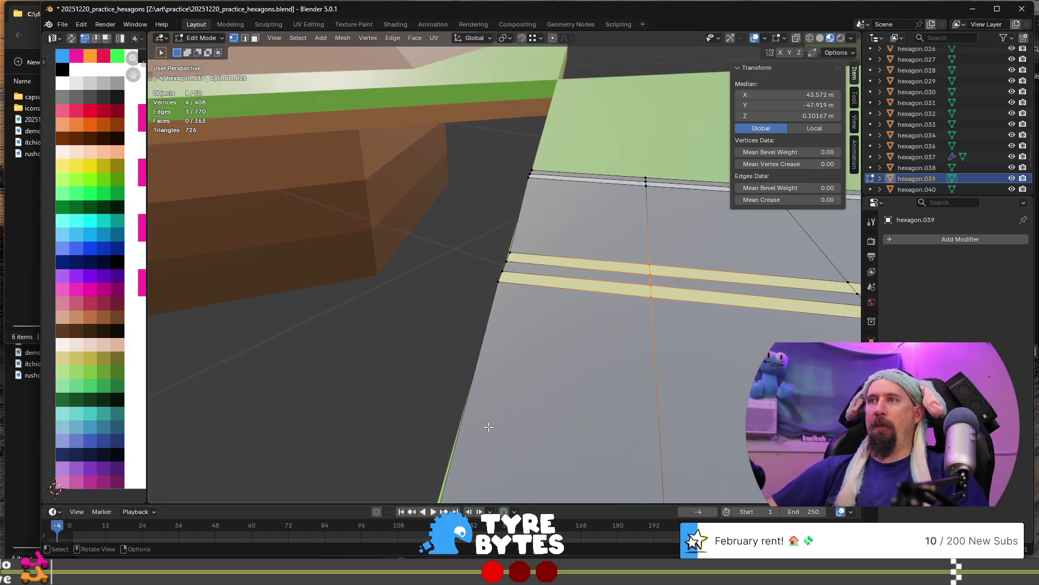
scroll(489, 427, down, 5)
mouse_move(489, 427)
middle_down()
mouse_move(545, 399)
mouse_move(614, 406)
middle_up()
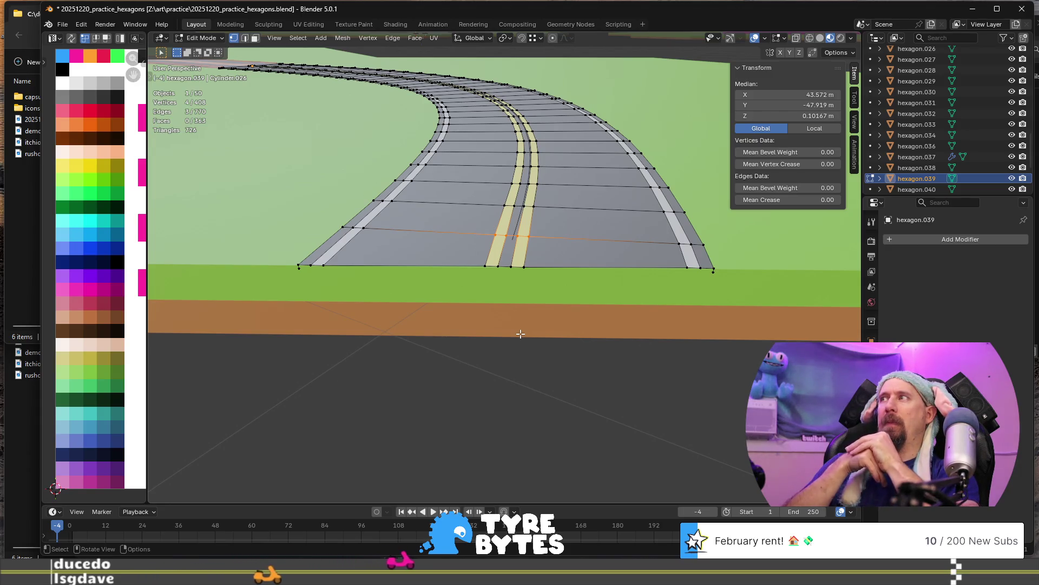
Move the edge along the road's white stripe vertically to Z 0.10167 m, checking it from low views.
mouse_move(441, 301)
middle_down()
mouse_move(541, 294)
mouse_move(538, 360)
mouse_move(511, 308)
mouse_move(497, 308)
middle_up()
drag(424, 339, 476, 427)
mouse_move(481, 360)
middle_down()
mouse_move(680, 327)
mouse_move(499, 355)
mouse_move(582, 366)
mouse_move(508, 355)
mouse_move(357, 424)
mouse_move(373, 428)
middle_up()
click(499, 355)
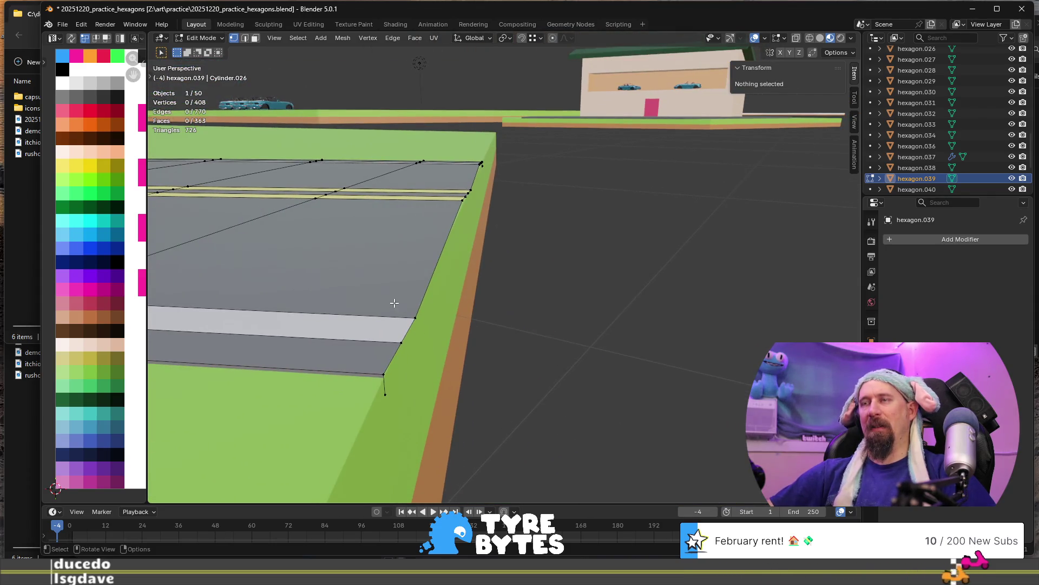
alt+click(404, 313)
key(g)
key(z)
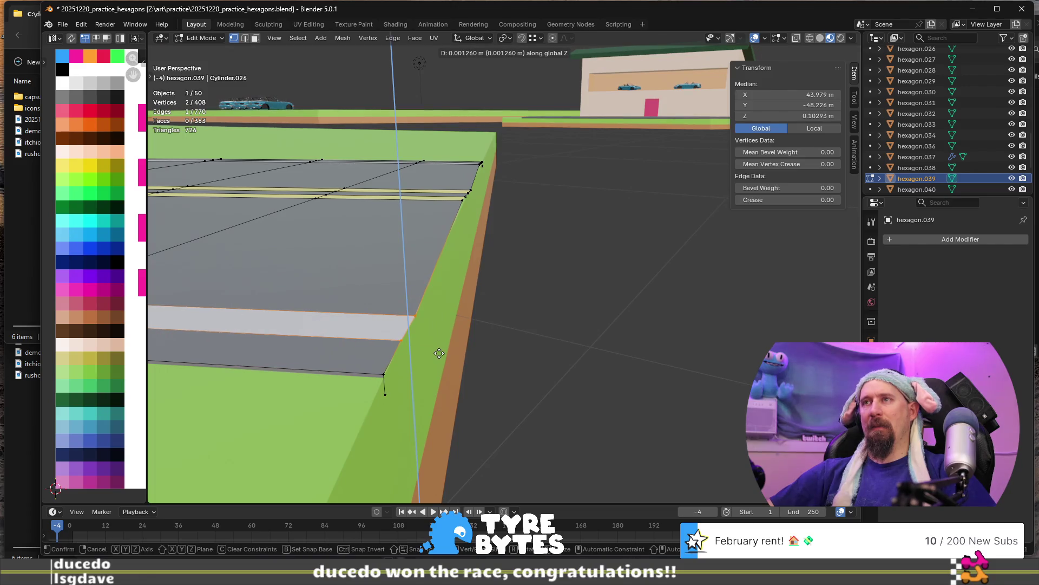
click(508, 342)
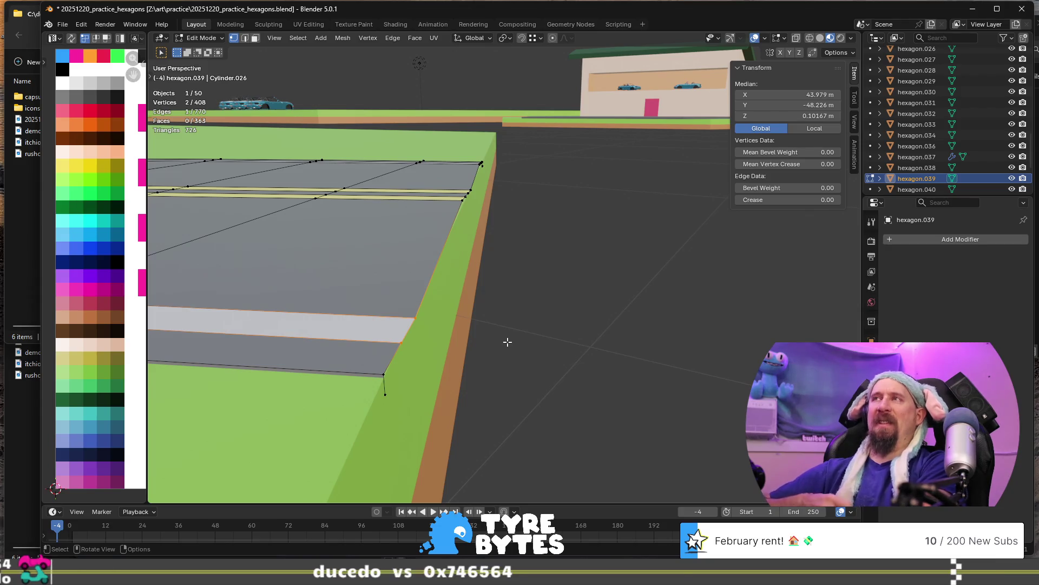
mouse_move(439, 340)
middle_down()
mouse_move(410, 324)
mouse_move(399, 332)
mouse_move(439, 299)
mouse_move(343, 290)
mouse_move(551, 248)
middle_up()
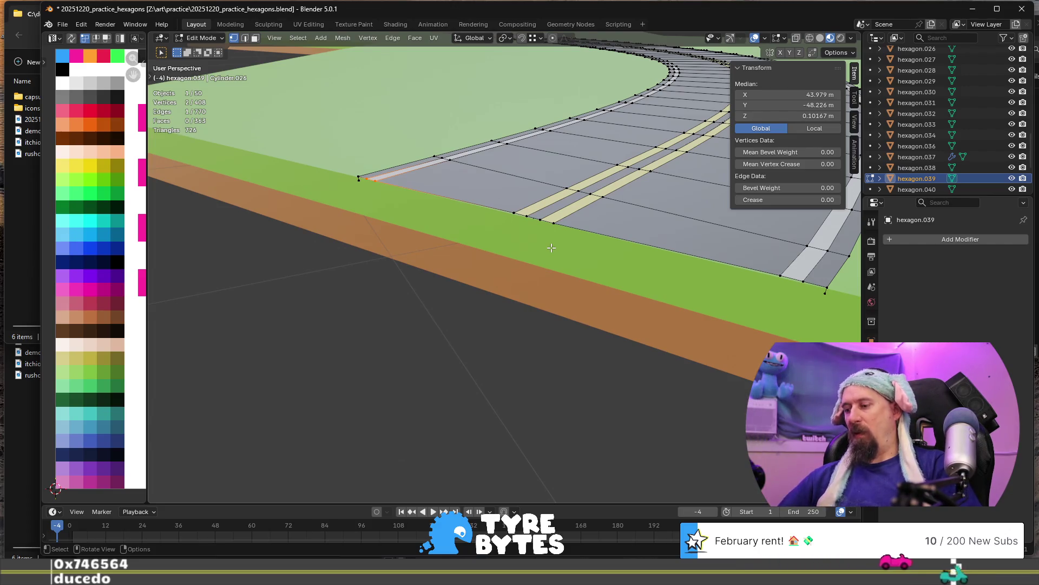
mouse_move(573, 246)
middle_down()
mouse_move(492, 230)
mouse_move(599, 246)
mouse_move(648, 199)
mouse_move(558, 266)
mouse_move(455, 274)
mouse_move(466, 272)
middle_up()
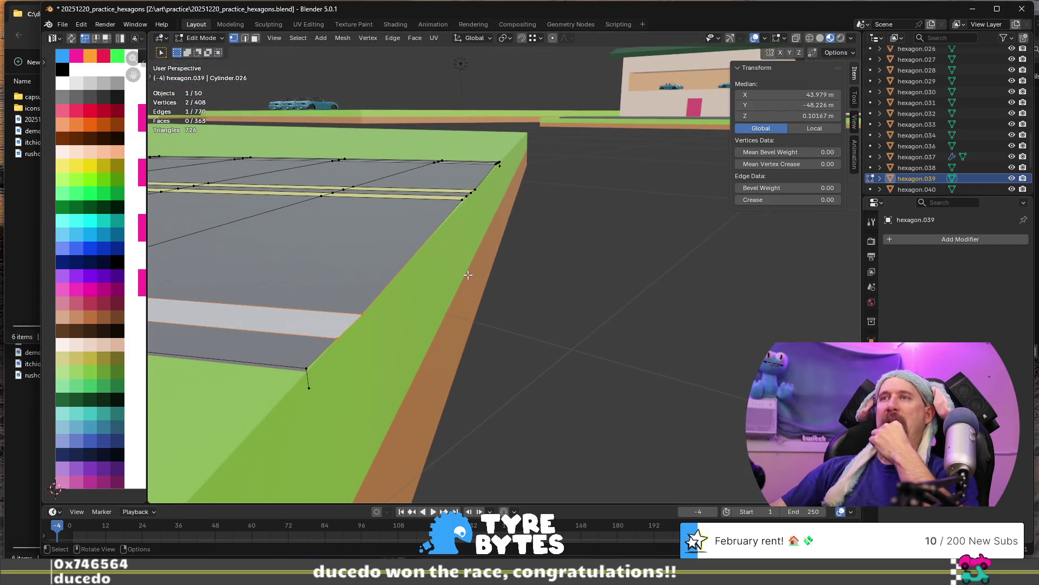
mouse_move(524, 209)
middle_down()
mouse_move(497, 222)
mouse_move(483, 262)
mouse_move(583, 341)
mouse_move(538, 338)
mouse_move(488, 378)
middle_up()
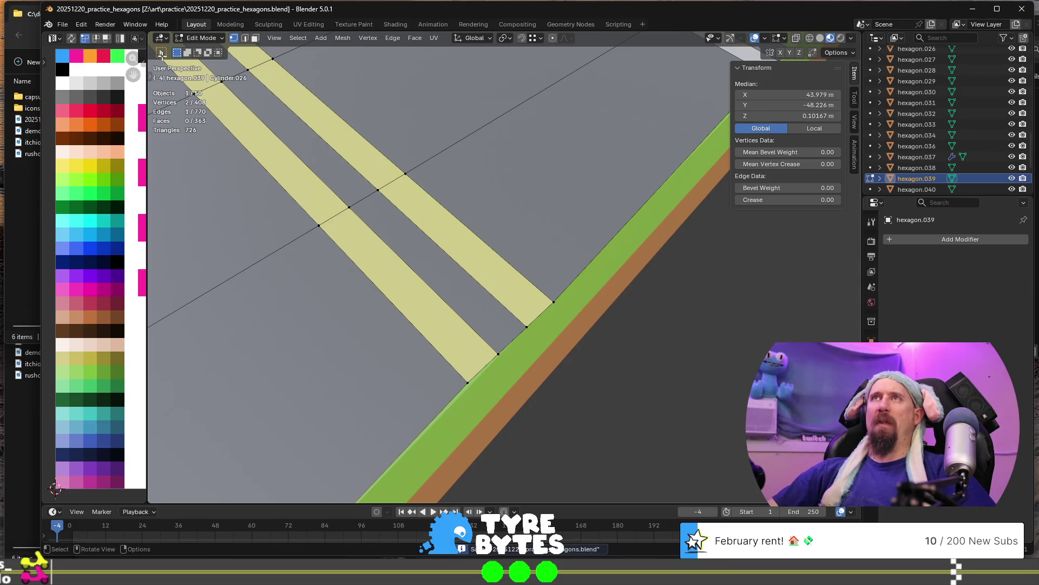
Look through the Render menu, bring up file browser windows, then switch to the spreadsheet browser.
click(76, 25)
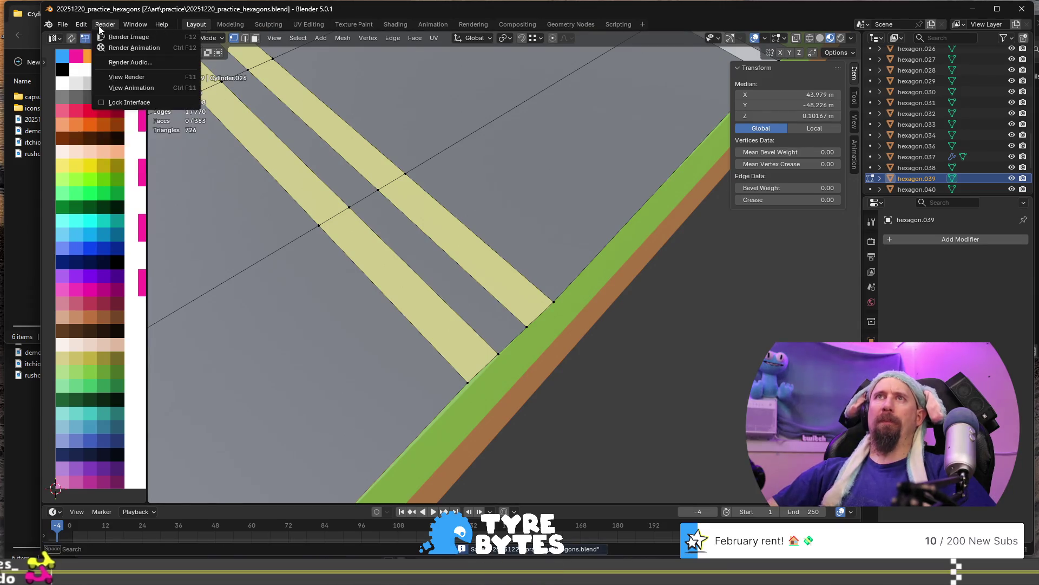
mouse_move(83, 27)
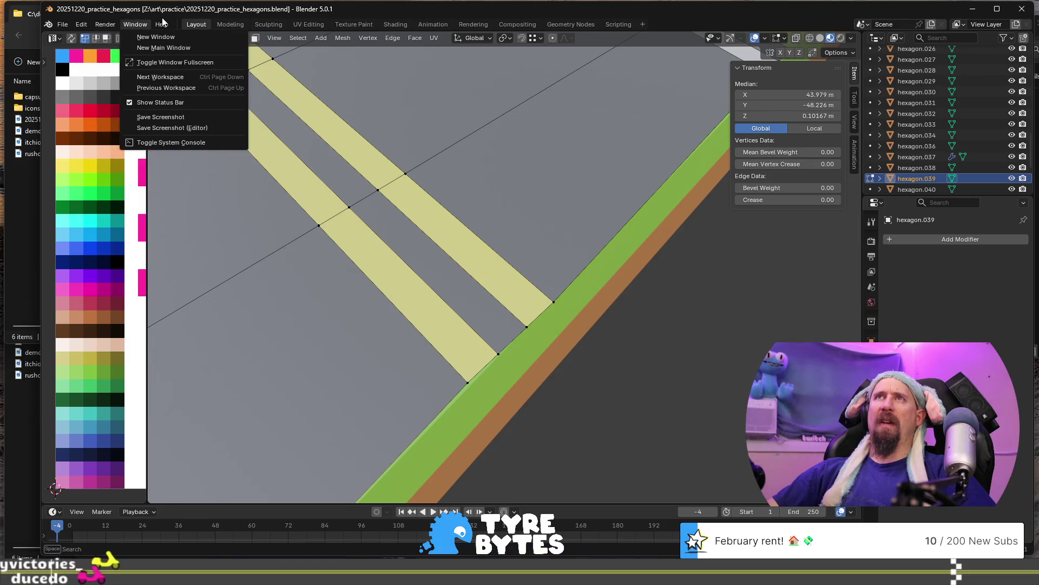
mouse_move(62, 25)
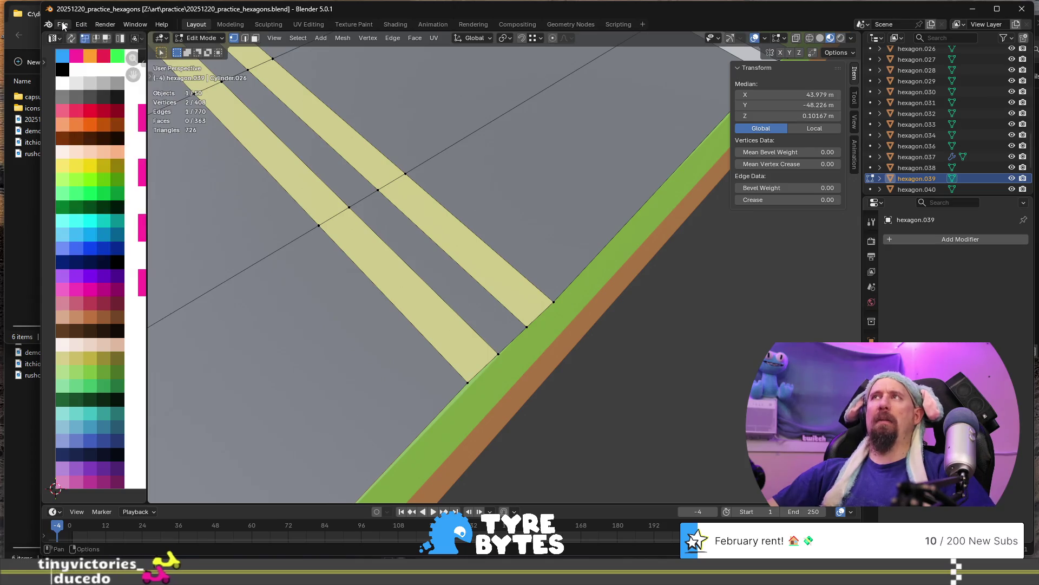
click(32, 224)
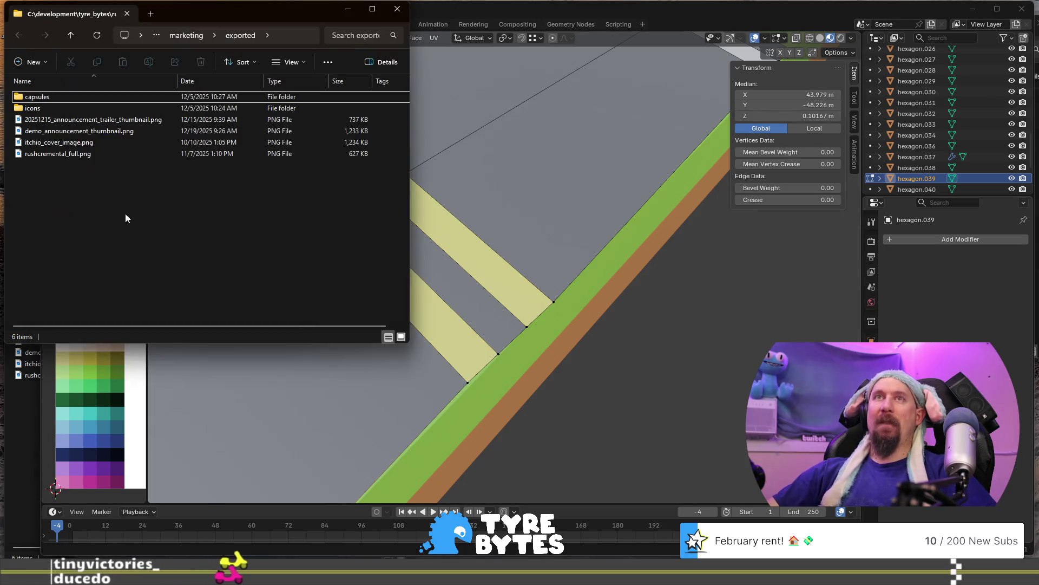
key(super+e)
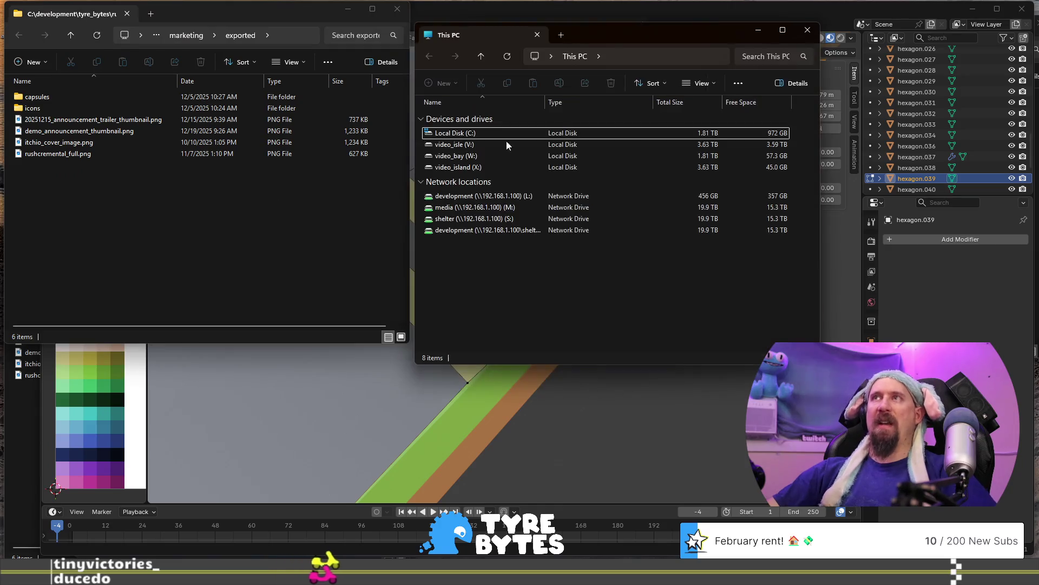
key(alt+Tab)
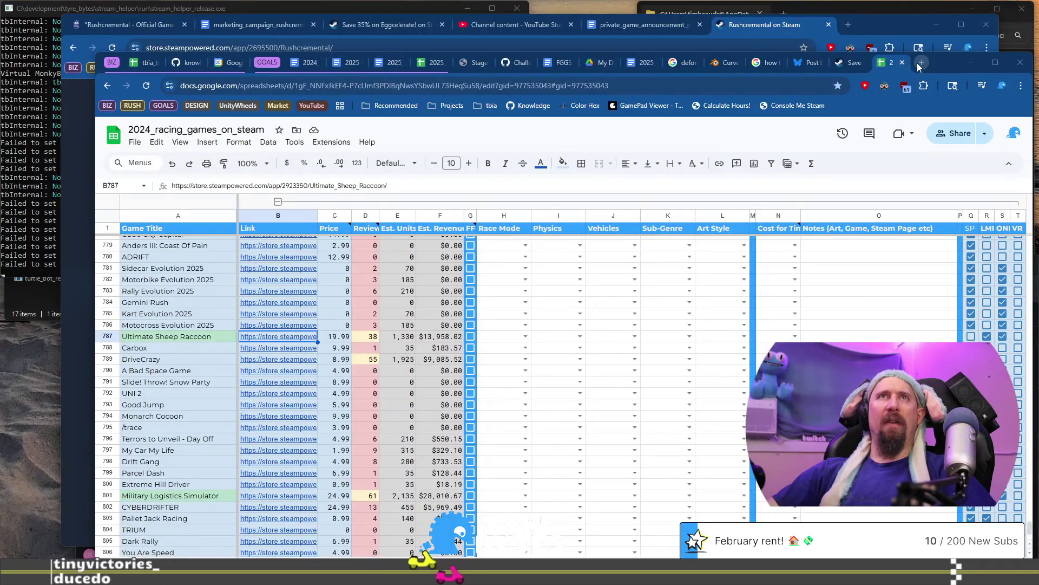
Load the knowledge_base repository and browse its processes folder.
click(755, 88)
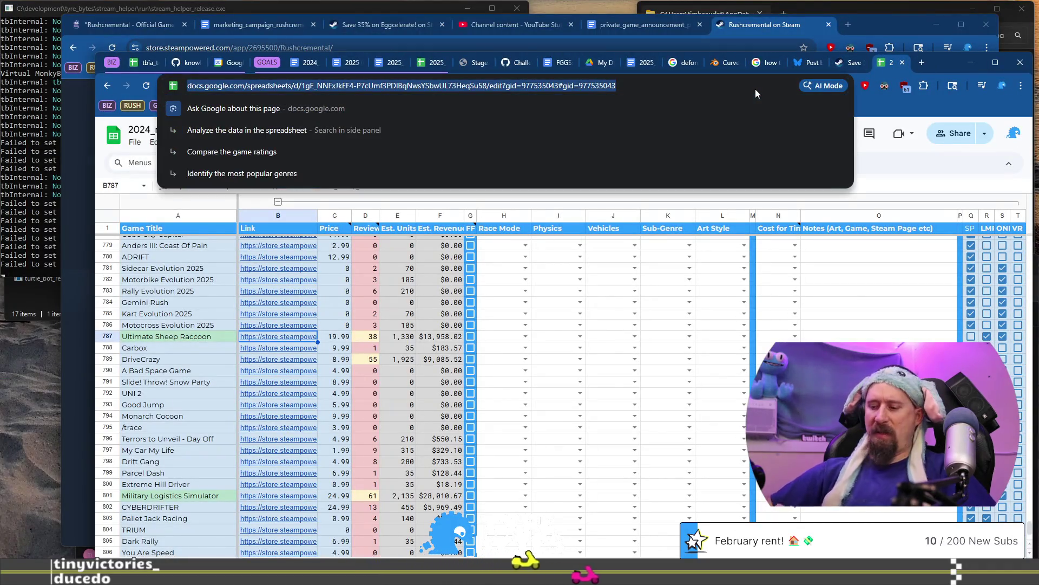
text(know)
key(Down)
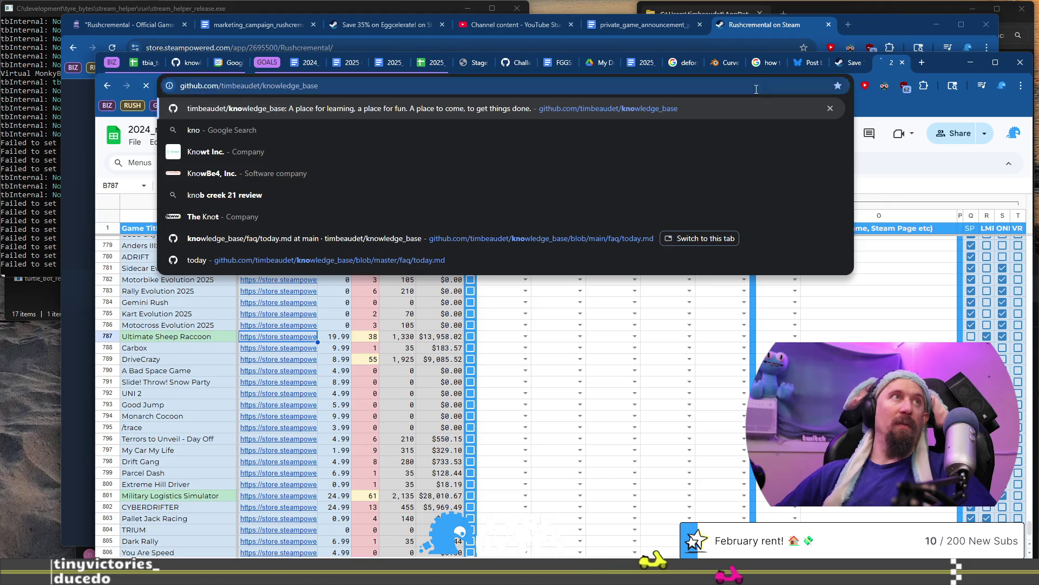
key(Return)
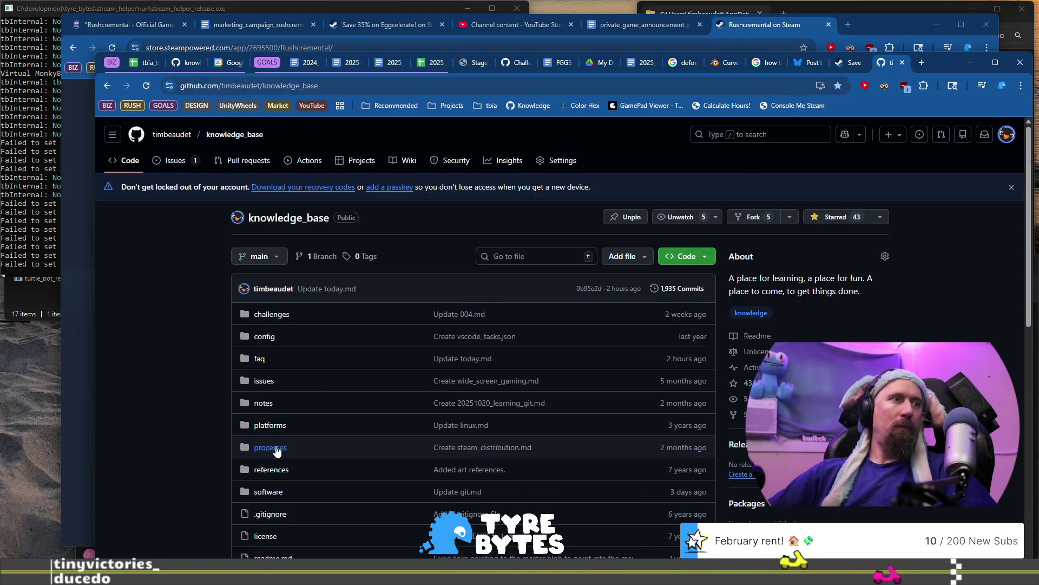
click(271, 448)
scroll(214, 395, down, 3)
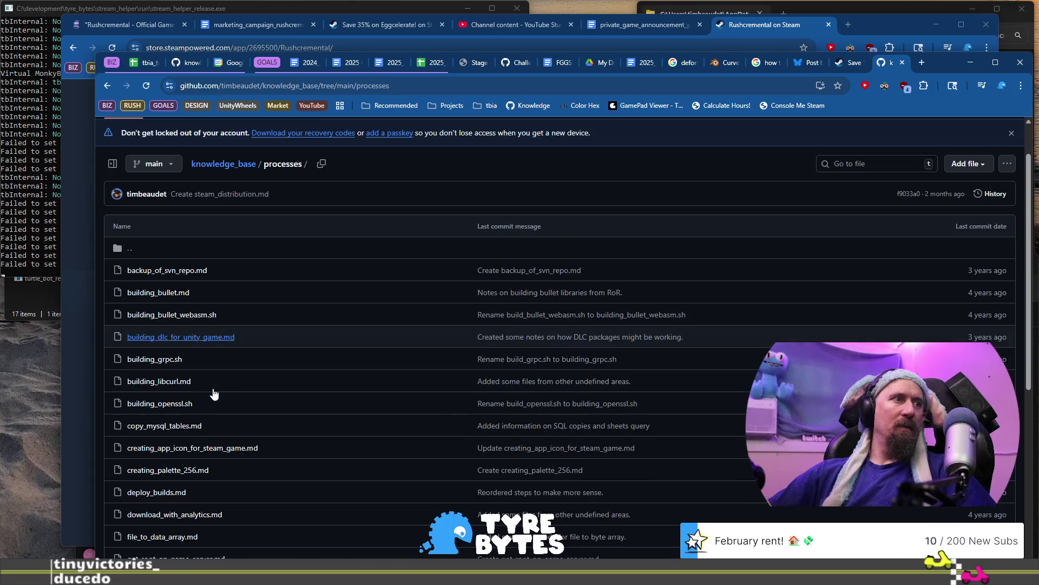
scroll(215, 396, down, 1)
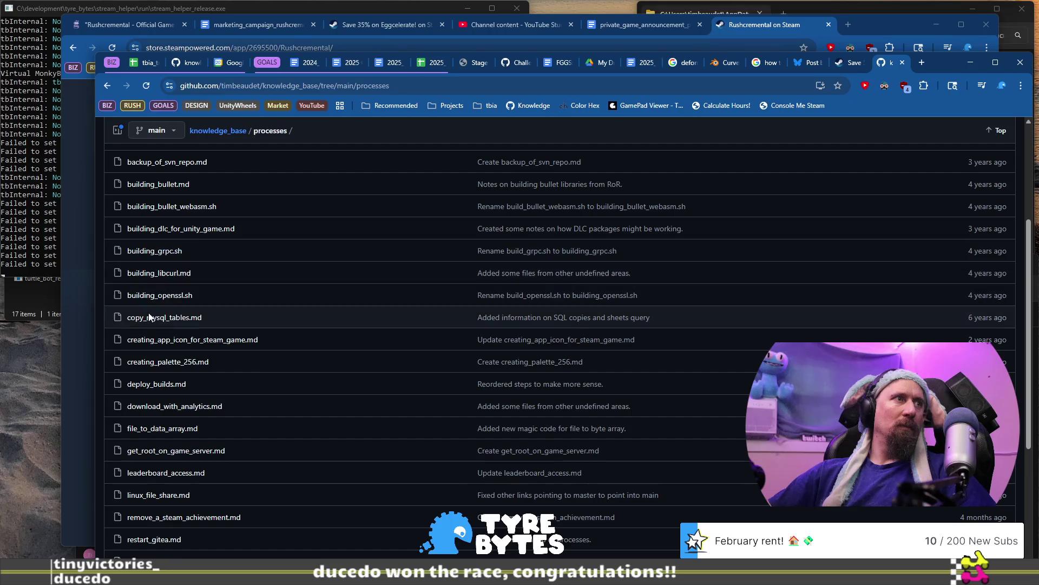
scroll(168, 421, down, 5)
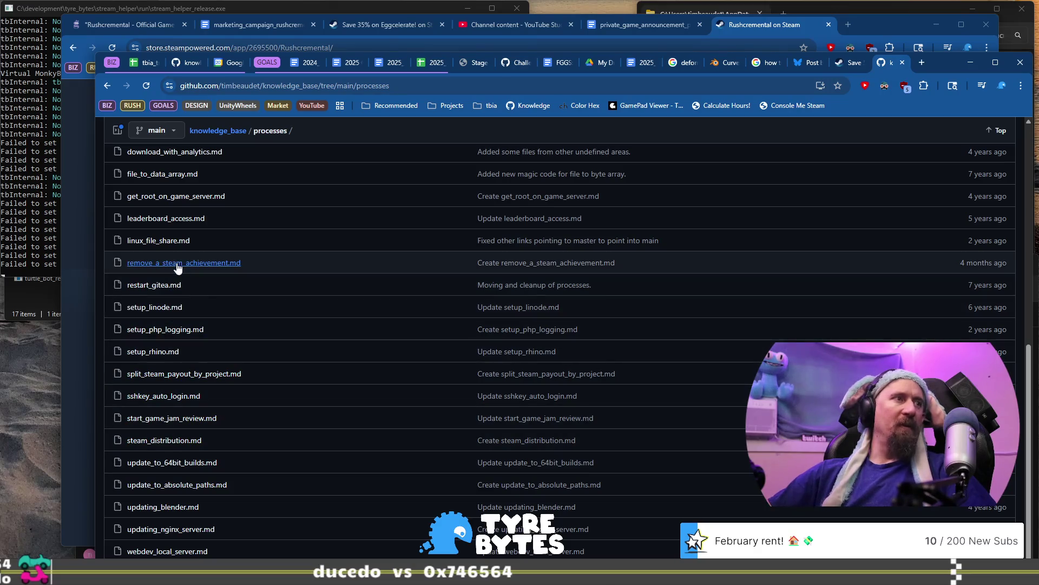
scroll(281, 357, up, 7)
Return to the repository root and open blender.md from the software folder.
click(231, 156)
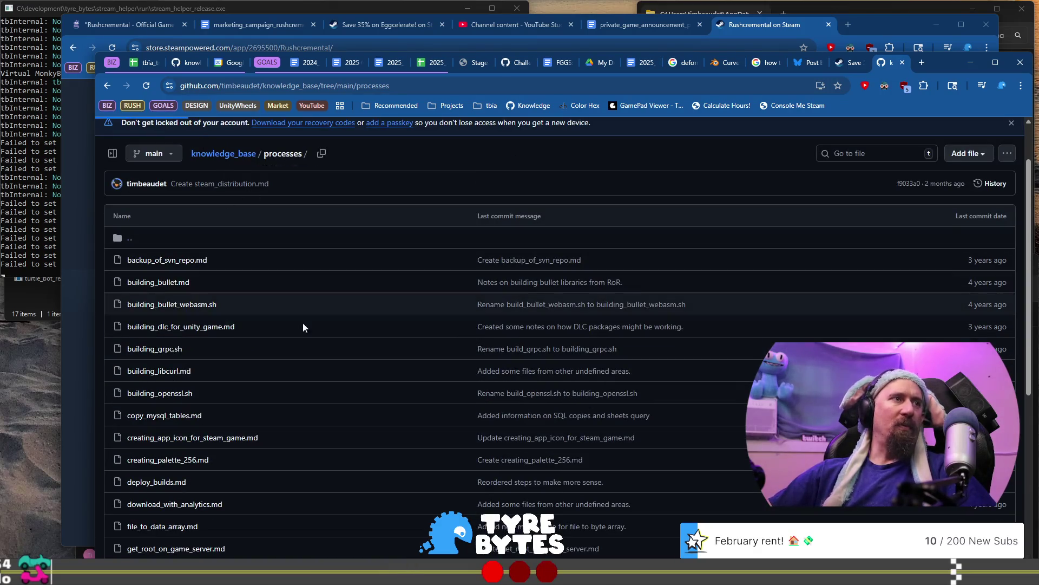
scroll(278, 452, down, 2)
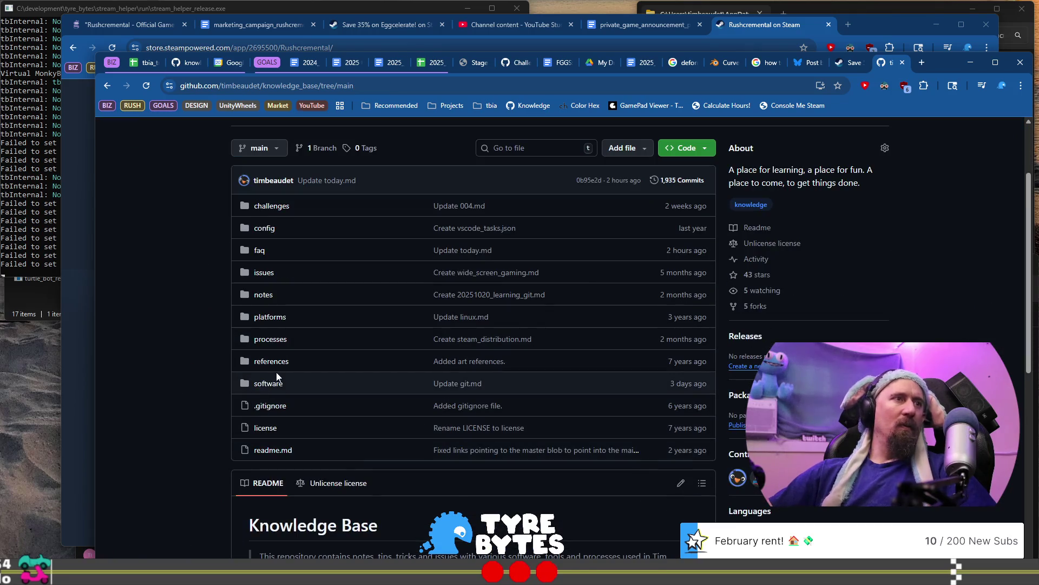
click(268, 383)
scroll(197, 374, down, 4)
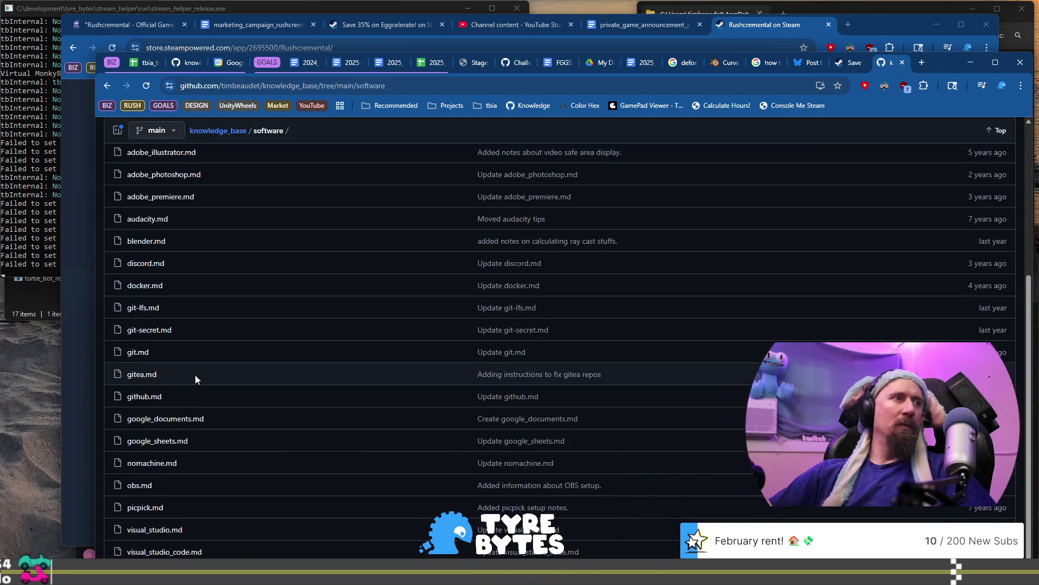
scroll(174, 379, up, 2)
click(219, 351)
scroll(550, 323, down, 1)
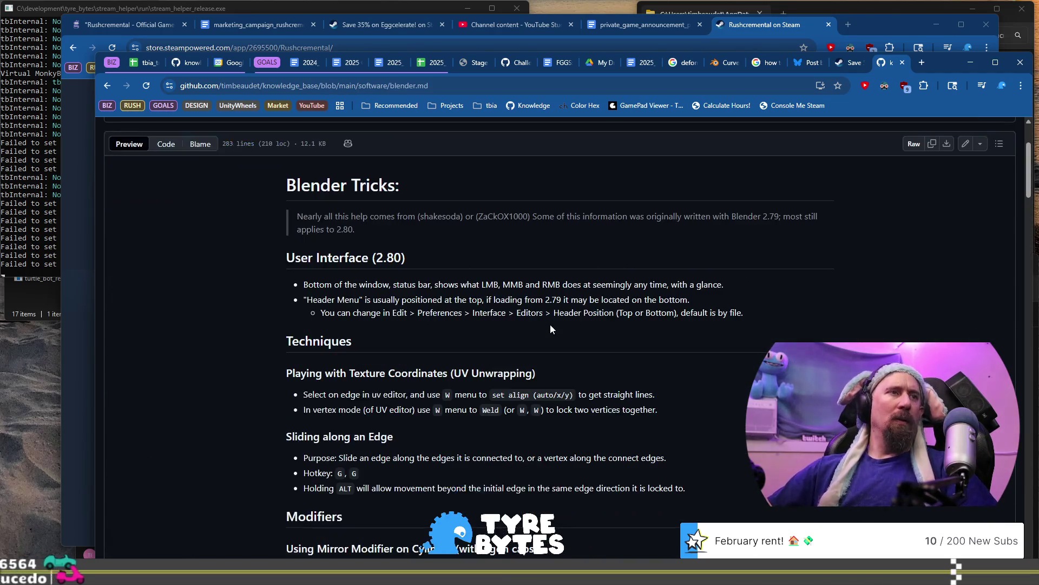
Open blender.md in GitHub's editor and place the cursor after the Sliding along an Edge notes.
scroll(678, 309, down, 6)
mouse_move(1033, 231)
mouse_down()
mouse_move(1037, 536)
mouse_move(1016, 371)
mouse_move(1012, 161)
mouse_move(1011, 174)
mouse_up()
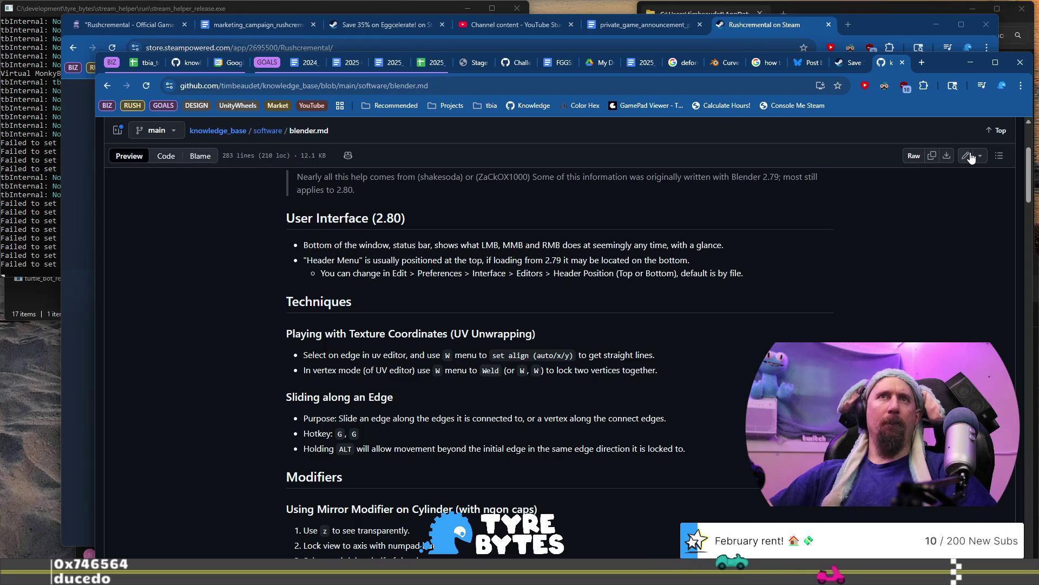
click(966, 156)
scroll(471, 329, down, 2)
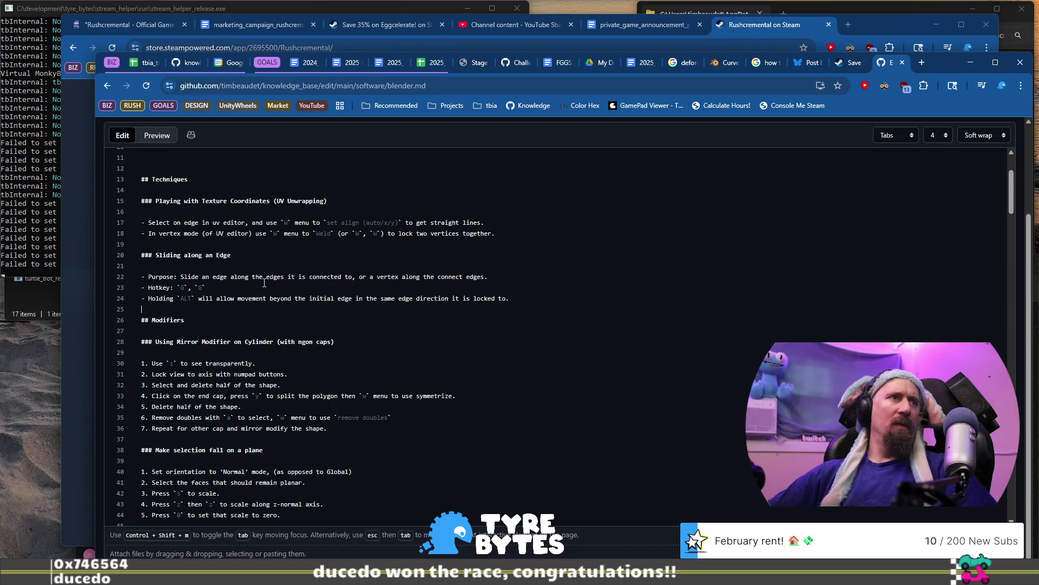
click(276, 309)
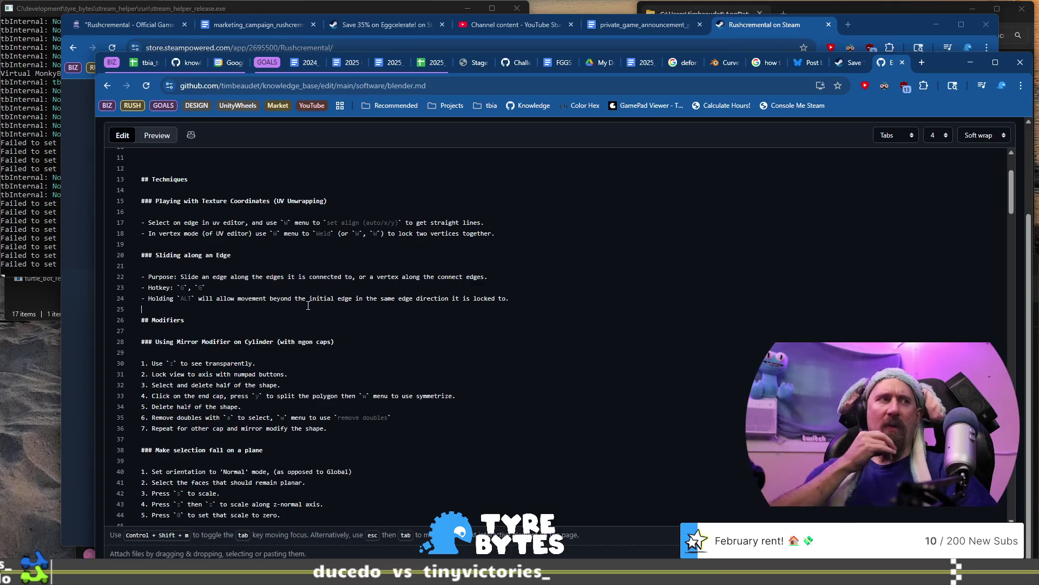
Write the heading '### Linearly Aligning Vertices (off global/local axis)' before the Modifiers section.
key(Return)
key(Return)
text(### Ali)
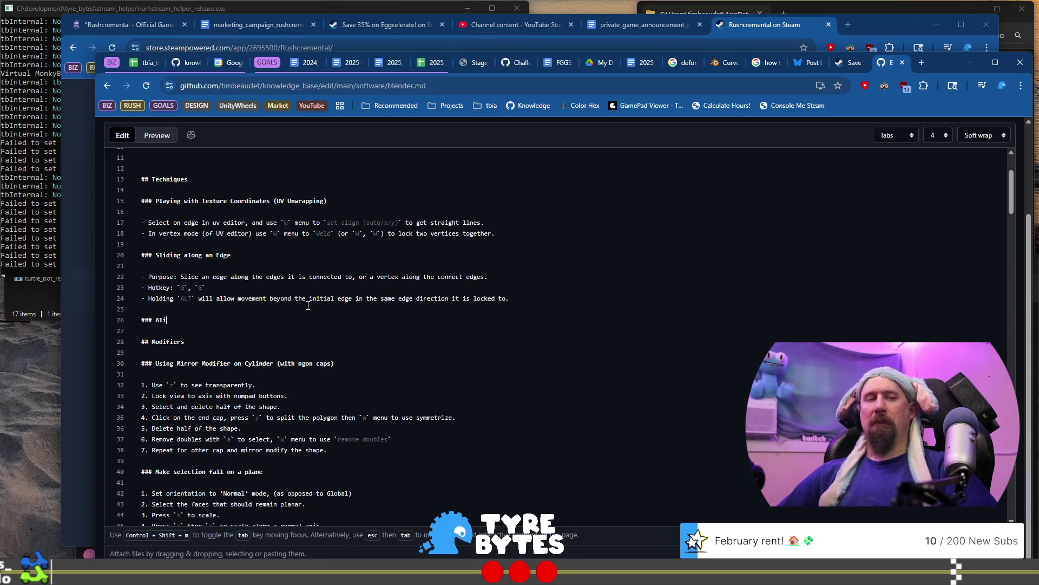
text(gn)
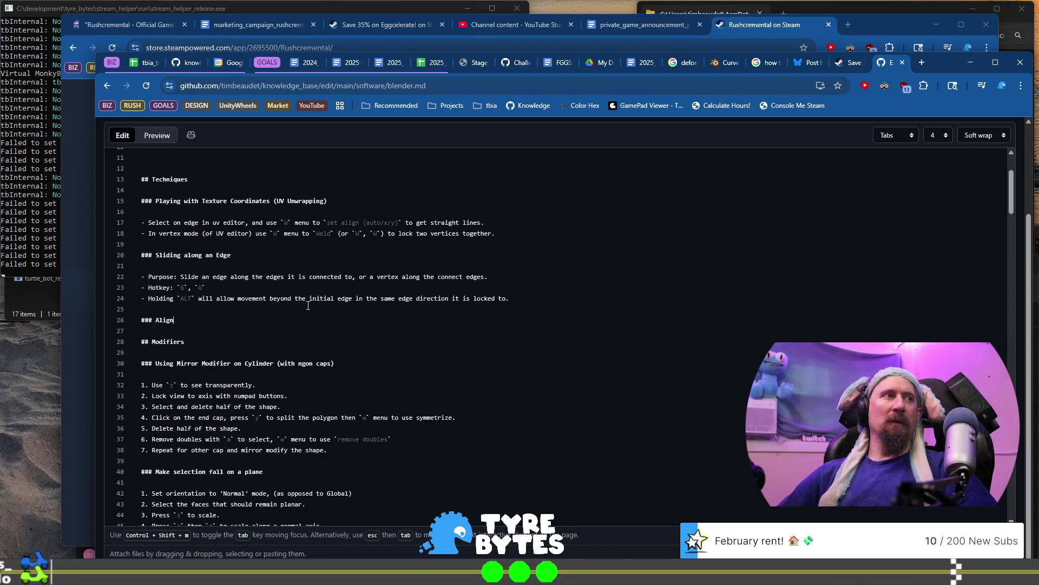
text(ing Vertice)
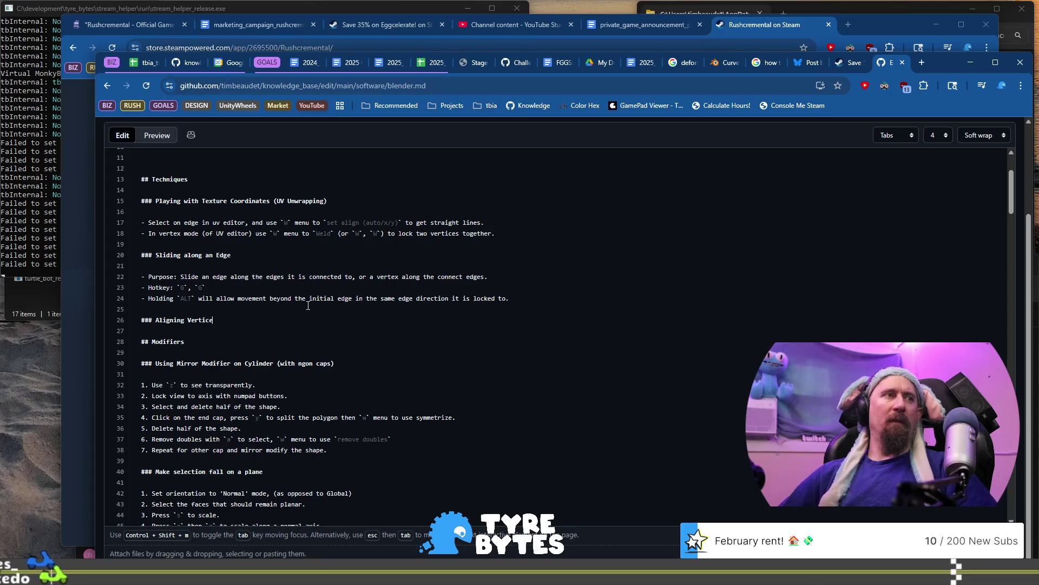
key(BackSpace)
key(BackSpace)
text(a Lin)
key(BackSpace)
key(BackSpace)
key(BackSpace)
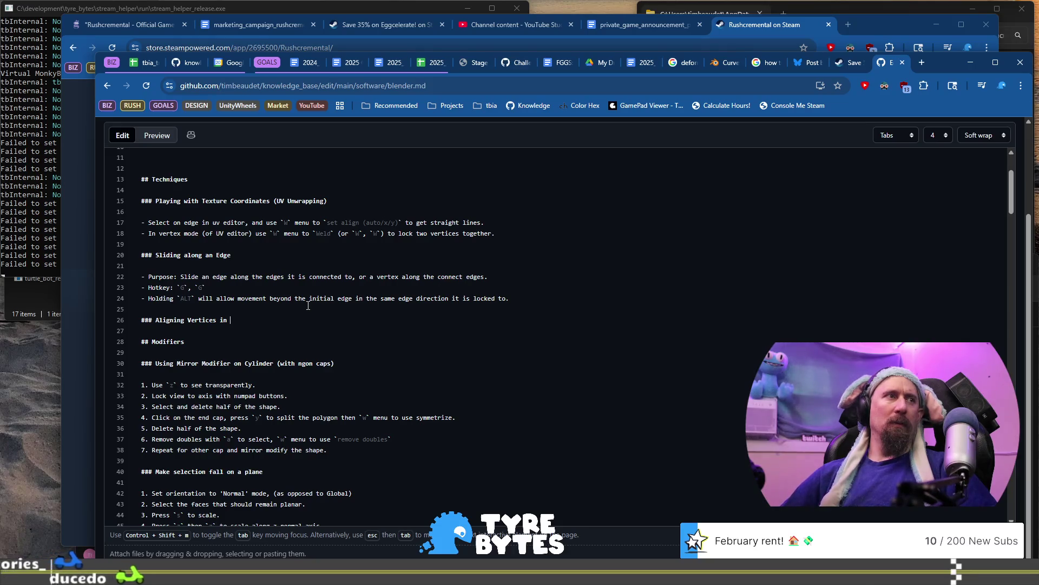
key(Home)
key(Right)
key(Right)
key(Right)
text(Linea rly)
key(End)
key(BackSpace)
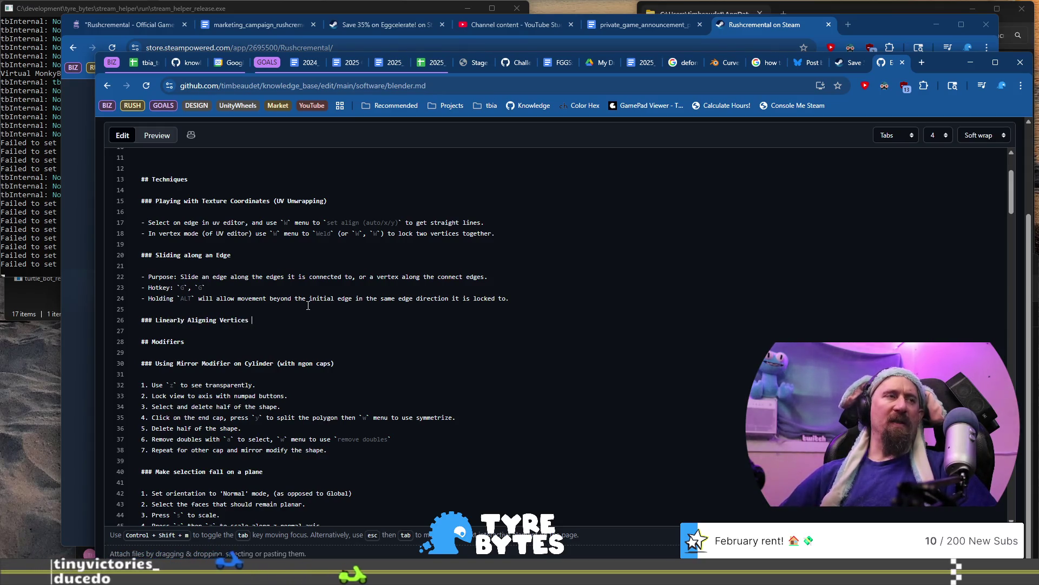
text(off glo)
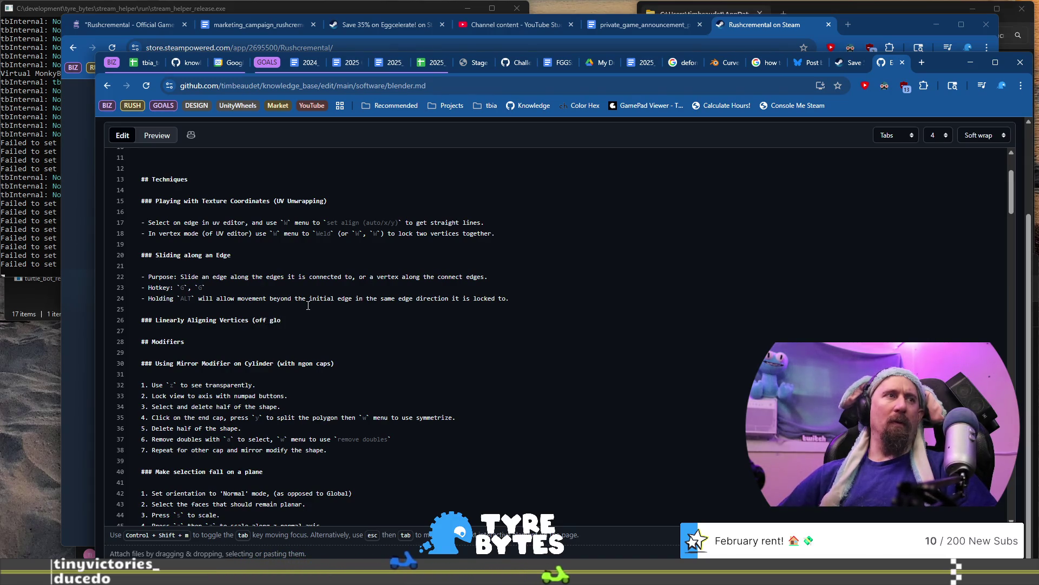
text(bal/local)
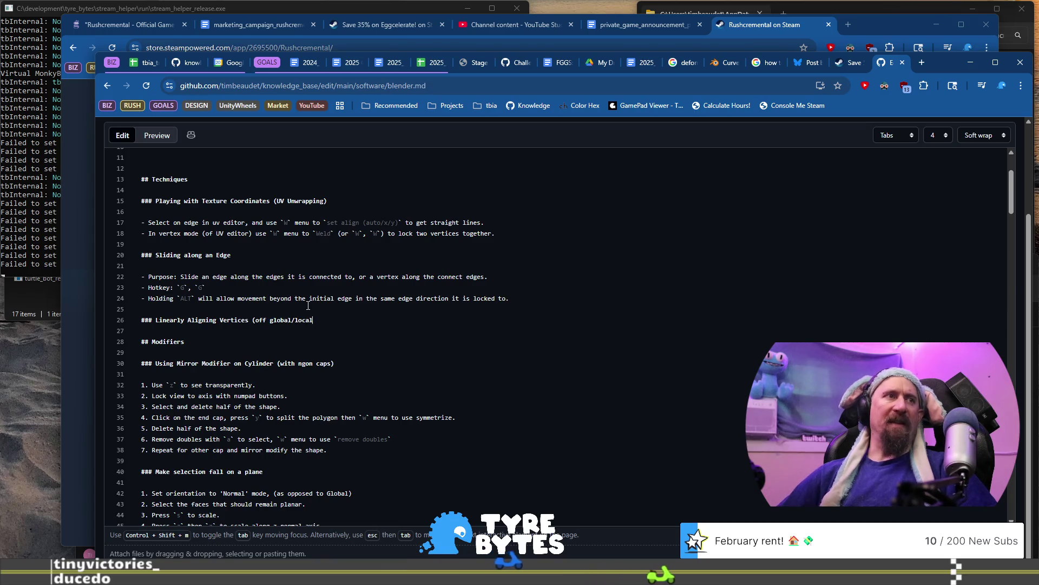
text( axis)
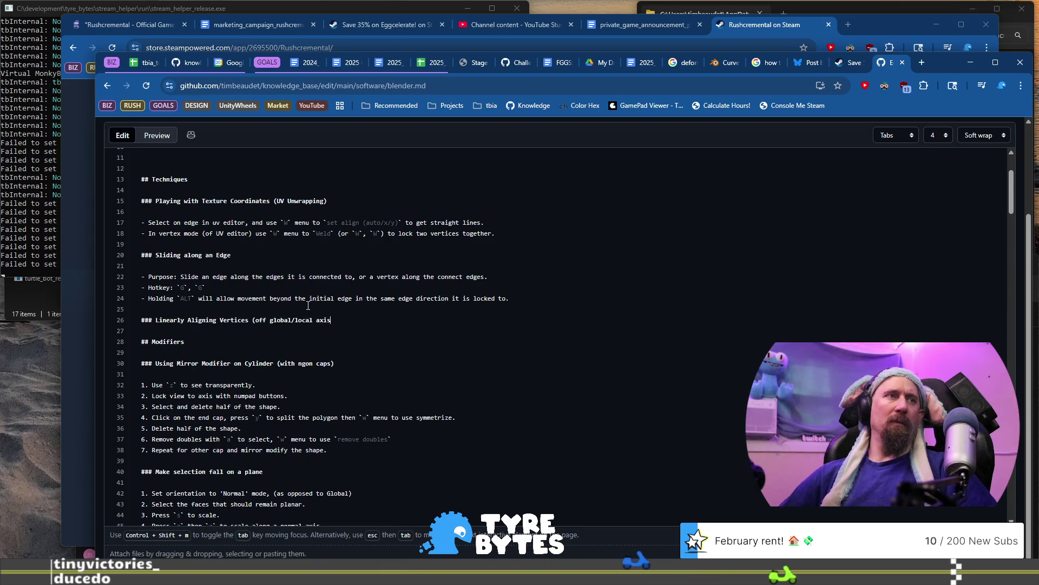
text())
Add a '- ???' placeholder bullet under it and begin the next heading line.
key(Return)
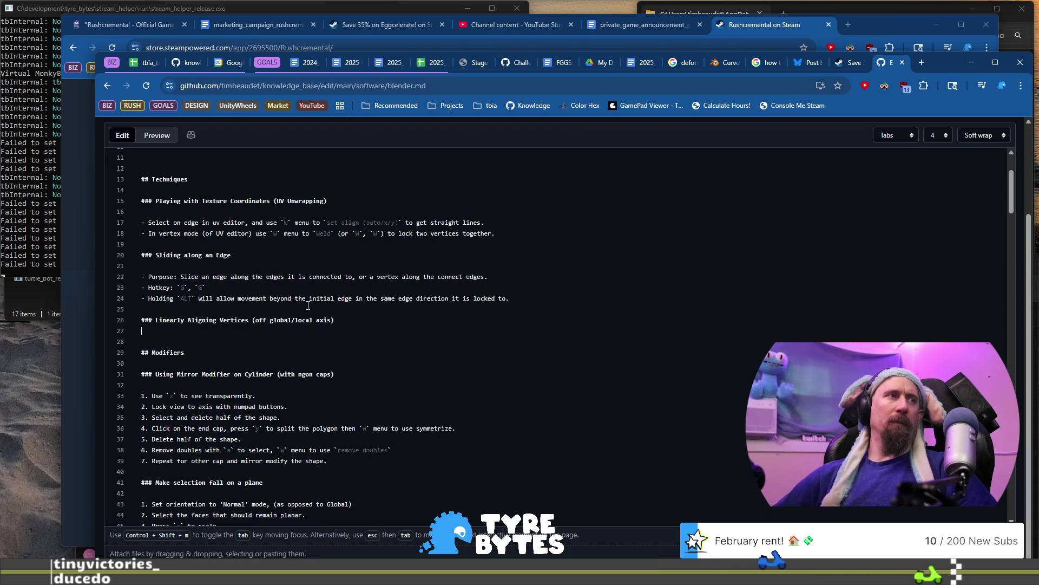
key(Return)
text(-)
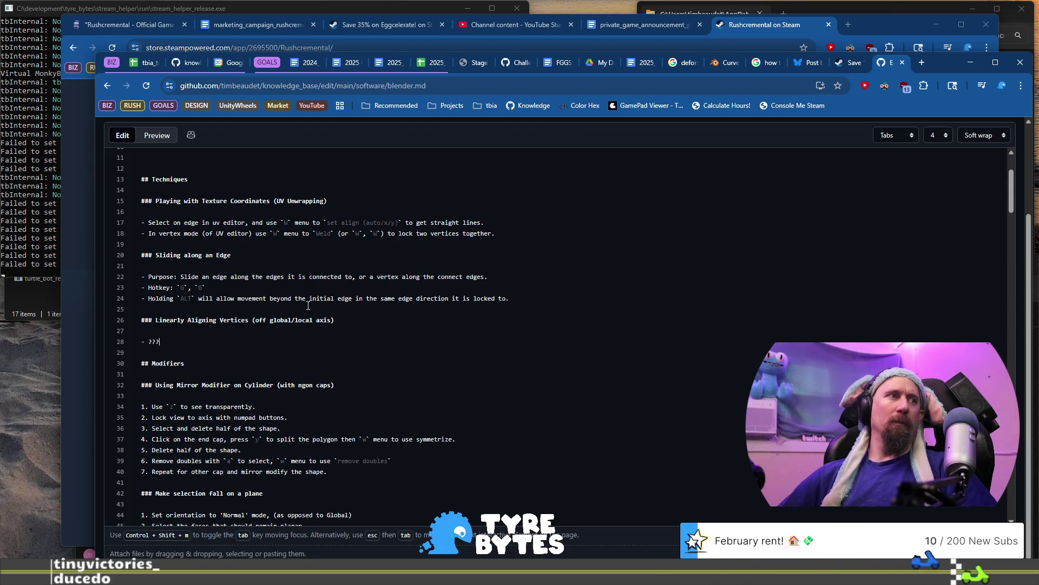
key(Return)
key(Return)
text(-)
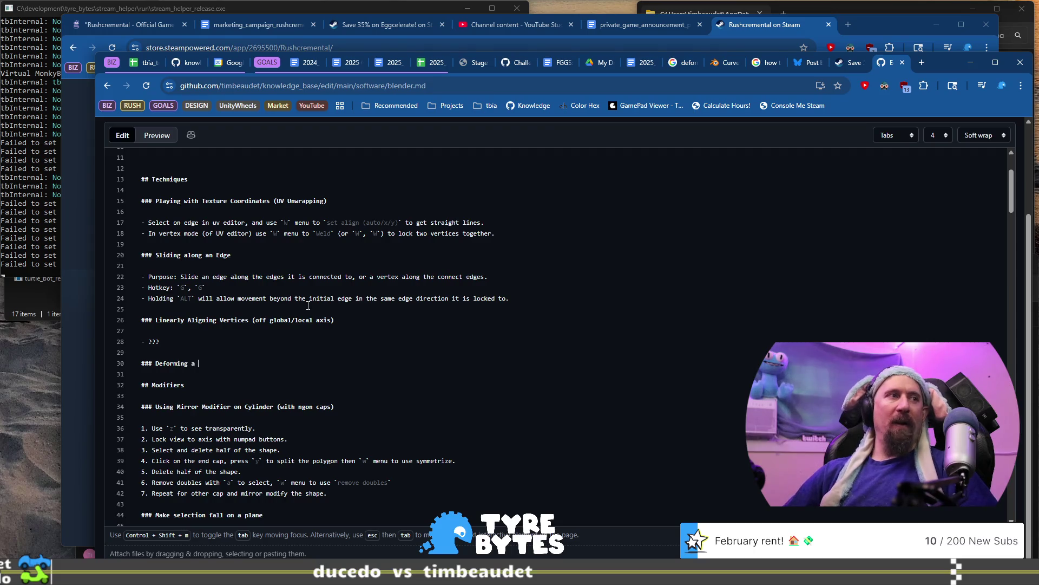
Finish the Deforming a Mesh on a Curve heading and add the bullet 'Mesh location must be at global origin.'.
text(s )
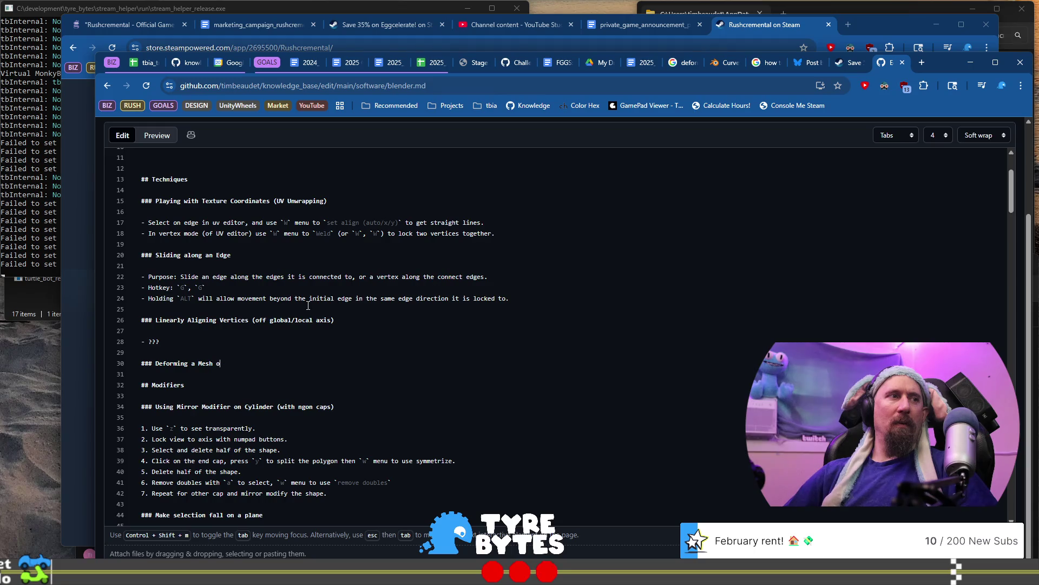
text(Curve (like a )
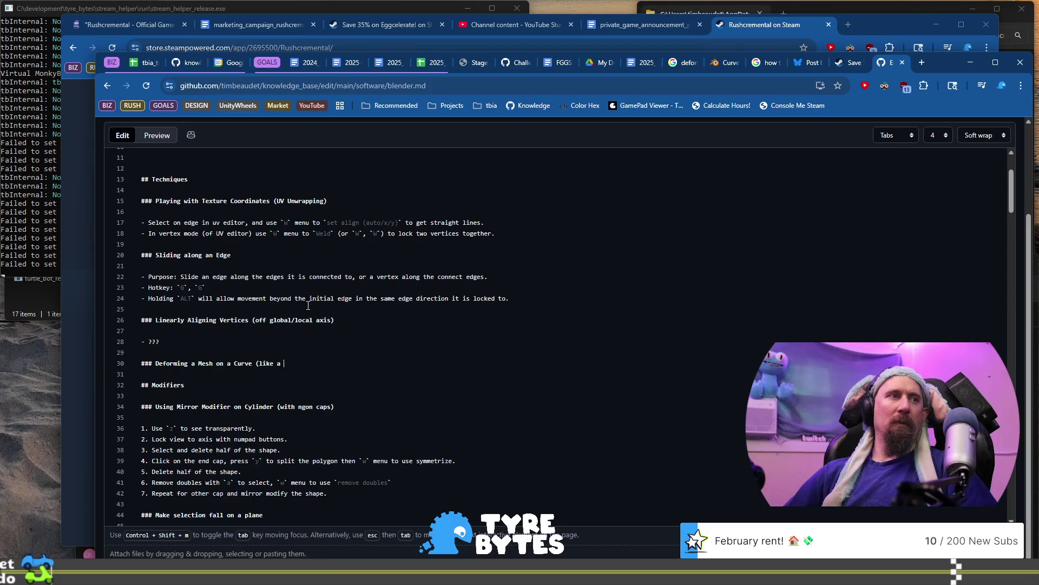
text(Road/P)
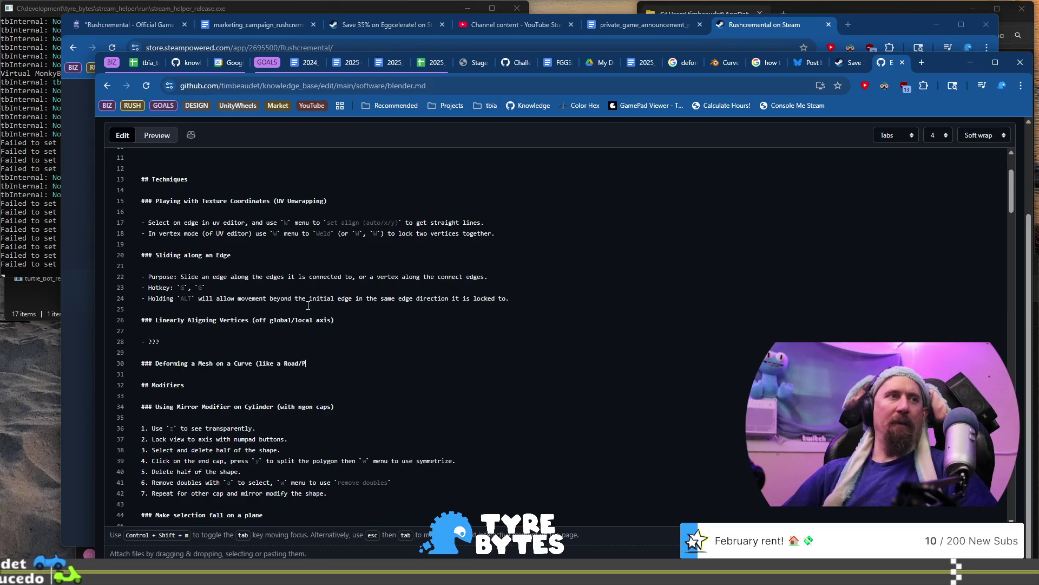
text(ath))
key(Return)
key(Return)
text(-)
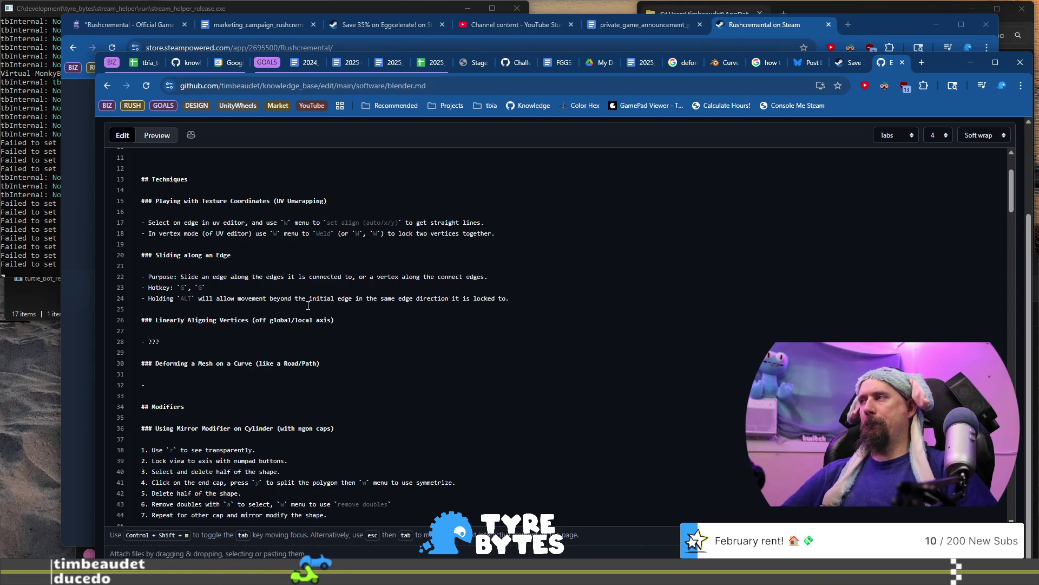
text(M)
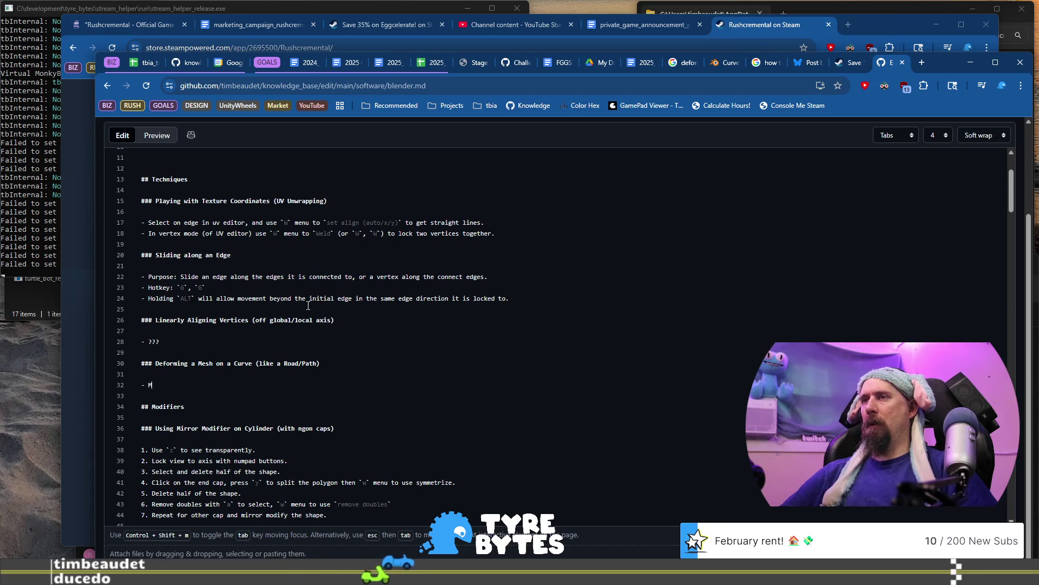
text(esh lo)
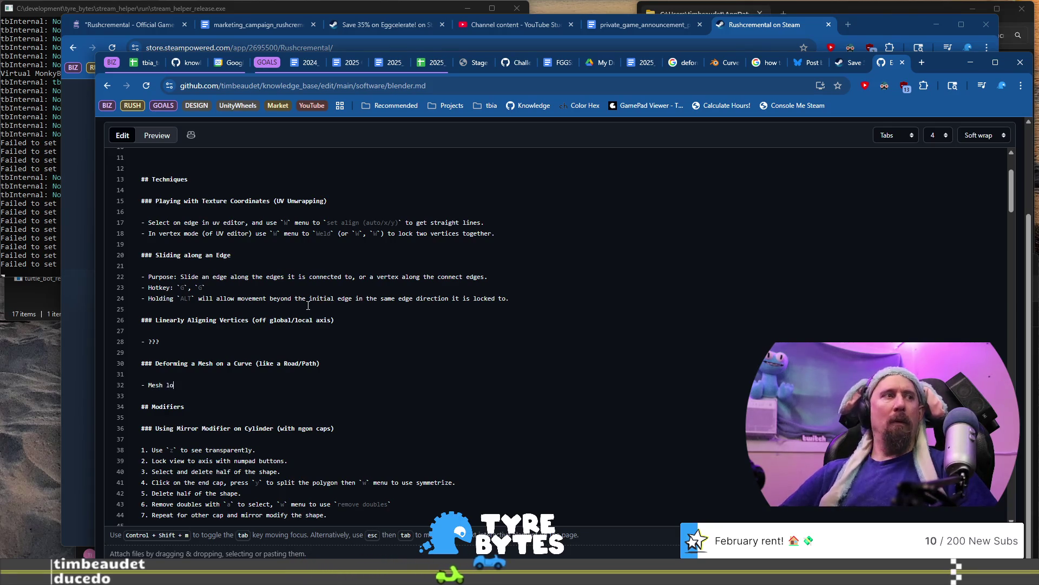
text(cation m)
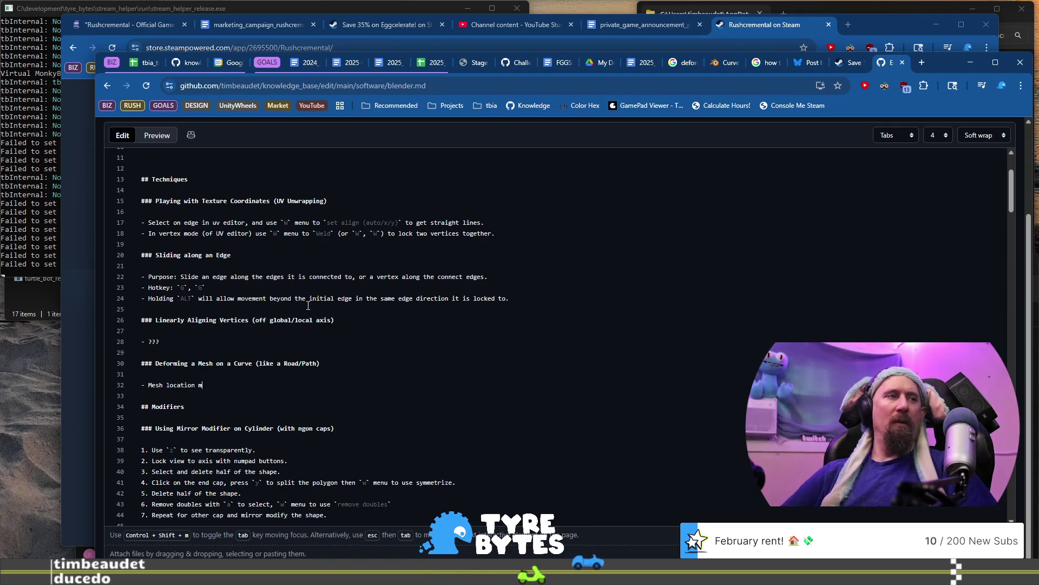
text(ust be at)
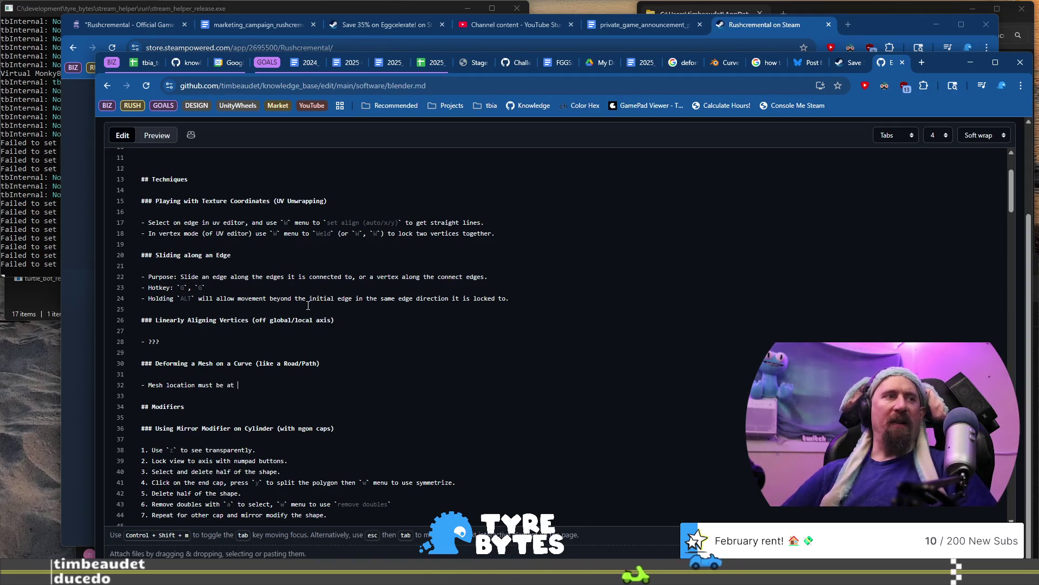
text( global origin)
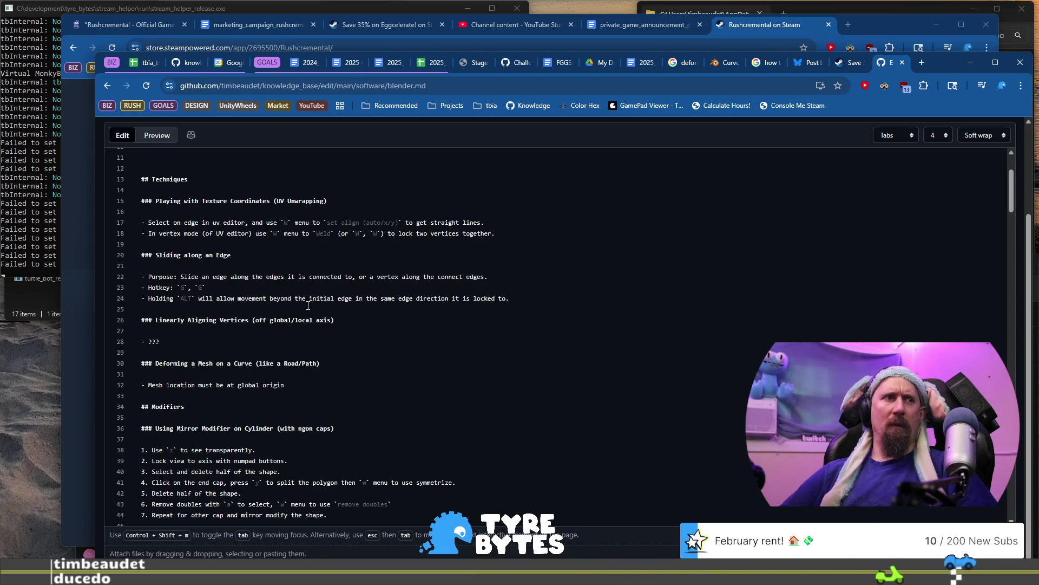
text(.)
key(Return)
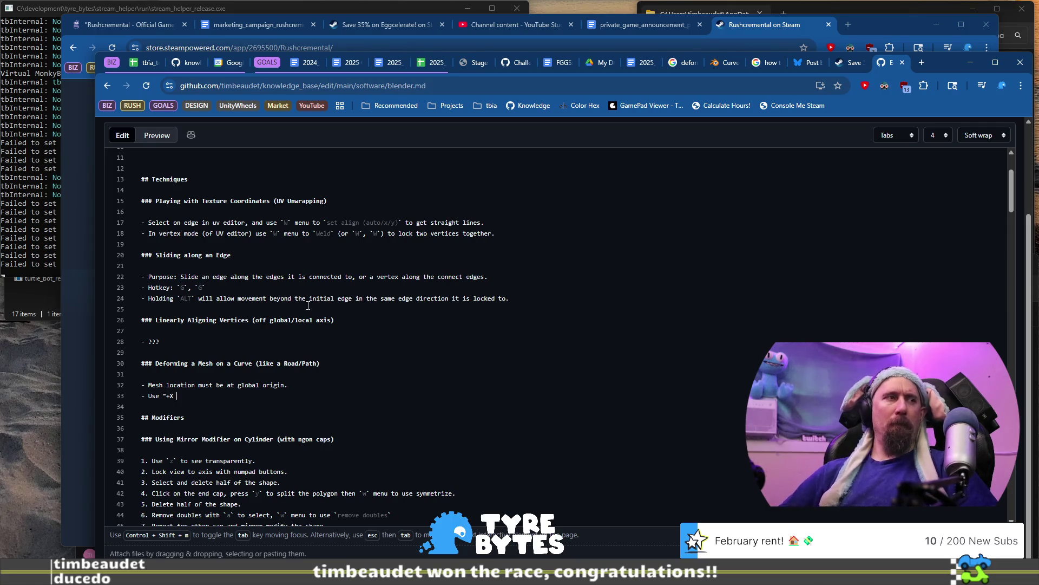
Complete the note to use `+X axis` as the `forward` direction, then return to Blender.
key(BackSpace)
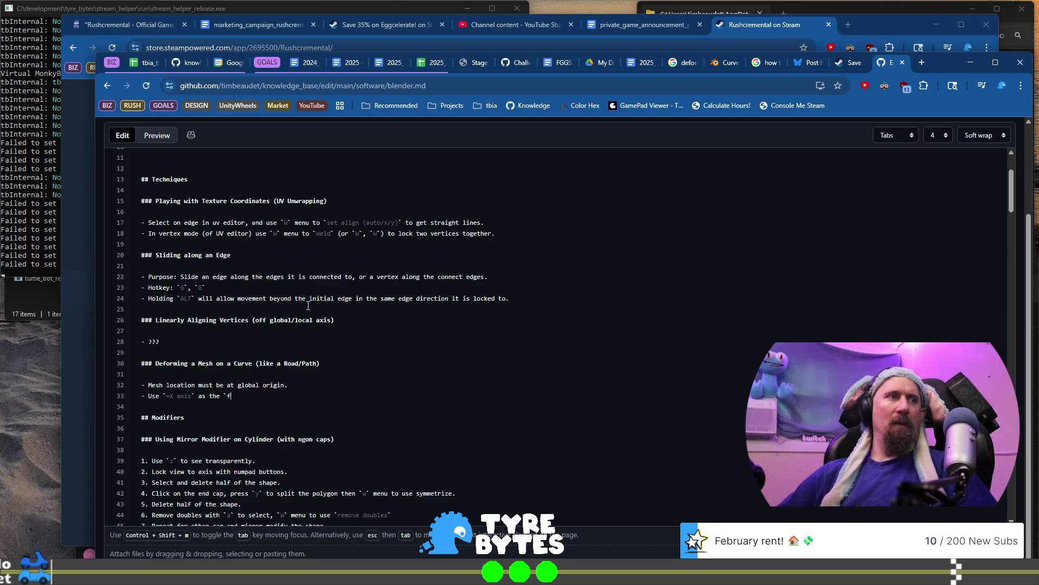
text(orward` direction and)
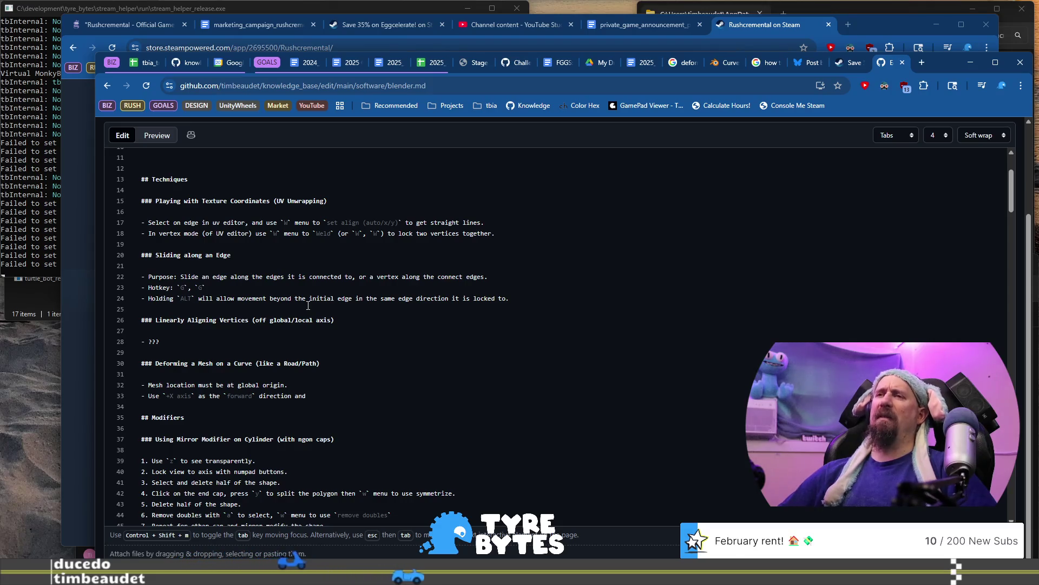
key(alt+Tab)
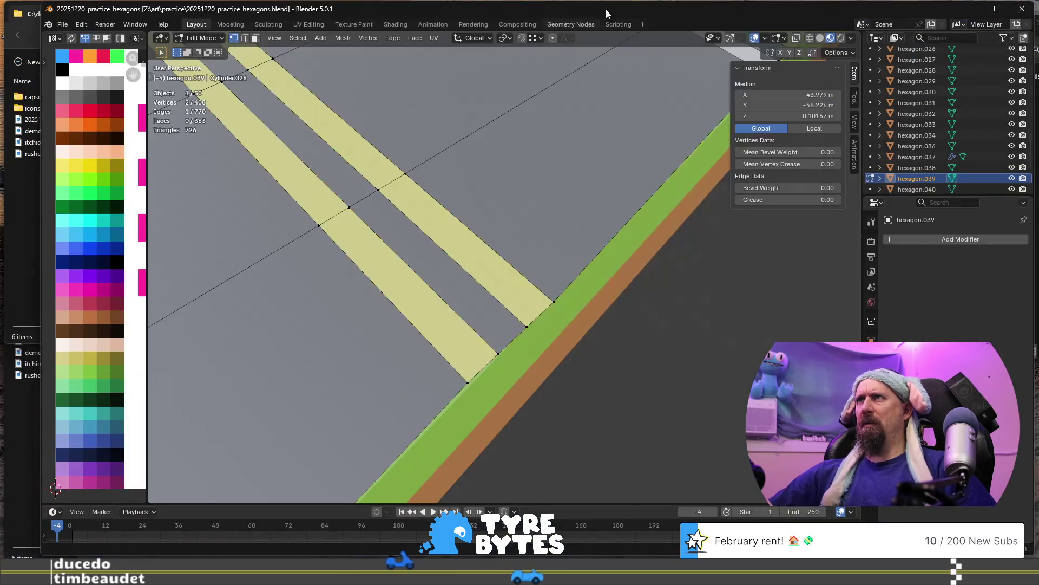
Select hexagon.038 and inspect its curved road against the straight tile in Edit Mode, then return to Object Mode.
scroll(490, 193, down, 10)
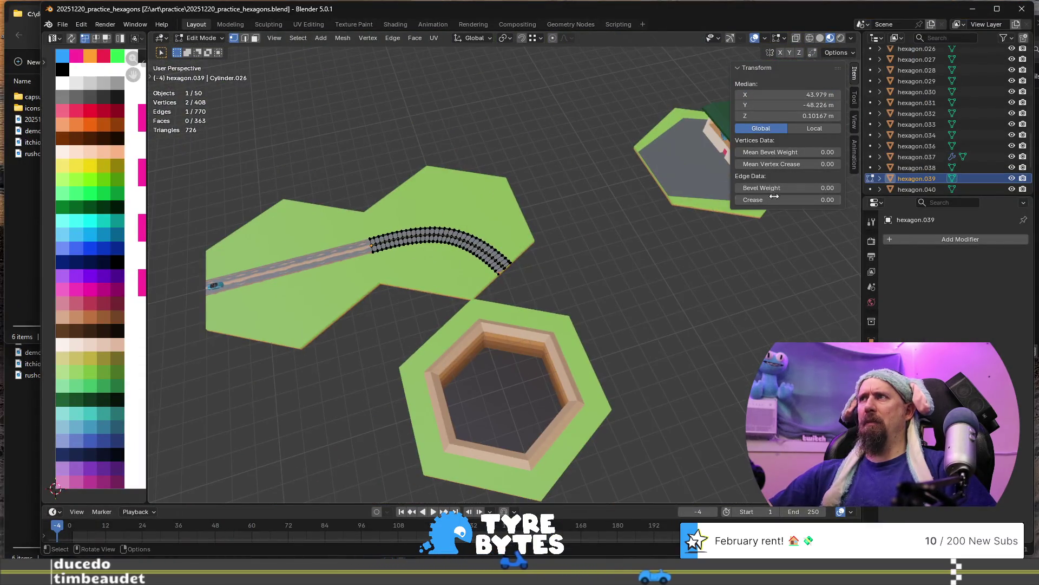
scroll(909, 141, down, 4)
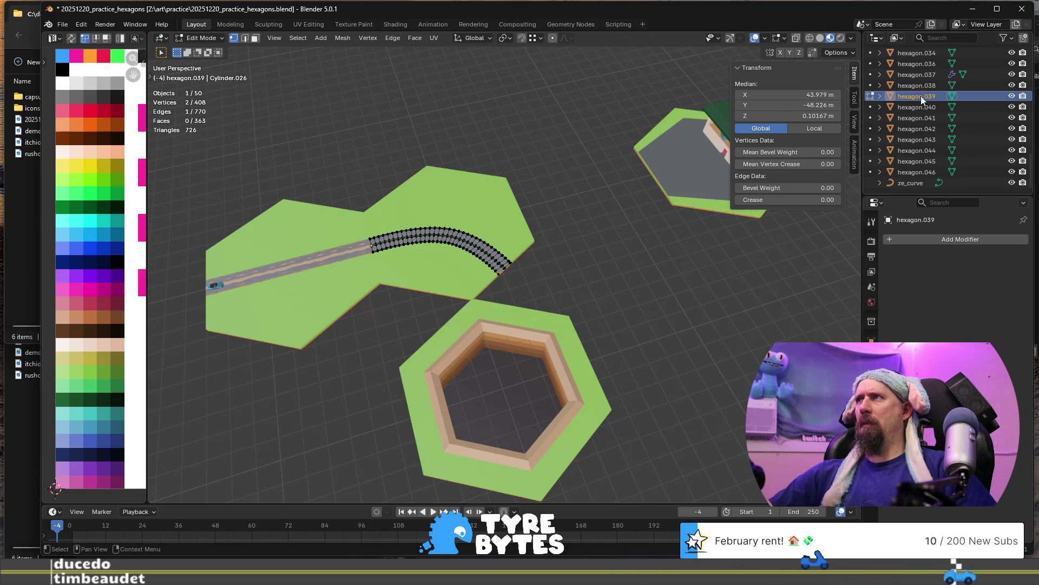
click(921, 89)
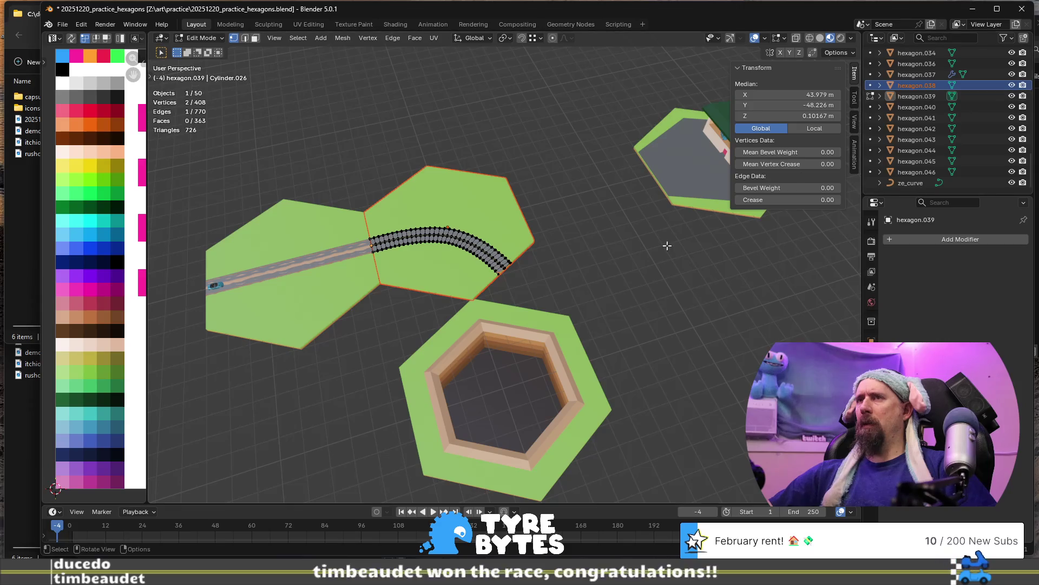
scroll(574, 279, down, 5)
middle_drag(574, 279, 490, 259)
scroll(491, 261, up, 2)
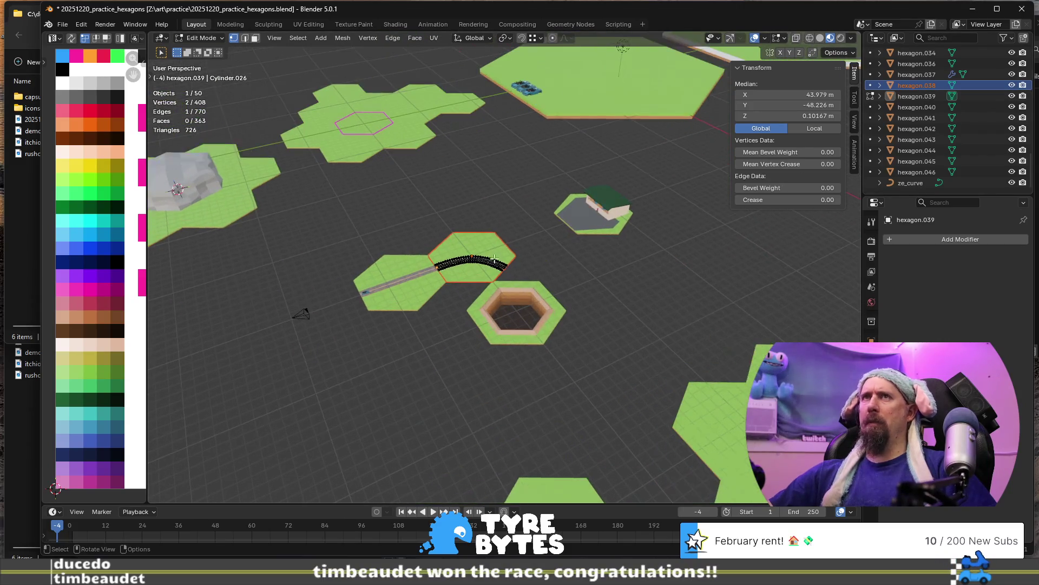
key(Tab)
key(Tab)
scroll(459, 266, up, 3)
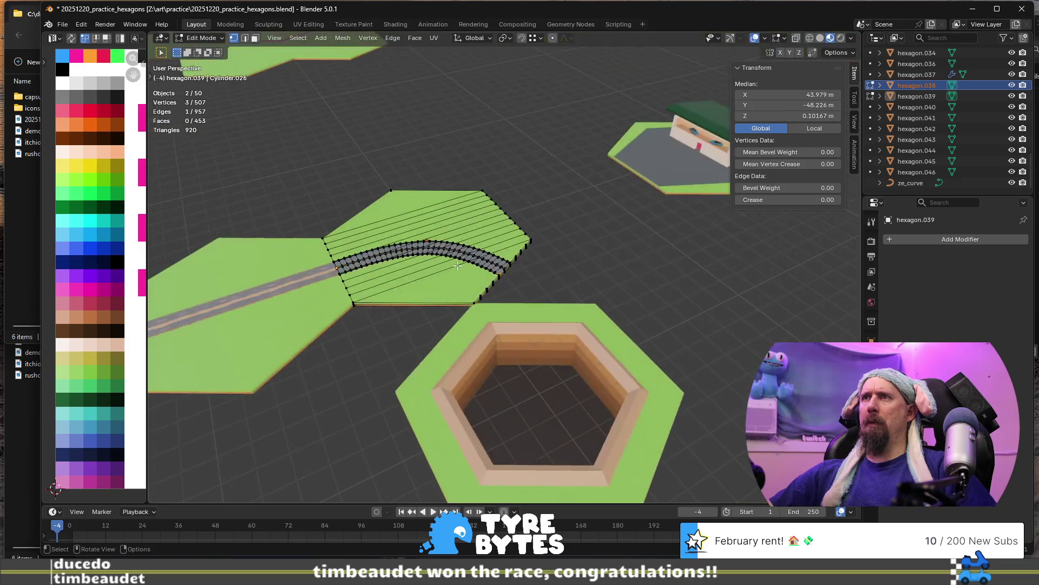
middle_drag(353, 286, 454, 285)
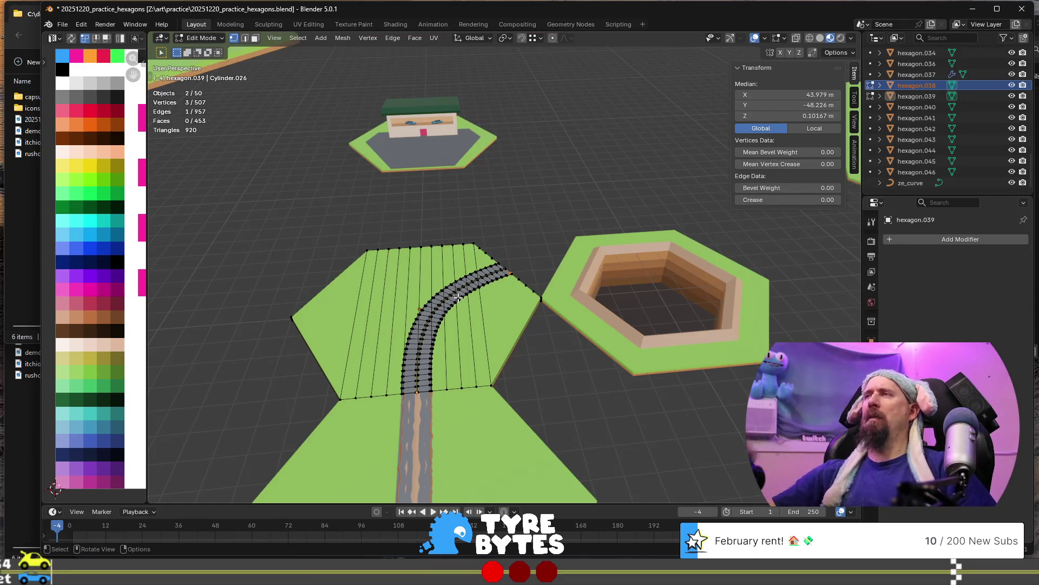
scroll(463, 297, down, 4)
middle_drag(481, 273, 489, 280)
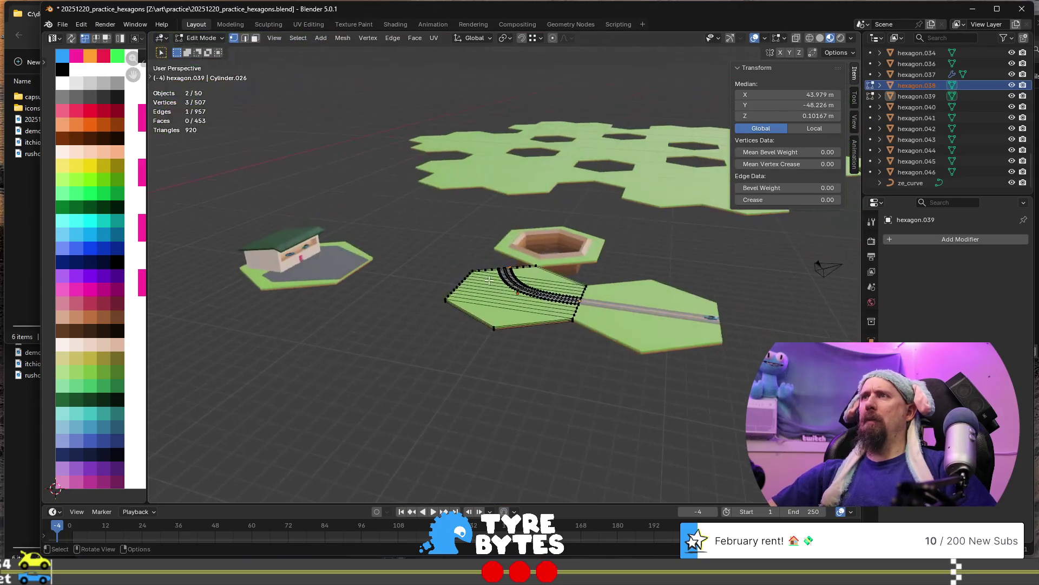
key(Tab)
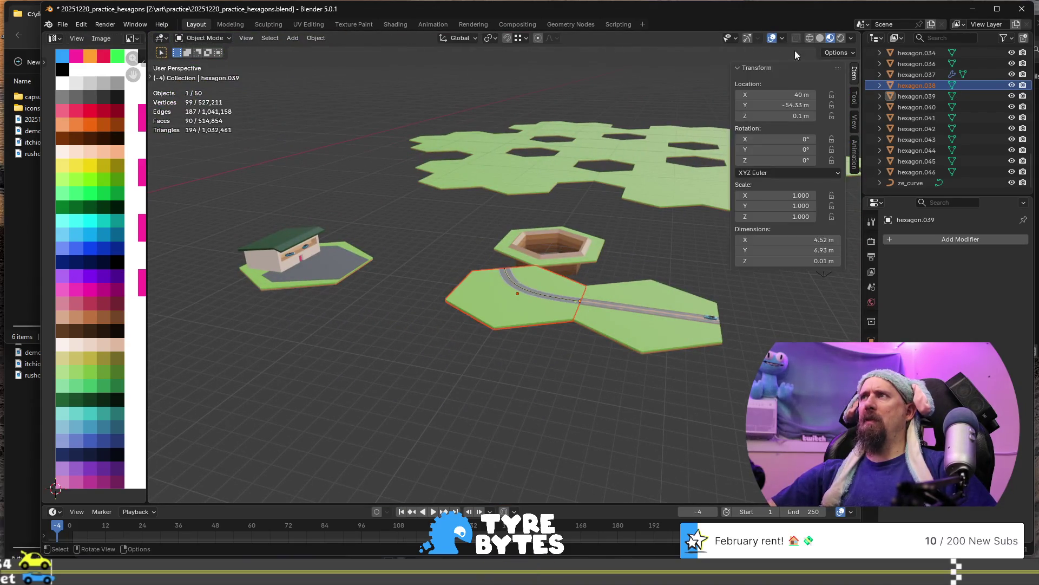
In Edit Mode on hexagon.038, move a road-edge vertex so the road lines up with the straight tile.
scroll(559, 304, up, 3)
key(Tab)
mouse_move(559, 303)
middle_down()
mouse_move(623, 374)
mouse_move(558, 337)
middle_up()
click(631, 386)
key(g)
click(605, 375)
Show the active tool settings, then go back to Object Mode.
scroll(555, 337, down, 2)
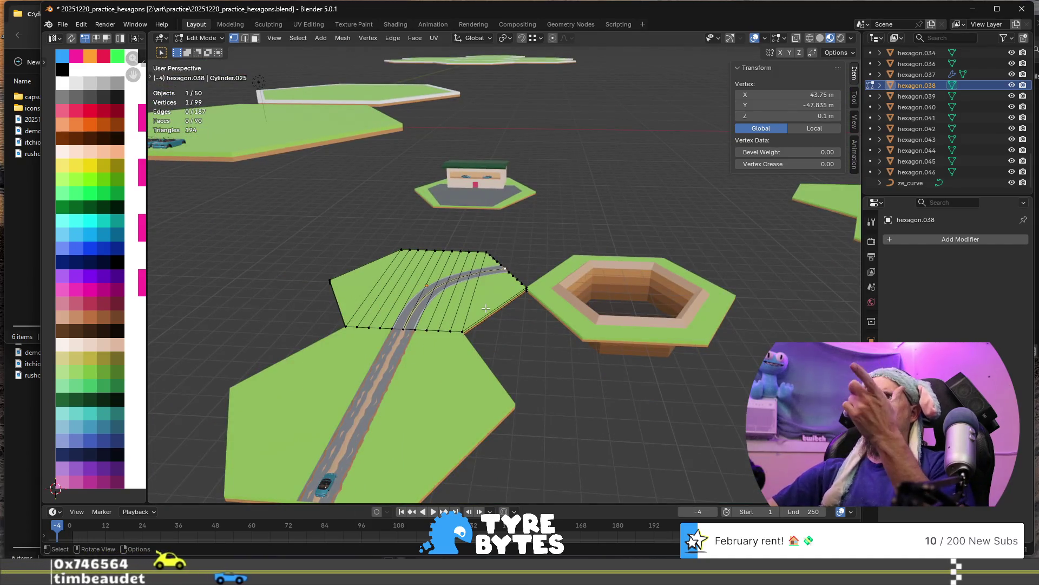
click(855, 97)
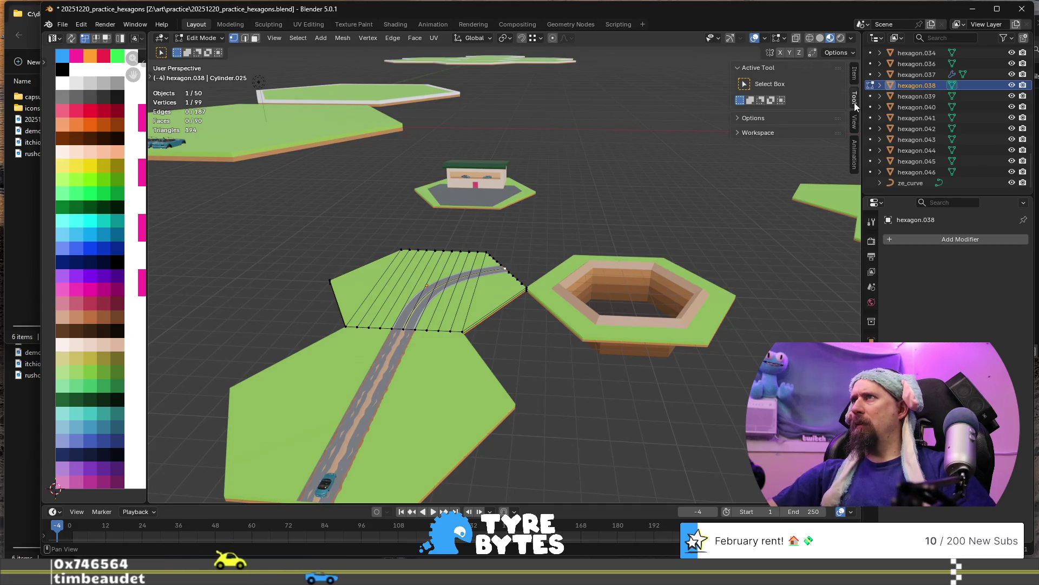
scroll(856, 103, down, 2)
scroll(856, 108, up, 3)
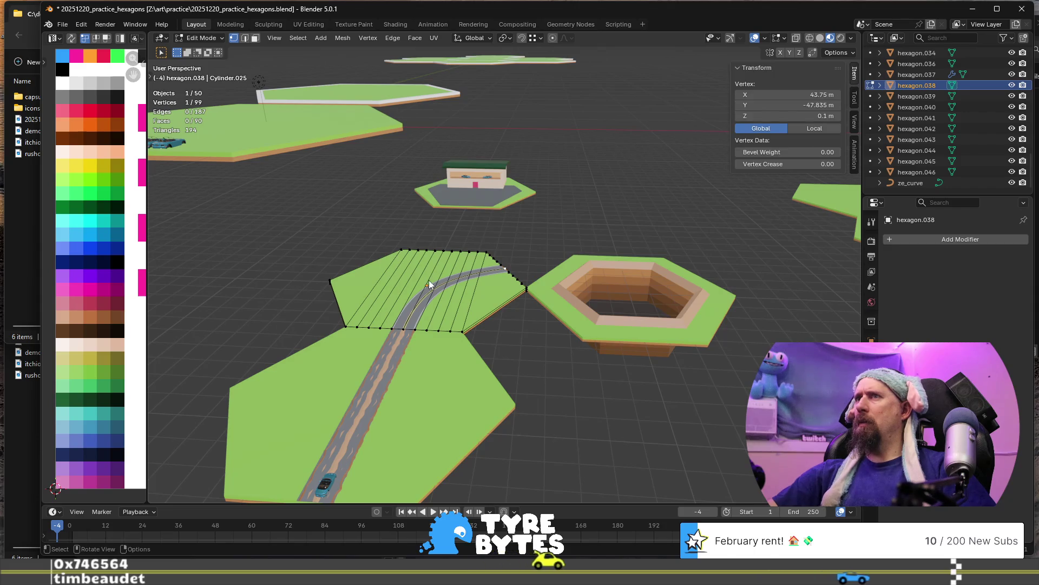
key(Tab)
mouse_move(501, 249)
middle_down()
mouse_move(475, 255)
mouse_move(501, 275)
mouse_move(391, 268)
mouse_move(395, 287)
mouse_move(424, 289)
mouse_move(513, 250)
middle_up()
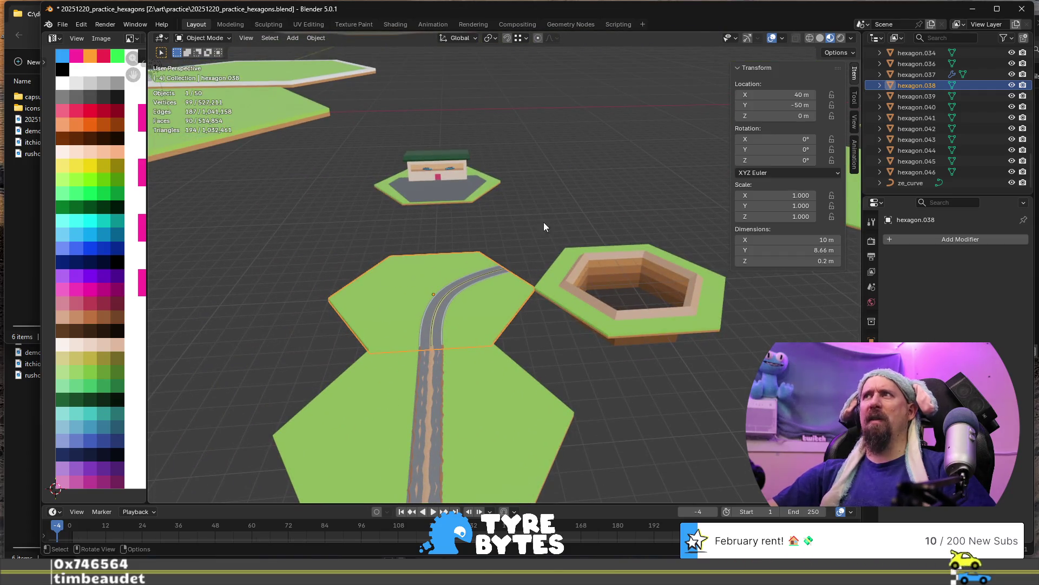
Select the large plain hexagon tile, starting and cancelling a move so it stays in place.
scroll(437, 318, up, 4)
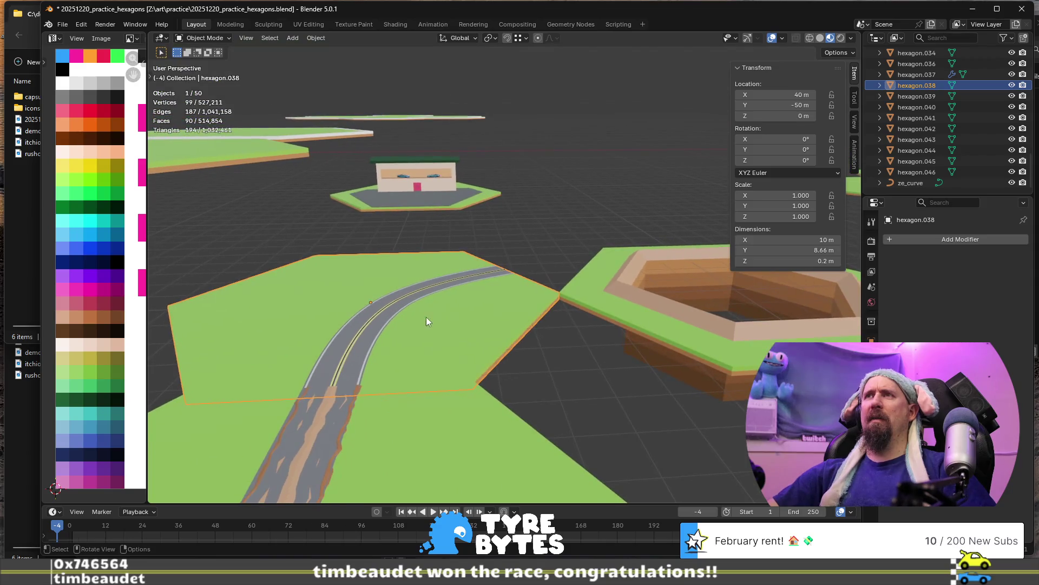
scroll(423, 152, down, 10)
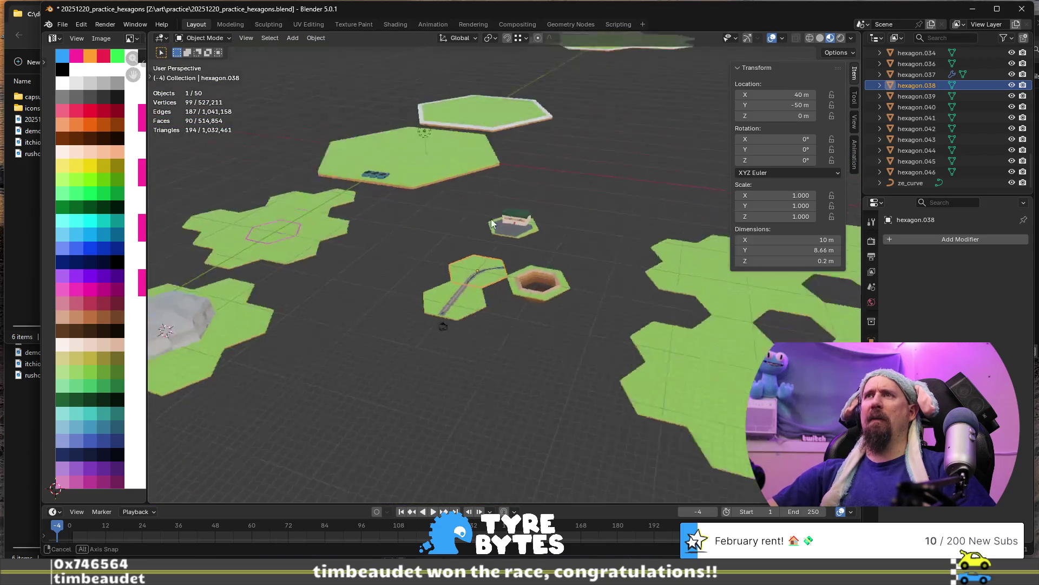
scroll(442, 207, up, 5)
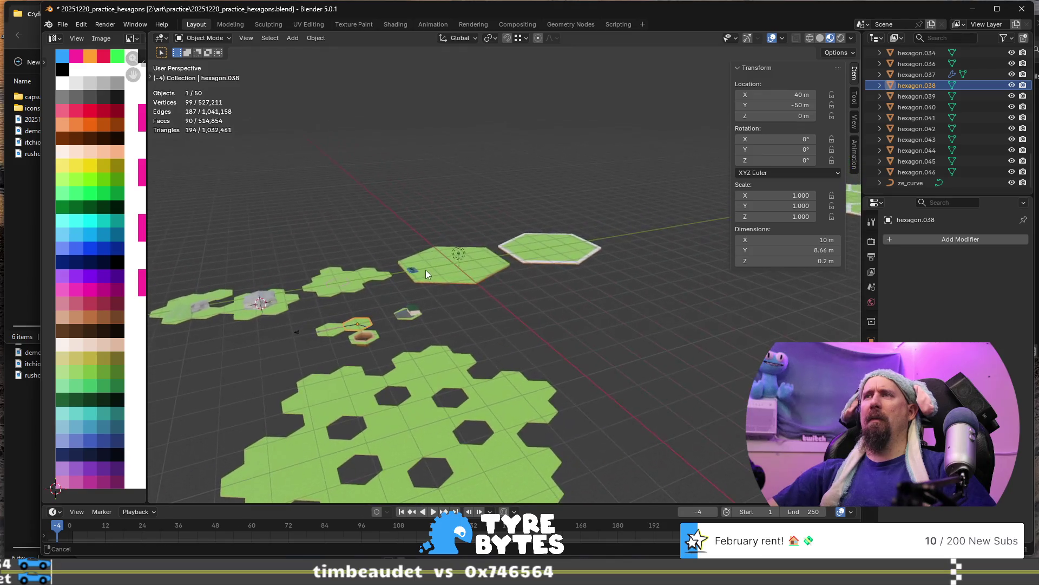
click(428, 283)
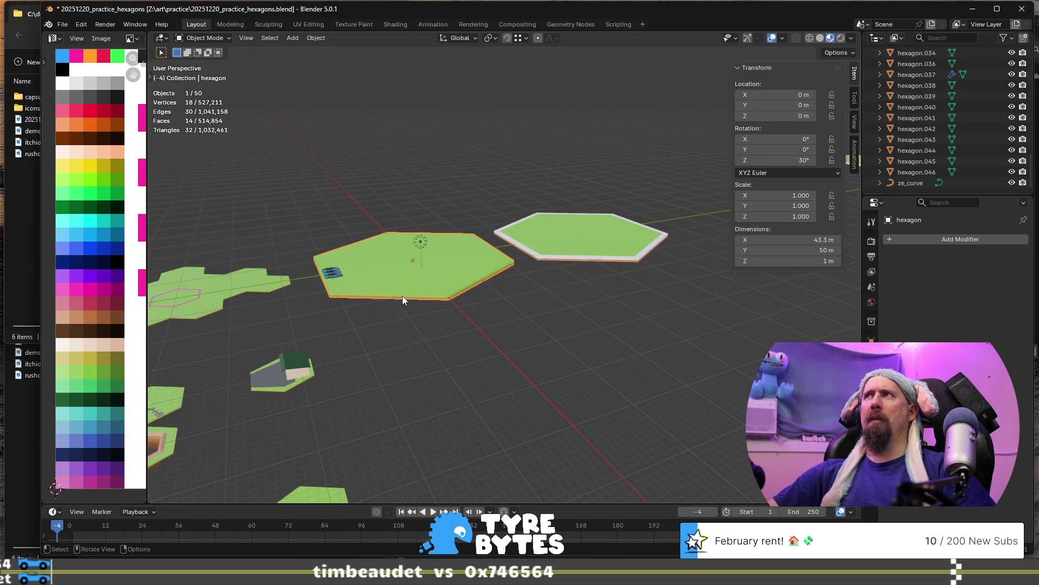
key(Tab)
key(Tab)
scroll(402, 299, down, 2)
middle_drag(358, 296, 443, 290)
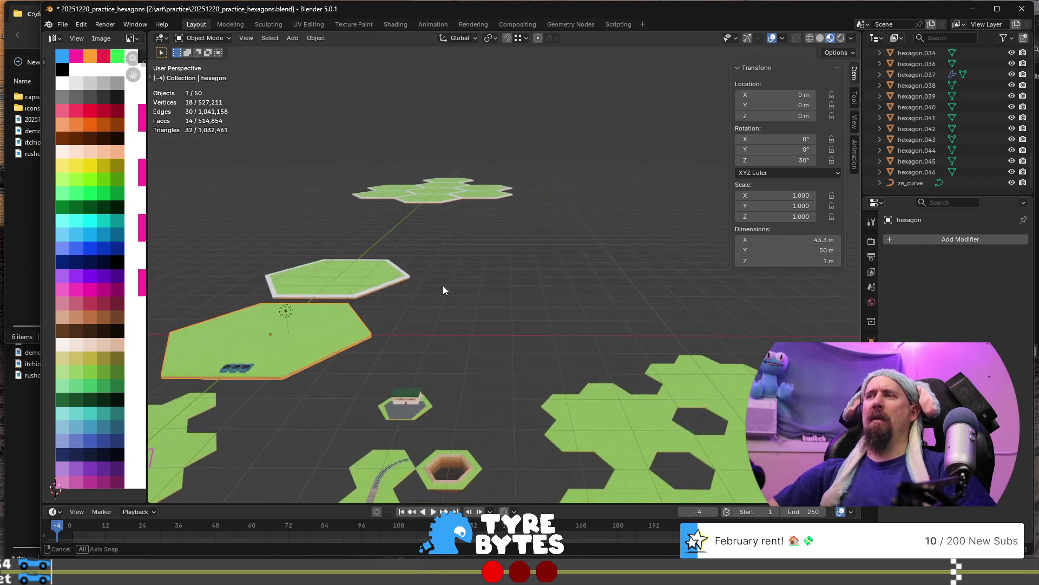
key(g)
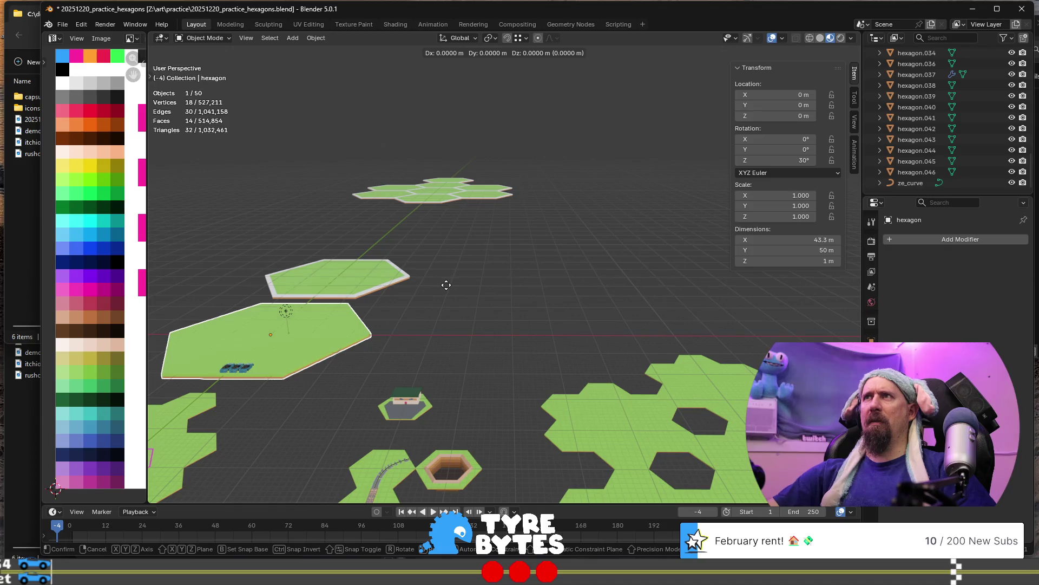
key(Escape)
Switch from Blender to the blender.md GitHub editor in Chrome.
scroll(448, 292, down, 3)
scroll(449, 366, up, 3)
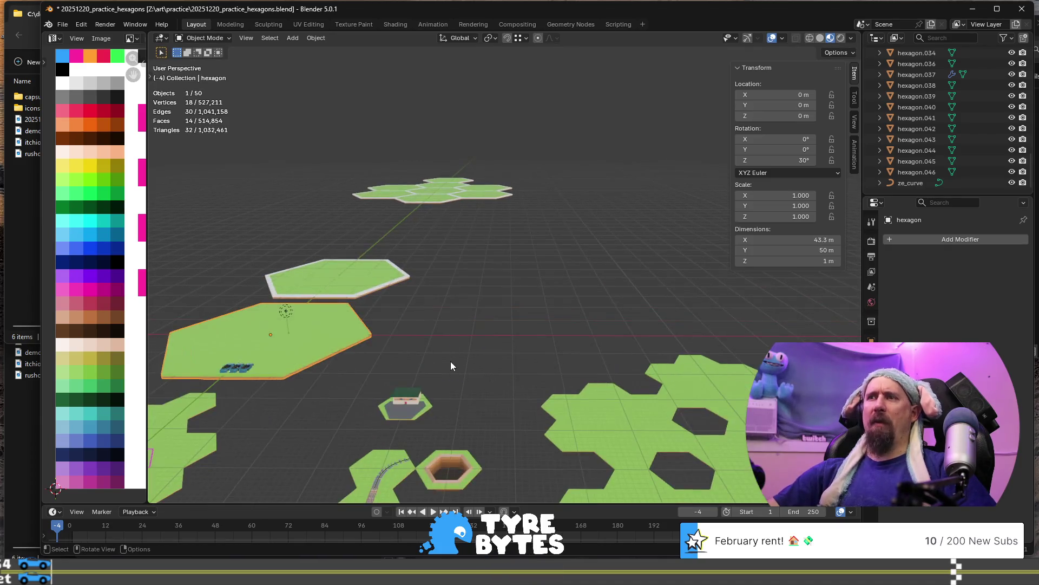
key(alt+Tab)
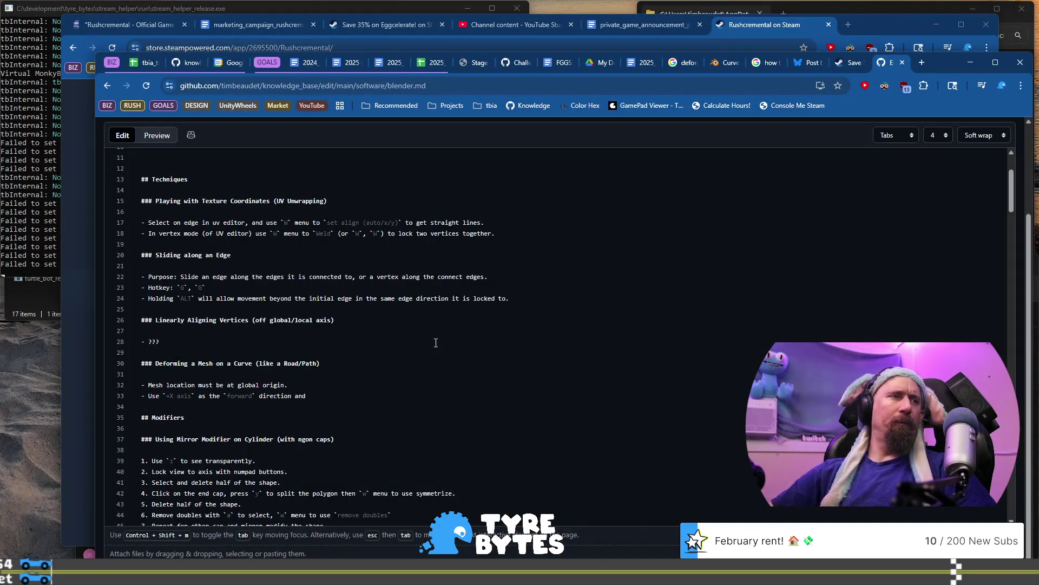
Replace 'and' on line 33 with 'to avoid needing to tilt. I believe Blender defaults here are broke.' and add a new bullet.
key(BackSpace)
key(BackSpace)
key(BackSpace)
text(to avoid)
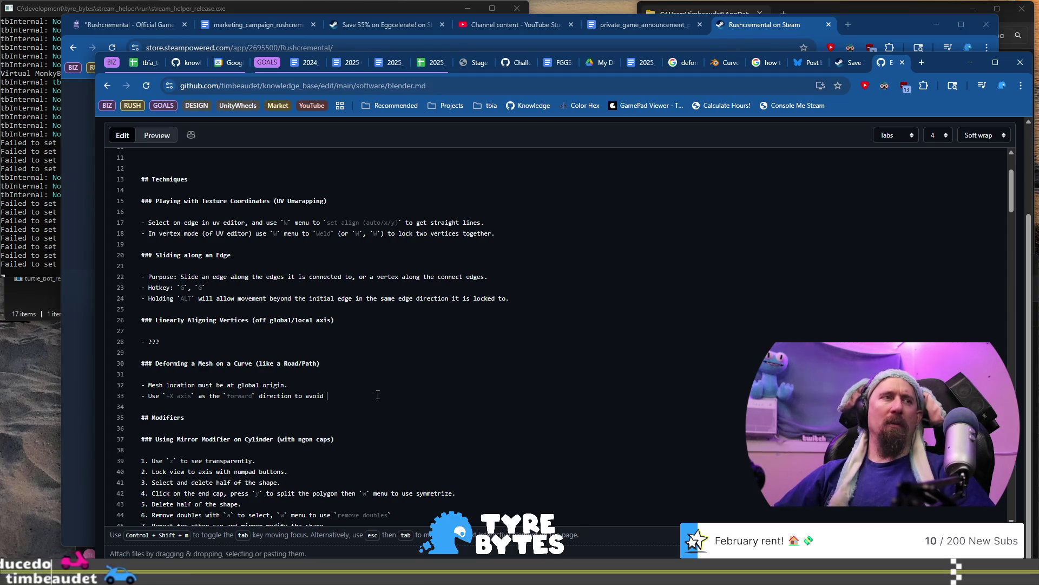
text(needing to tilt. I believe Blender det)
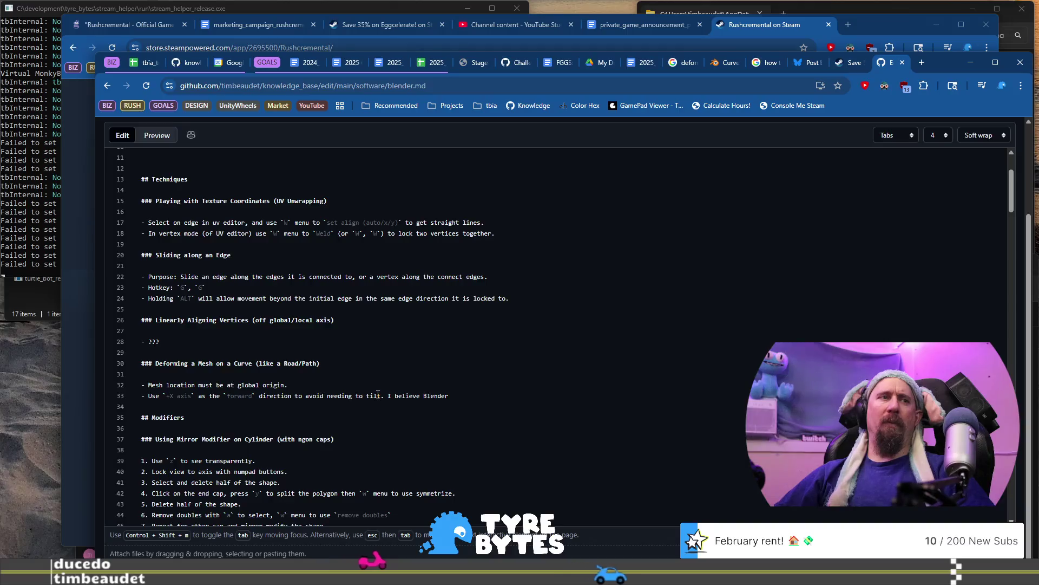
key(BackSpace)
text(fault)
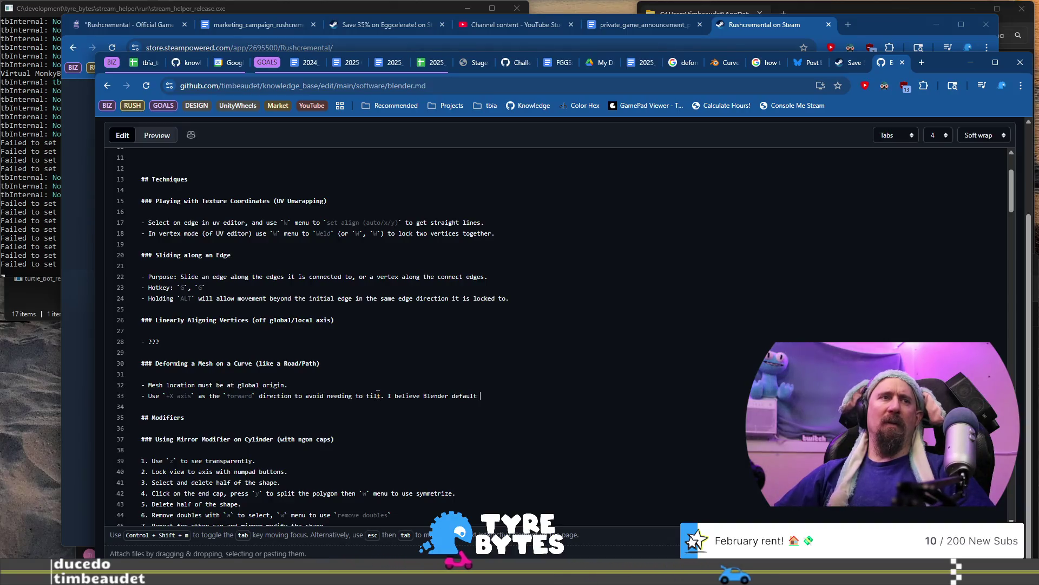
text(s here are broke.)
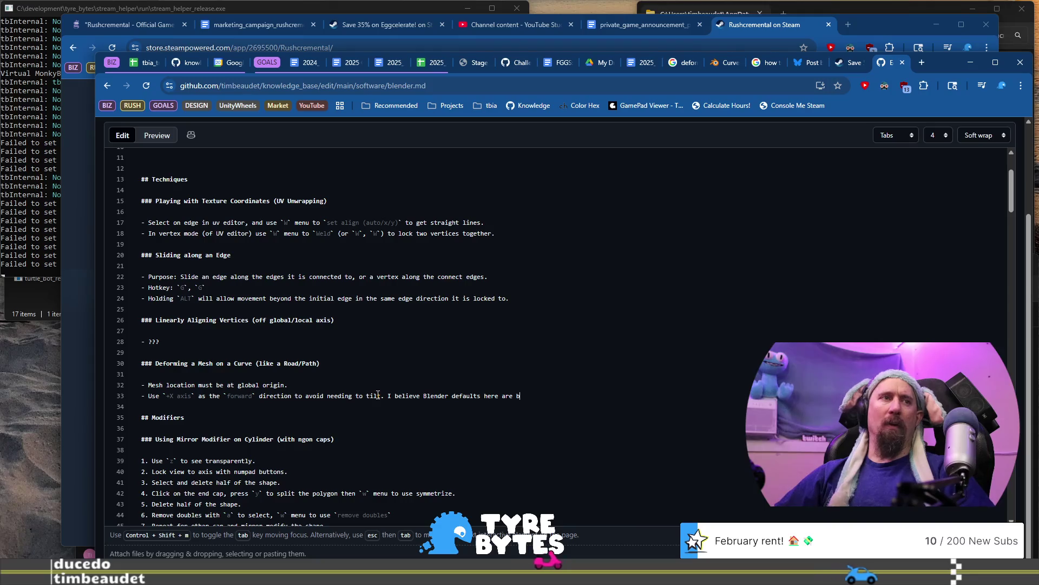
key(Return)
text(- In Blender 5)
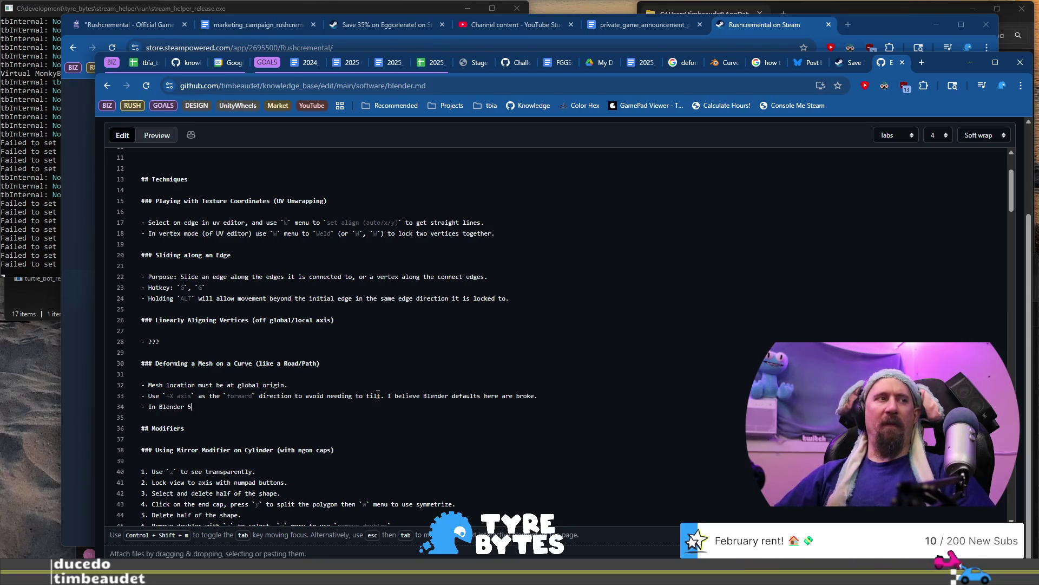
Write the bullet's Blender 5.0 `Array (Legacy)` wording and start it with 'Add an Array'.
text(.0 Use a)
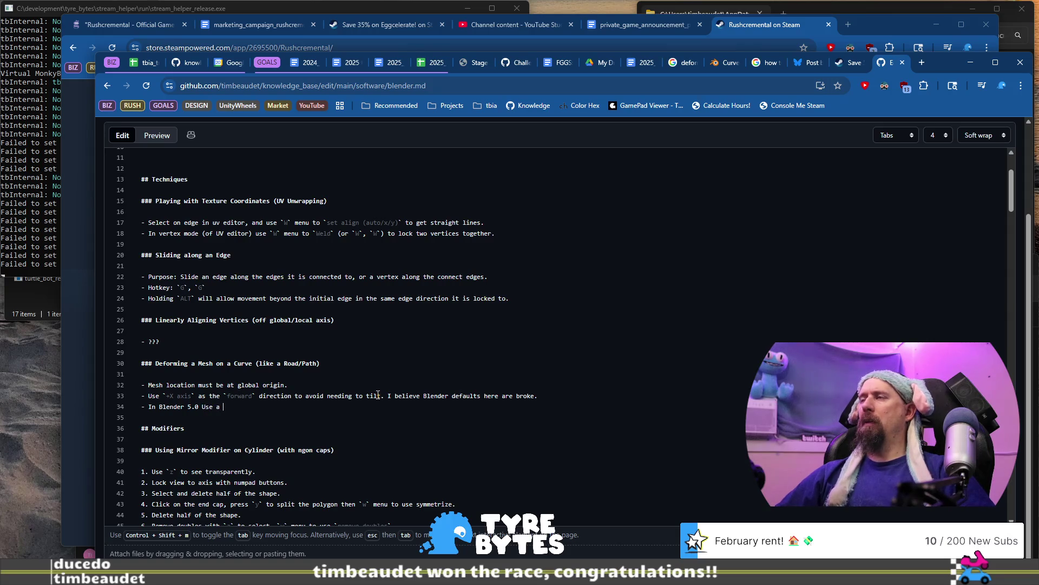
text( use `)
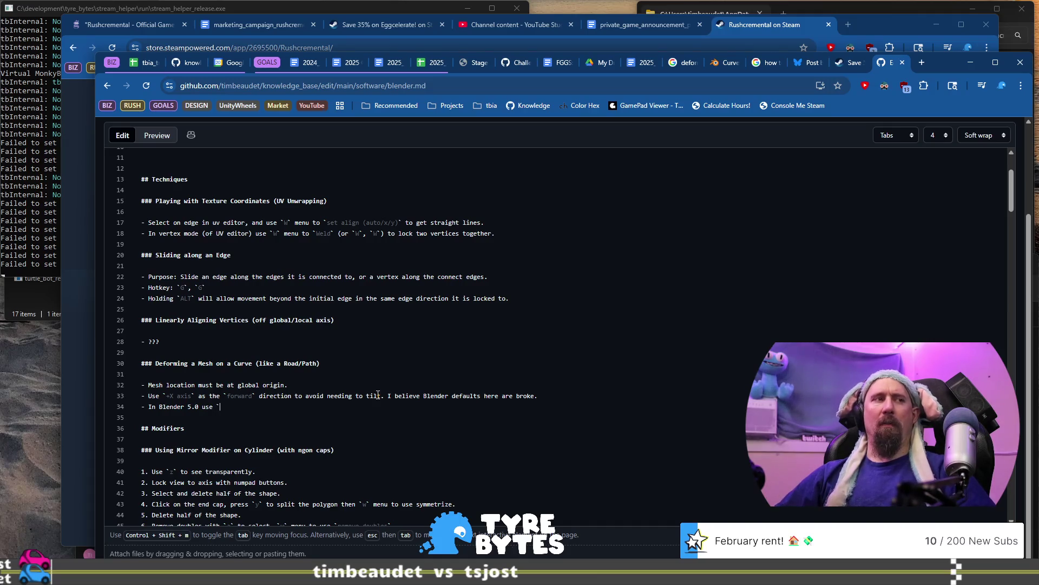
text(Array (Lega)
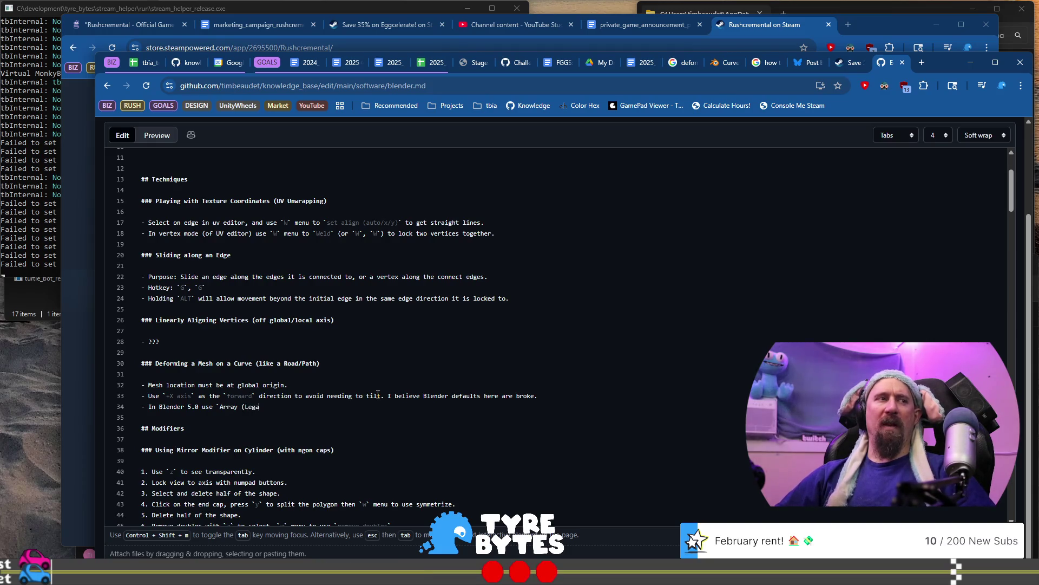
text(cy)` to)
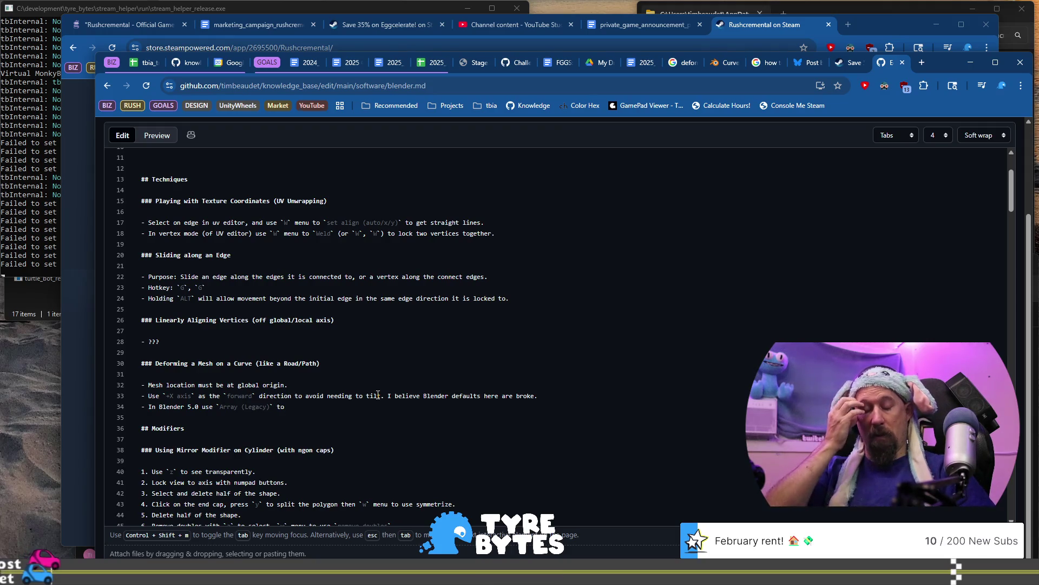
text( create along the)
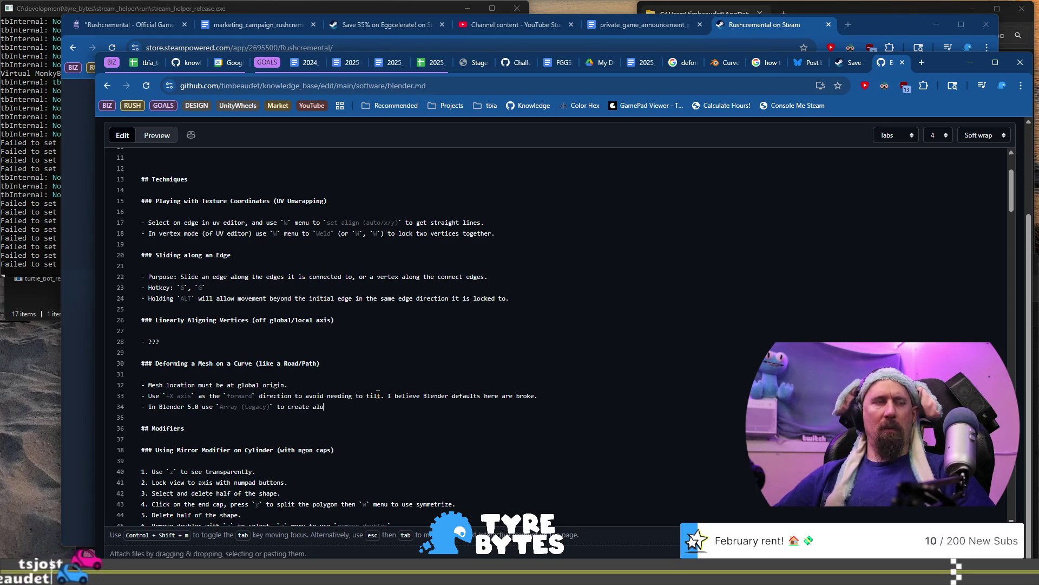
key(ctrl+BackSpace)
key(ctrl+BackSpace)
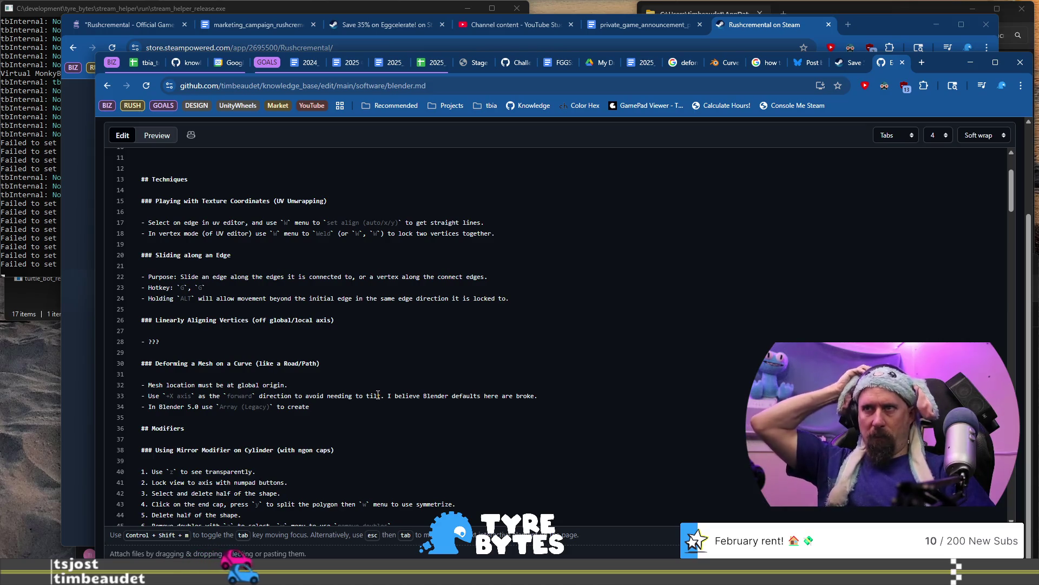
key(Home)
key(ctrl+Right)
key(ctrl+Right)
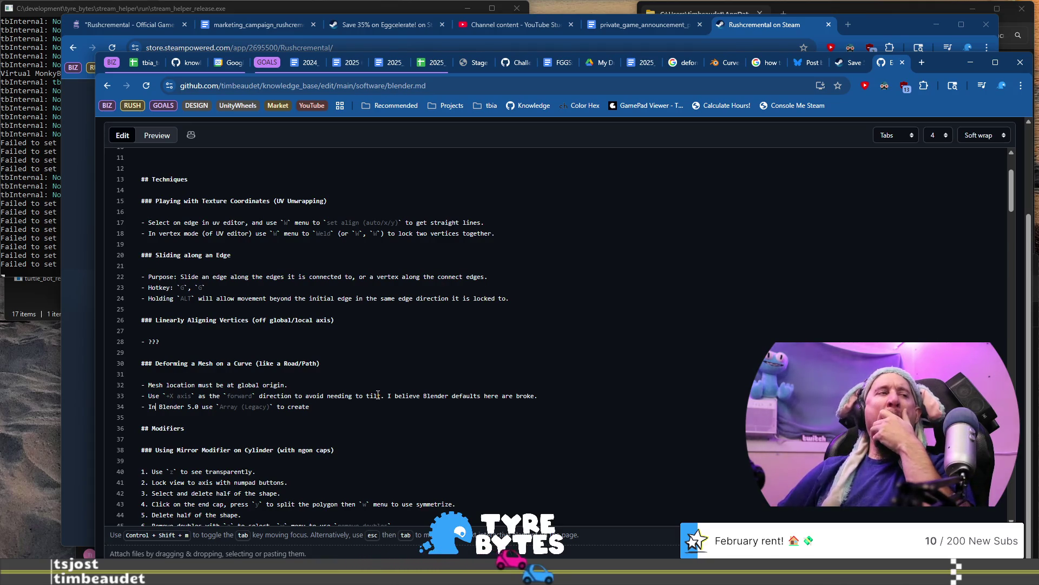
text(Add an A)
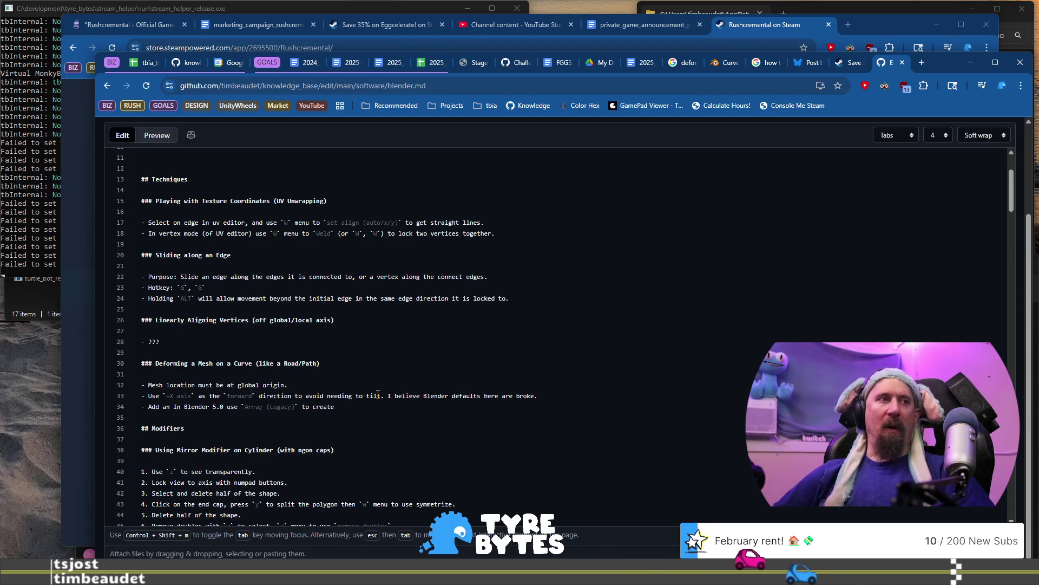
text(rrac)
key(BackSpace)
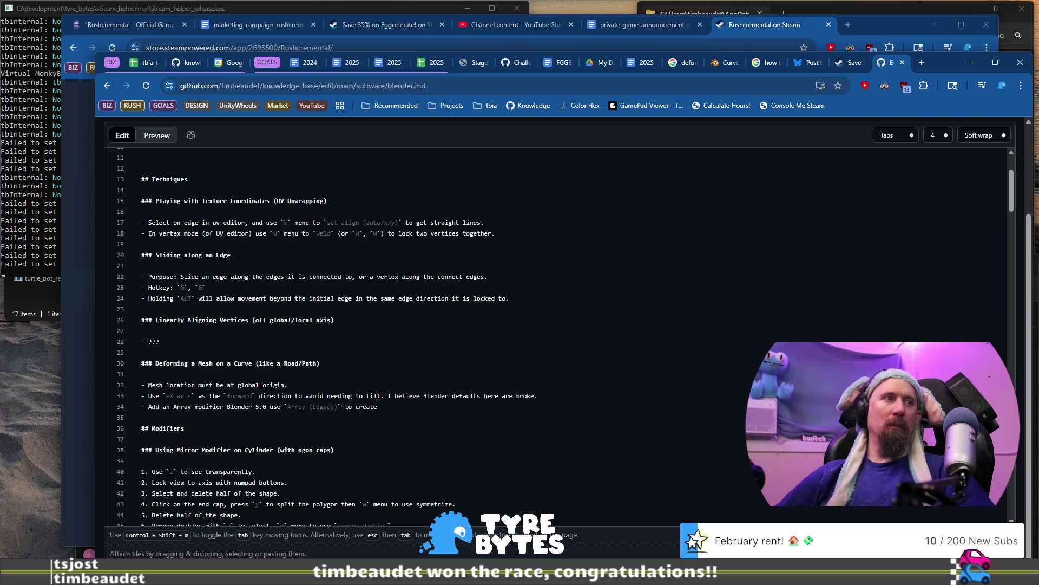
Wrap the modifier names in backticks, insert 'Generate >' before Array, and open the commit dialog.
key(ctrl+shift+Right)
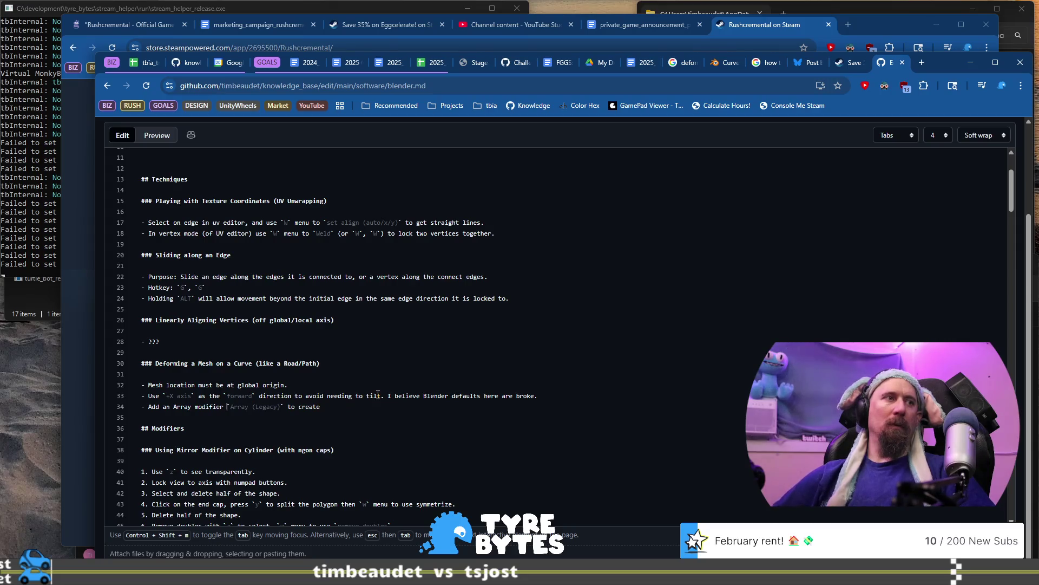
text(*)
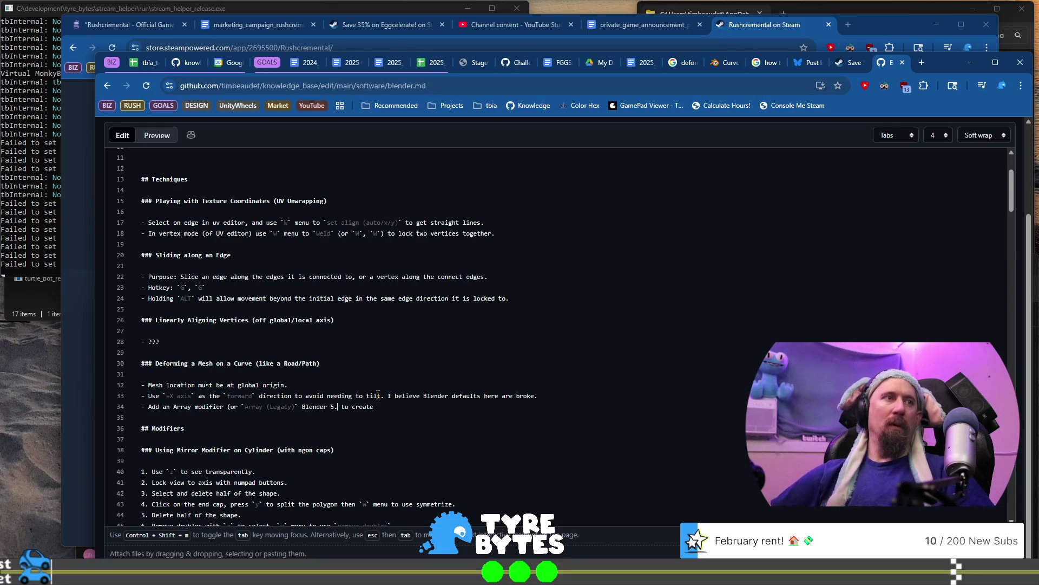
text())
text(0))
key(ctrl+Left)
key(ctrl+Left)
text(in )
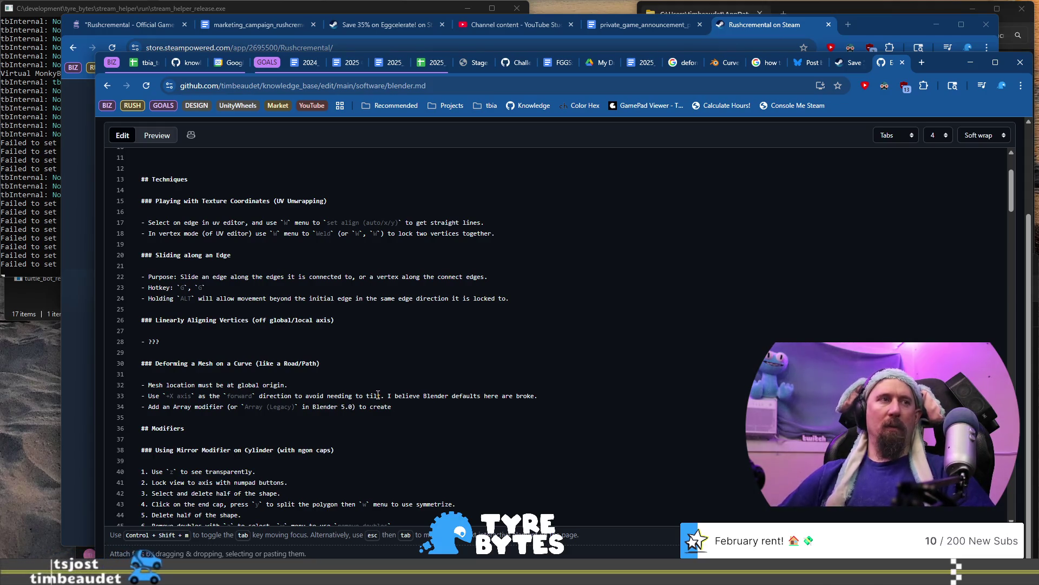
text(`)
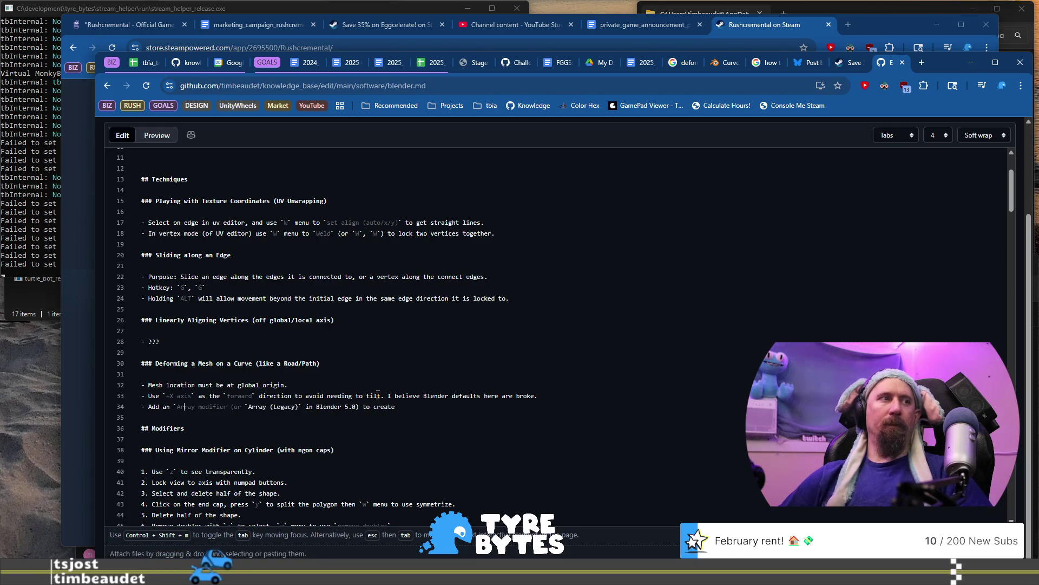
key(ctrl+Right)
text(`)
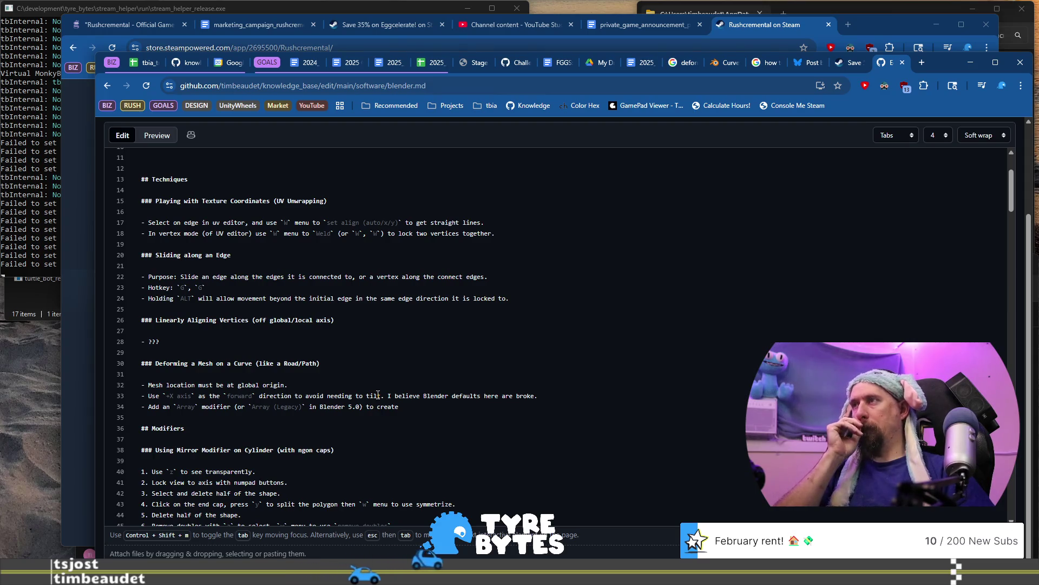
key(ctrl+Right)
key(ctrl+Right)
text(Generatre >)
key(ctrl+s)
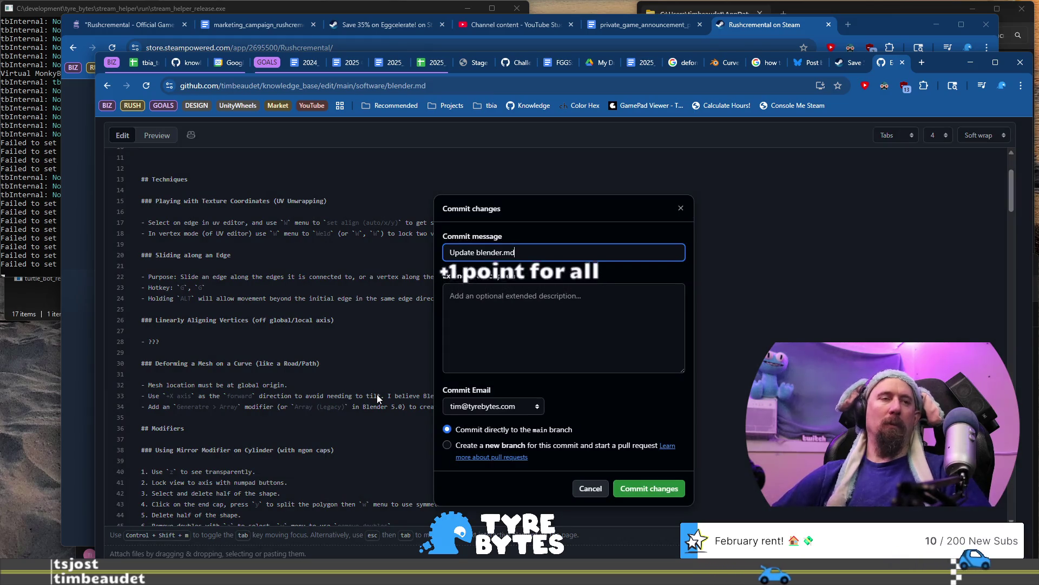
Dismiss the commit dialog, fix 'Generatre' to 'Generate', and finish the bullet with 'the length to fit curve.'.
click(681, 208)
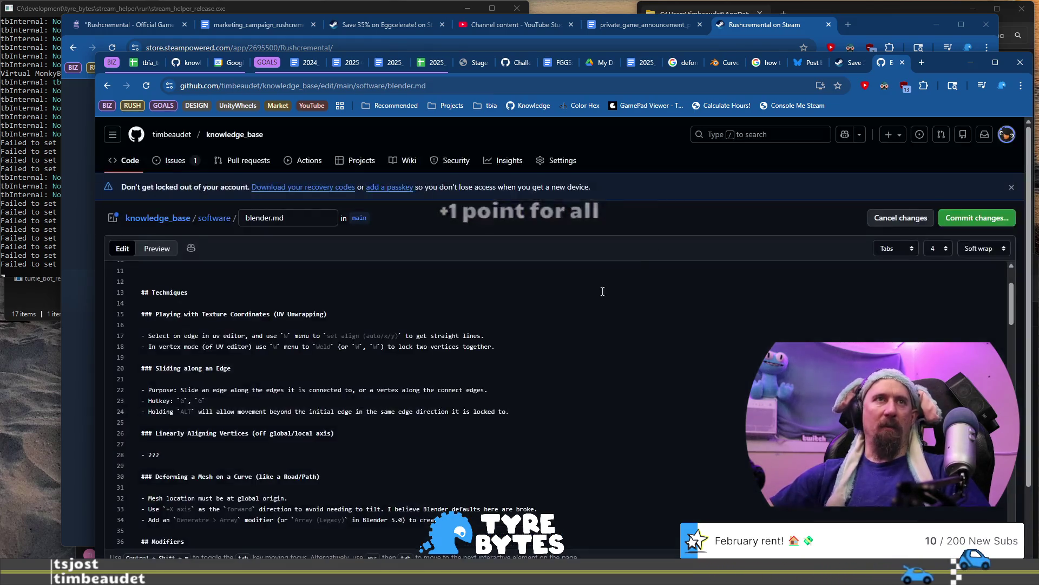
scroll(403, 408, down, 2)
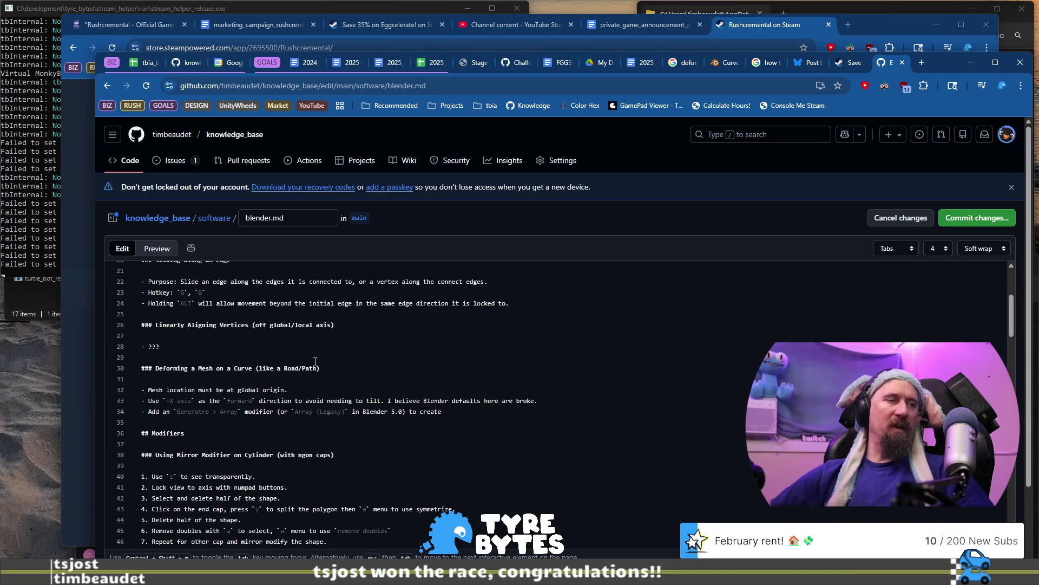
key(Delete)
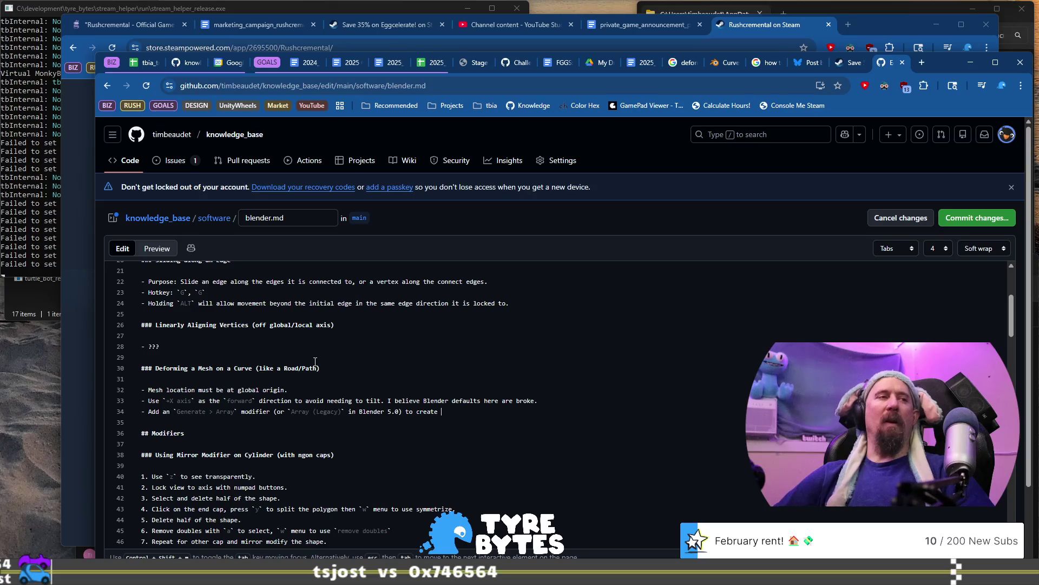
text(t)
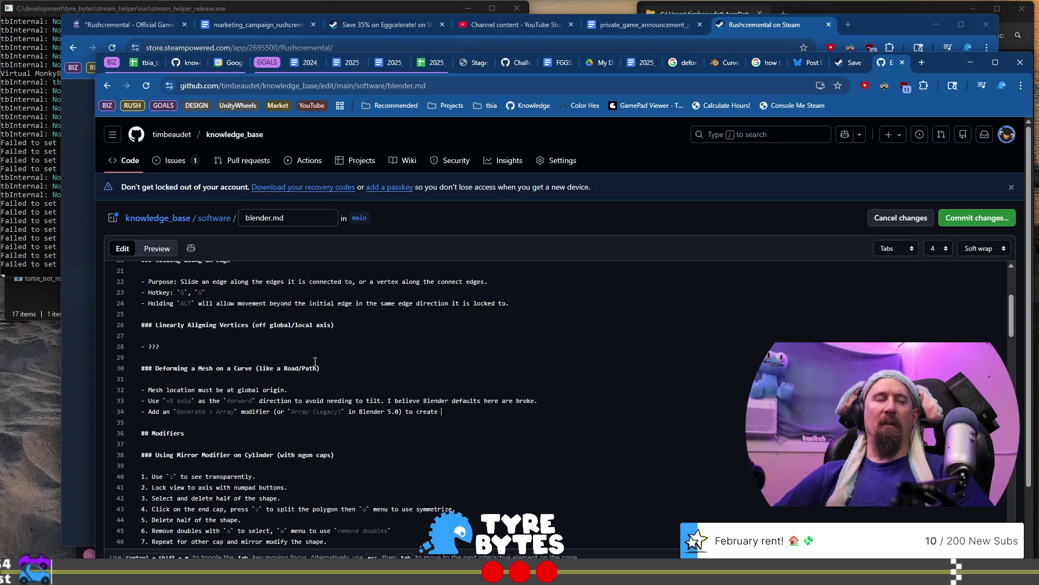
text(he length)
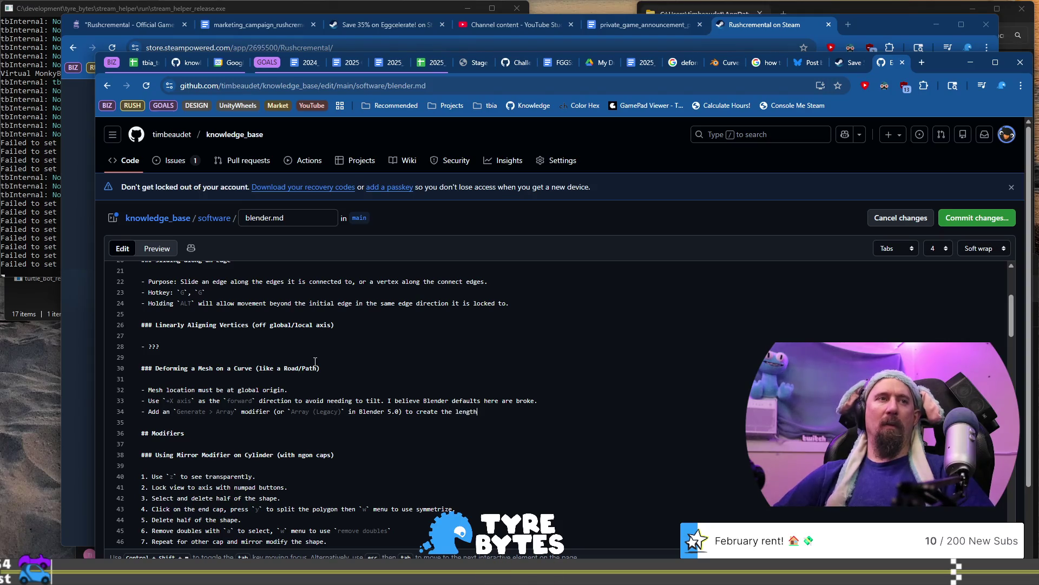
text( to fit curve.)
key(Return)
Add a `Deform > Curve` bullet ending 'without rotation or scale.' and commit as 'Update blender.md'.
text(Add a `Def)
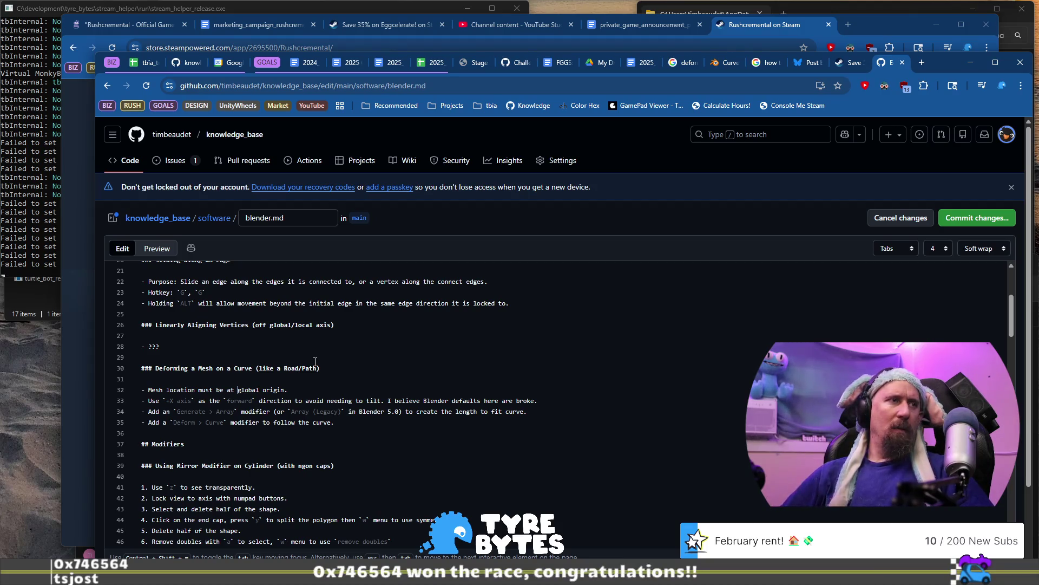
text(ro)
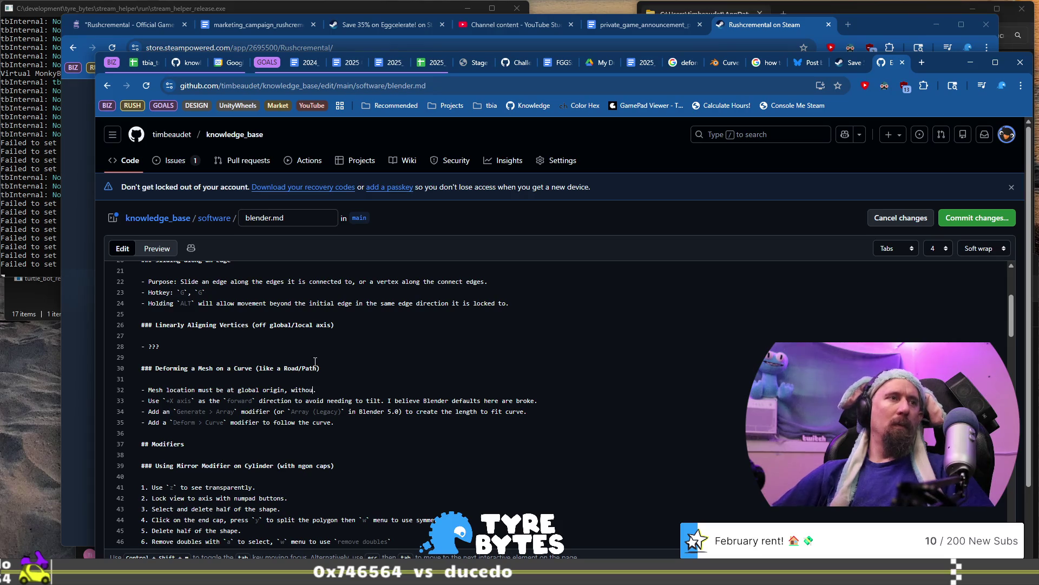
text(tation or scale.)
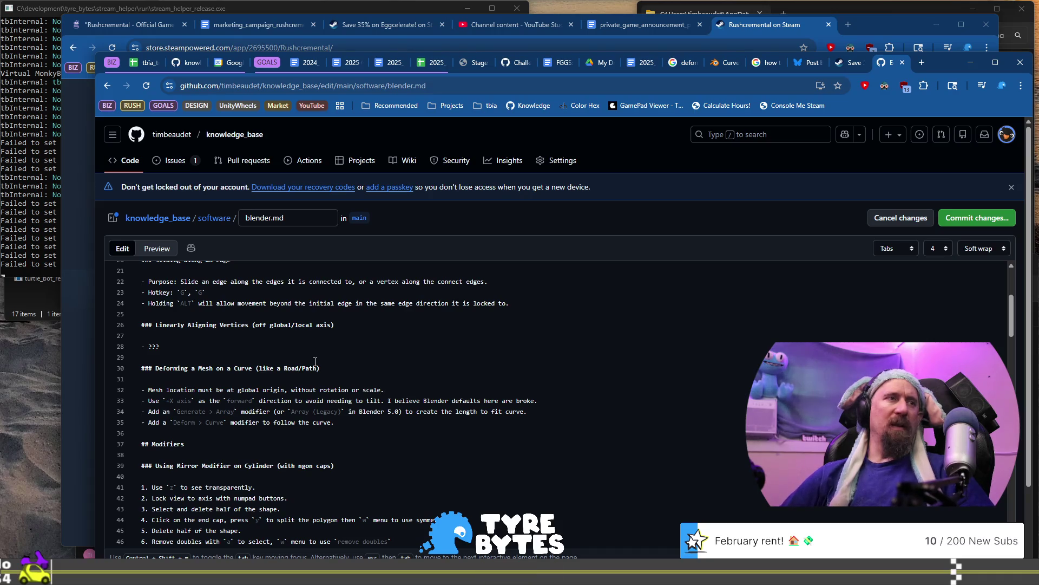
key(ctrl+s)
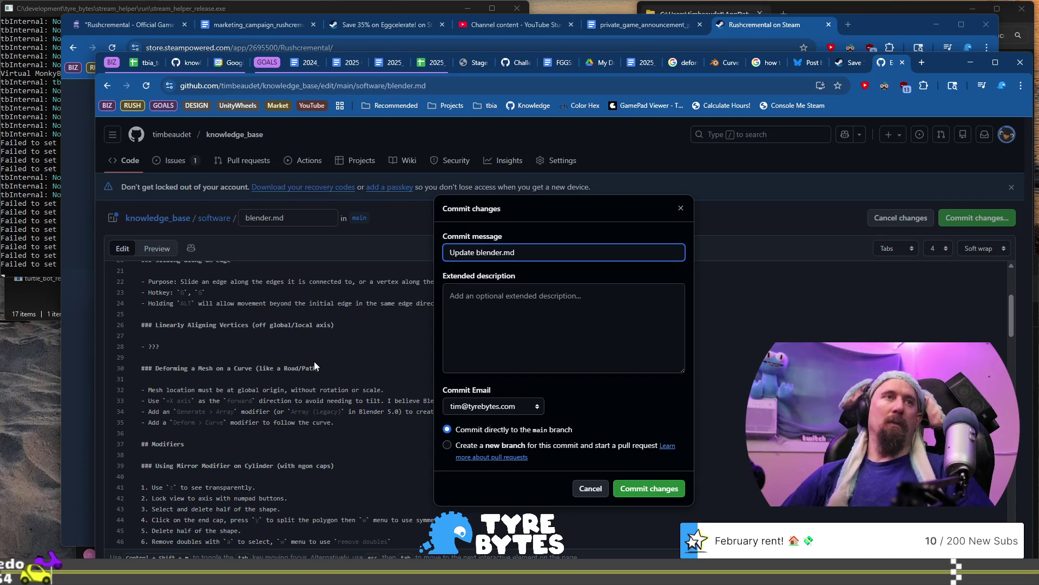
key(Return)
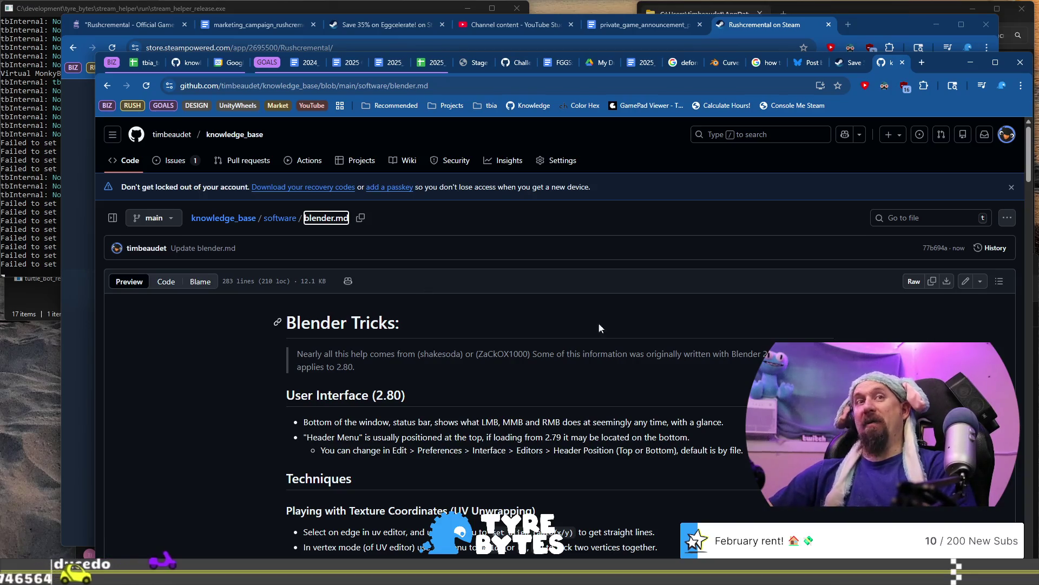
Navigate from blender.md up to the knowledge_base repository root, detach it into its own window, and open its search.
key(alt+Tab)
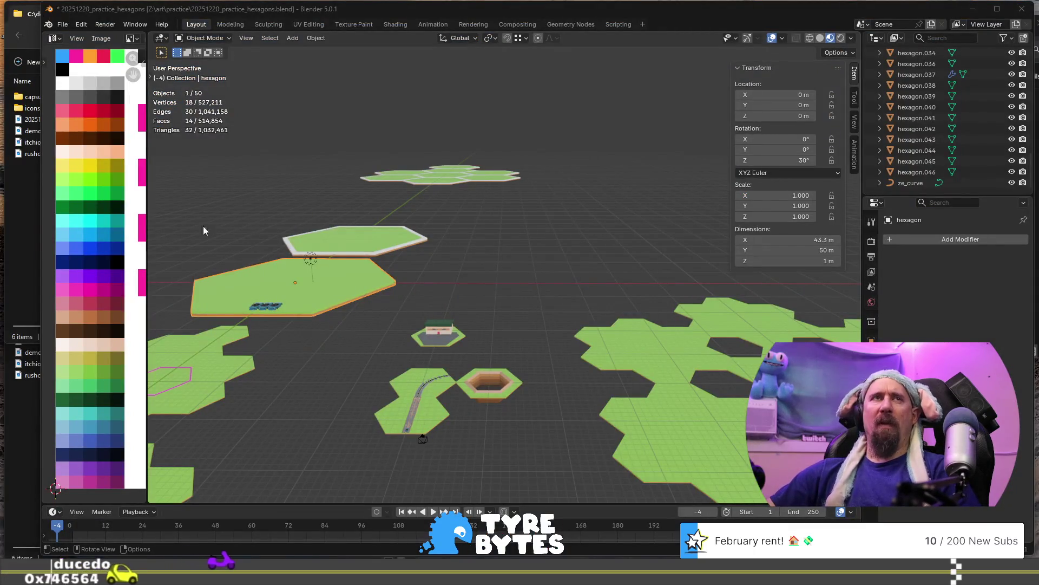
key(alt+Tab)
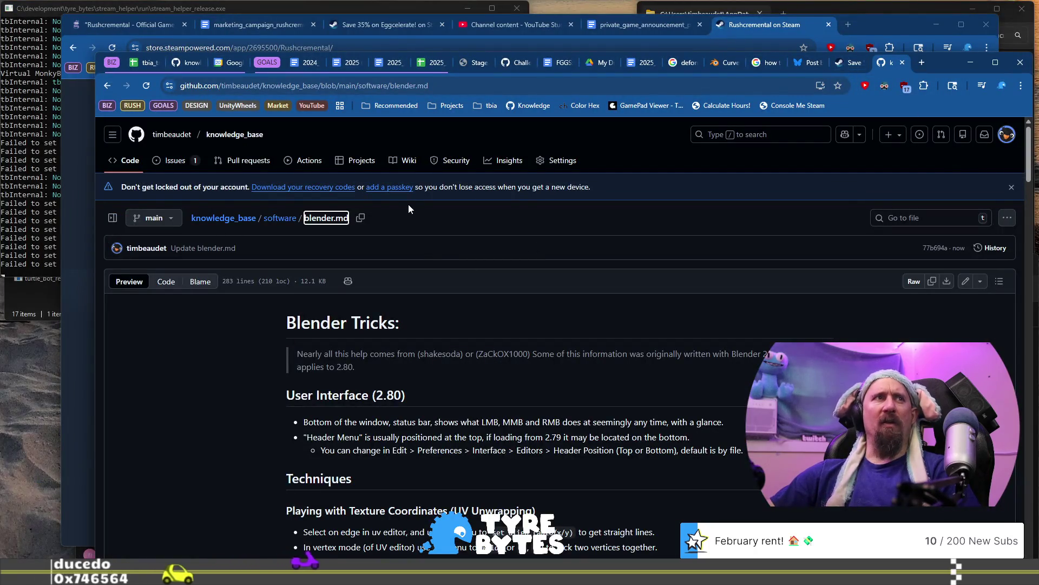
click(281, 219)
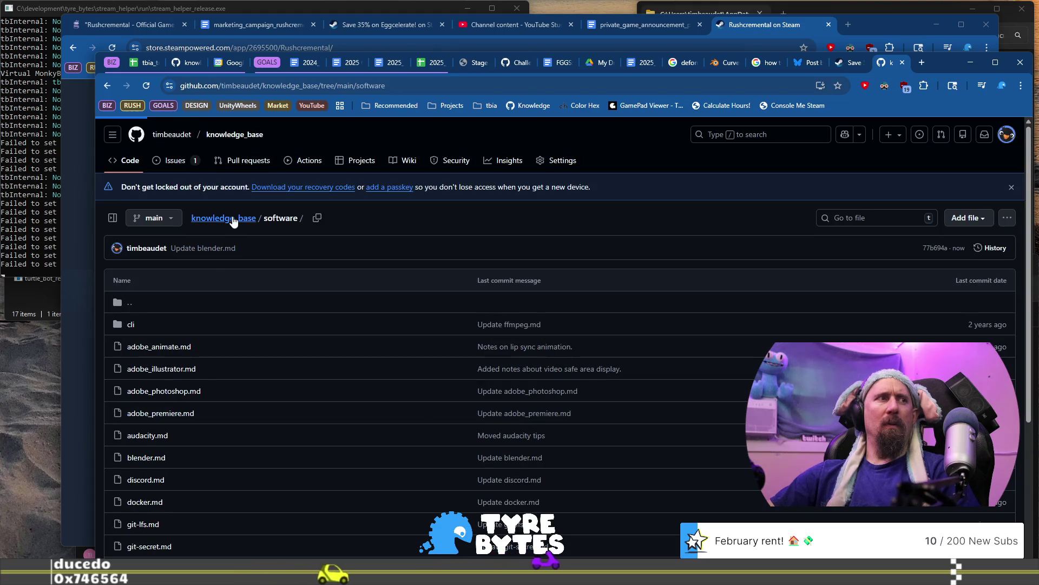
click(234, 222)
mouse_move(889, 65)
mouse_down()
mouse_move(499, 96)
mouse_move(182, 12)
mouse_move(241, 39)
mouse_up()
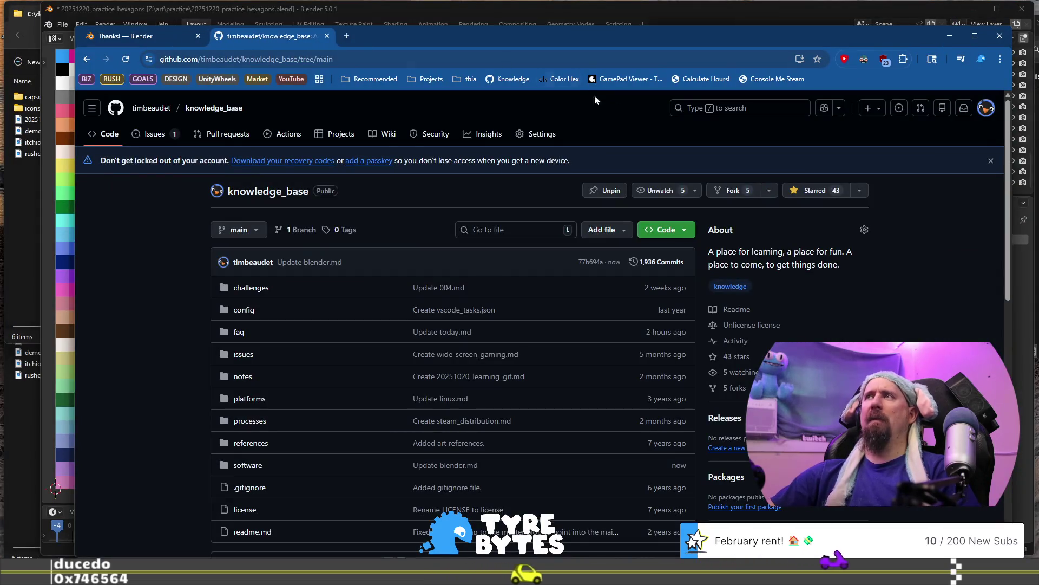
click(735, 111)
text(expor)
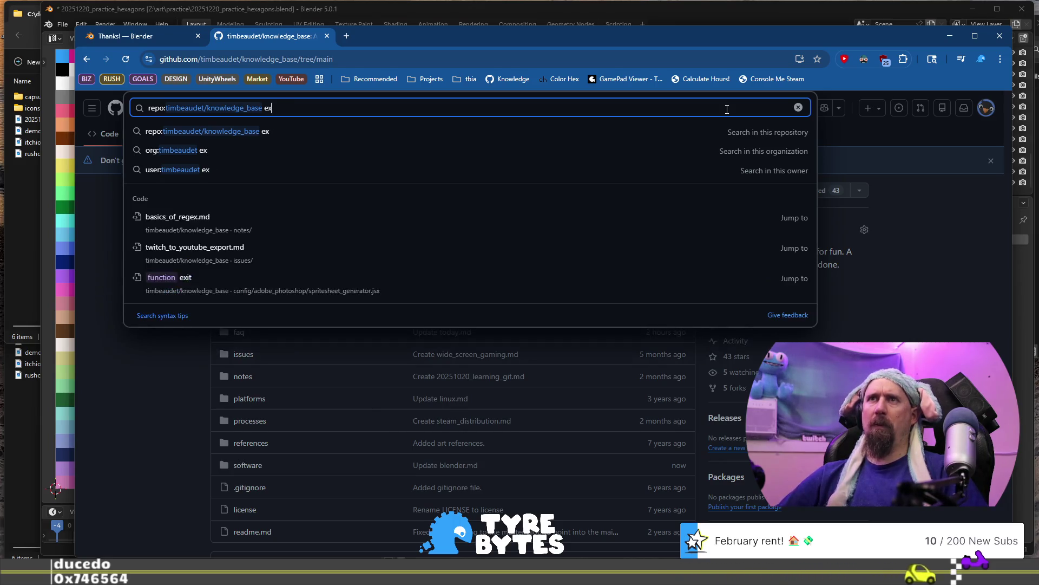
key(BackSpace)
key(BackSpace)
text(u)
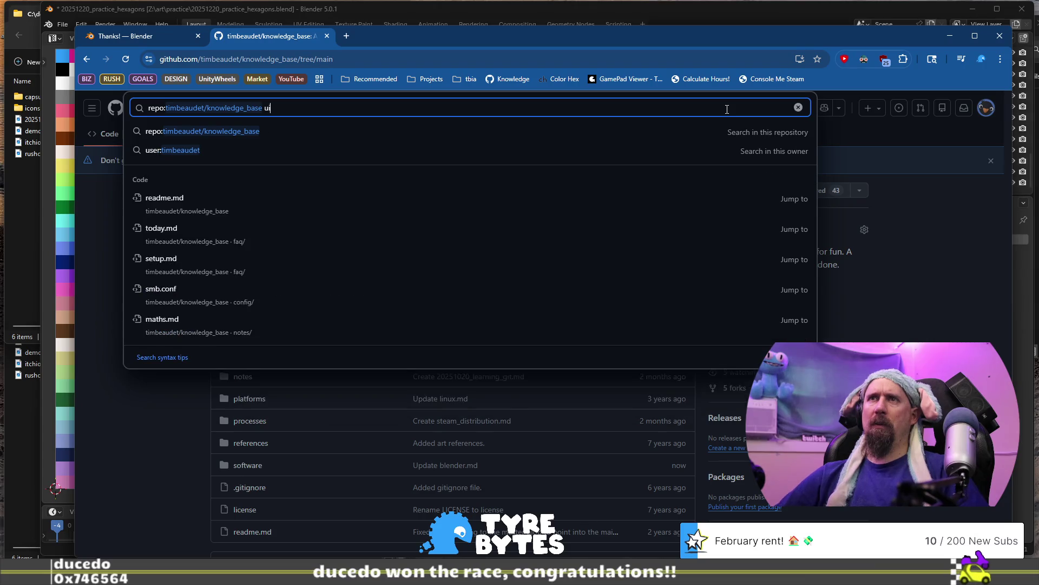
key(BackSpace)
text(ice)
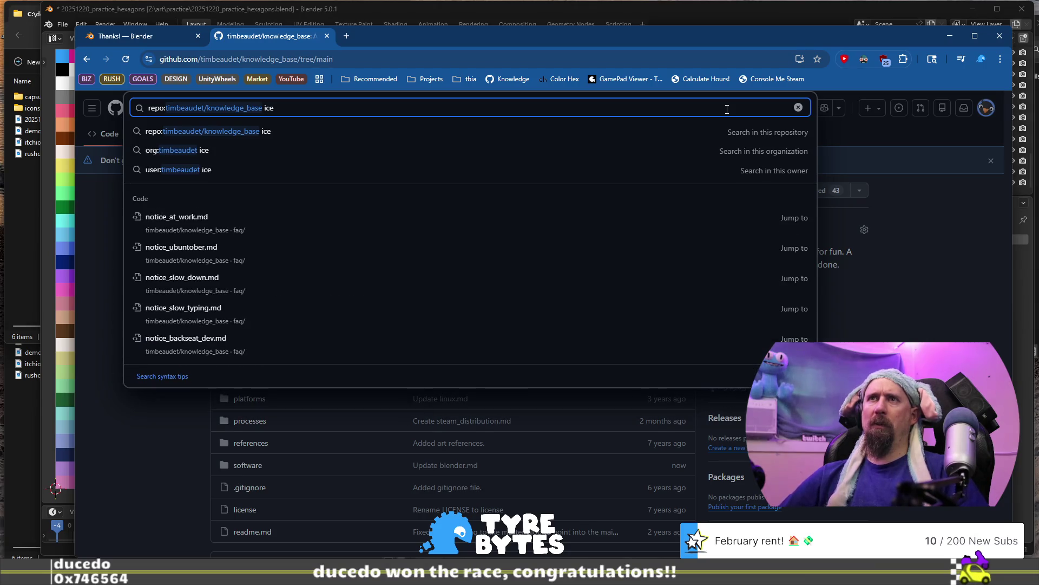
key(BackSpace)
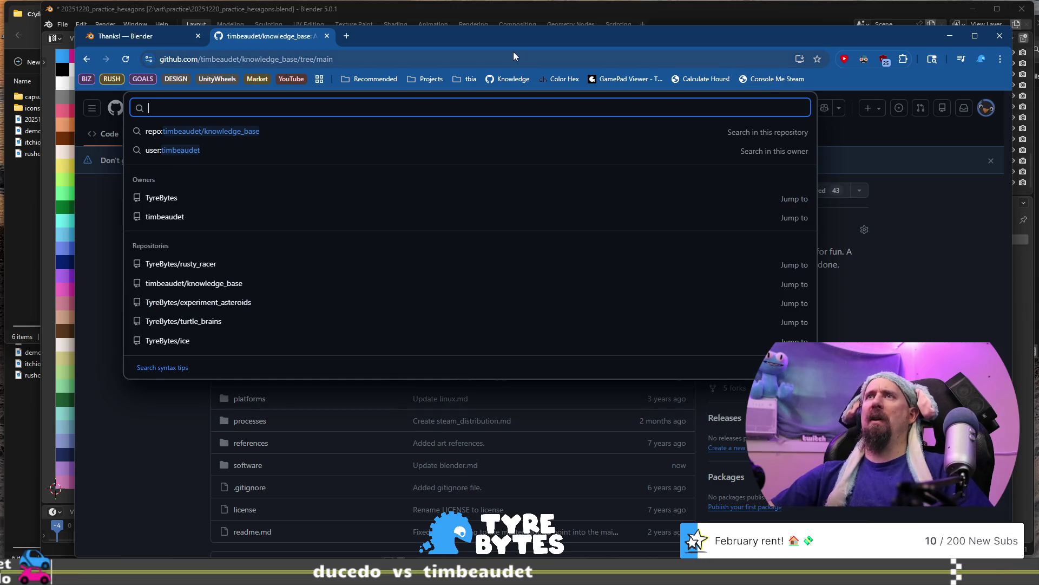
click(516, 55)
text(tyrebytes)
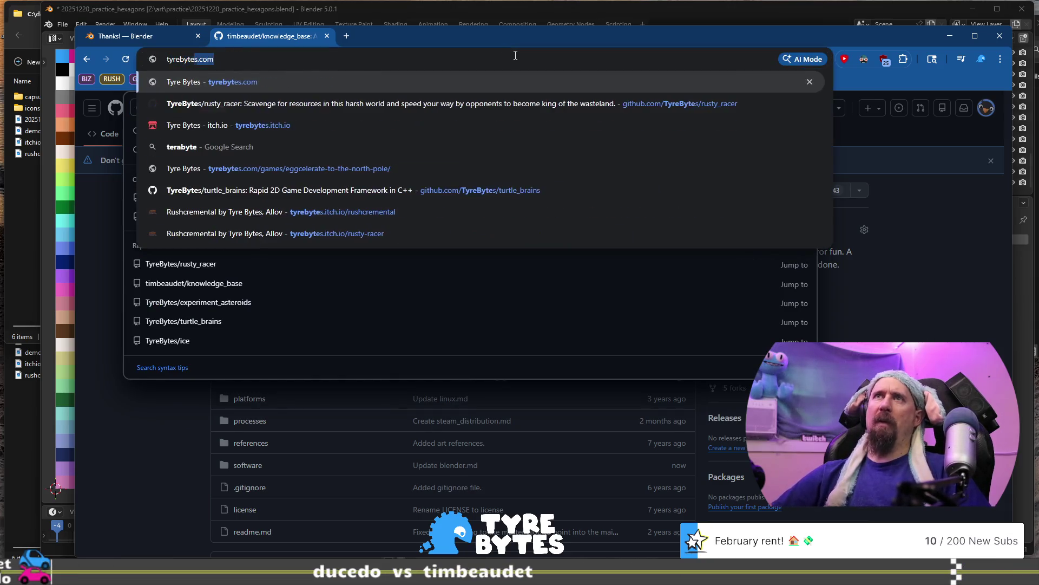
text(.co)
key(ctrl+a)
text(github.com/TyreBytes/)
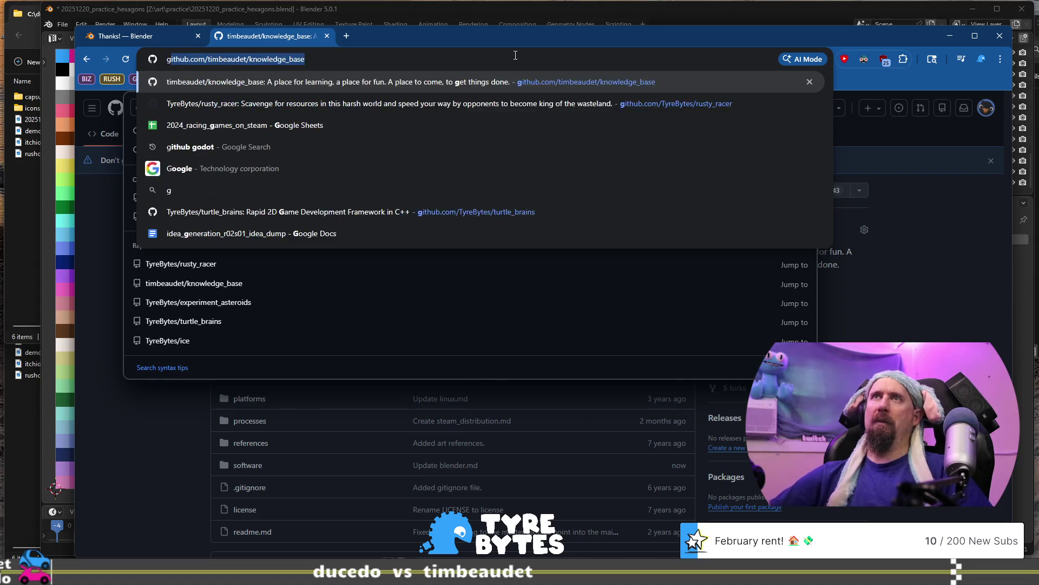
text(ice)
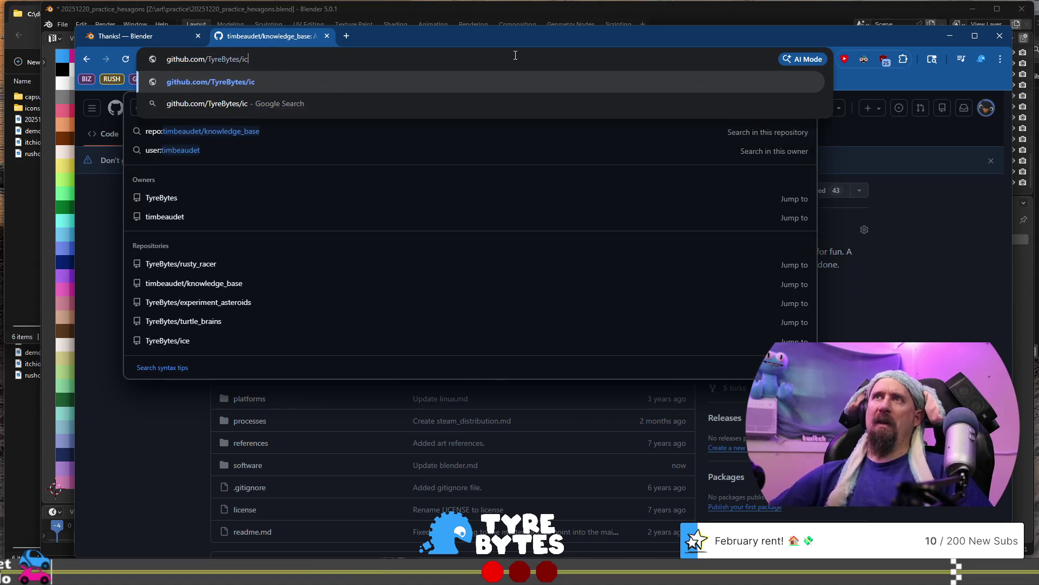
key(Return)
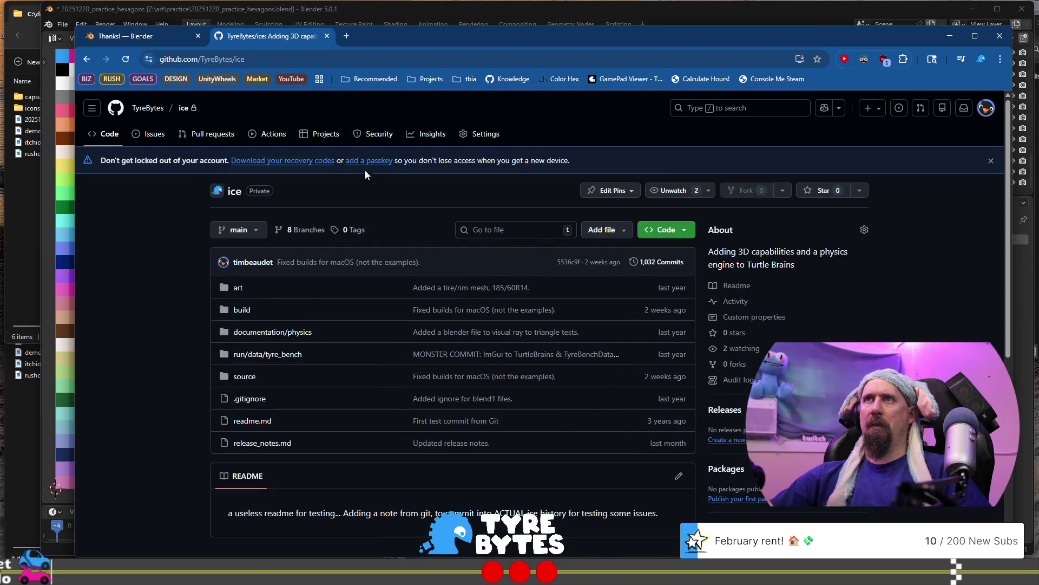
scroll(317, 292, down, 3)
scroll(316, 289, up, 3)
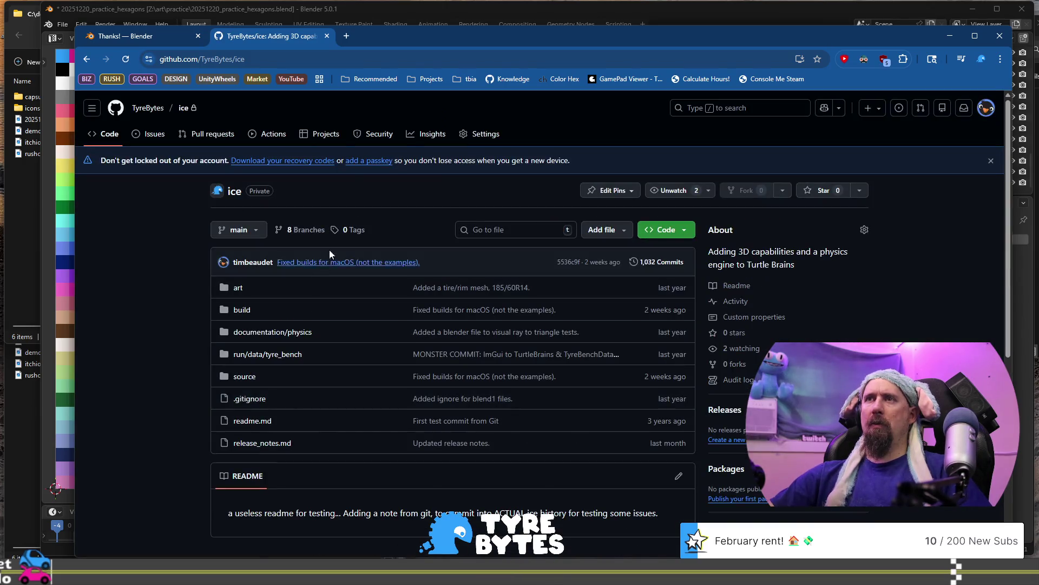
click(683, 109)
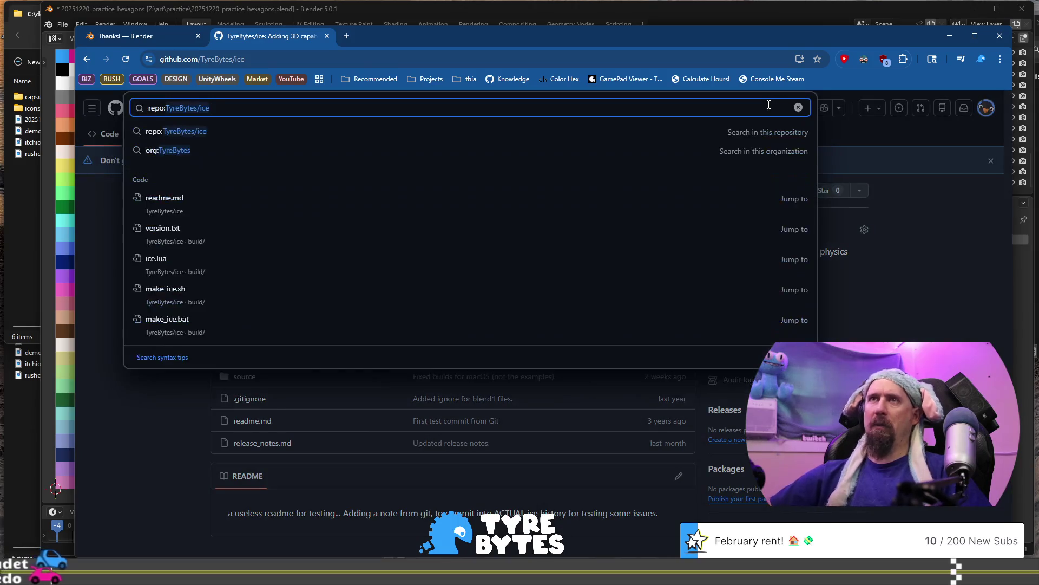
key(BackSpace)
key(BackSpace)
key(BackSpace)
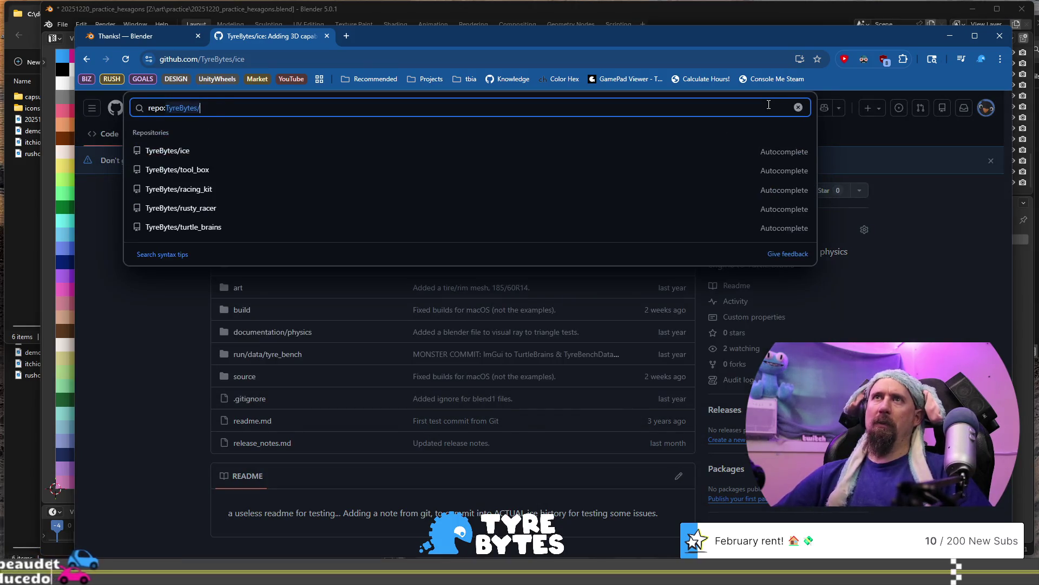
text( ice model)
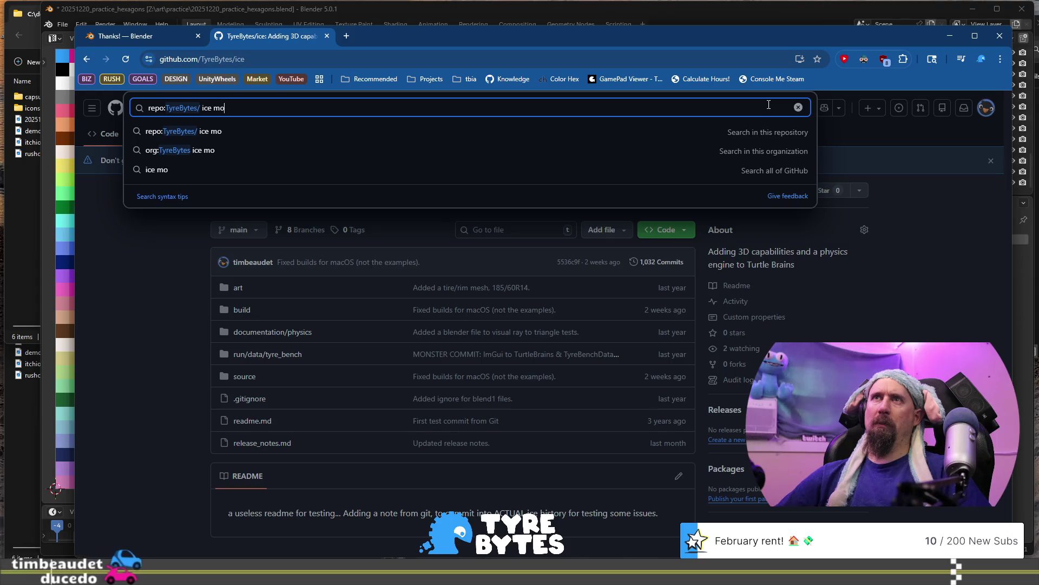
key(Return)
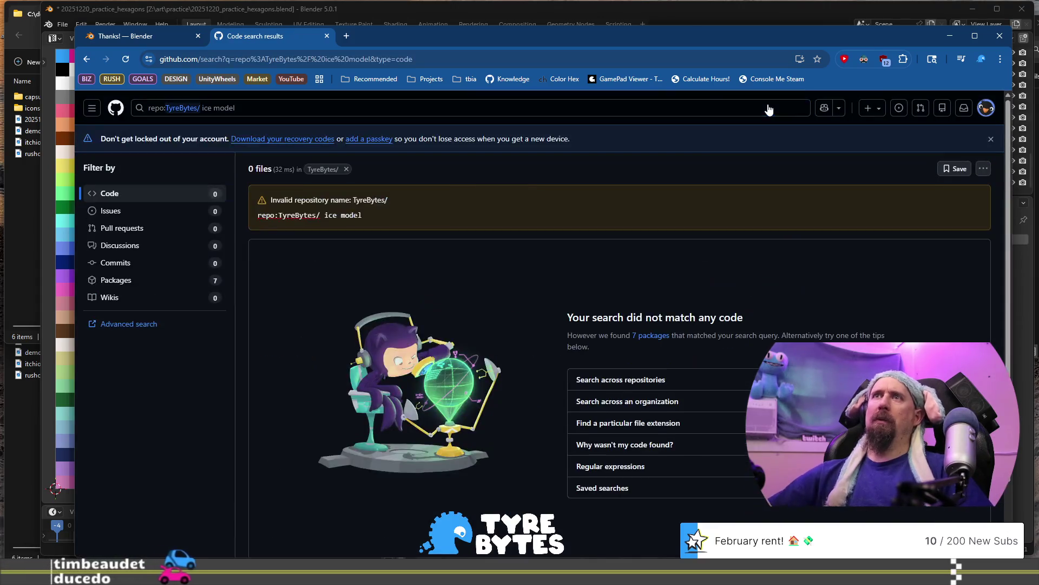
click(81, 60)
key(/)
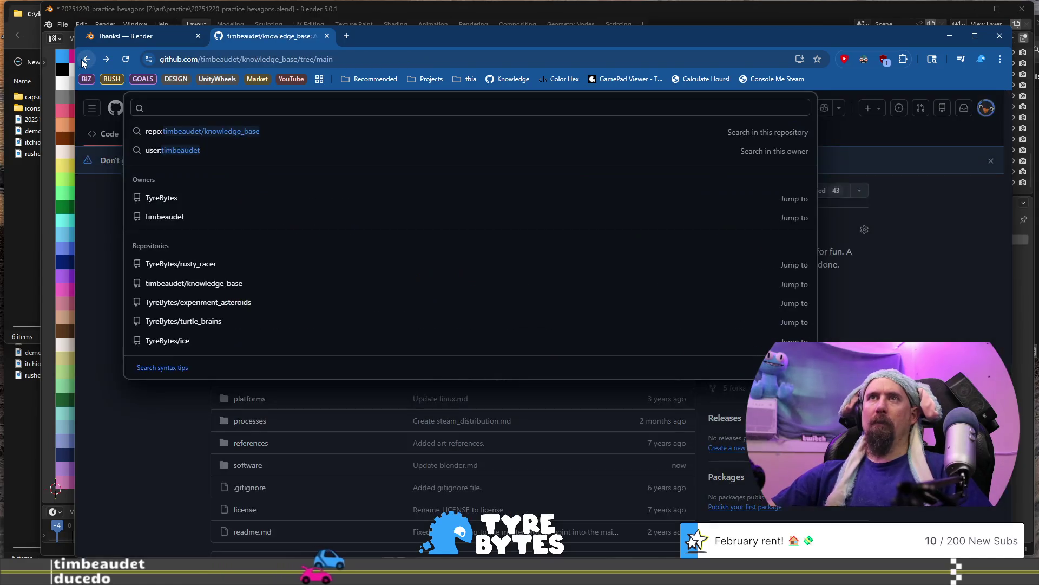
click(91, 198)
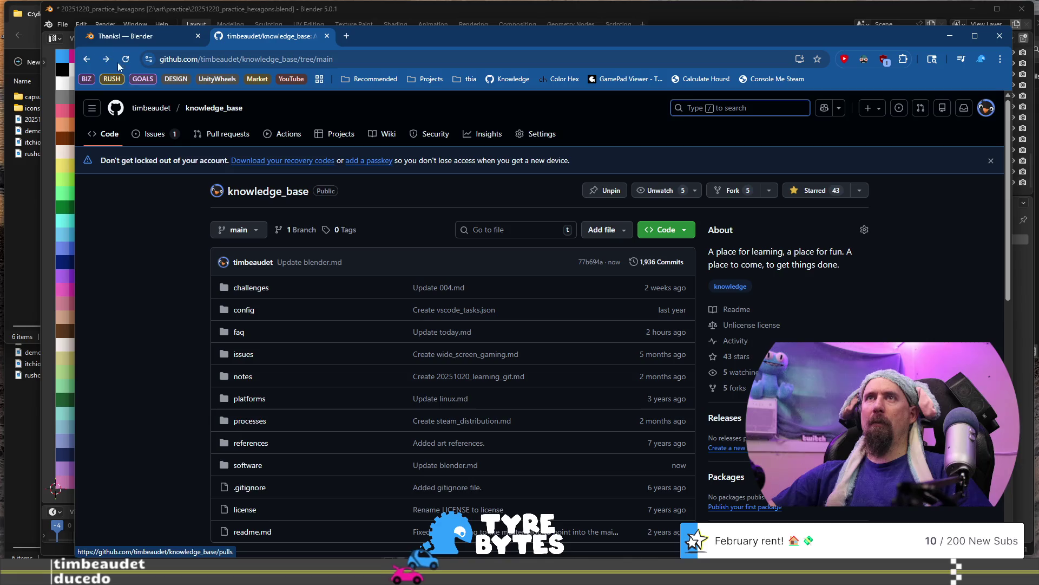
Go back to the TyreBytes ice repository, then load the TyreBytes organisation page.
key(alt+Left)
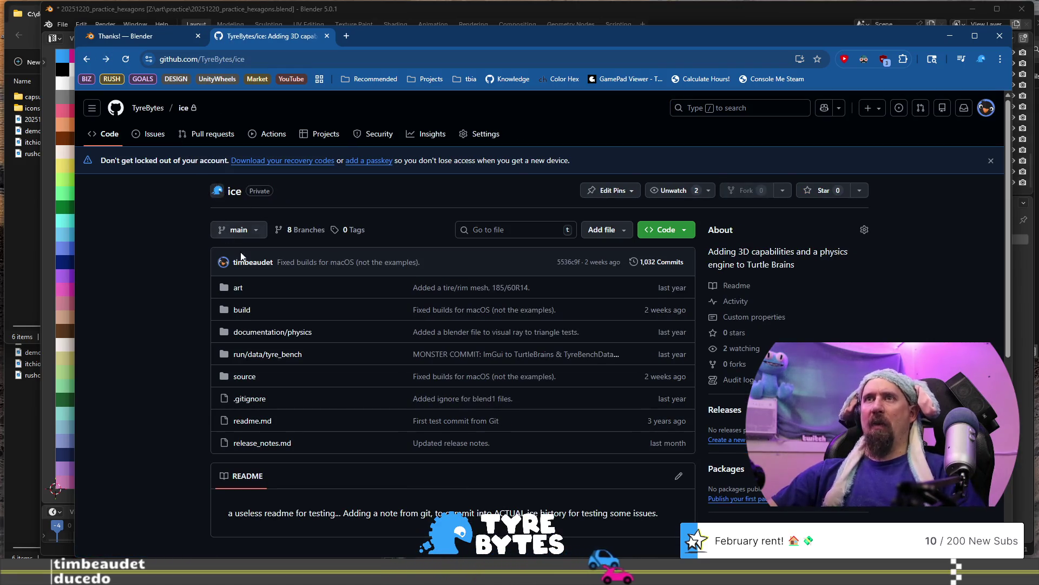
scroll(268, 266, down, 5)
scroll(268, 265, up, 5)
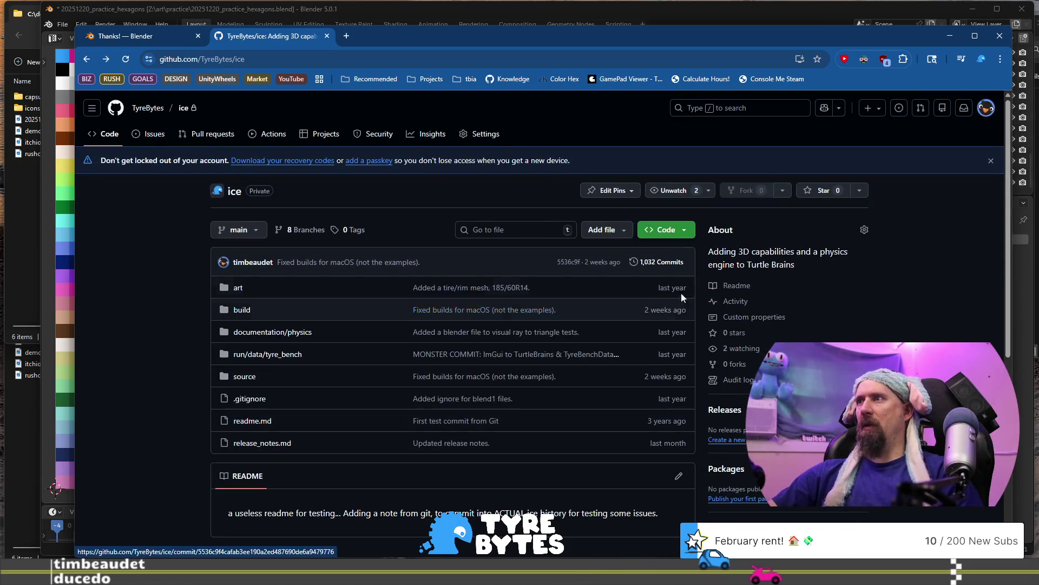
click(768, 113)
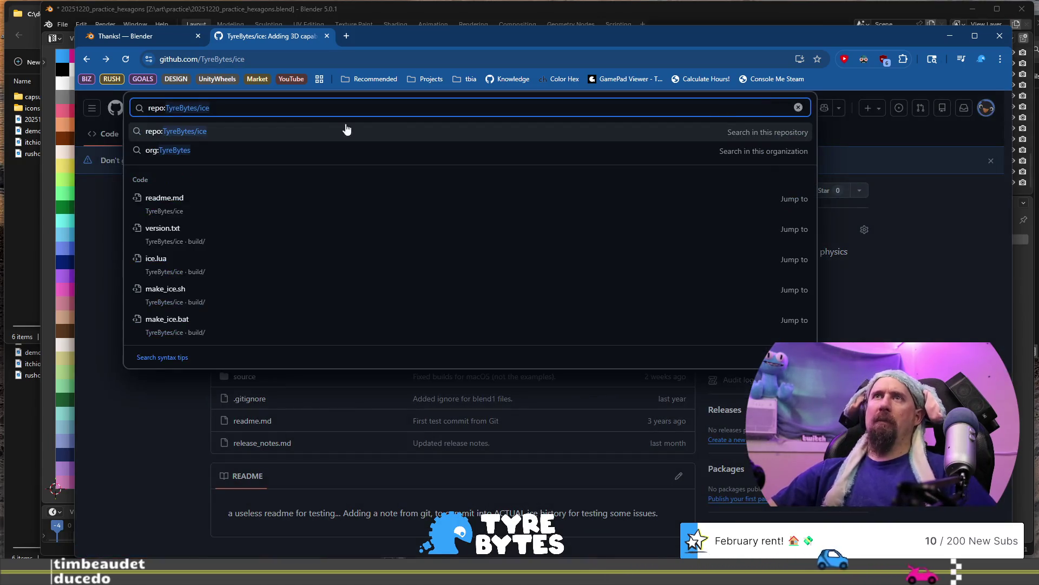
click(395, 64)
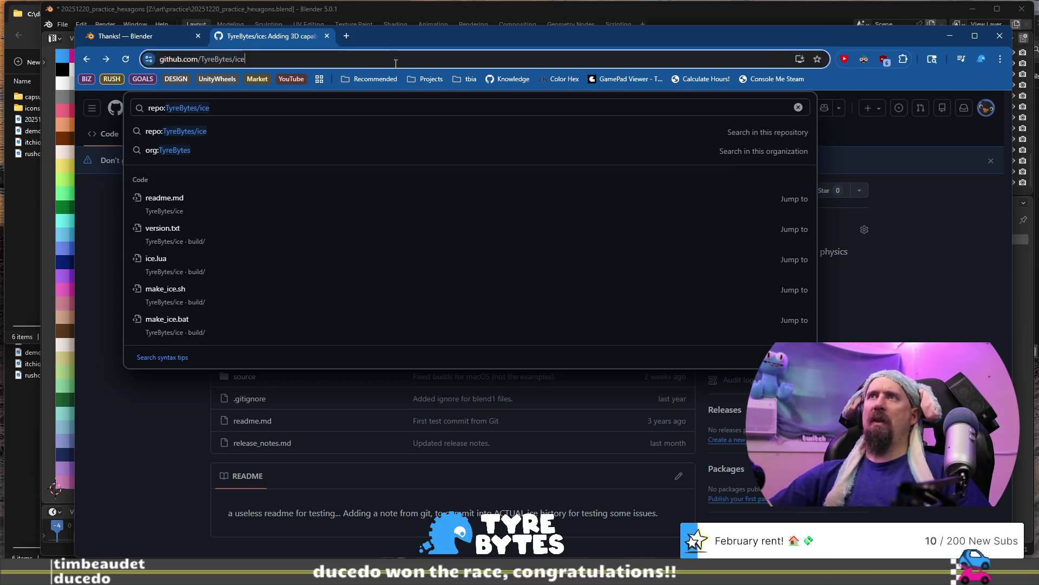
key(BackSpace)
key(BackSpace)
key(BackSpace)
key(Return)
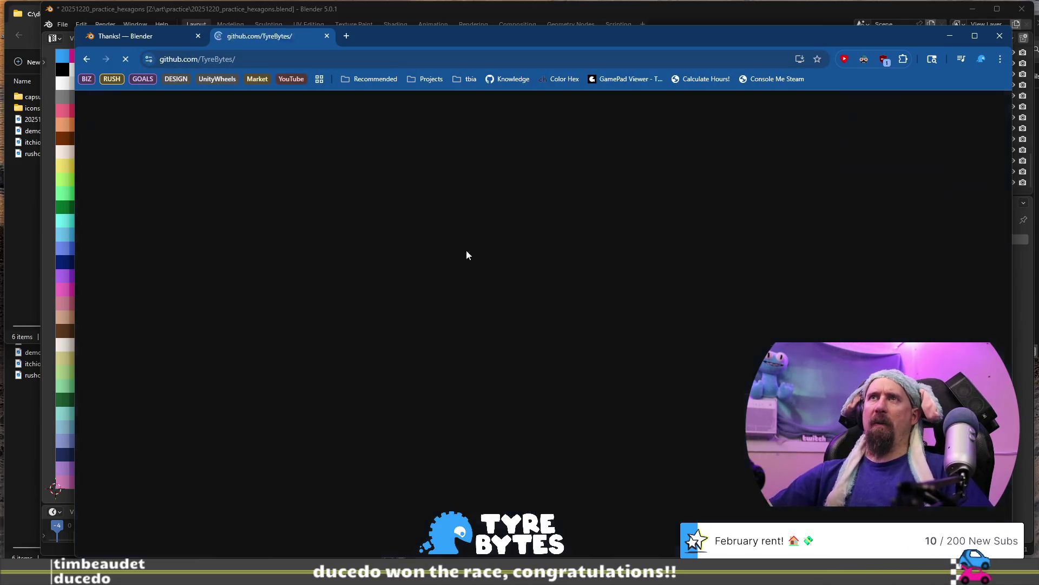
Search the organisation's repositories for 'model' and open ice_model_viewer.
scroll(259, 369, down, 3)
scroll(261, 359, down, 1)
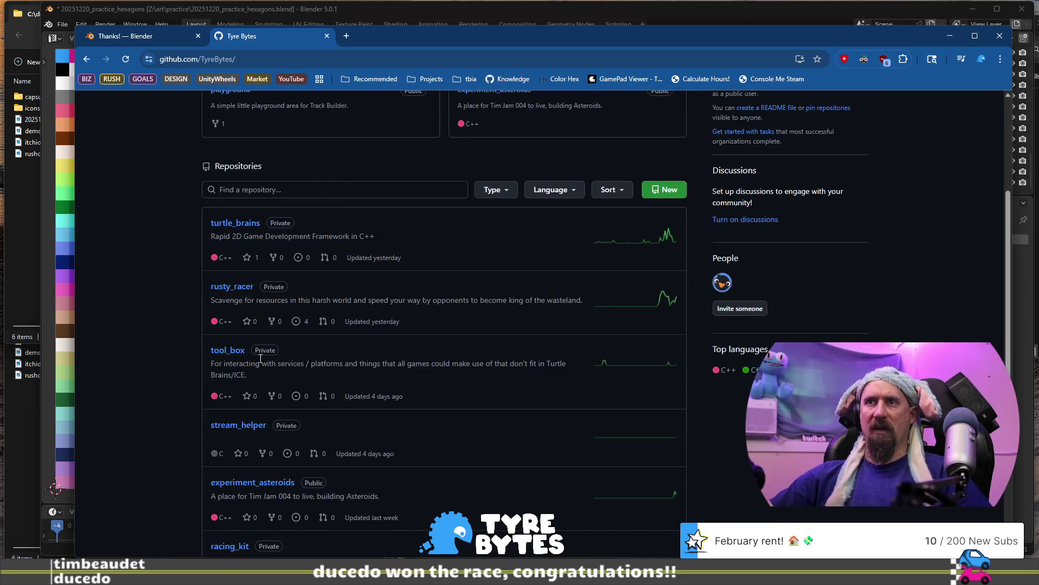
scroll(260, 358, down, 6)
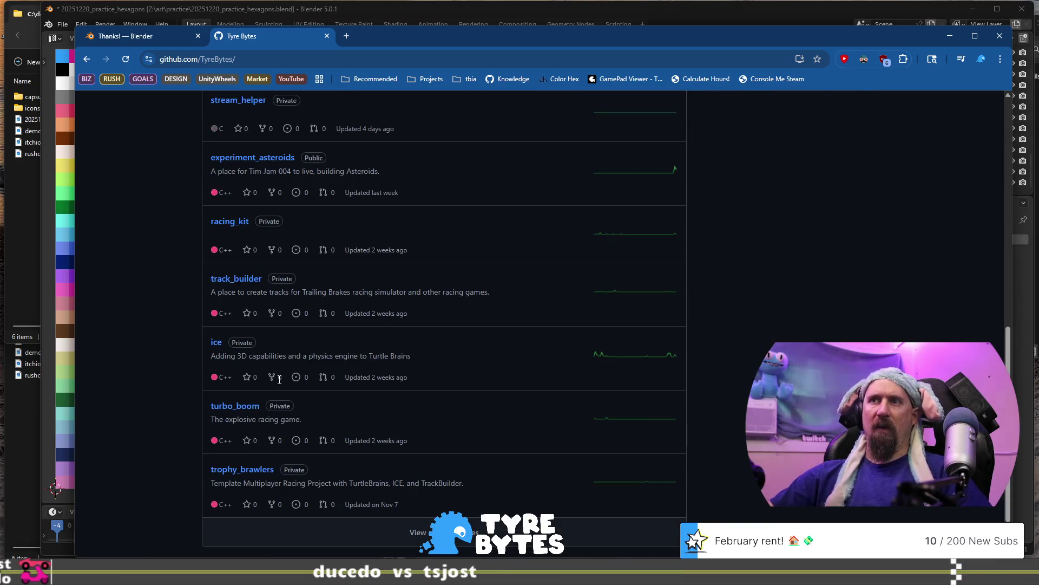
scroll(279, 378, down, 1)
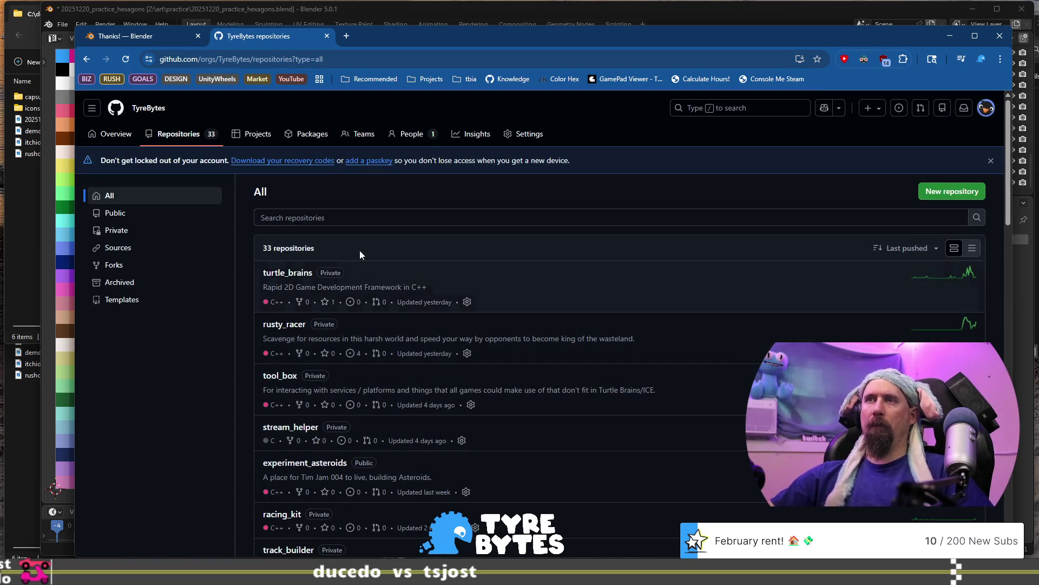
click(358, 219)
text(model)
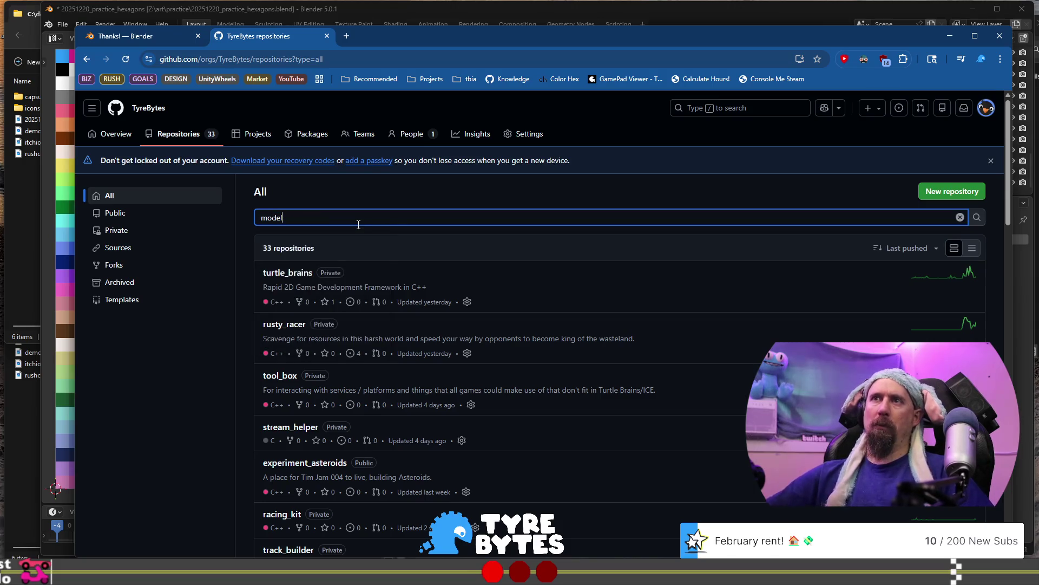
scroll(541, 336, down, 10)
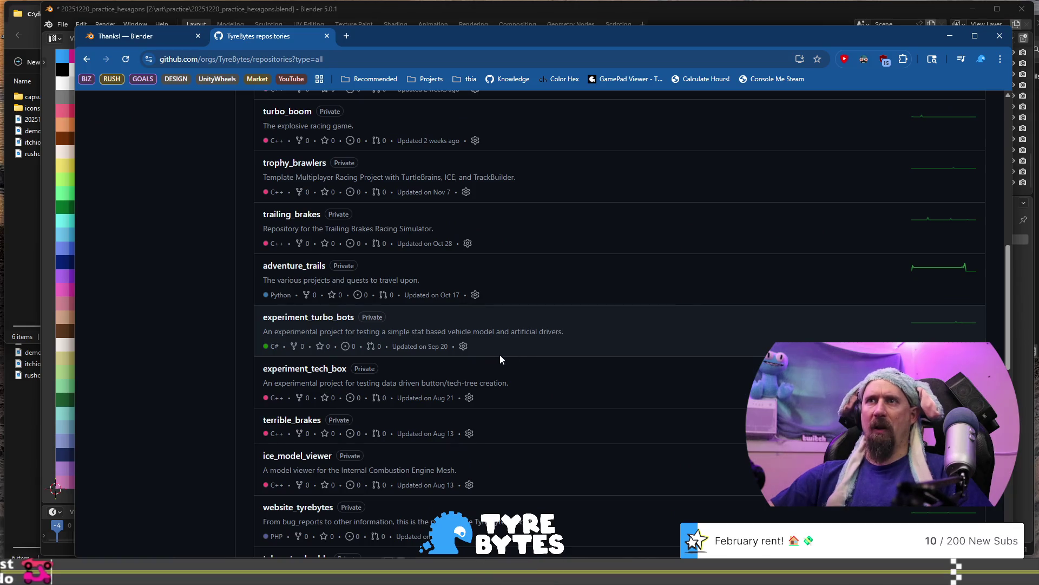
click(297, 455)
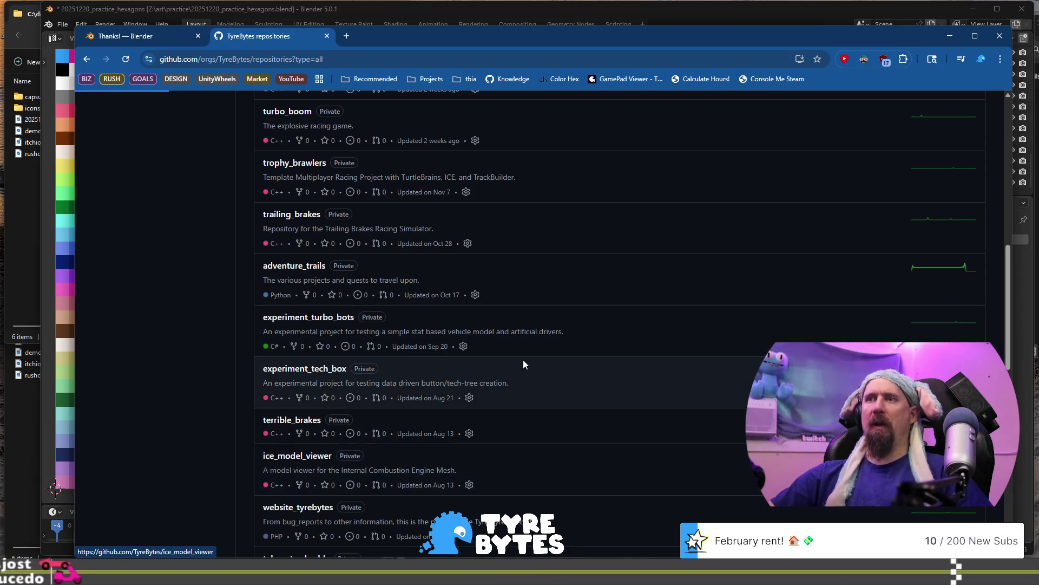
scroll(427, 299, down, 5)
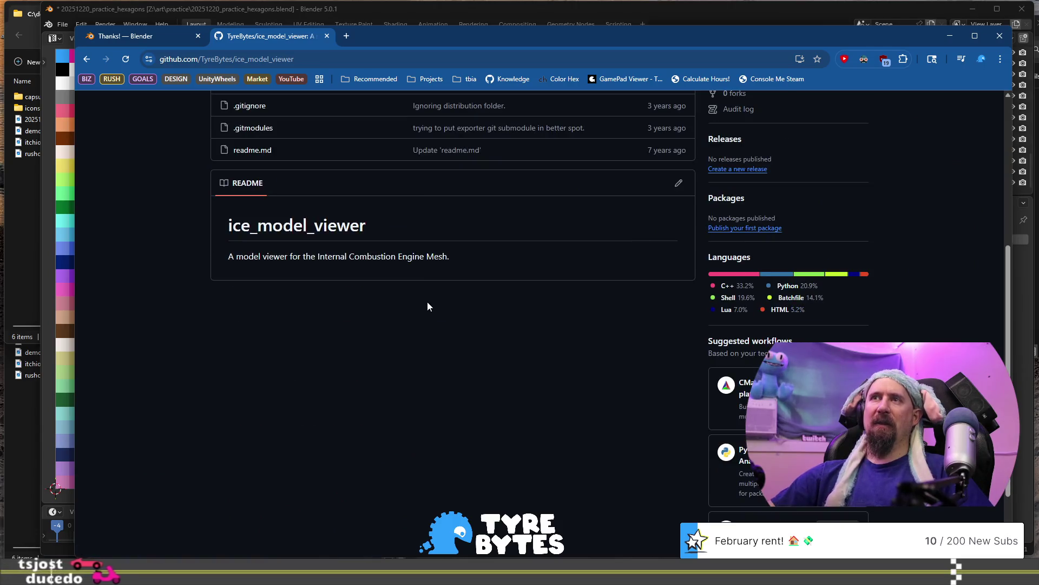
scroll(428, 304, up, 4)
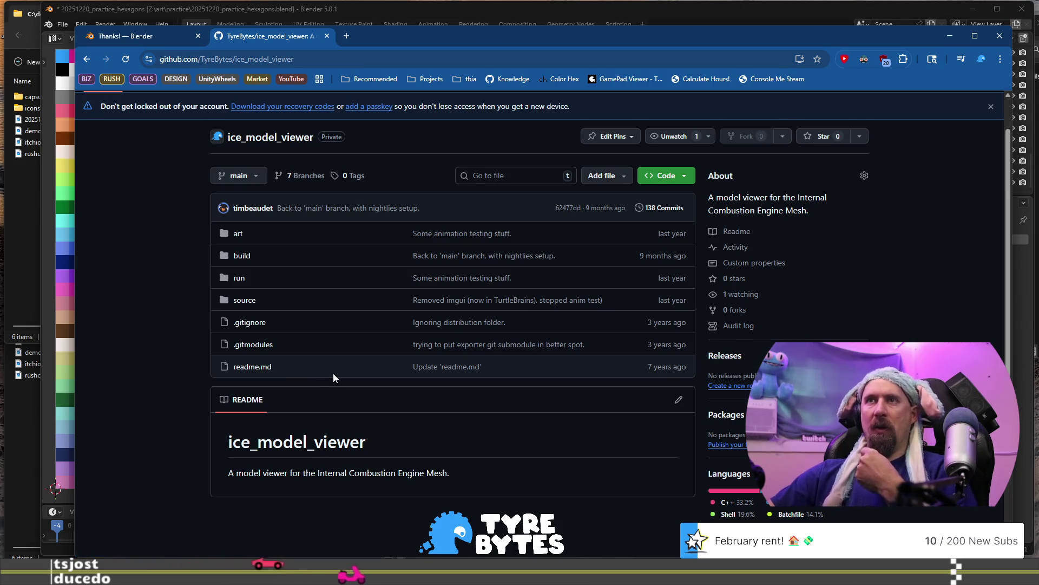
click(999, 36)
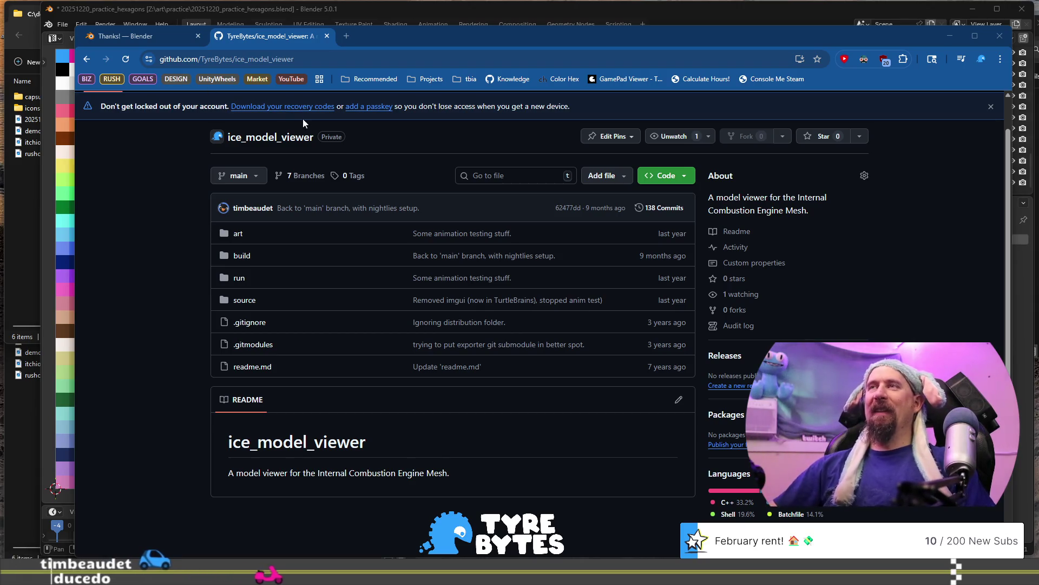
Close the 'Thanks! — Blender' tab and minimise the browser, orbiting the hexagon scene into a closer view.
click(135, 35)
click(200, 37)
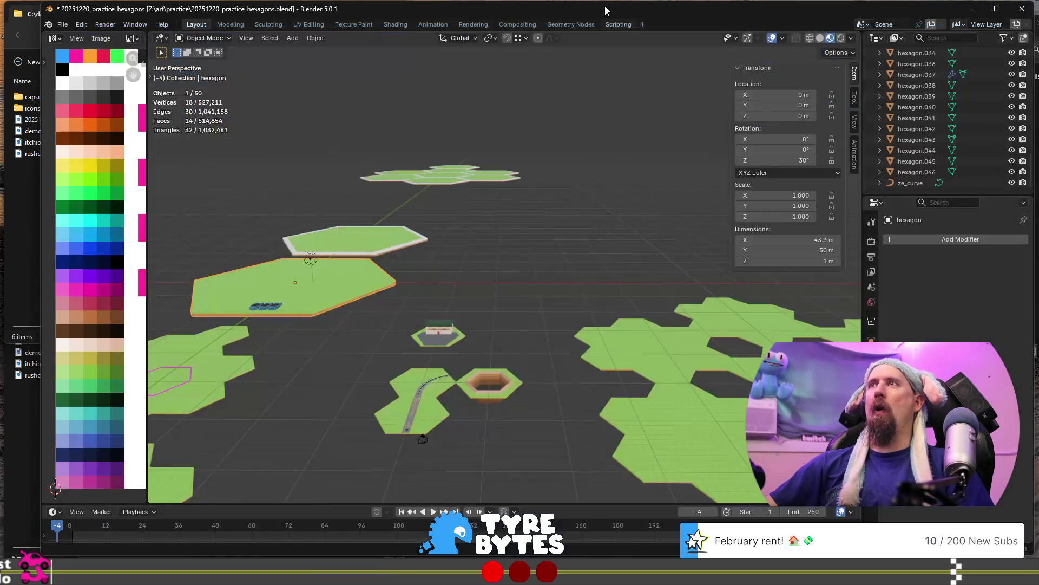
click(950, 36)
middle_drag(574, 317, 505, 332)
mouse_move(420, 376)
middle_down()
mouse_move(392, 405)
mouse_move(463, 298)
mouse_move(416, 329)
mouse_move(463, 330)
mouse_move(391, 335)
middle_up()
Select hexagon.038 and its road hexagon.039 and move them -22.02 m along Y.
click(415, 333)
key(KP_Decimal)
scroll(390, 340, down, 5)
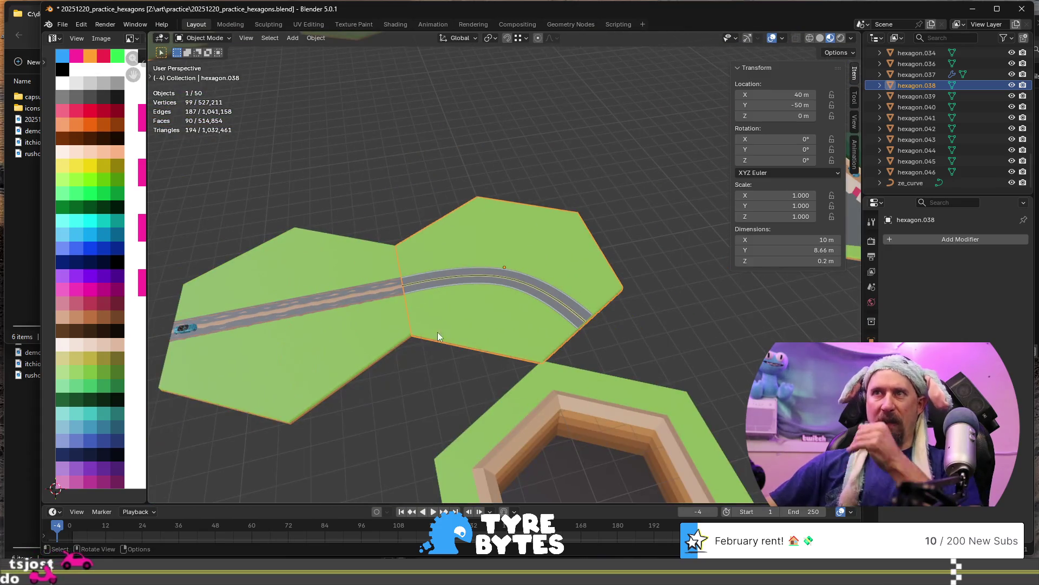
shift+click(486, 278)
scroll(482, 302, down, 1)
scroll(483, 307, down, 2)
shift+middle_drag(475, 314, 614, 226)
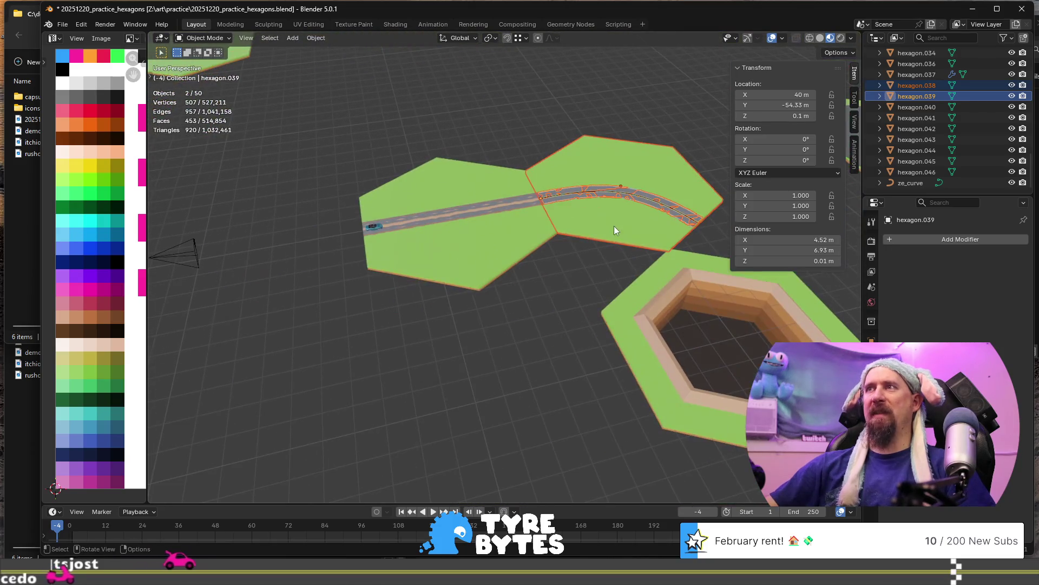
key(g)
key(y)
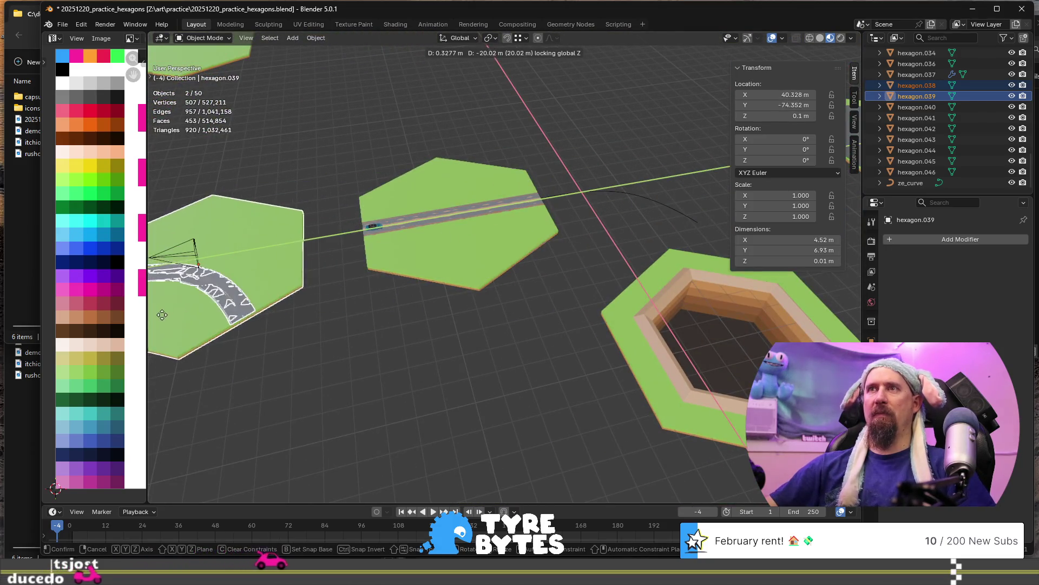
key(z)
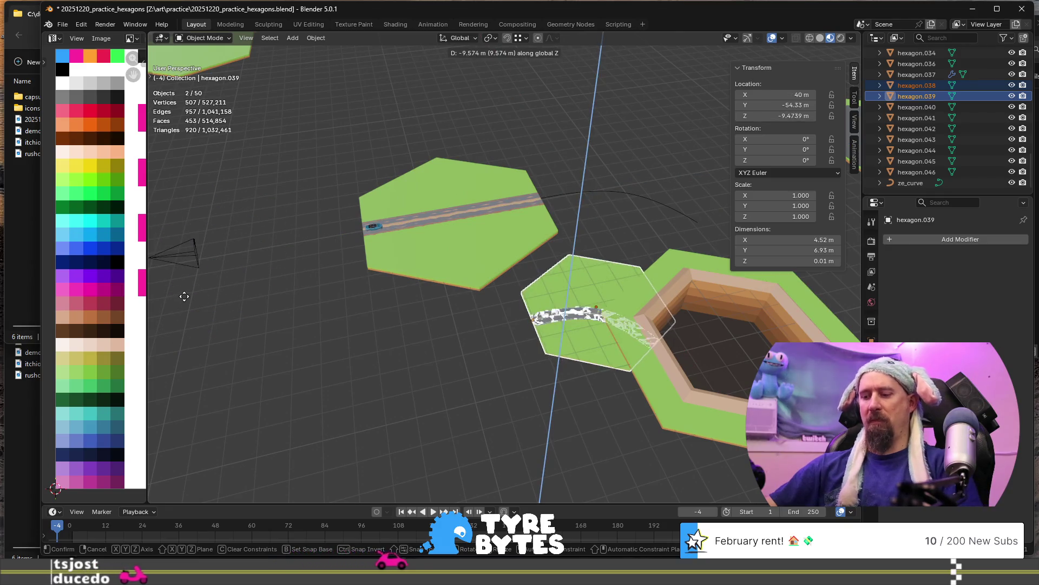
key(y)
key(Return)
Select only the curved road tile hexagon.038 and enter Edit Mode.
scroll(542, 338, down, 4)
mouse_move(504, 342)
middle_down()
mouse_move(414, 336)
mouse_move(535, 342)
middle_up()
scroll(536, 342, up, 3)
middle_drag(656, 361, 562, 332)
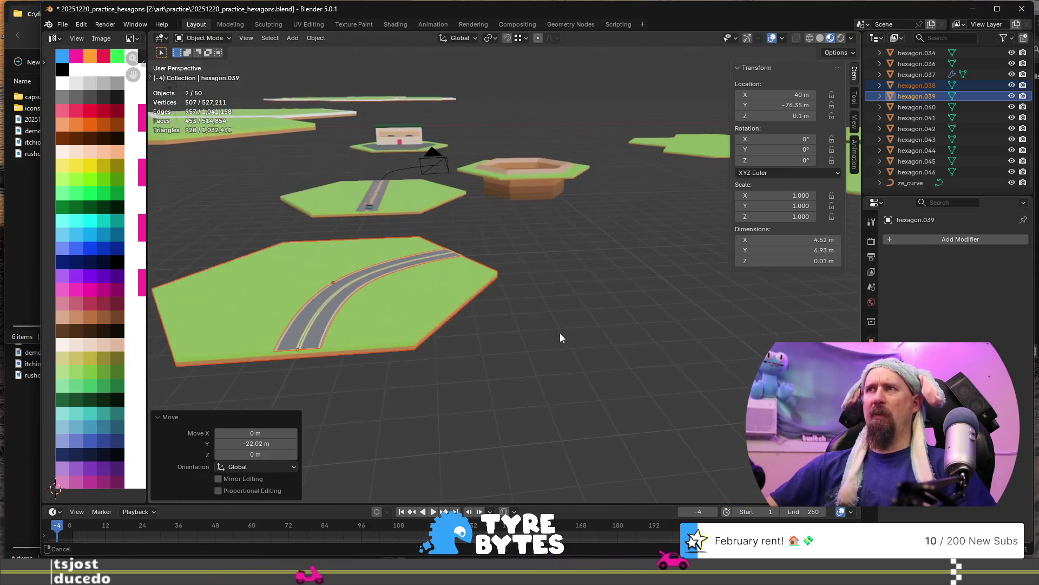
scroll(611, 310, down, 3)
scroll(611, 310, up, 3)
middle_drag(610, 310, 551, 360)
scroll(551, 360, down, 3)
scroll(551, 360, up, 3)
scroll(569, 358, up, 1)
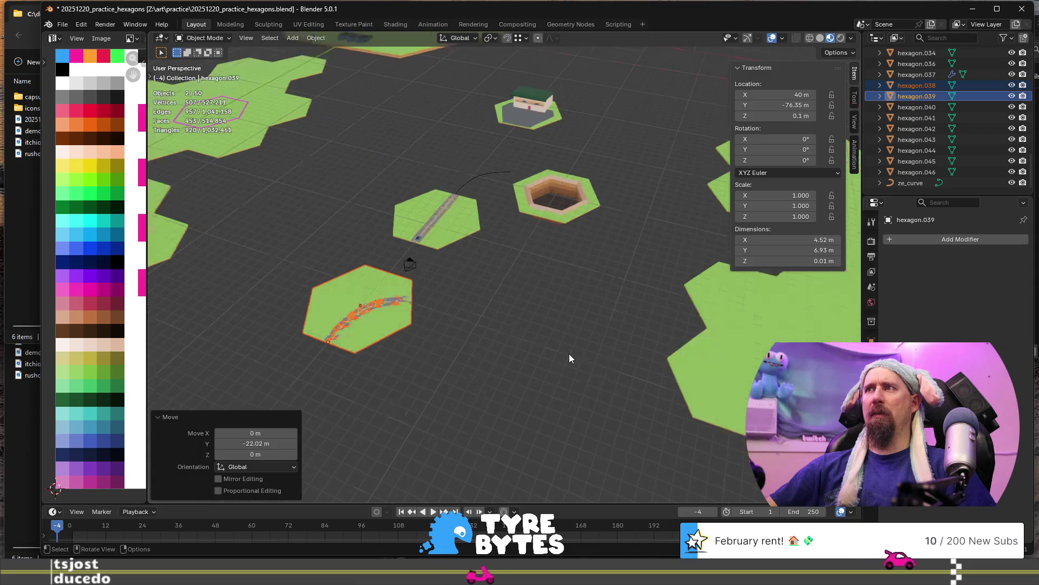
click(362, 342)
key(Tab)
Frame the curved tile, then switch to editing the road mesh hexagon.039 instead.
scroll(362, 342, up, 4)
middle_drag(315, 390, 571, 256)
key(KP_Decimal)
key(Tab)
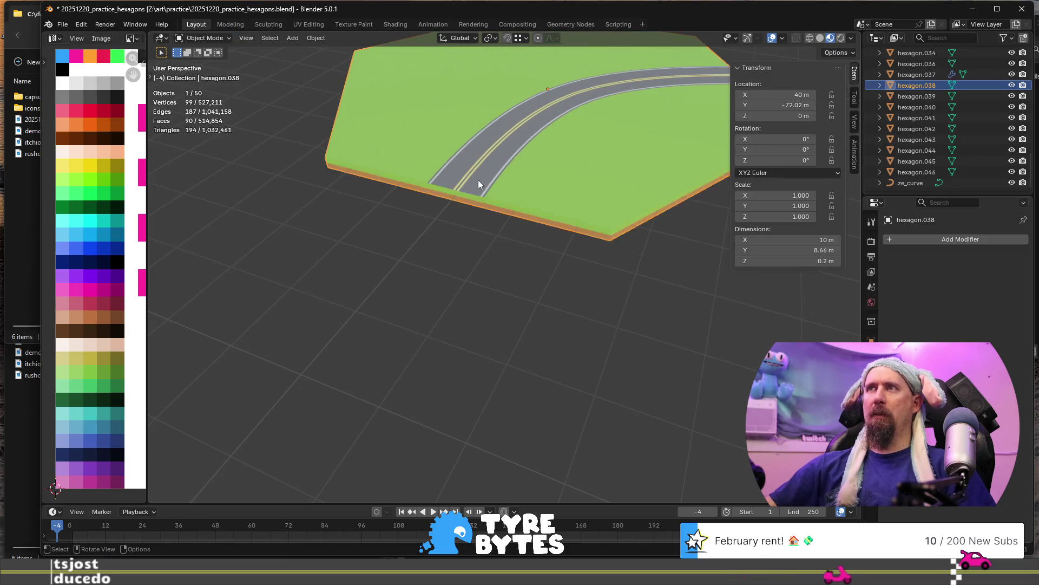
click(478, 184)
key(Tab)
In Edit Mode on hexagon.039, frame the road's end and select its end face strip.
scroll(478, 184, down, 8)
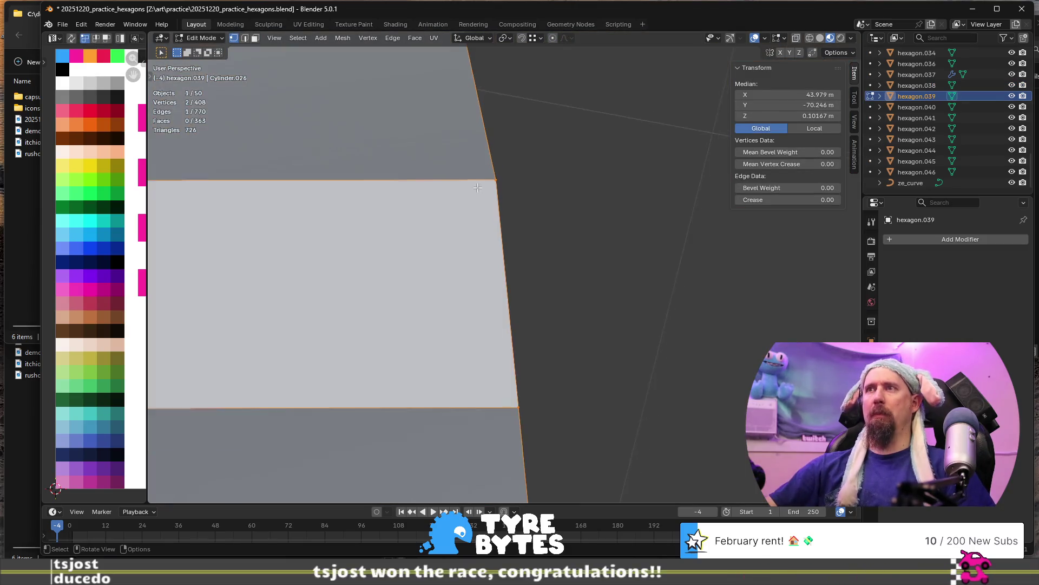
scroll(476, 242, down, 5)
middle_drag(504, 237, 370, 329)
click(388, 312)
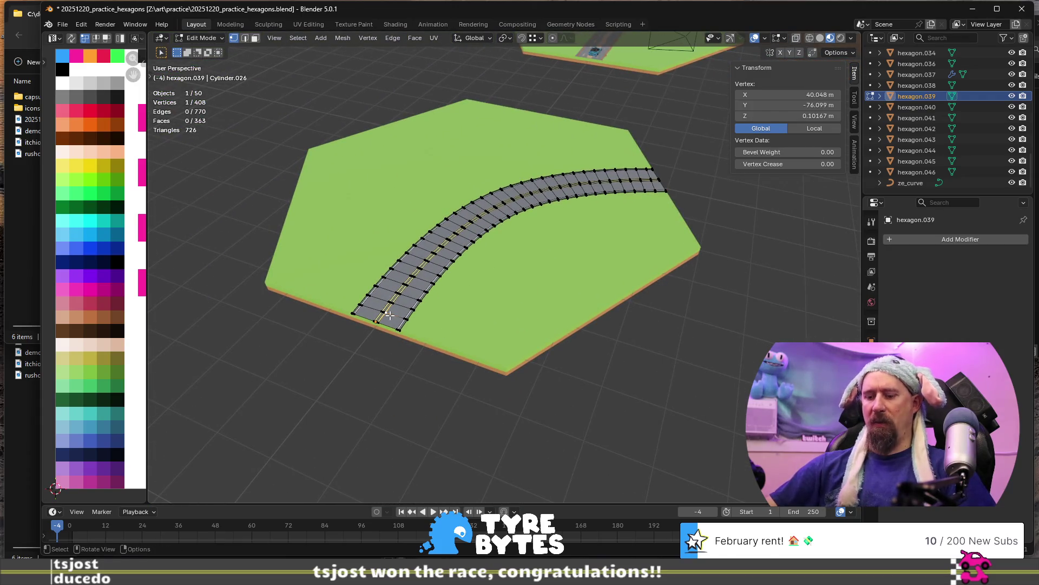
key(KP_Decimal)
scroll(536, 300, down, 6)
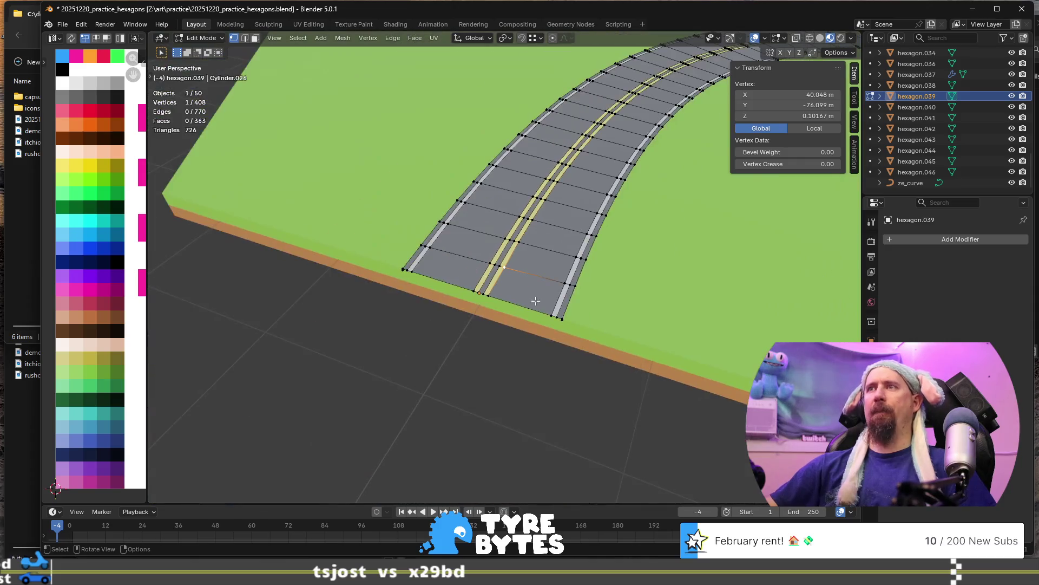
middle_drag(536, 300, 480, 269)
key(3)
alt+click(487, 274)
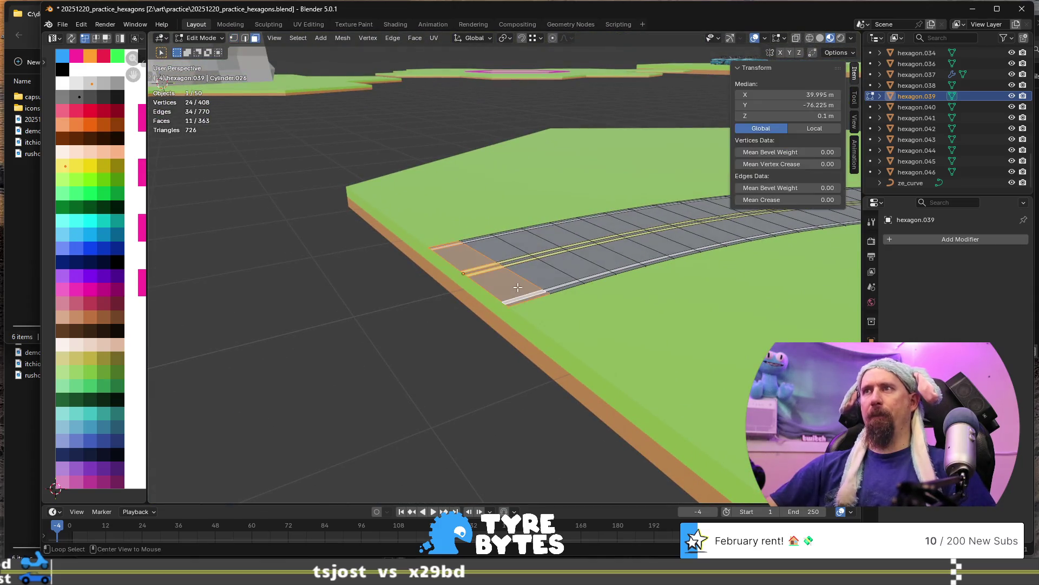
Orbit around the selected end strip to inspect it, then undo with Ctrl+Z.
scroll(524, 295, down, 4)
scroll(525, 296, down, 2)
mouse_move(533, 299)
middle_down()
mouse_move(529, 322)
mouse_move(673, 309)
mouse_move(628, 295)
middle_up()
scroll(621, 289, down, 2)
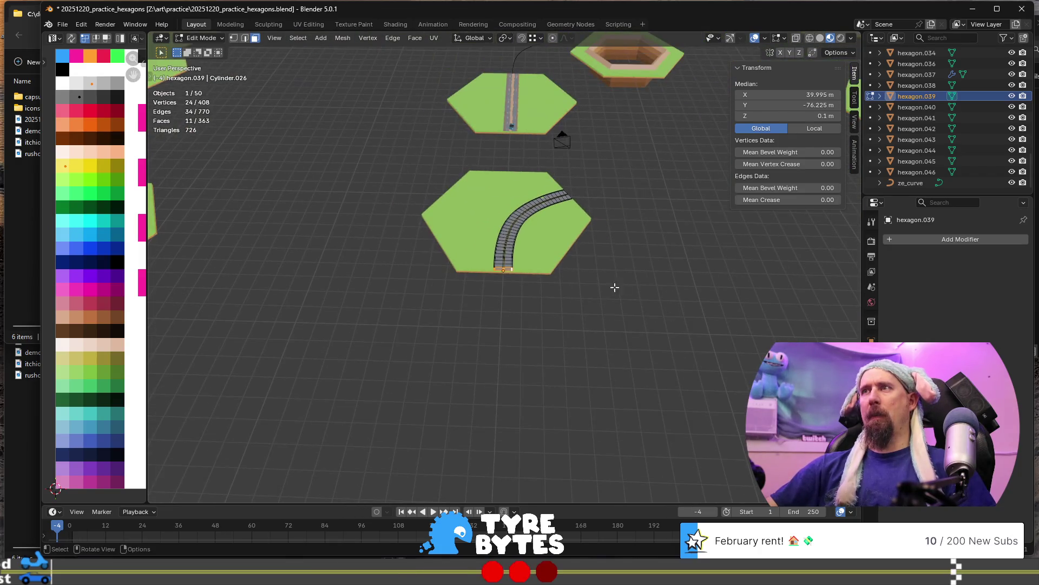
scroll(650, 276, down, 3)
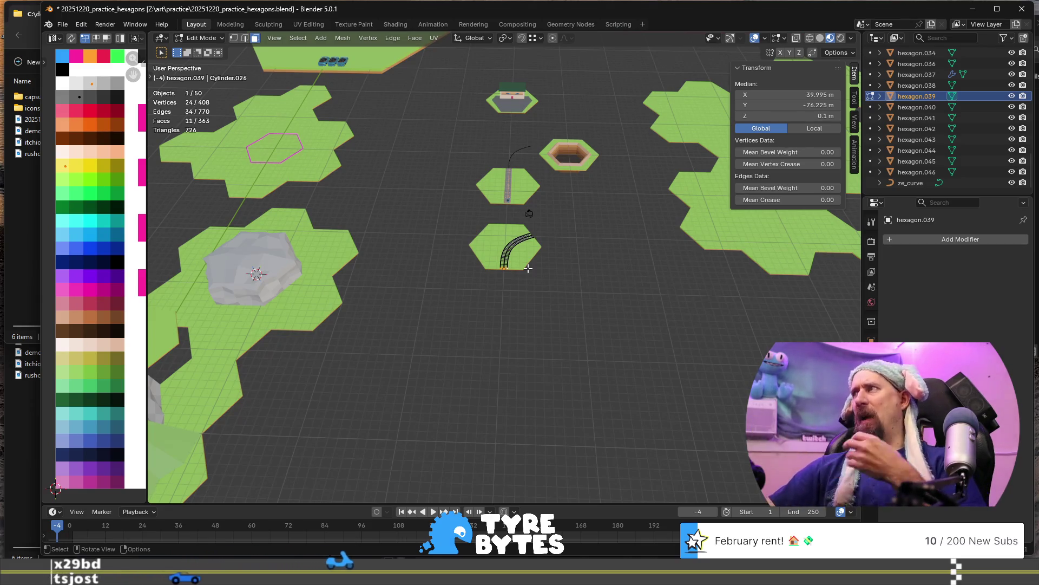
scroll(528, 268, up, 4)
scroll(629, 237, down, 5)
middle_drag(629, 238, 602, 230)
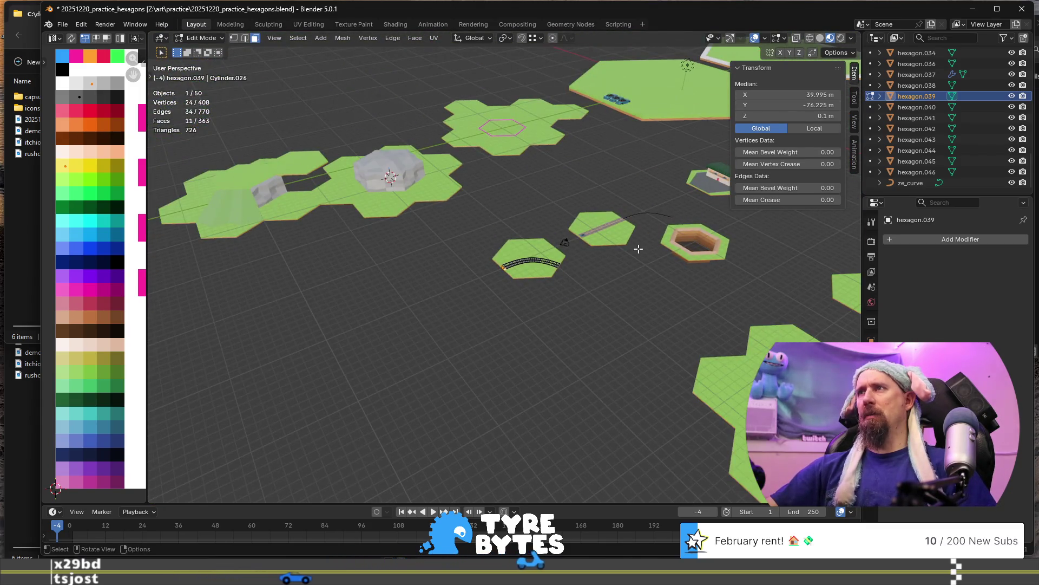
key(ctrl+z)
key(ctrl+z)
key(ctrl+z)
key(ctrl+z)
key(ctrl+z)
key(ctrl+z)
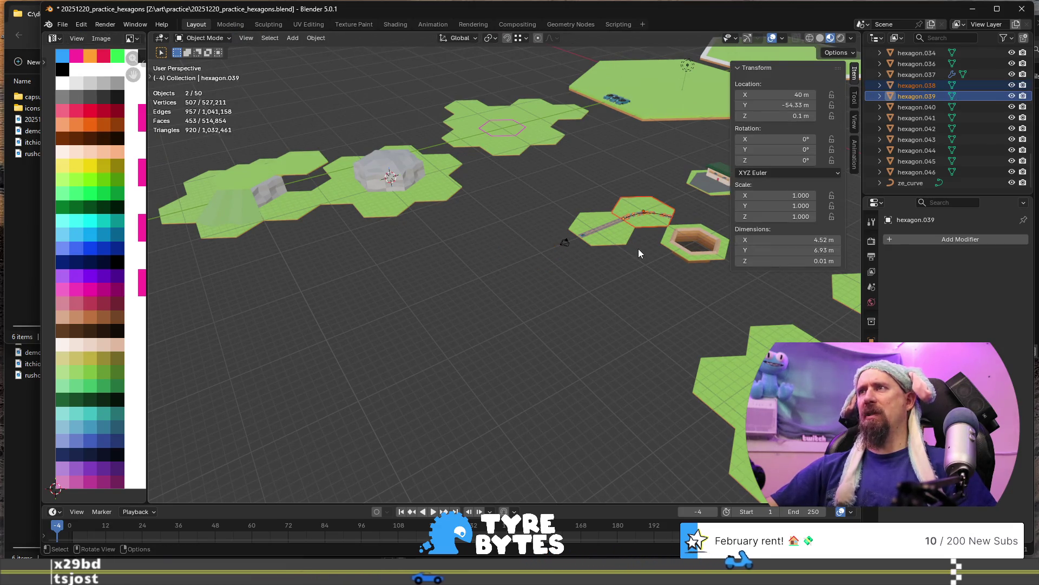
Select only the straight road tile hexagon.036.
shift+middle_drag(638, 249, 405, 314)
scroll(382, 261, up, 5)
scroll(382, 261, up, 3)
shift+middle_drag(320, 270, 512, 260)
scroll(356, 303, down, 4)
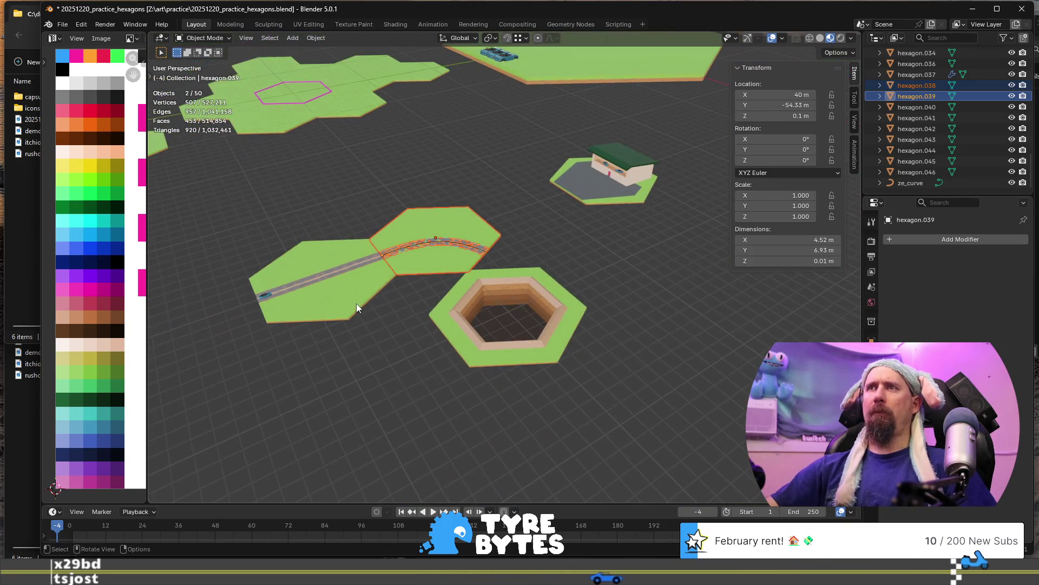
click(355, 295)
scroll(356, 303, down, 2)
mouse_move(408, 300)
middle_down()
mouse_move(502, 279)
mouse_move(472, 293)
middle_up()
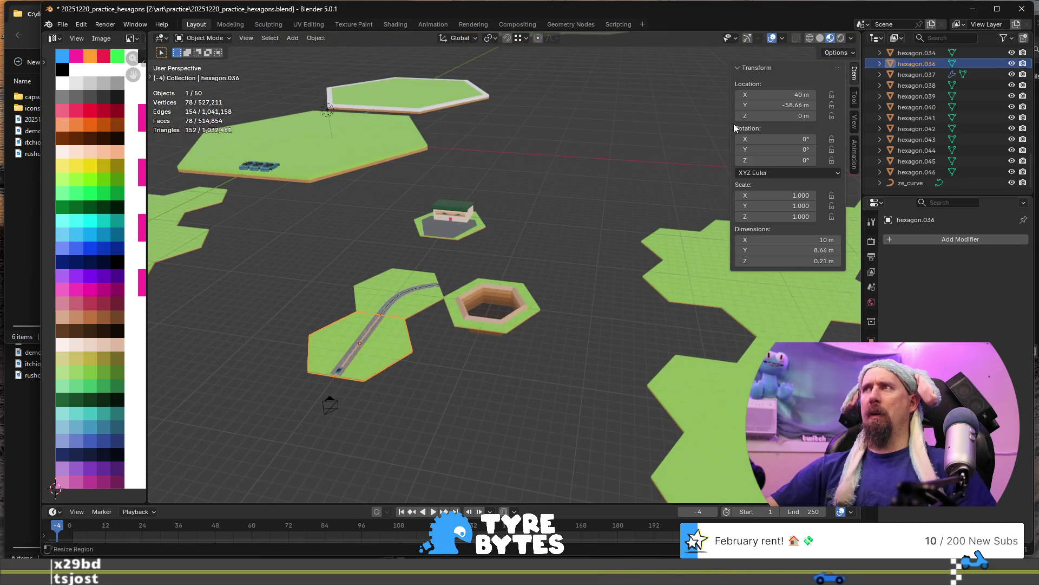
Set the straight tile's Location Y to -100 m, replacing a first -40 m try.
click(768, 105)
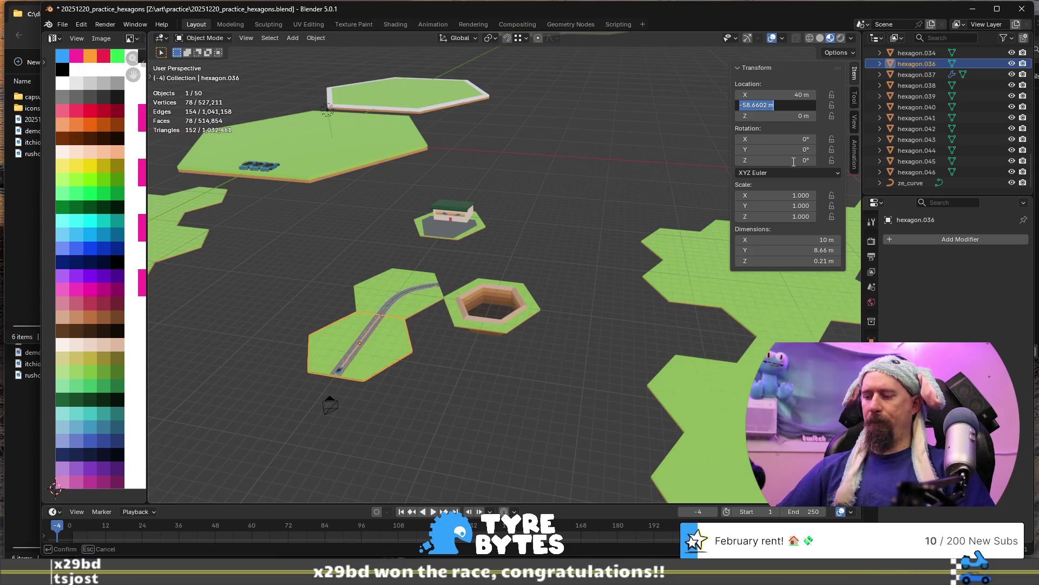
text(-40)
key(Return)
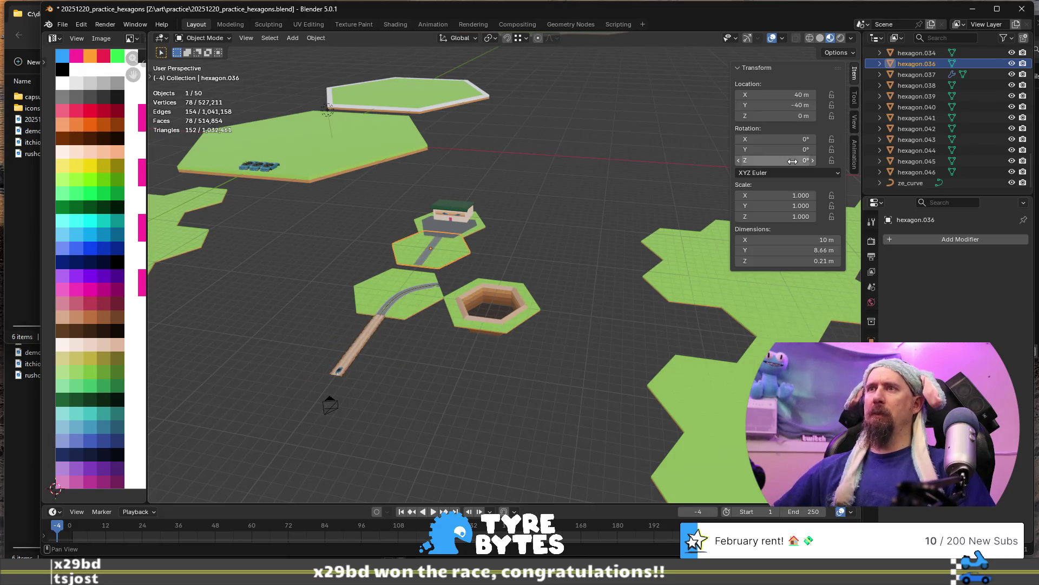
key(ctrl+z)
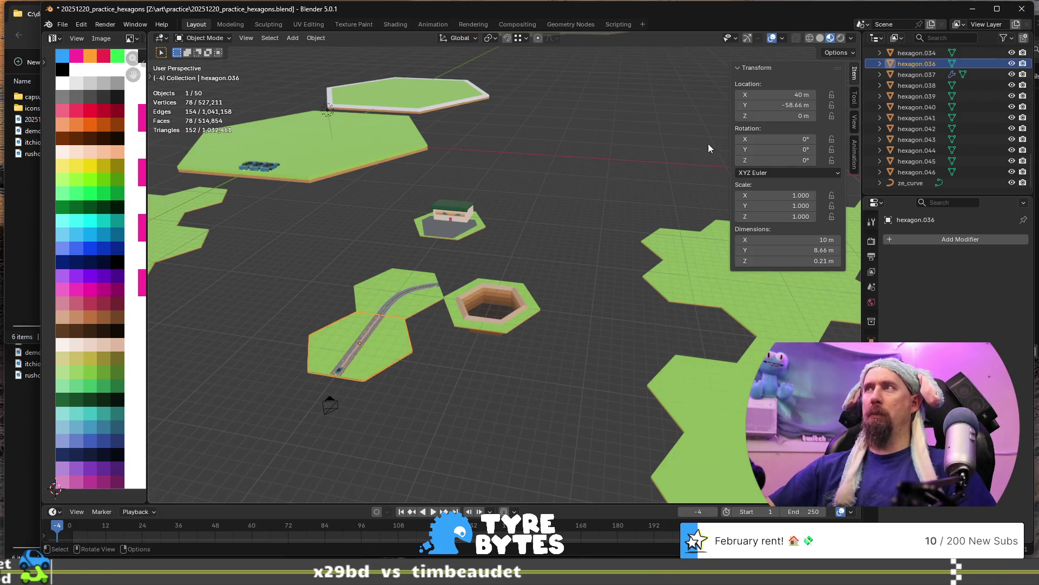
click(784, 108)
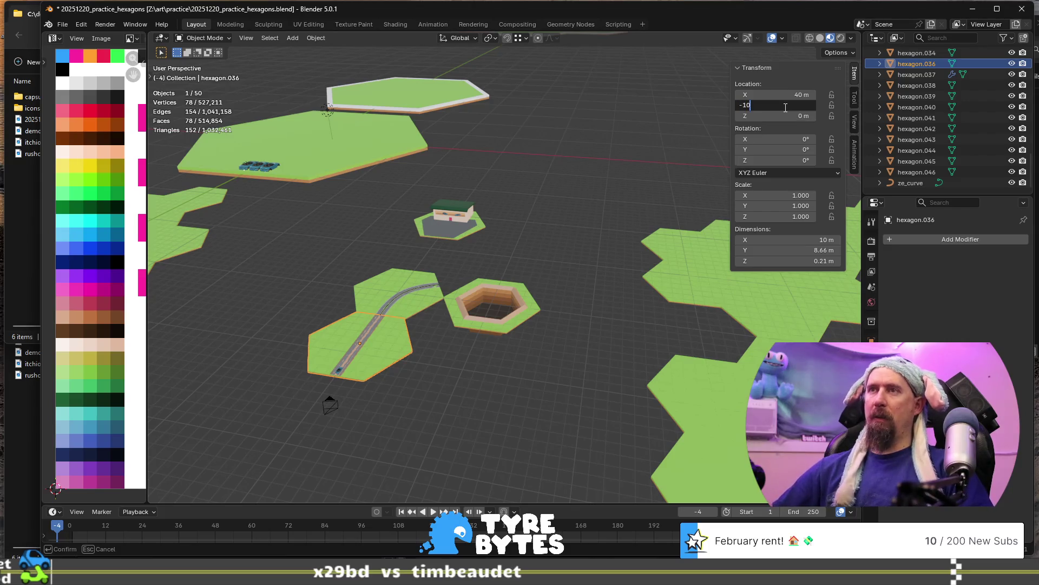
text(0)
key(Return)
scroll(397, 280, down, 5)
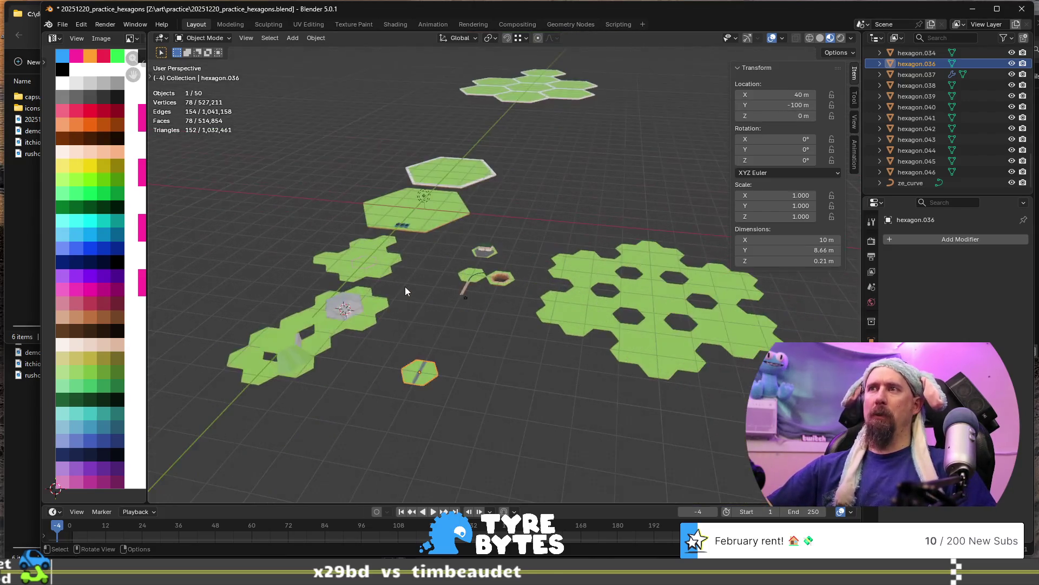
scroll(405, 287, up, 2)
Set the straight tile's Location X to 40 m.
mouse_move(426, 388)
shift+middle_down()
mouse_move(476, 300)
mouse_move(474, 336)
shift+middle_up()
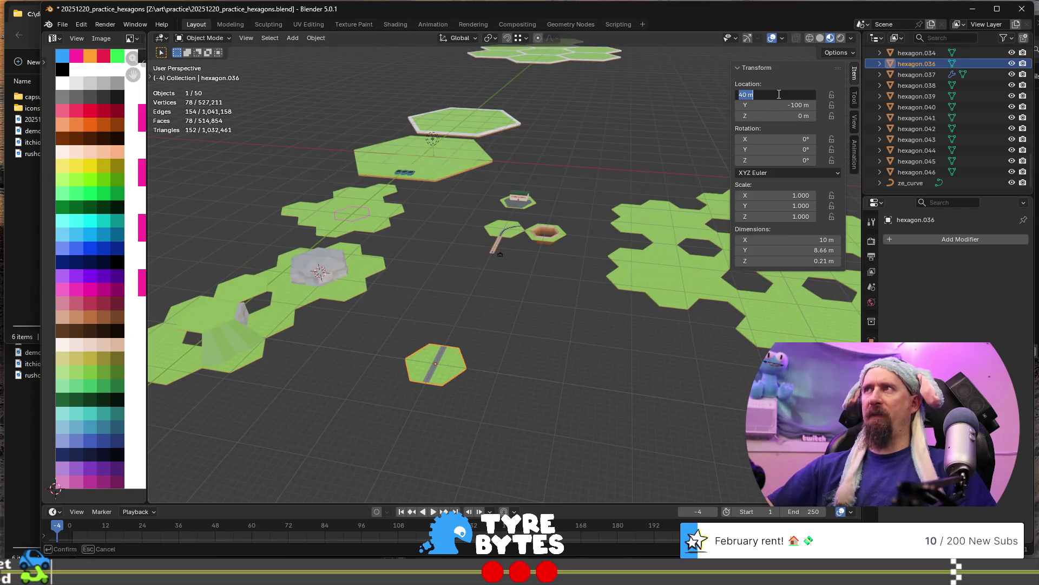
text(50)
key(Return)
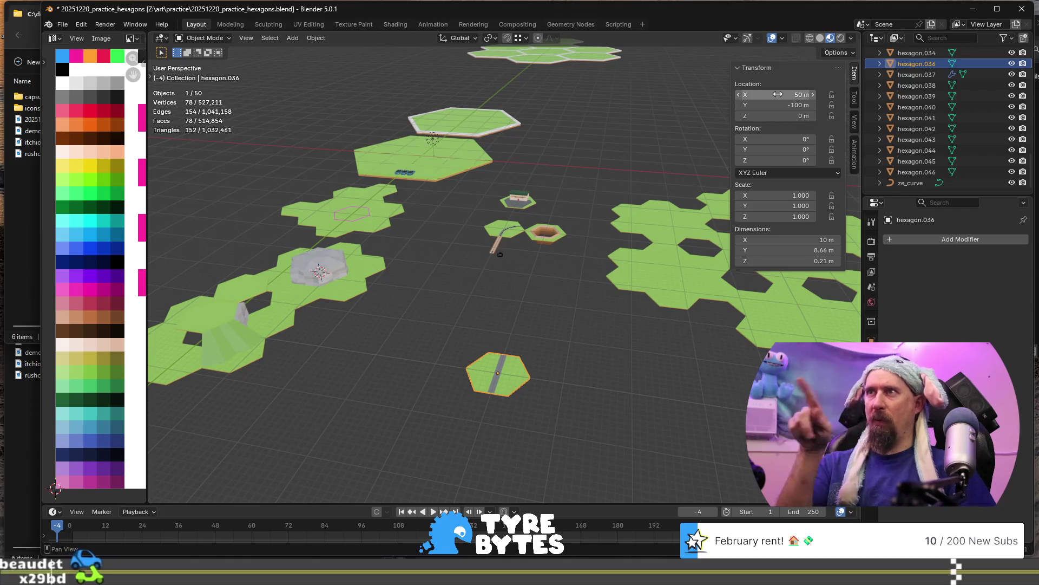
ctrl+scroll(778, 94, down, 10)
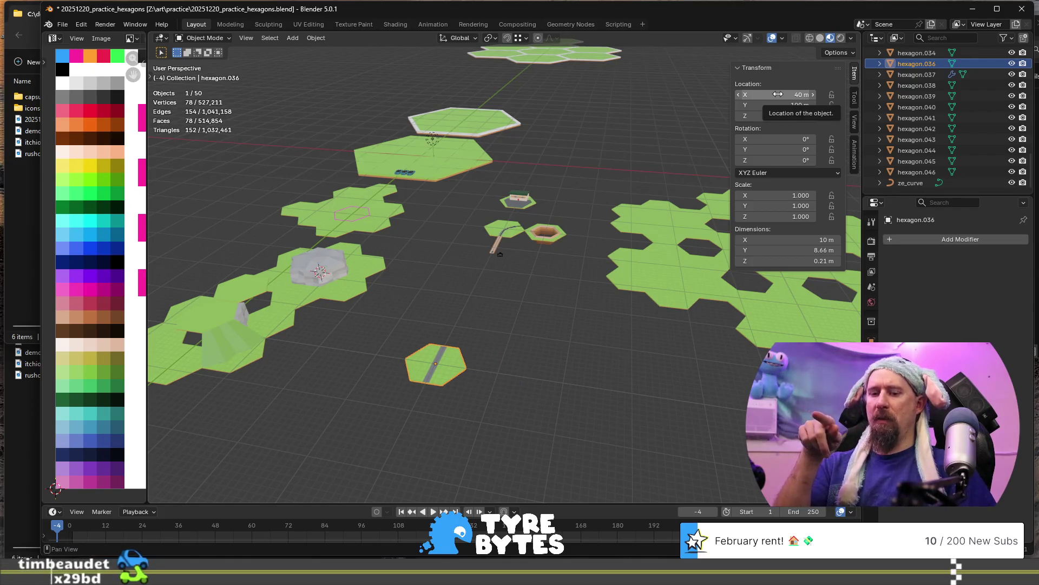
key(ctrl+d)
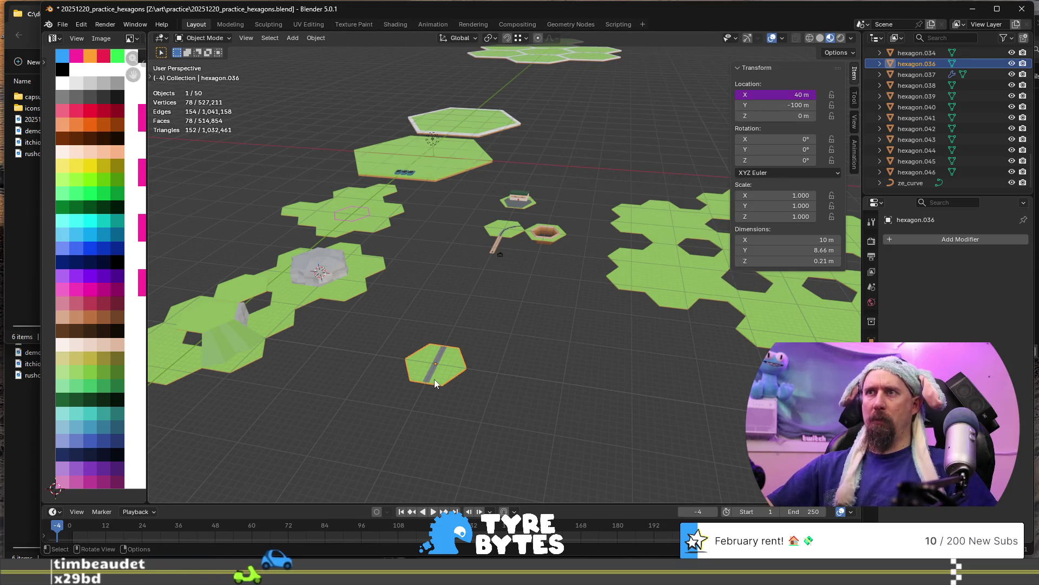
Duplicate the straight road tile, offsetting the copy 10 m along X.
key(shift+d)
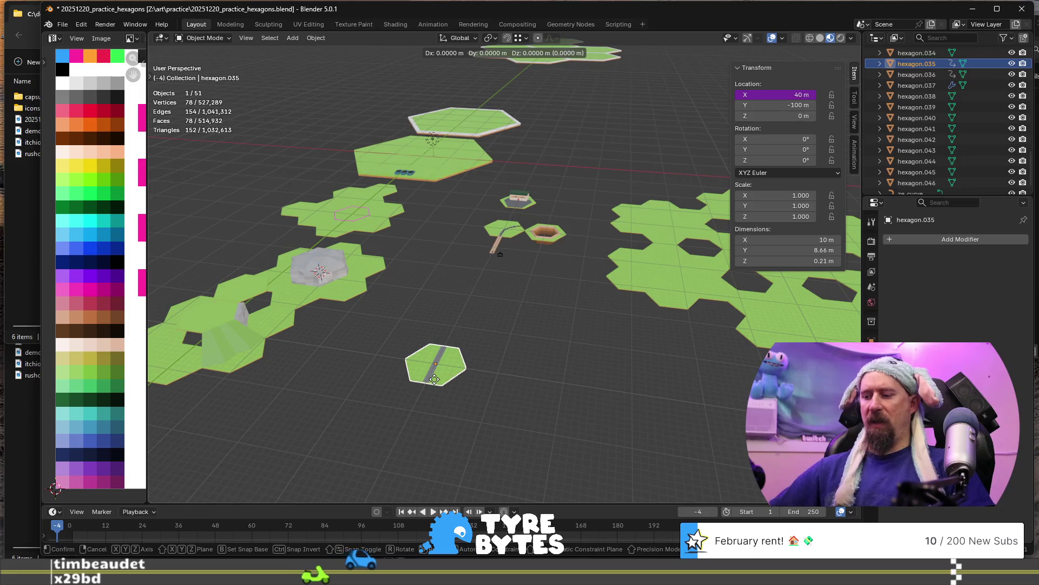
text(x10)
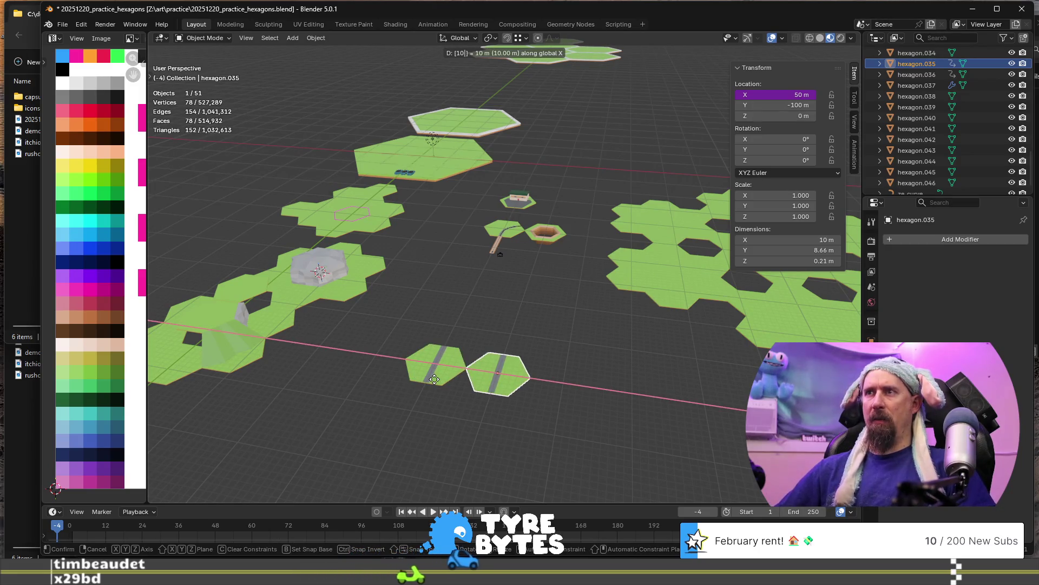
key(Return)
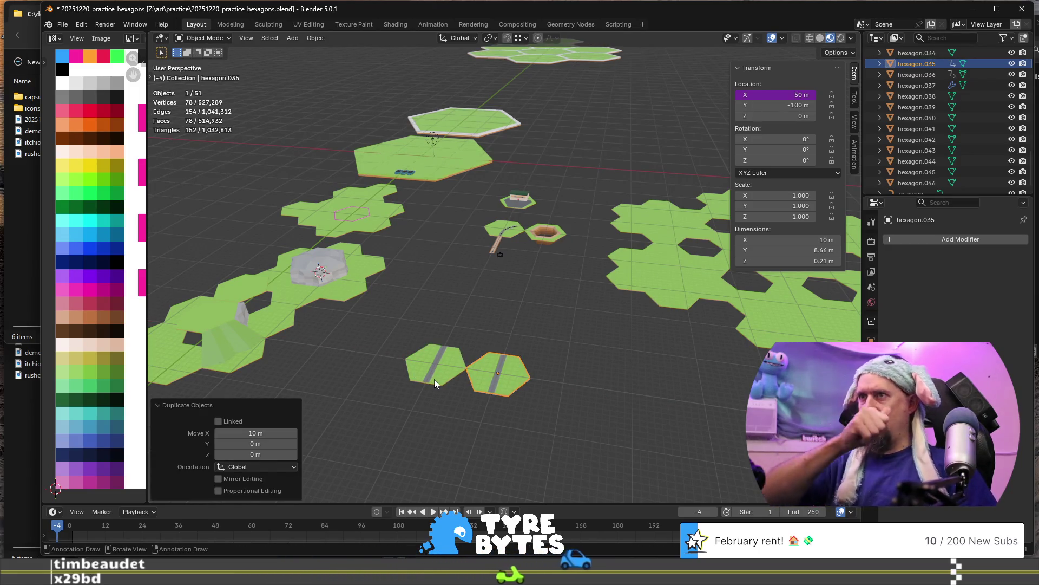
scroll(434, 379, up, 10)
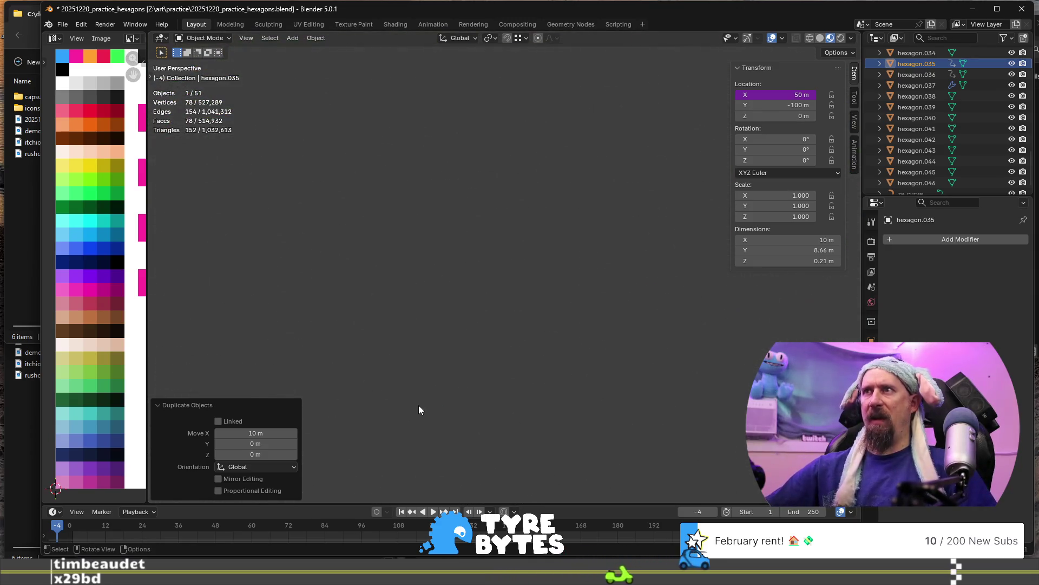
scroll(467, 309, down, 5)
scroll(528, 148, up, 5)
scroll(524, 207, down, 2)
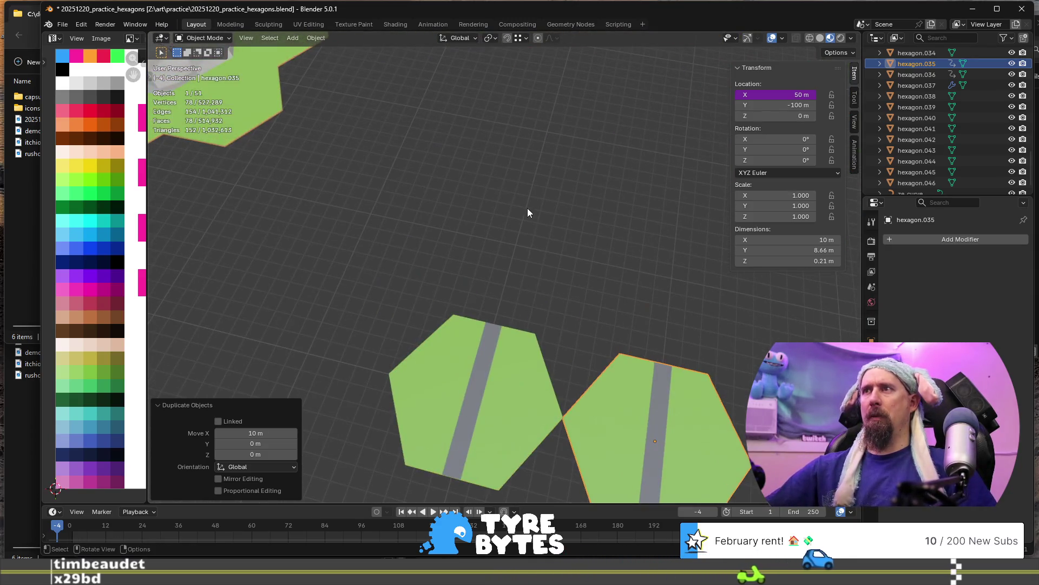
scroll(525, 211, down, 6)
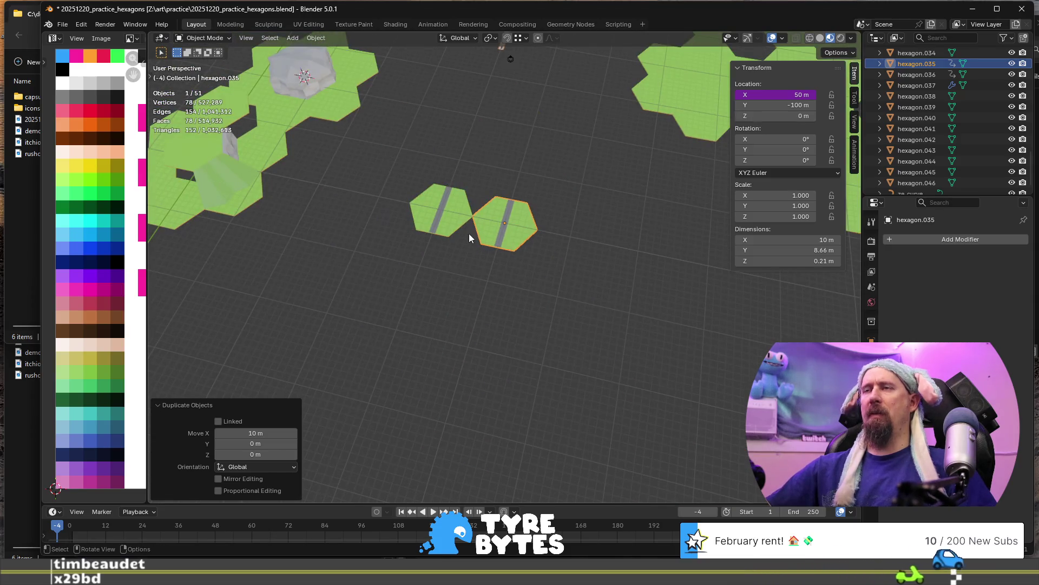
Orbit and zoom to inspect the two road tiles side by side.
mouse_move(471, 223)
middle_down()
mouse_move(473, 234)
mouse_move(503, 230)
mouse_move(483, 235)
middle_up()
scroll(477, 263, up, 5)
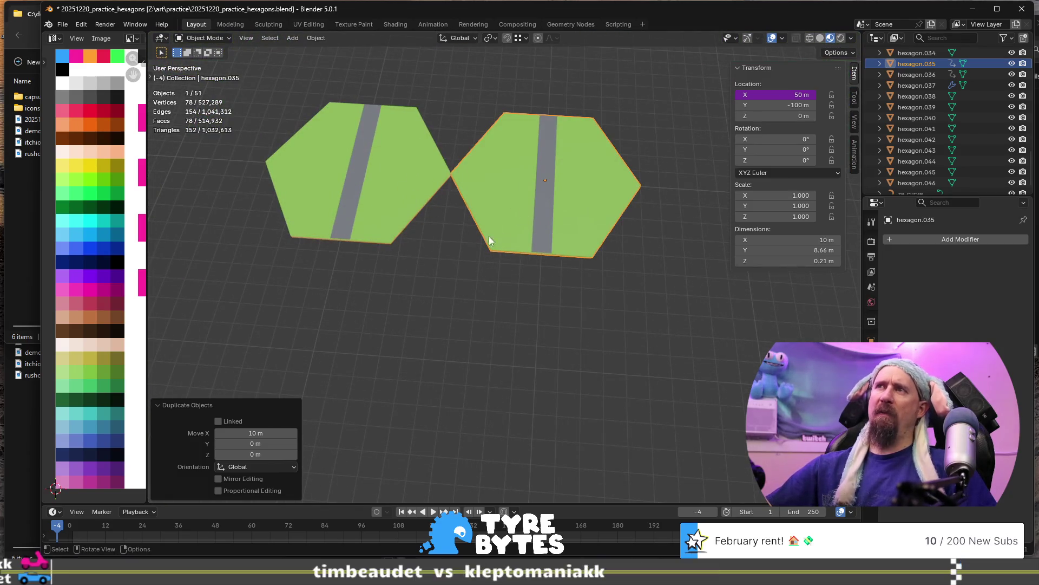
scroll(462, 209, down, 3)
scroll(452, 218, up, 6)
mouse_move(453, 218)
middle_down()
mouse_move(434, 218)
mouse_move(443, 231)
middle_up()
scroll(455, 238, down, 8)
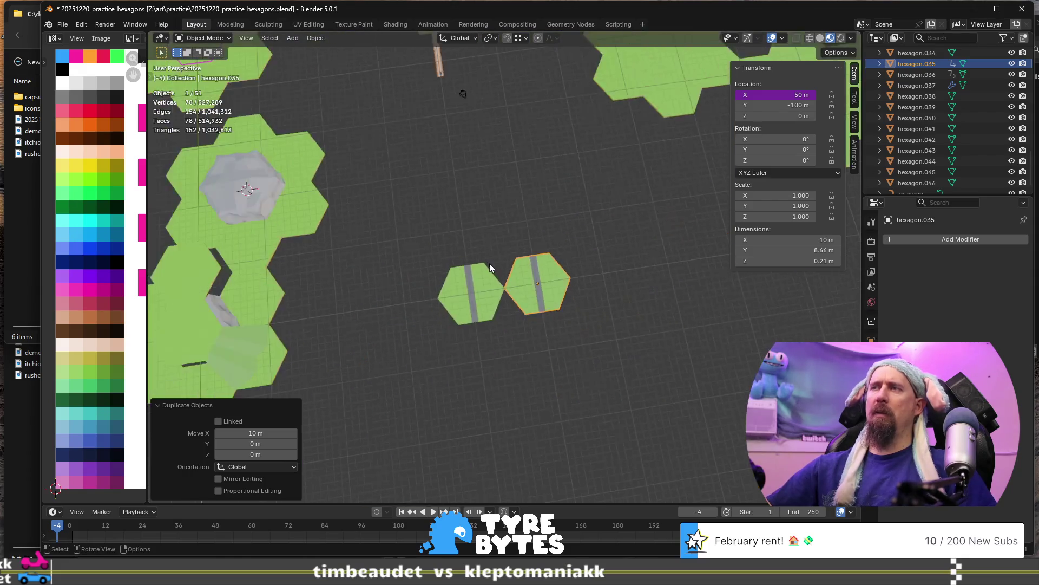
middle_drag(603, 214, 555, 239)
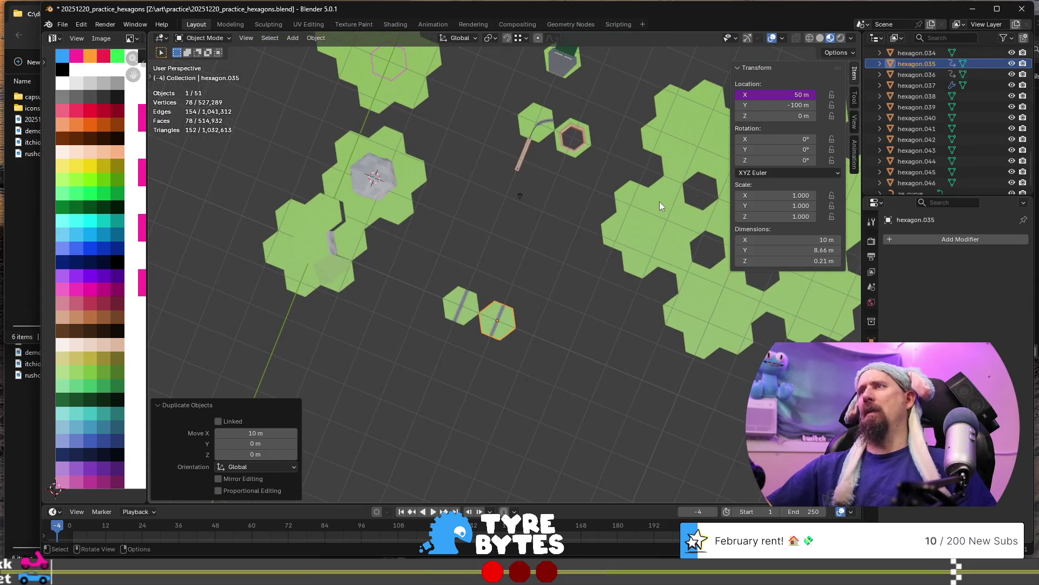
click(657, 245)
scroll(656, 248, up, 5)
scroll(538, 279, down, 3)
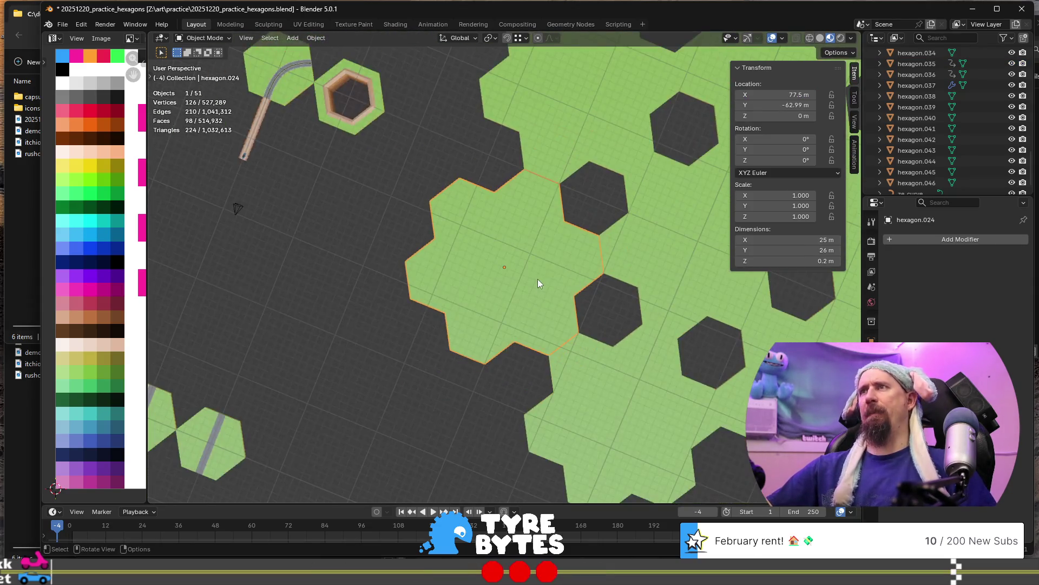
middle_drag(538, 278, 565, 236)
scroll(683, 277, up, 3)
click(683, 278)
scroll(571, 306, down, 3)
middle_drag(571, 307, 677, 352)
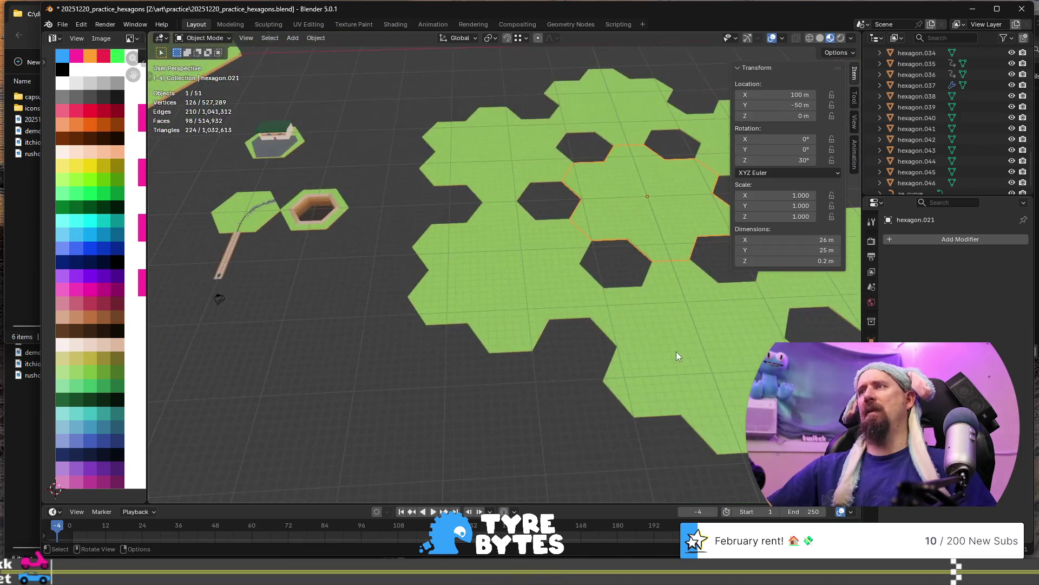
click(462, 174)
click(592, 112)
scroll(600, 179, down, 5)
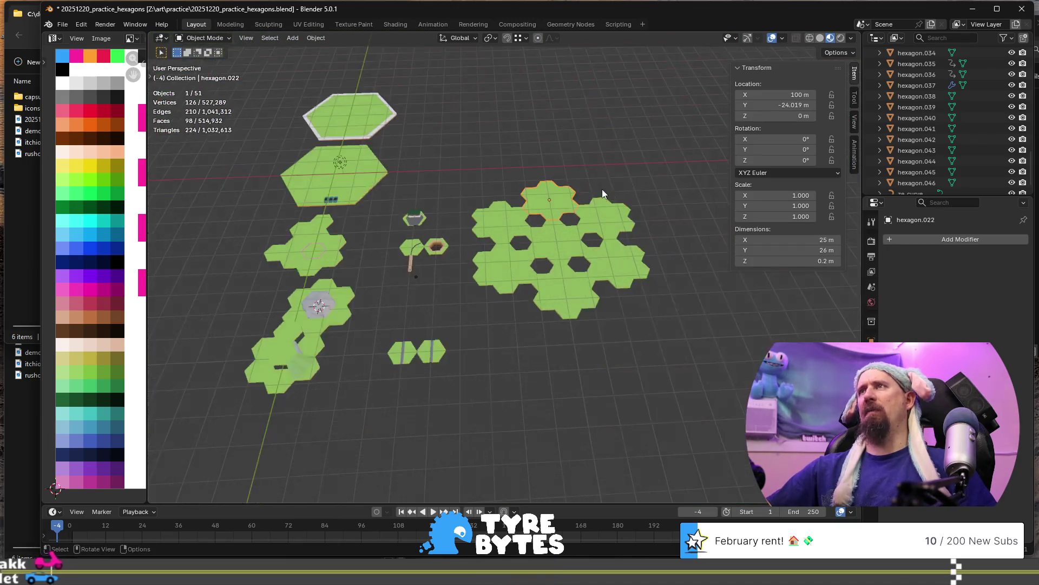
click(547, 247)
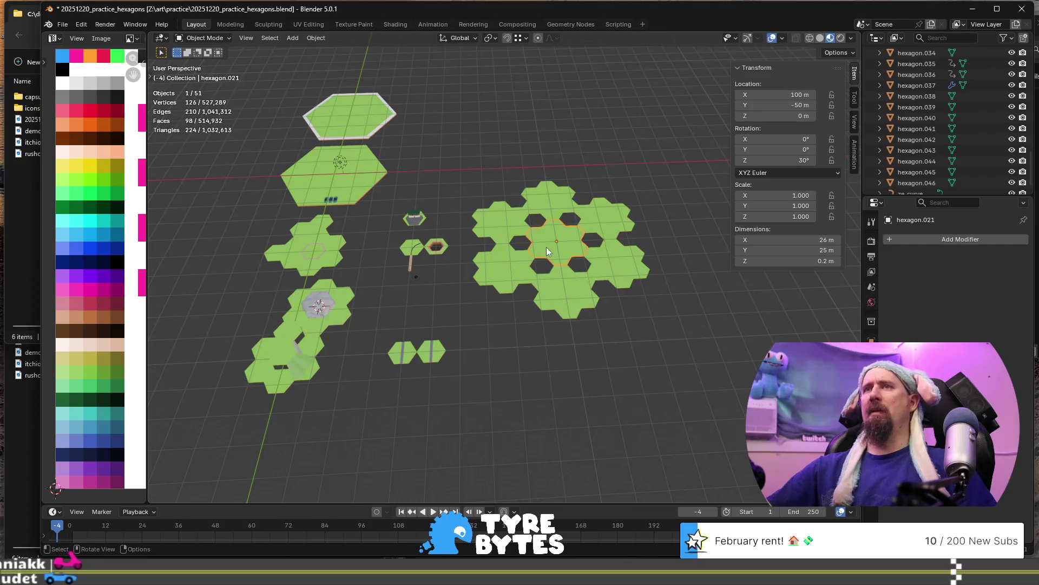
click(297, 261)
scroll(303, 261, up, 2)
shift+middle_drag(303, 262, 451, 282)
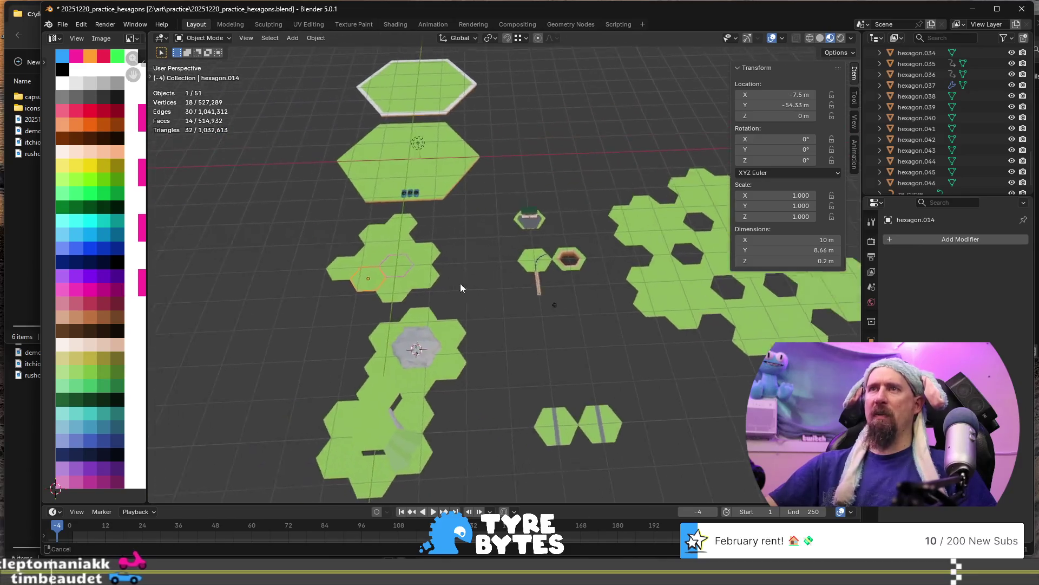
scroll(433, 285, up, 5)
shift+middle_drag(370, 304, 544, 290)
scroll(569, 280, up, 3)
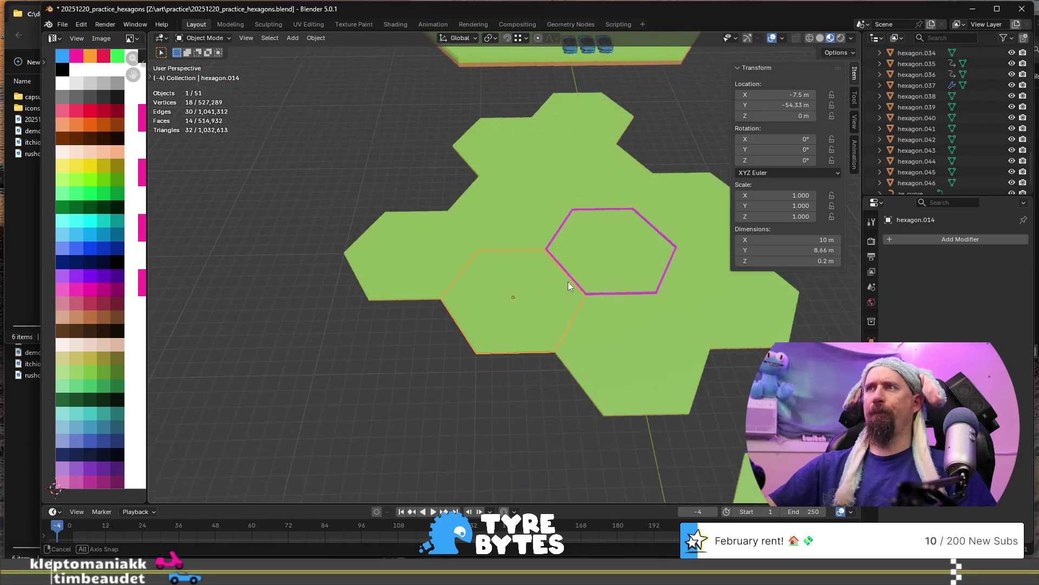
click(626, 252)
mouse_move(624, 251)
shift+middle_down()
mouse_move(437, 225)
mouse_move(473, 241)
shift+middle_up()
scroll(473, 240, down, 4)
mouse_move(567, 313)
shift+middle_down()
mouse_move(481, 271)
mouse_move(417, 301)
shift+middle_up()
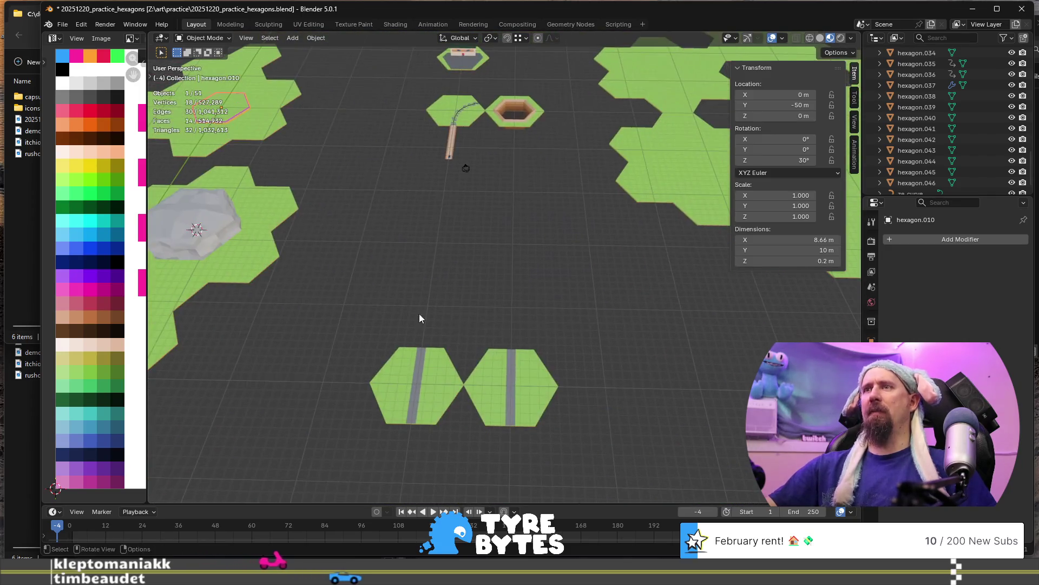
click(432, 378)
click(240, 109)
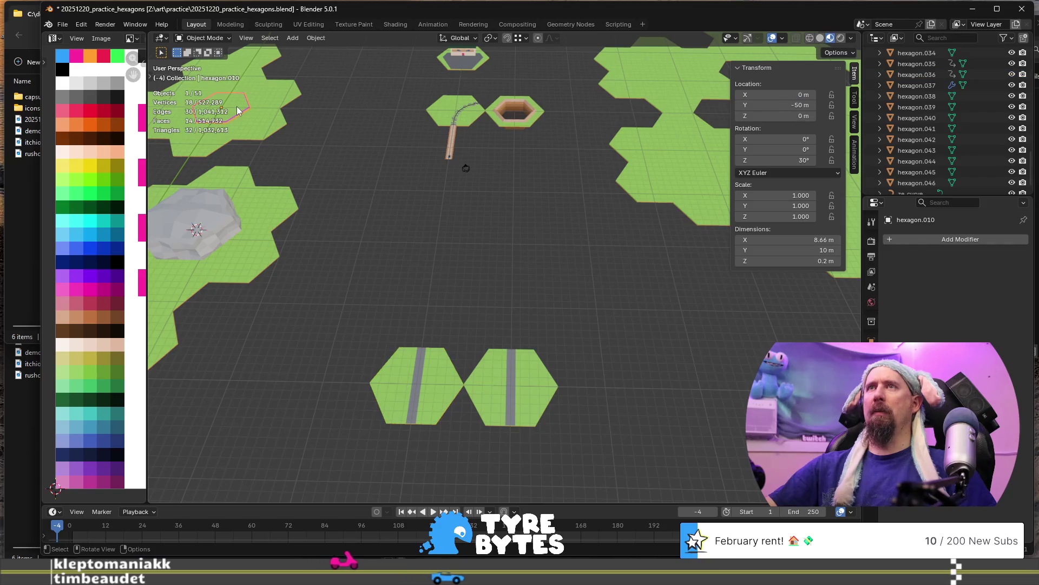
shift+middle_drag(261, 119, 379, 147)
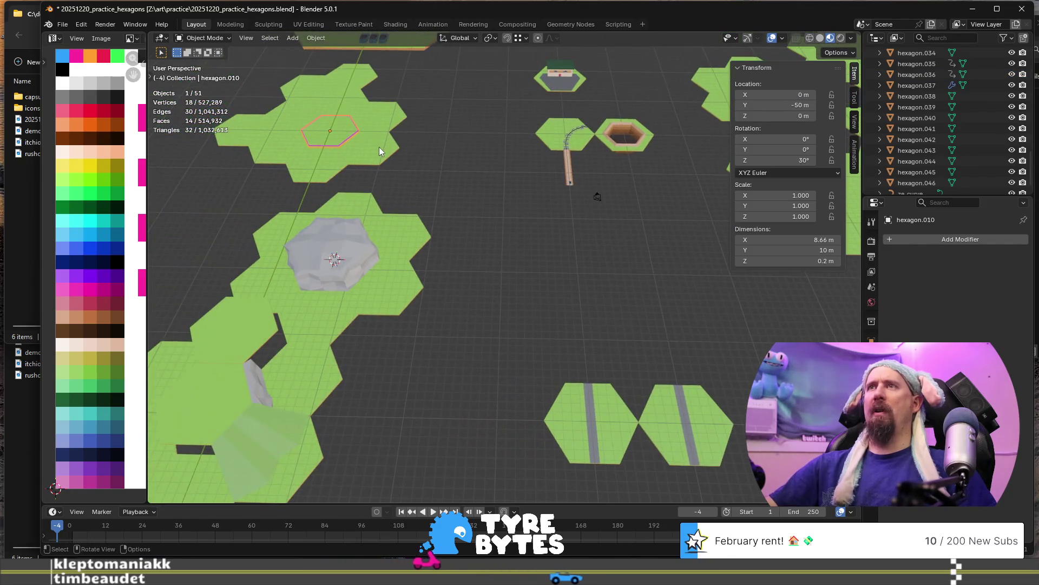
click(349, 107)
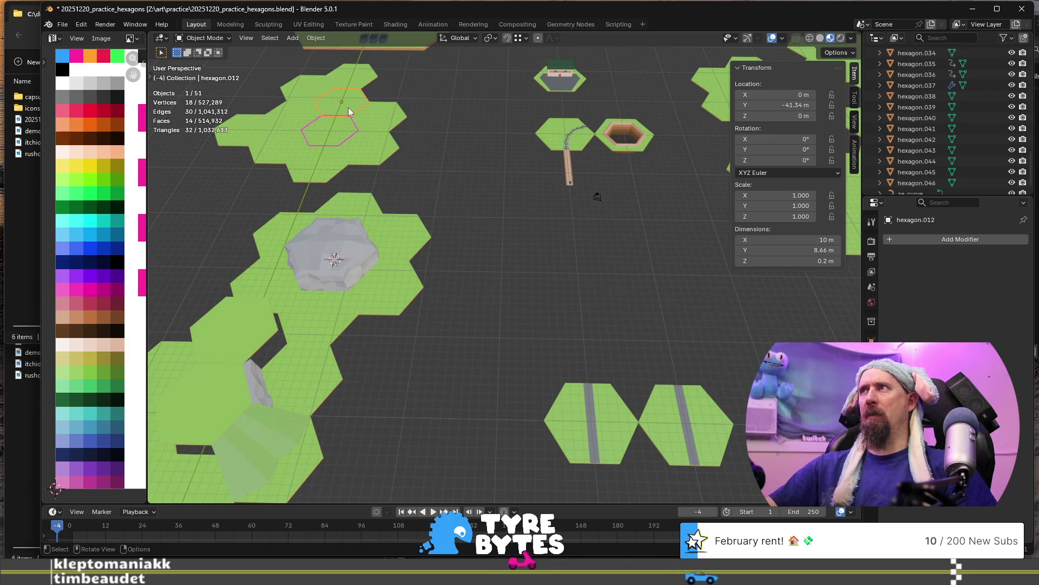
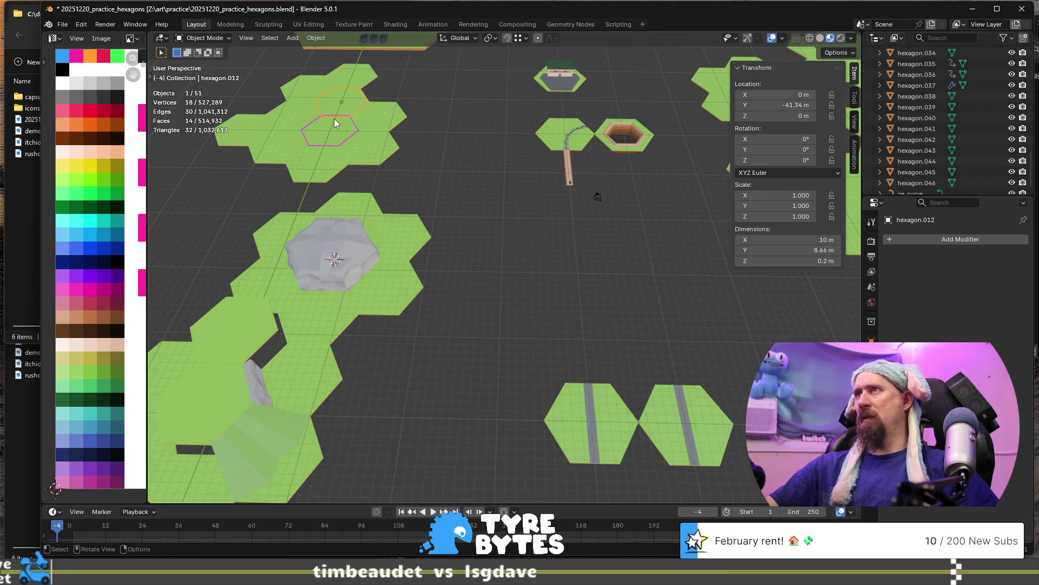
Duplicate the left road hex tile, cancelling the move so the copy stays in place.
click(594, 409)
key(shift+d)
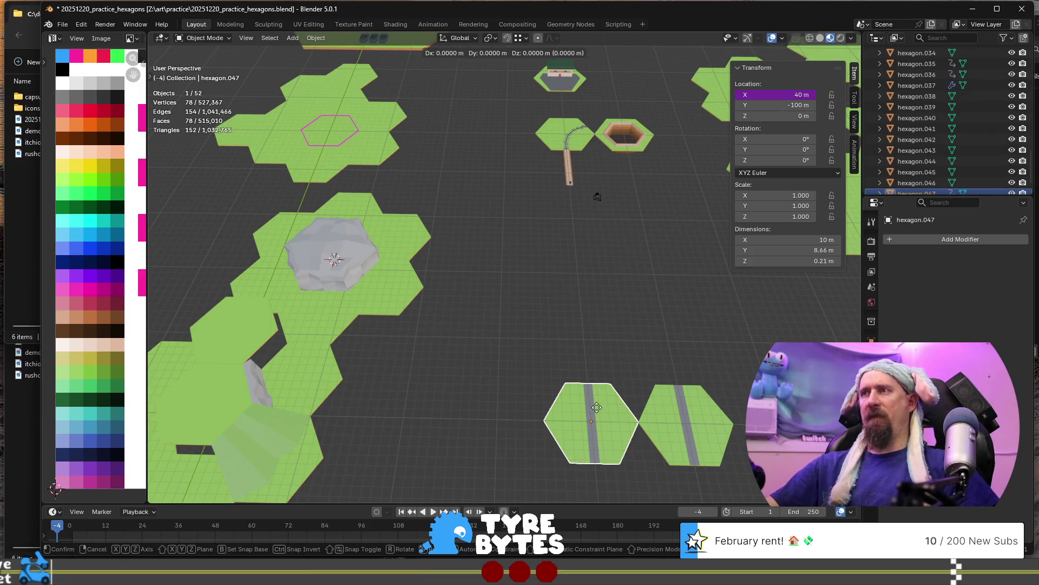
text(x: [-(9)
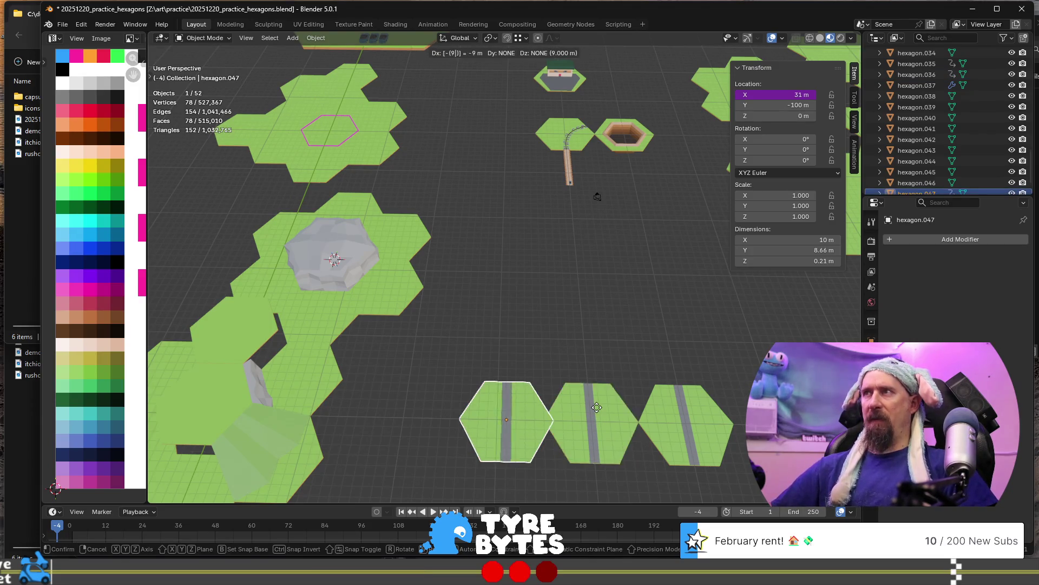
key(Escape)
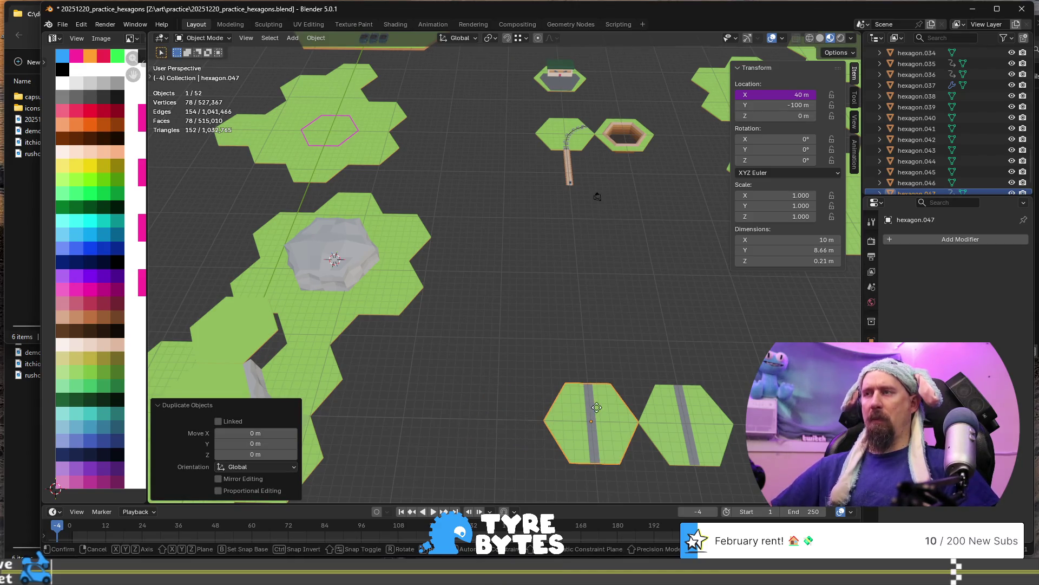
Trial-move the copy -9.66 along Y, cancel it, and check a grass tile's location.
key(g)
key(y)
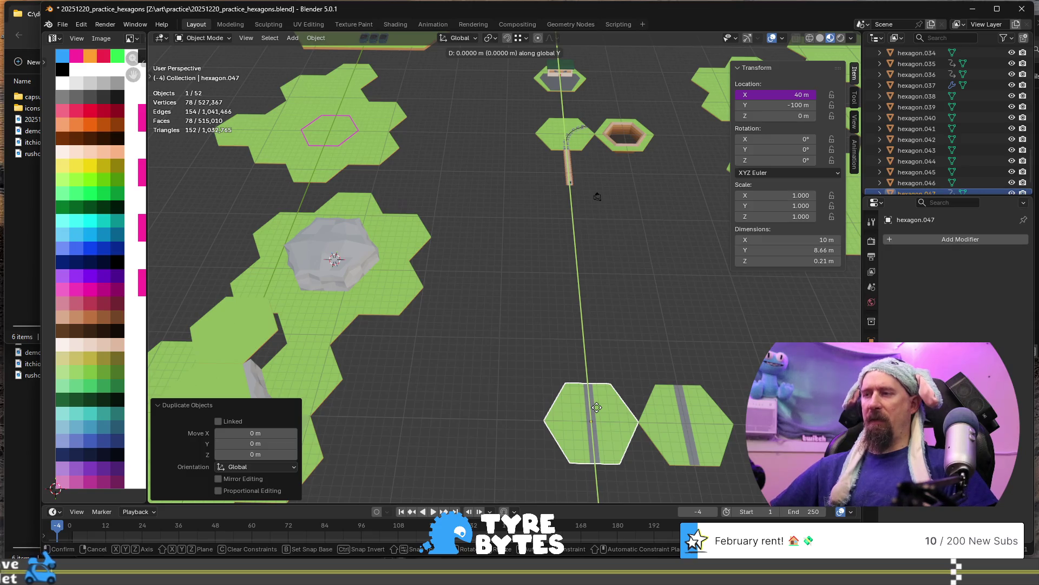
text(-(9.)
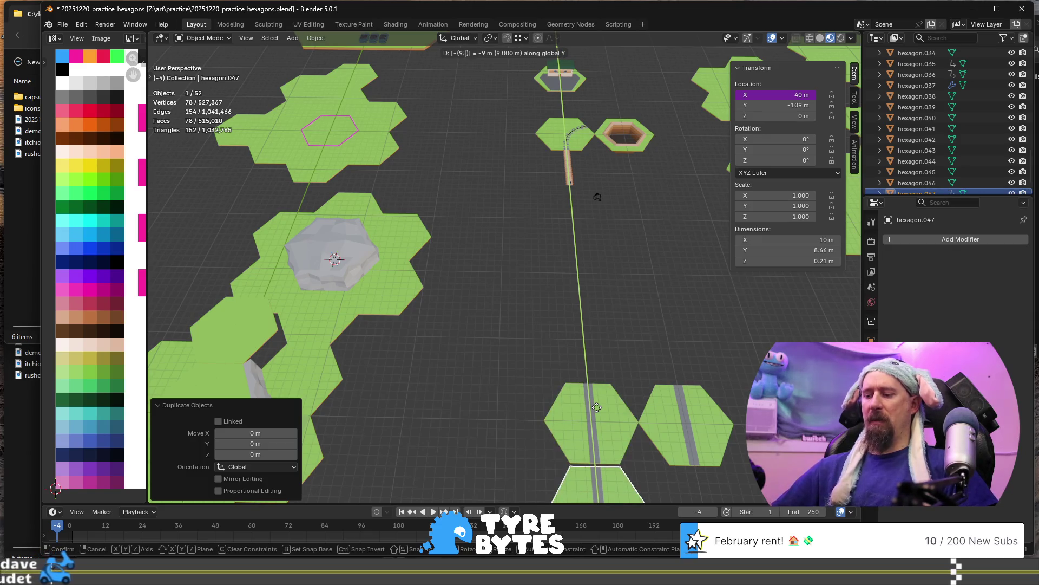
text(66)
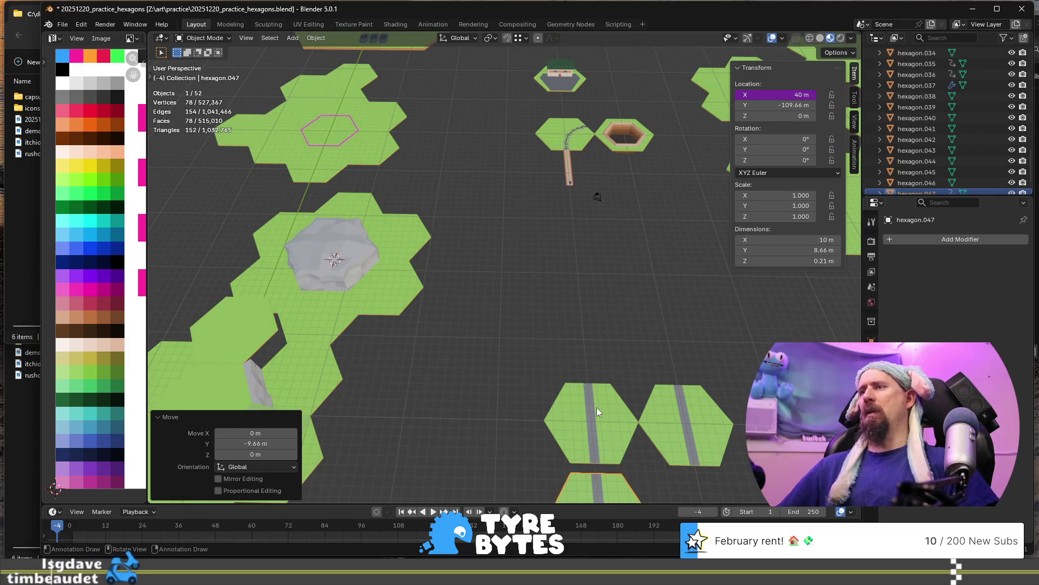
key(Escape)
click(339, 111)
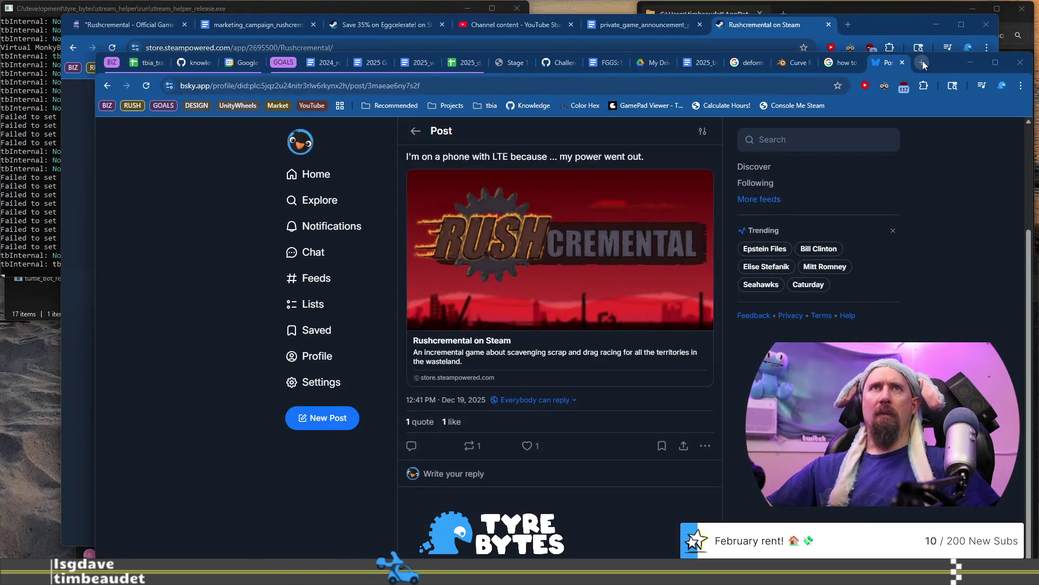
click(922, 62)
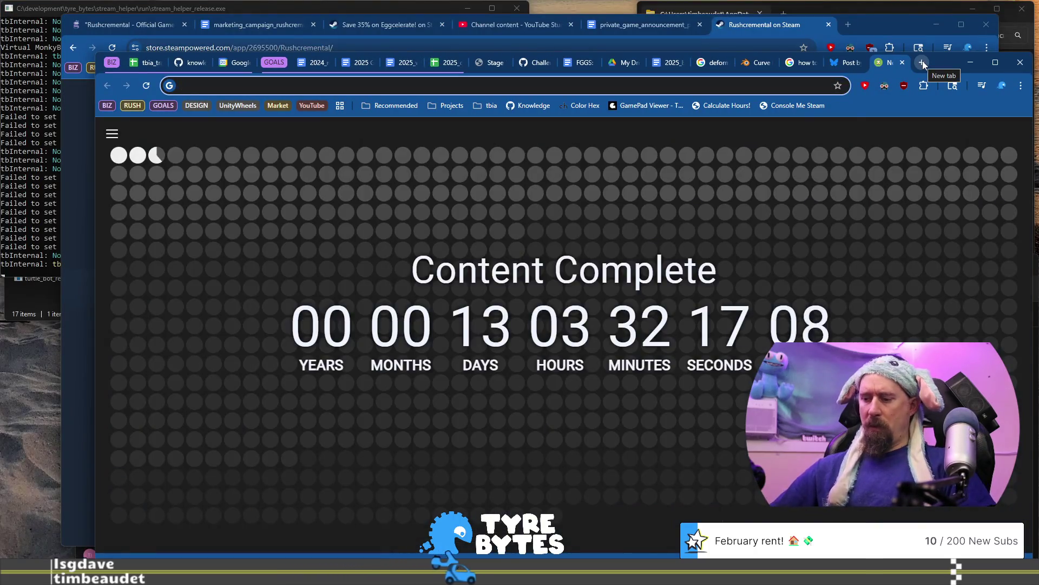
Compute -41.34 - -50 in Chrome's address bar, getting 8.66, then return to Blender.
text(-41.)
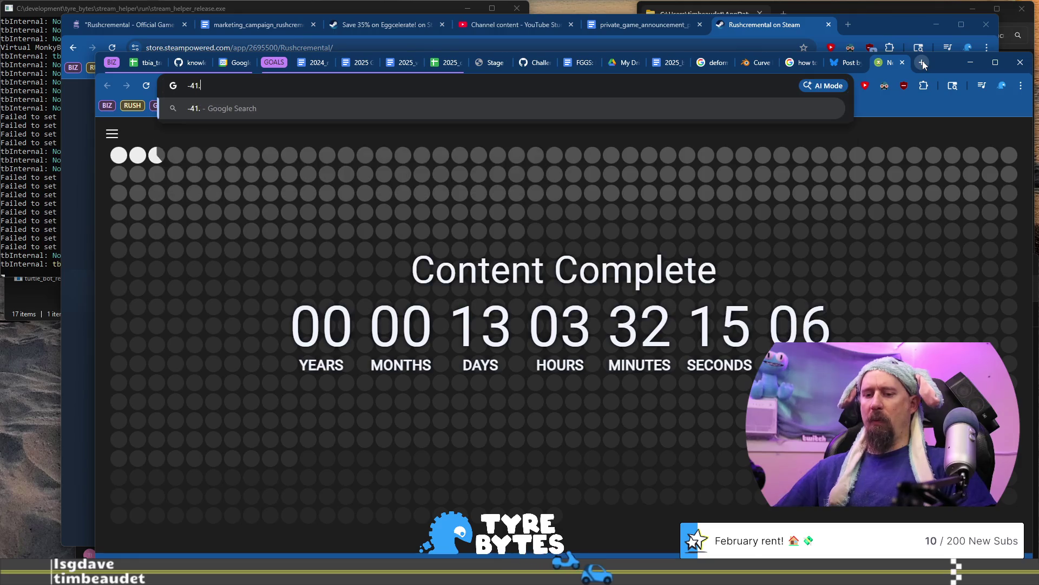
text(34 )
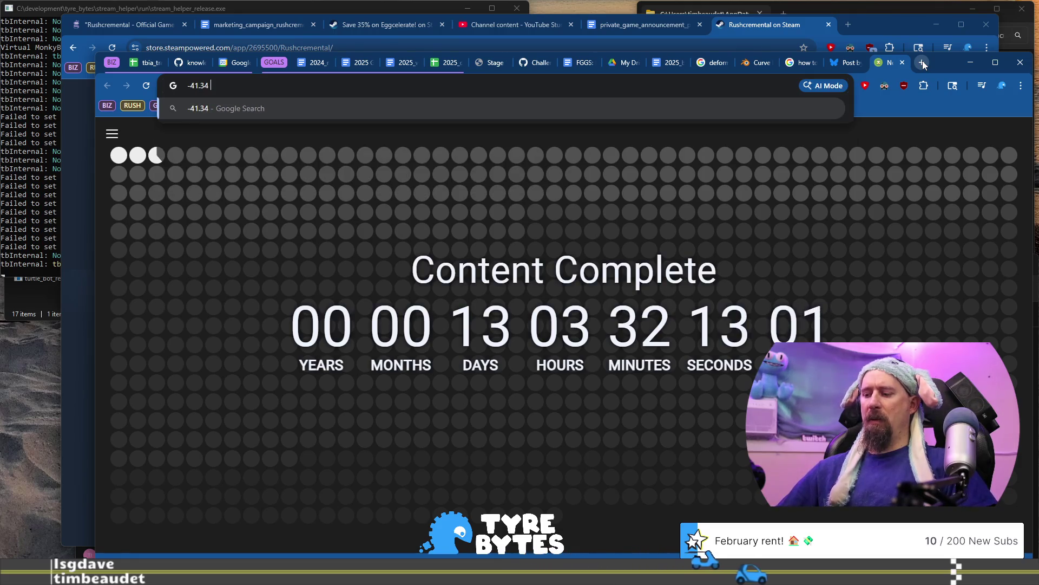
text(- -50)
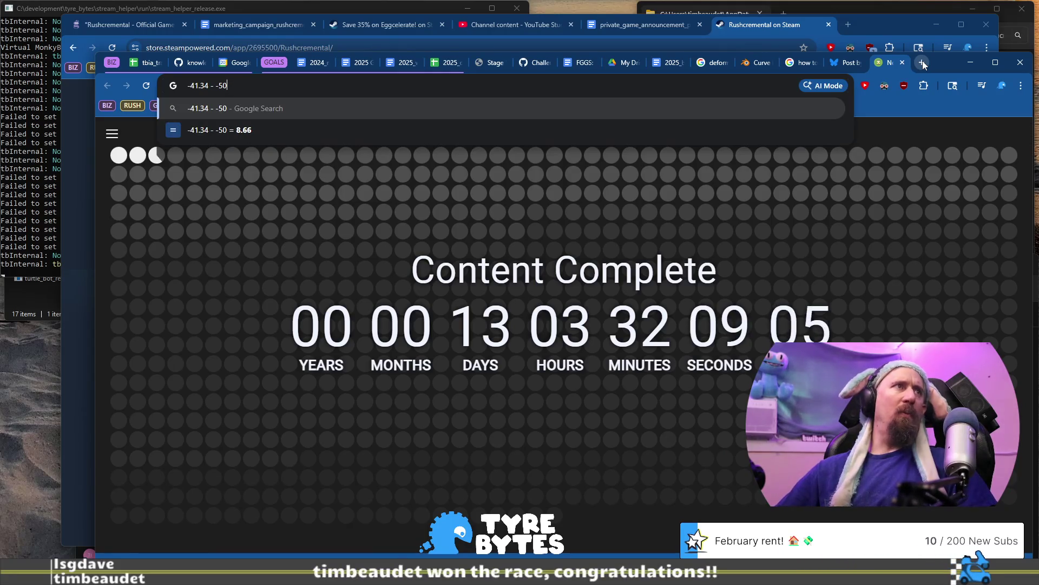
key(alt+Tab)
scroll(567, 342, up, 1)
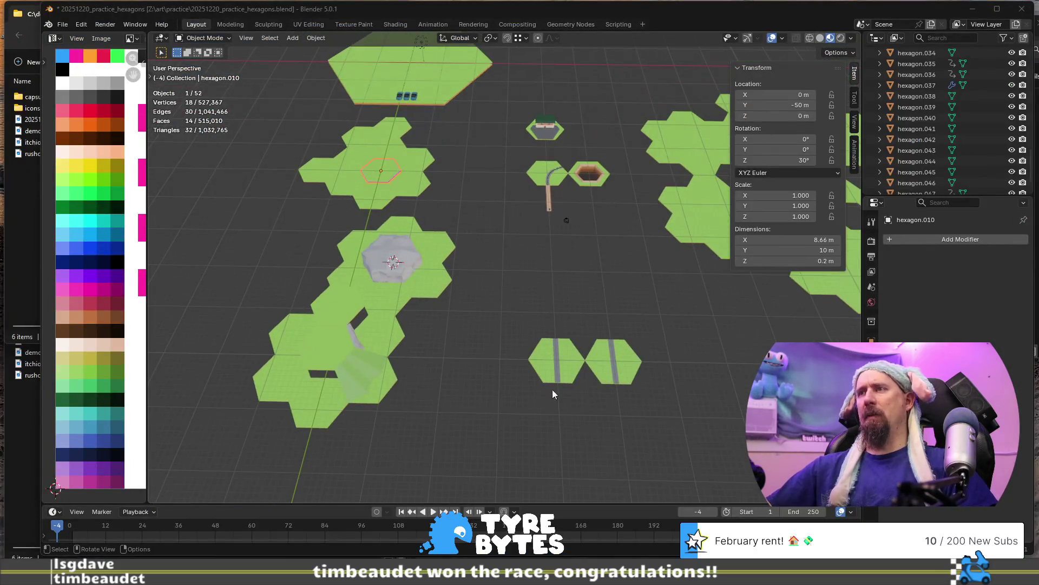
Move the left road tile 8.66 m along Y so it sits above its copy.
click(567, 366)
key(g)
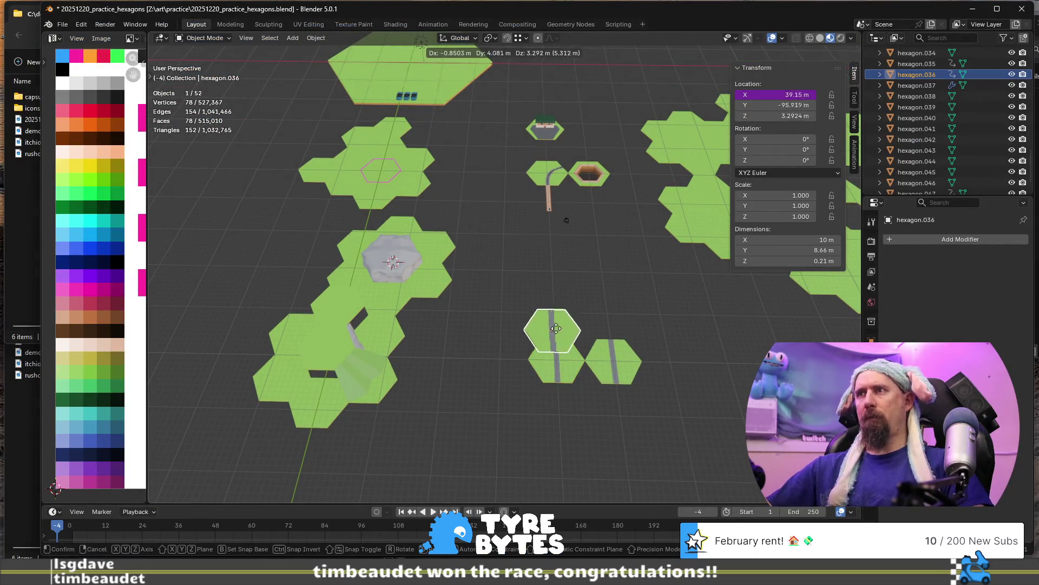
key(Escape)
text(gy)
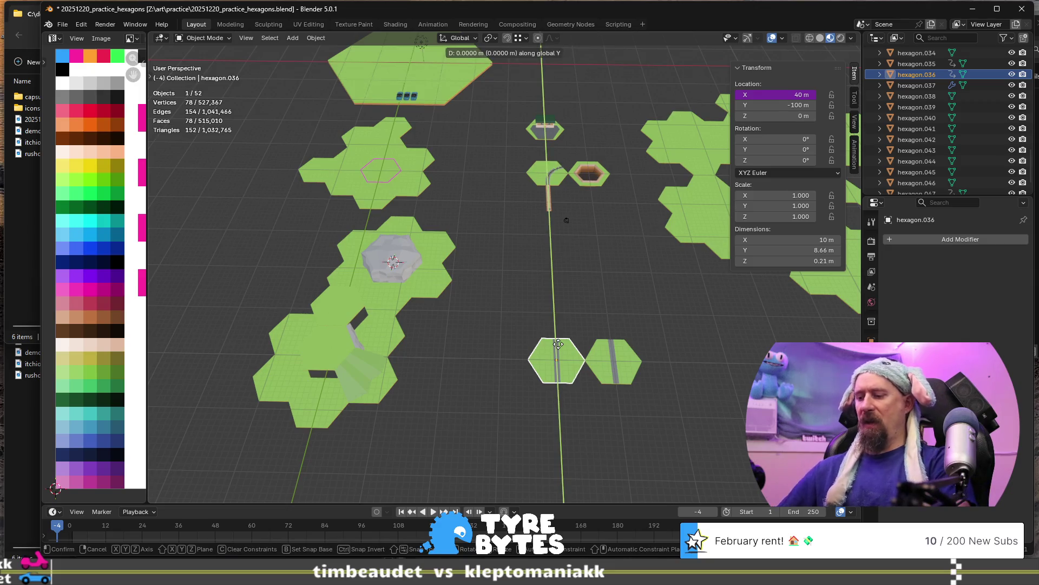
text(8)
text(.66)
key(Return)
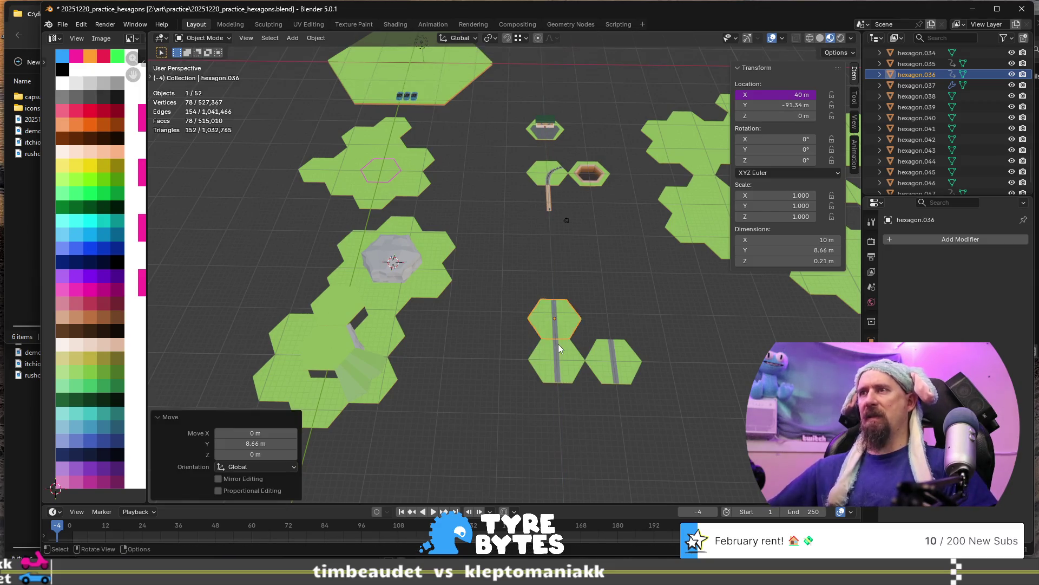
Reframe the view along the road tiles and select the grass tile beside the pink hex.
scroll(558, 343, up, 5)
shift+middle_drag(572, 368, 459, 207)
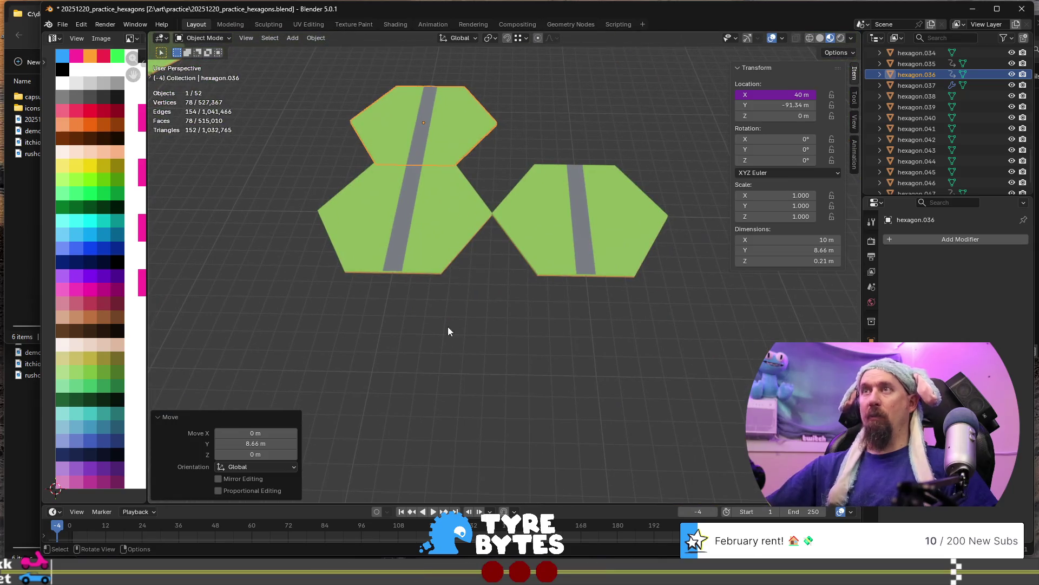
scroll(458, 207, down, 5)
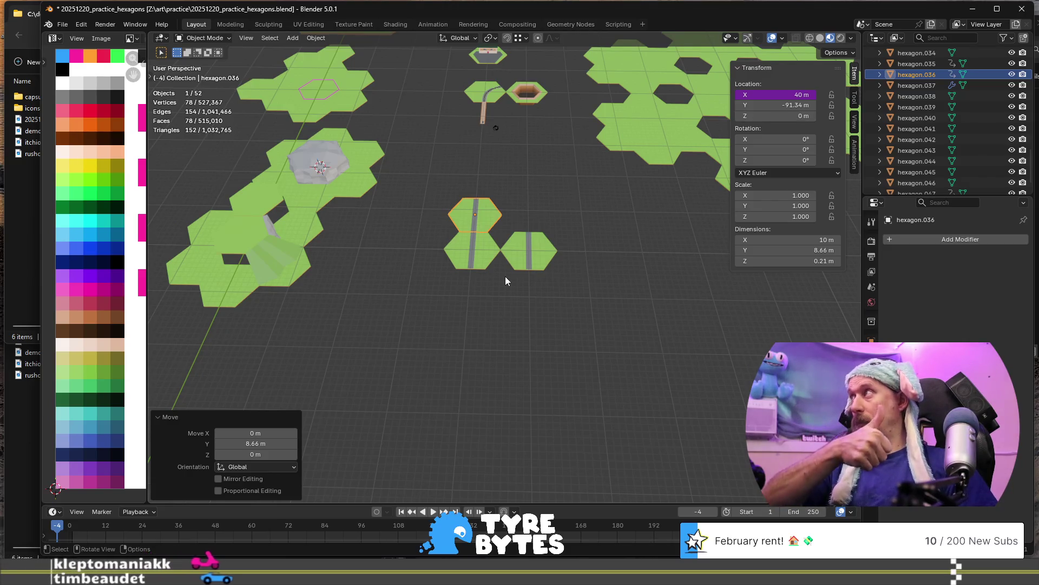
scroll(505, 277, up, 3)
scroll(454, 222, down, 5)
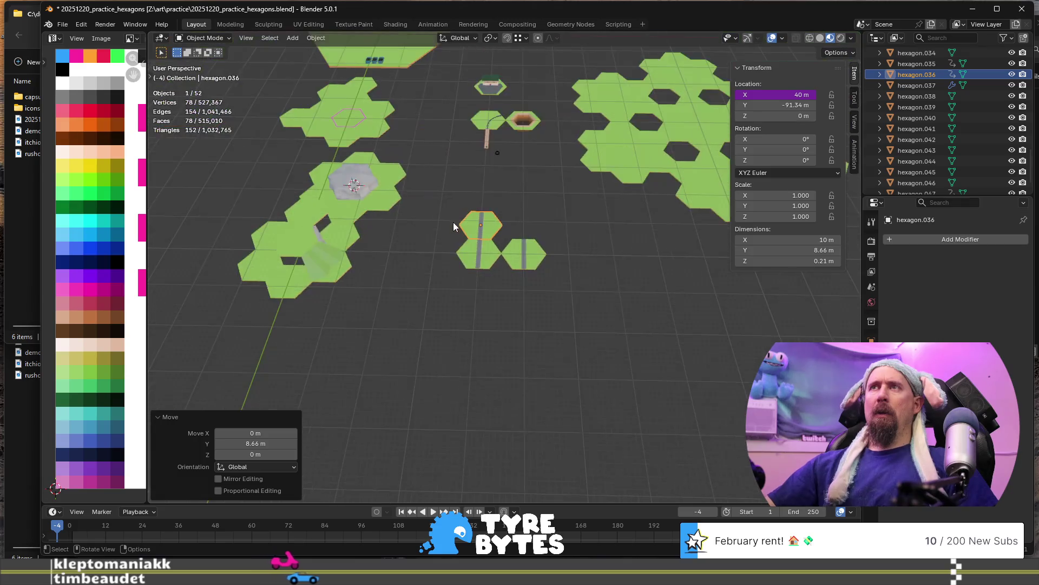
middle_drag(378, 129, 521, 238)
scroll(513, 234, up, 4)
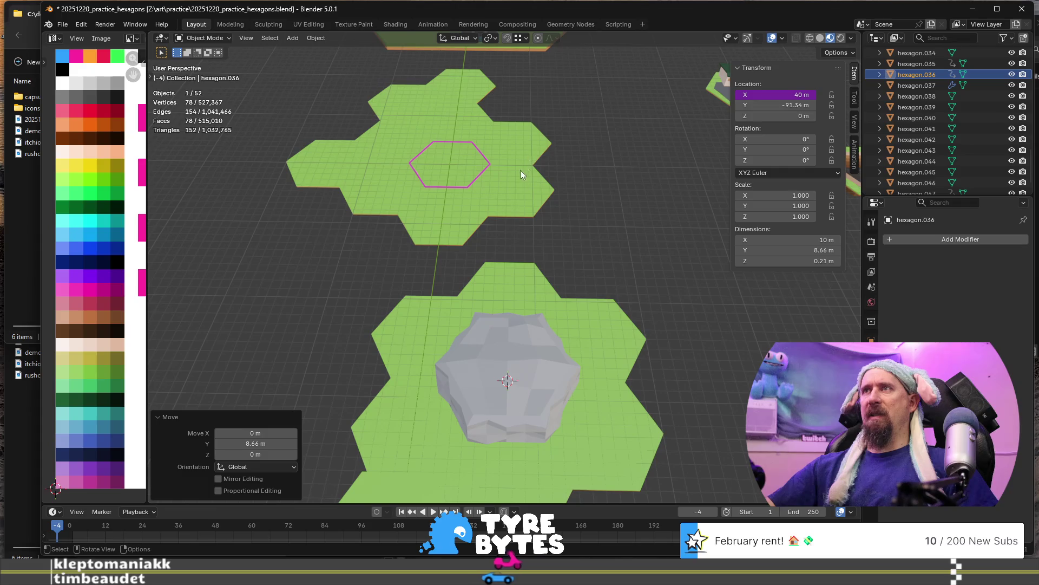
click(513, 191)
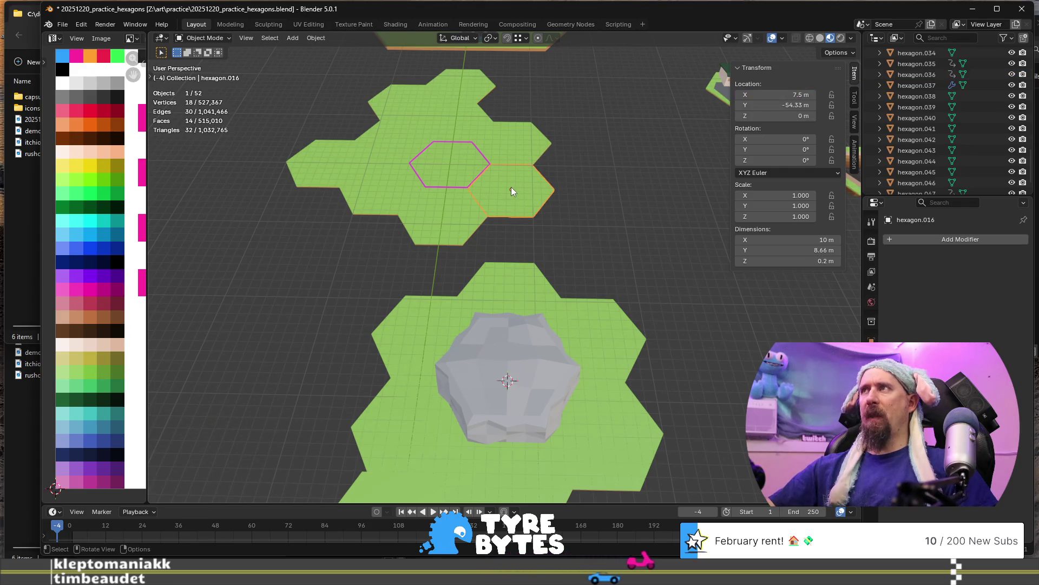
key(alt+Tab)
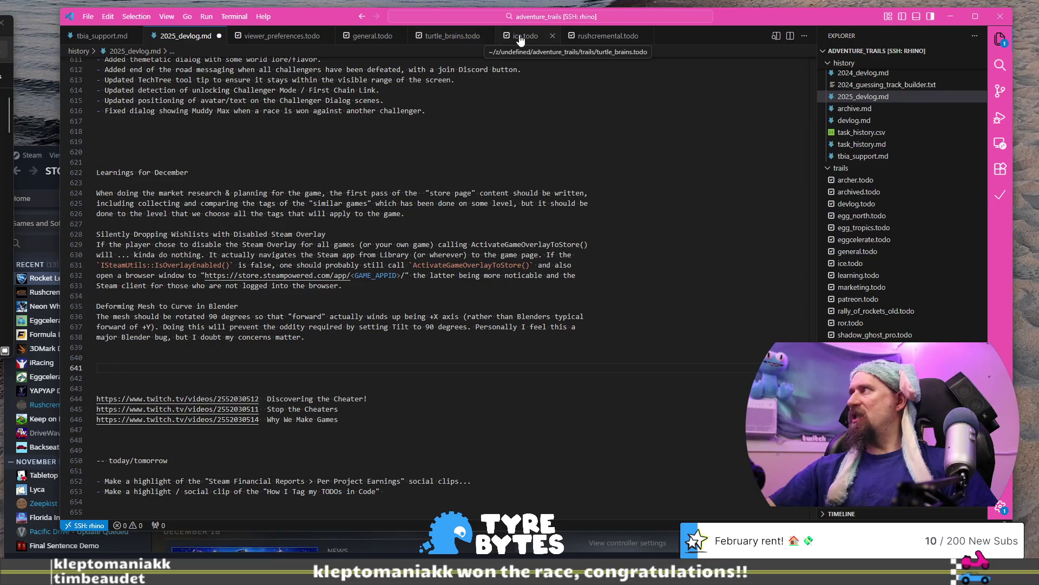
Add an 'Art Practice Hexagons:' heading to general.todo with 'Moving Y in the same column is: 8.66 m'.
click(375, 38)
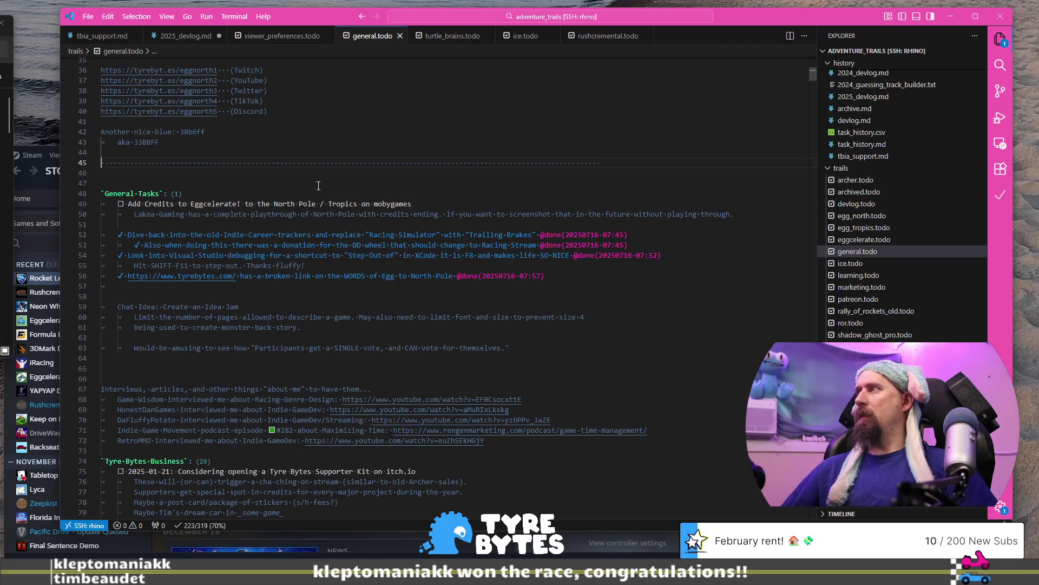
key(ctrl+v)
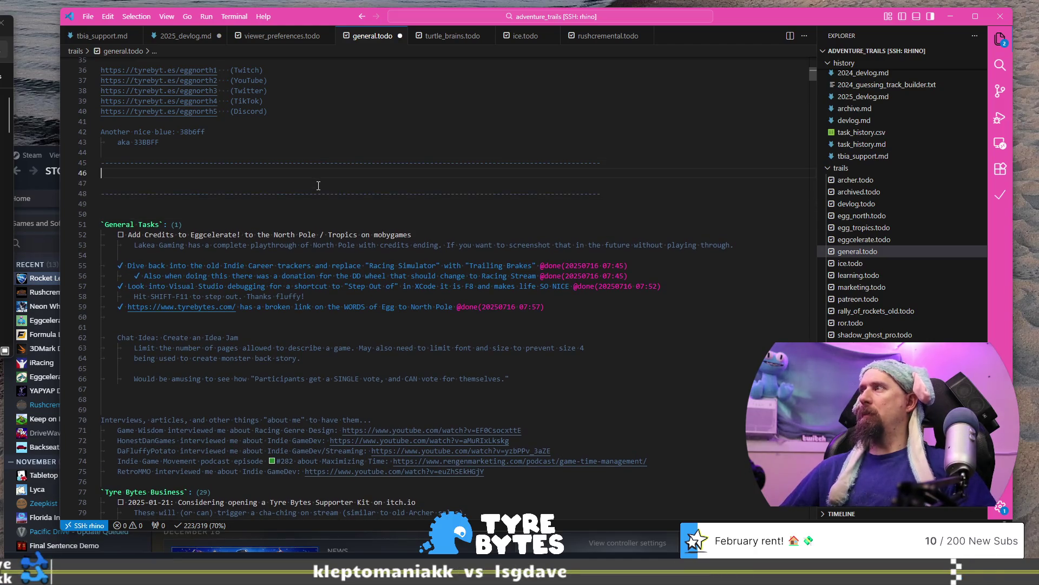
key(Return)
text(Art Practice Hexagons:)
key(Return)
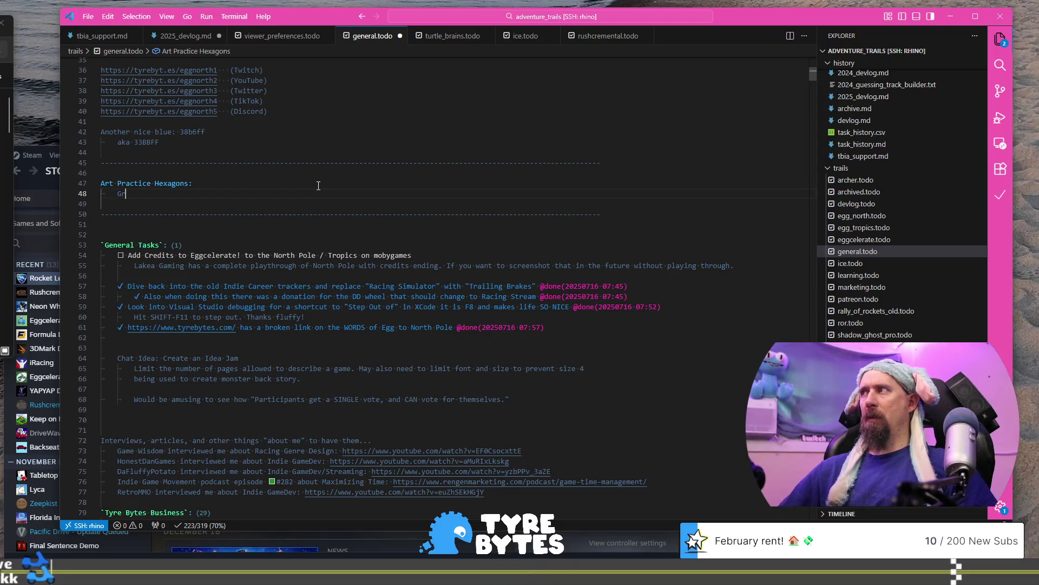
text(M)
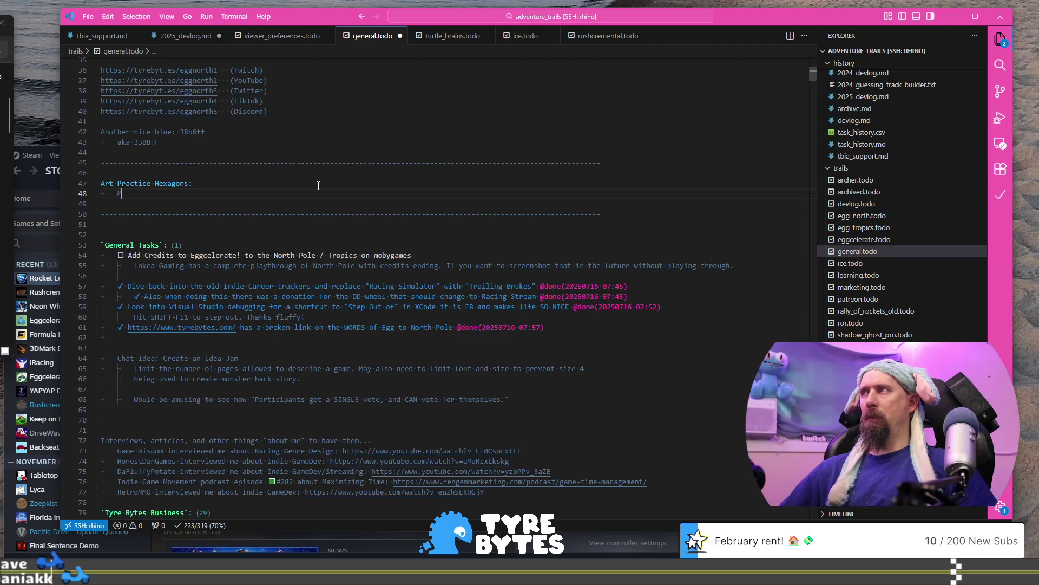
text(oving Y )
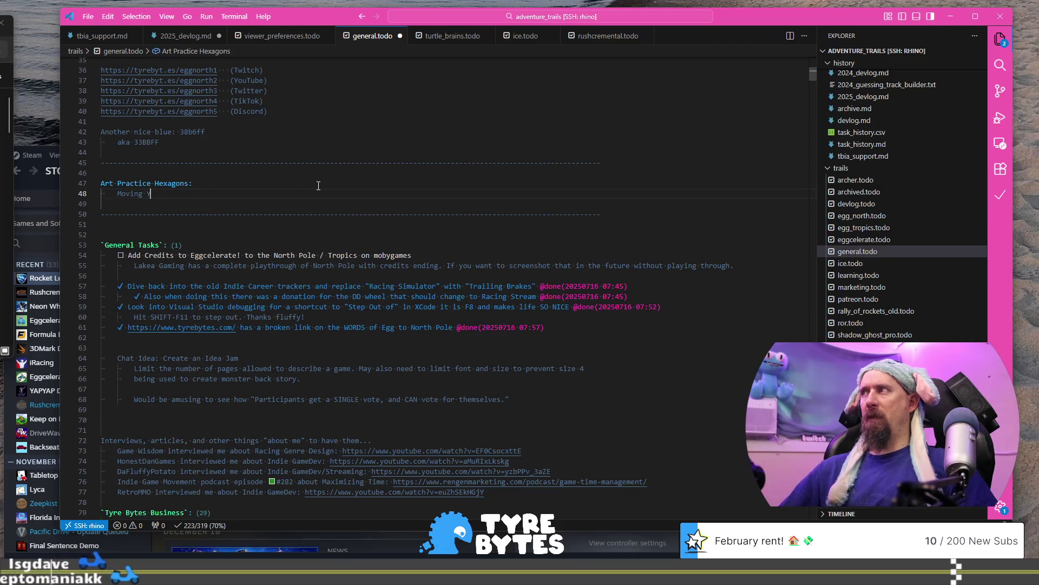
text(in the same )
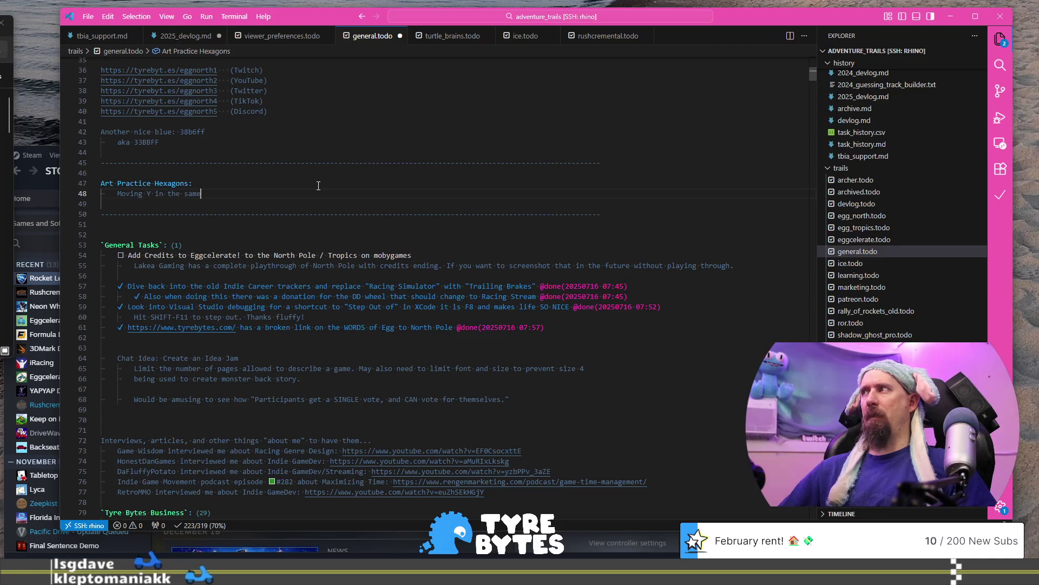
text(column)
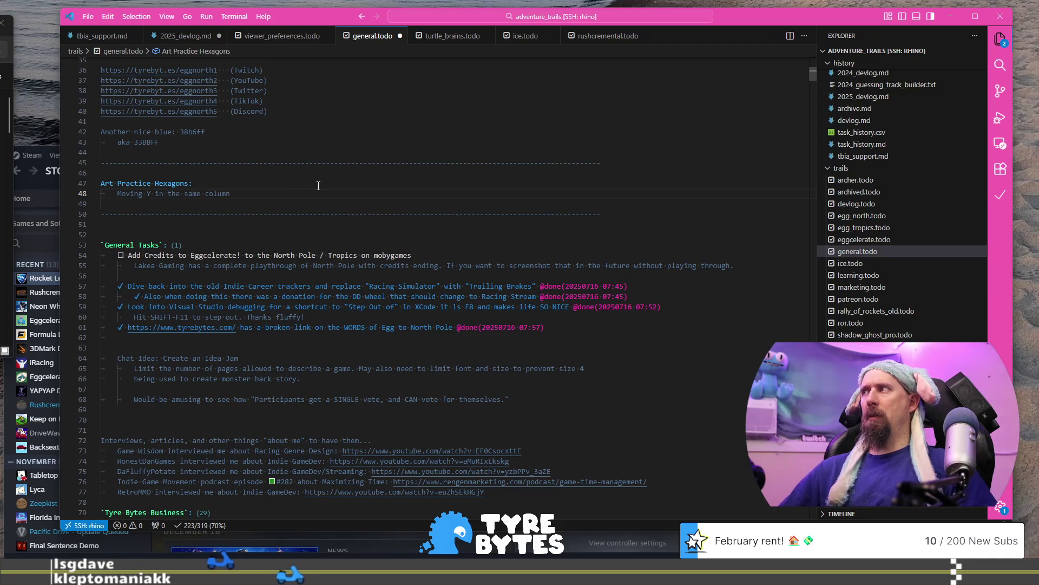
text( is)
key(BackSpace)
text(: )
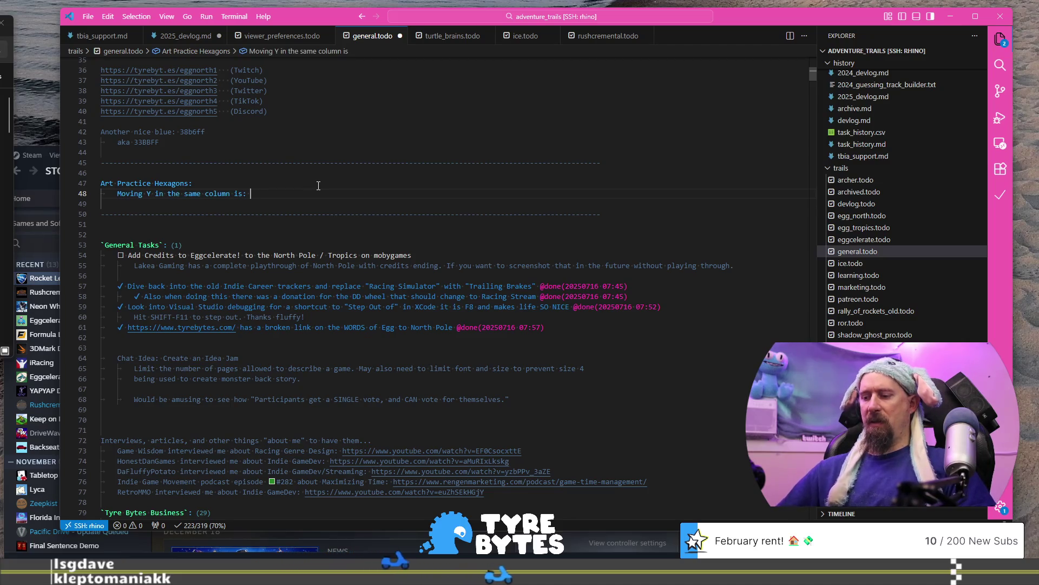
text(8.66 )
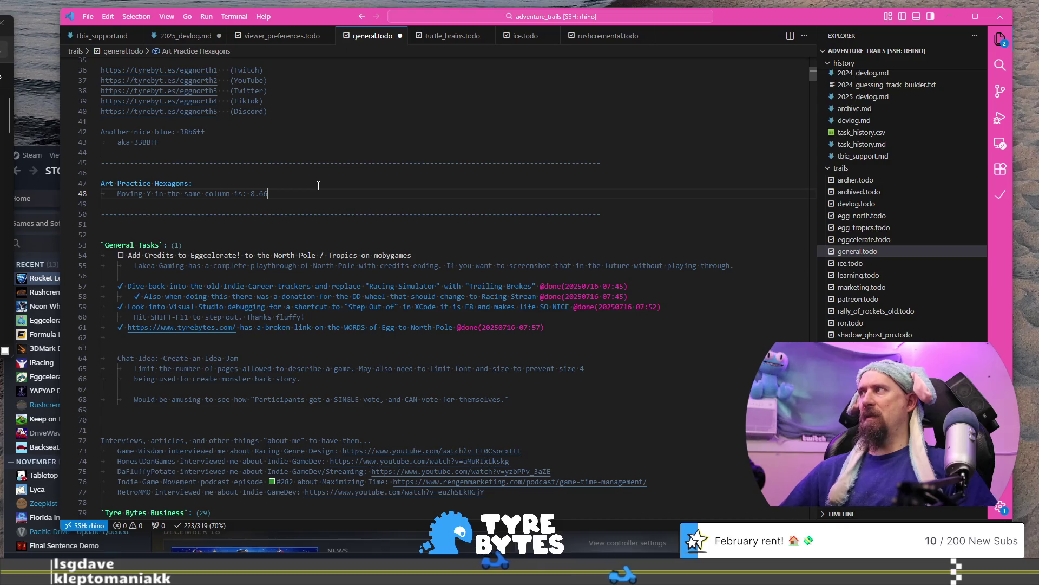
text(m)
key(Return)
Start the next note line 'Moving Y in the' for the offset column.
text(M)
key(BackSpace)
key(BackSpace)
text(i)
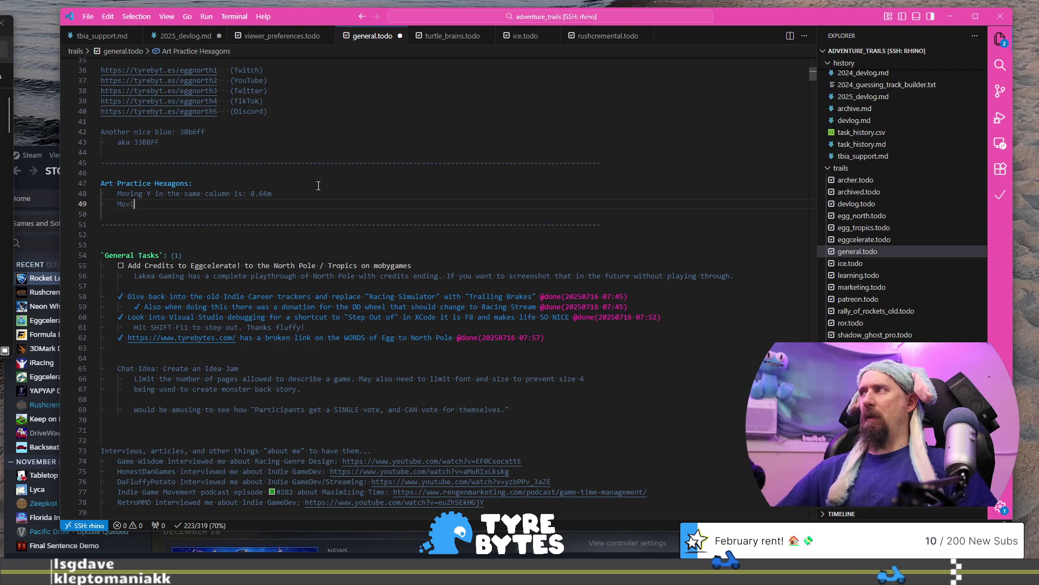
text(ng Y in the offset column is:)
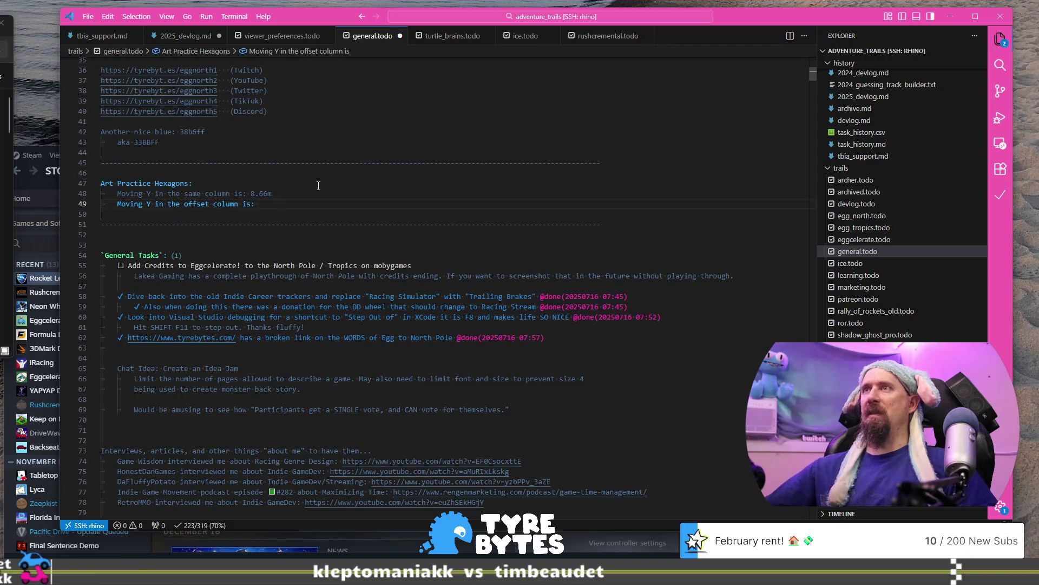
key(alt+Tab)
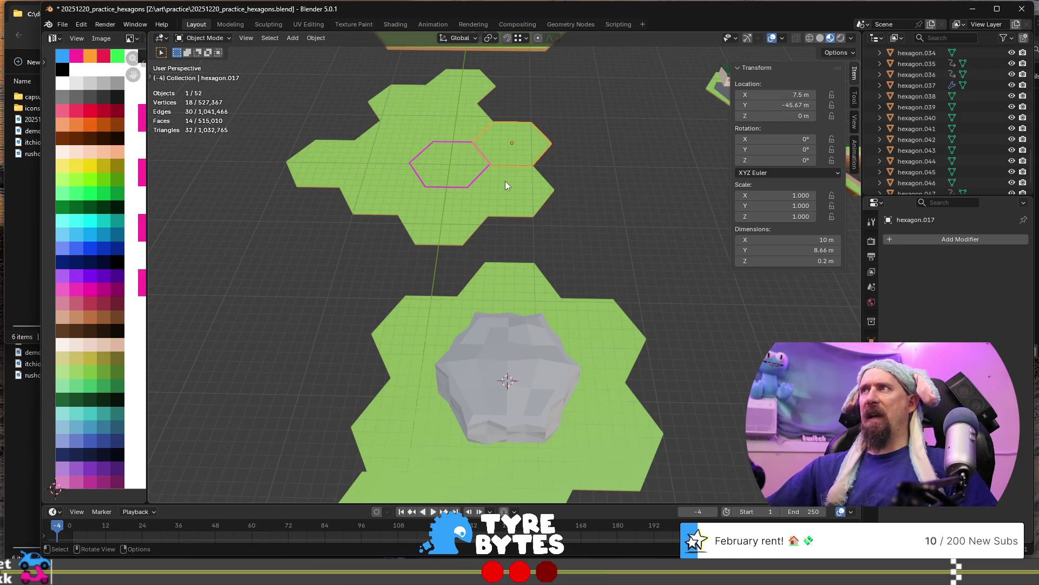
Reveal the offset hexagon's full-precision Location Y, then enter -41.34 - -50 in Chrome's address bar.
click(789, 105)
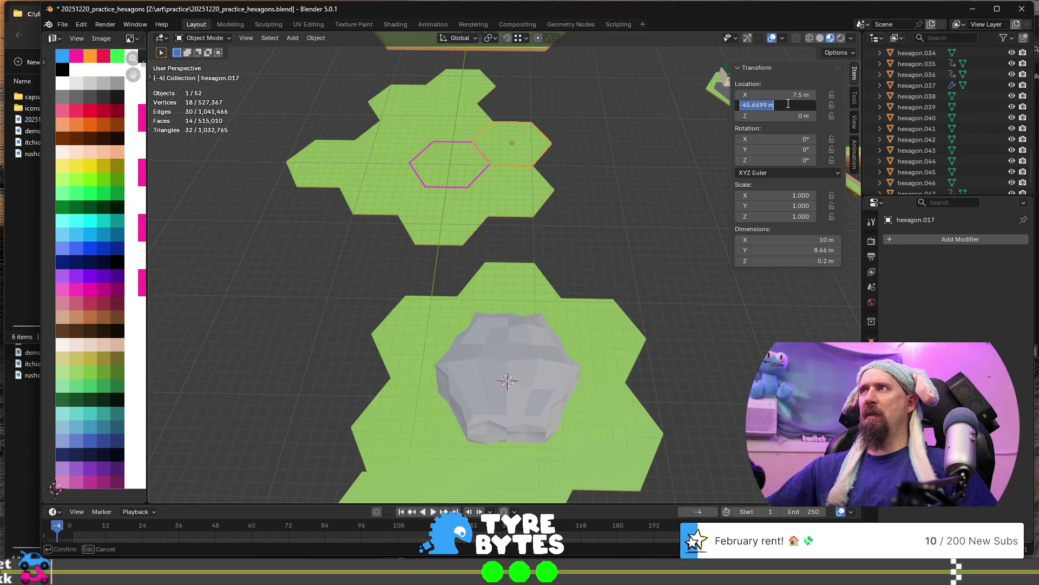
key(alt+Tab)
click(447, 88)
text(-41.34 - -50)
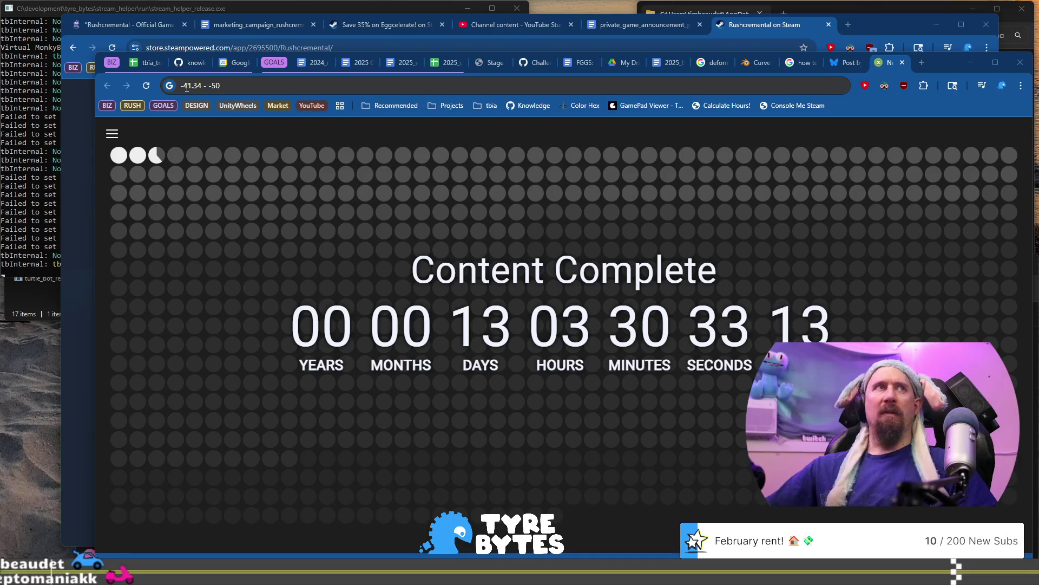
Edit the Chrome calculation to -45.6669 - -50, giving 4.3331.
click(190, 85)
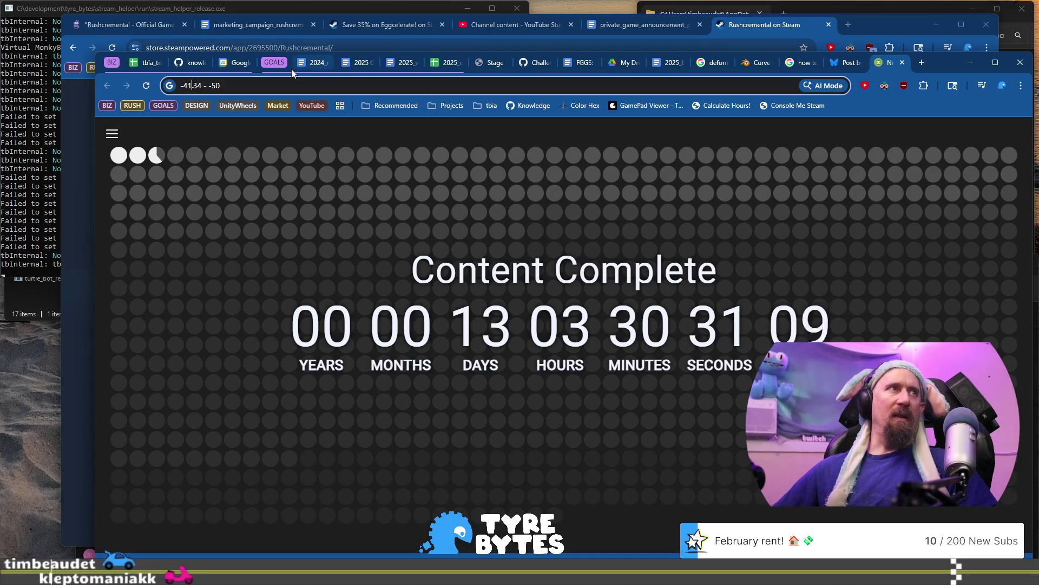
key(BackSpace)
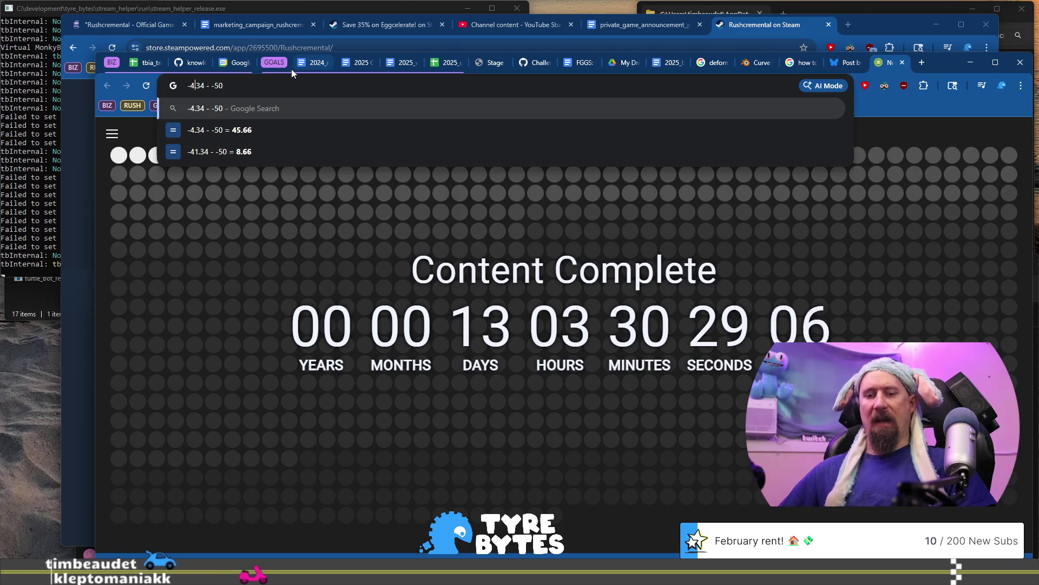
text(5)
key(Right)
key(Right)
key(Right)
key(BackSpace)
key(BackSpace)
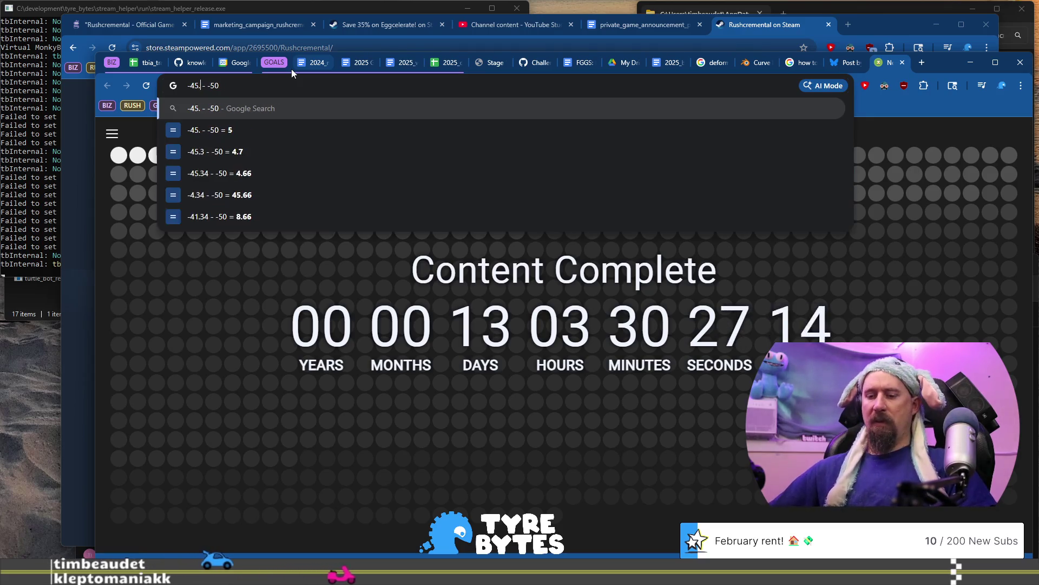
text(6669)
key(End)
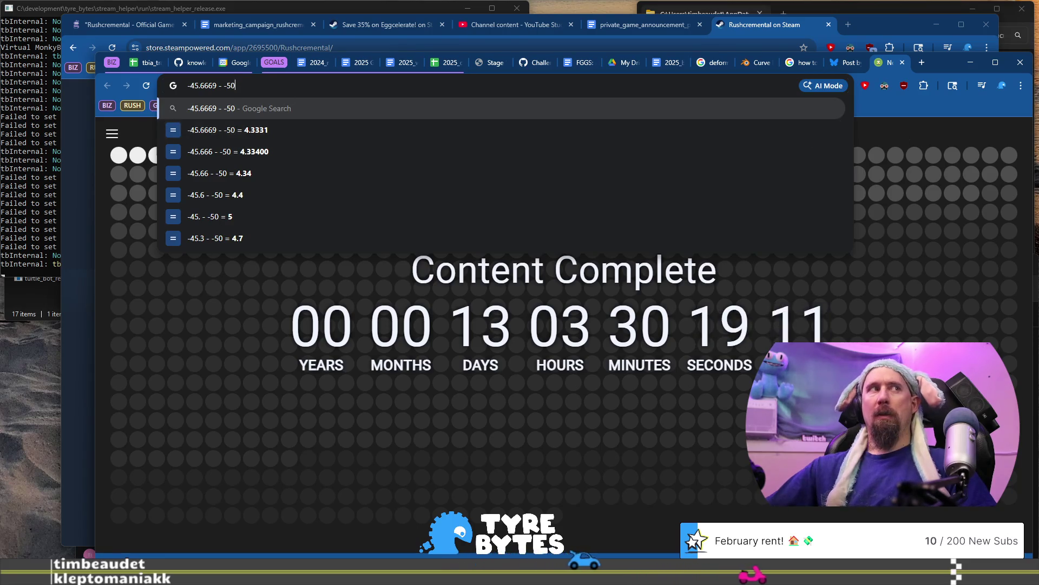
key(alt+Tab)
key(alt+Tab)
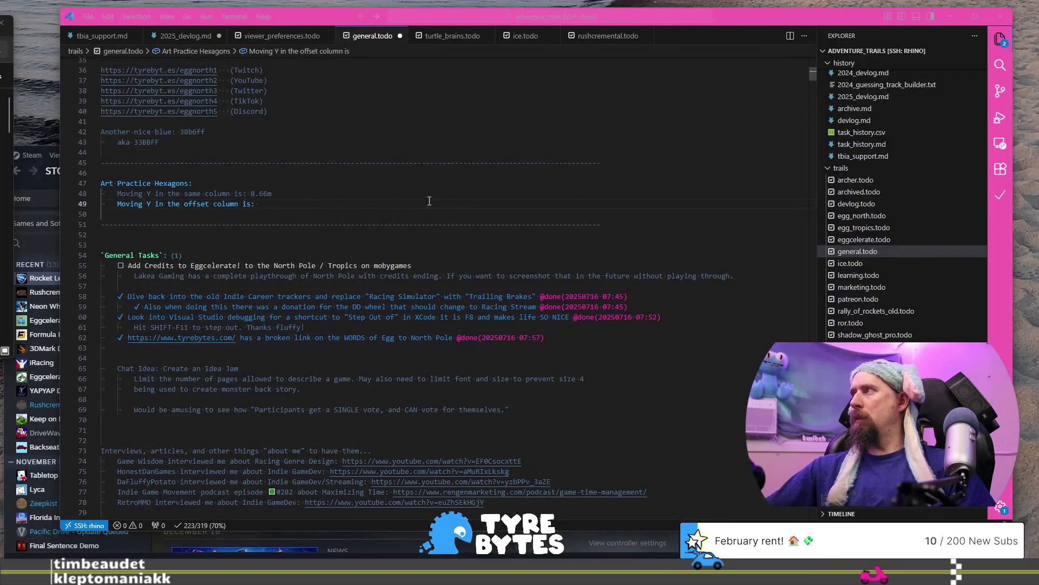
Record 4.3331 as the offset-column Y move in general.todo, leaving Blender's Y field unchanged.
text(4.)
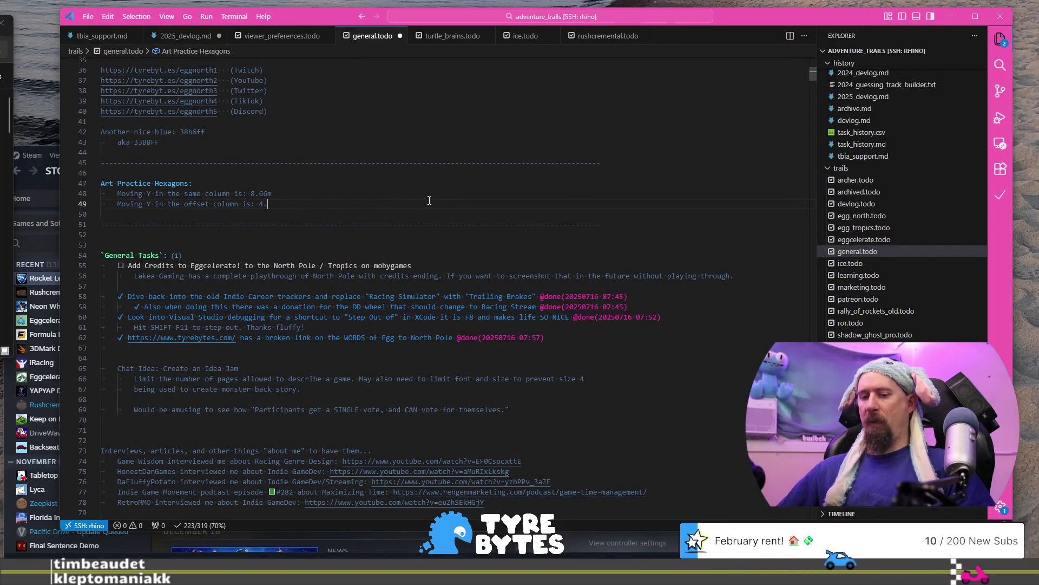
text(3331)
key(Up)
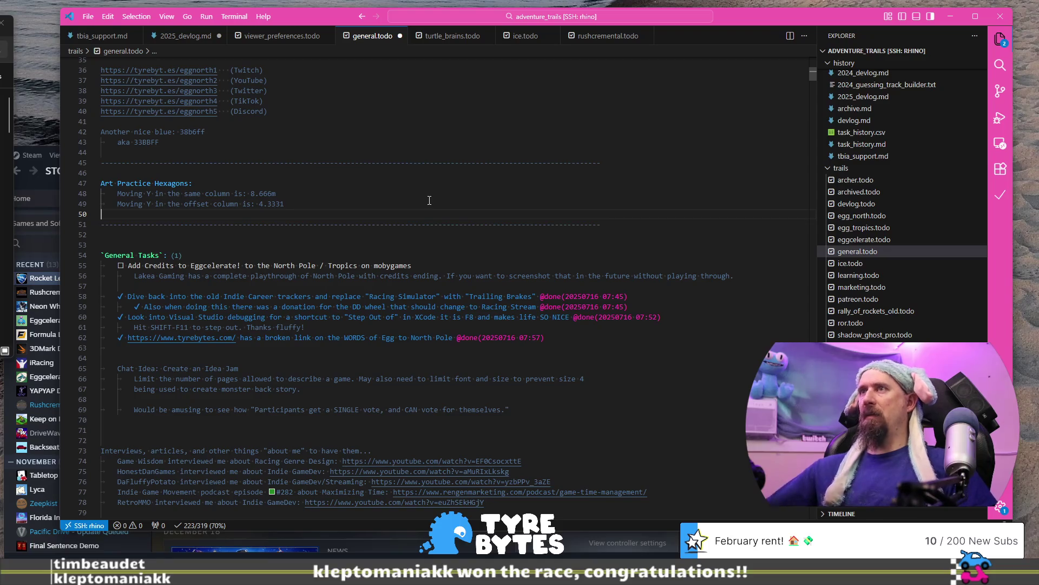
key(alt+Tab)
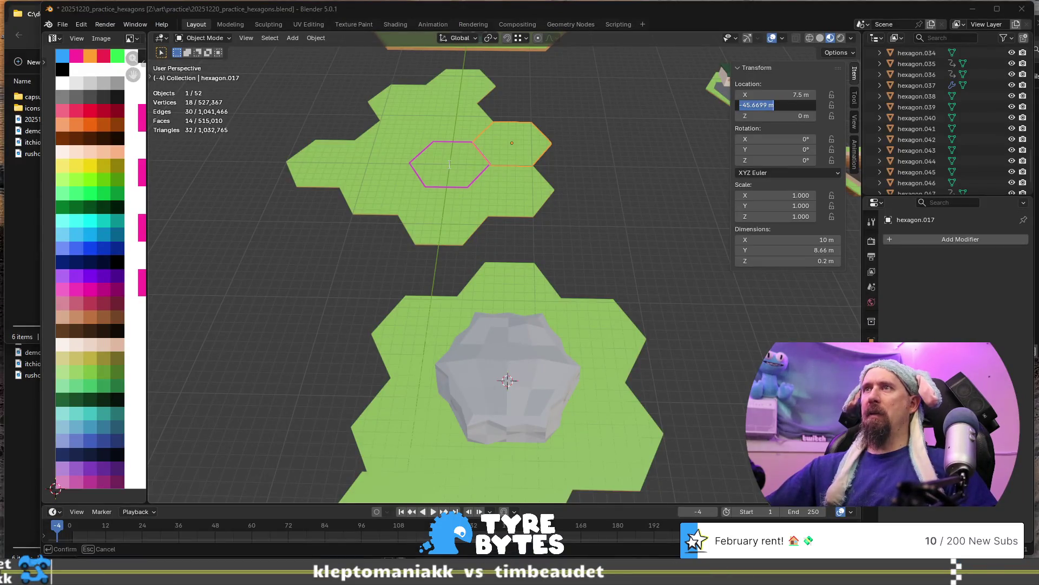
key(Return)
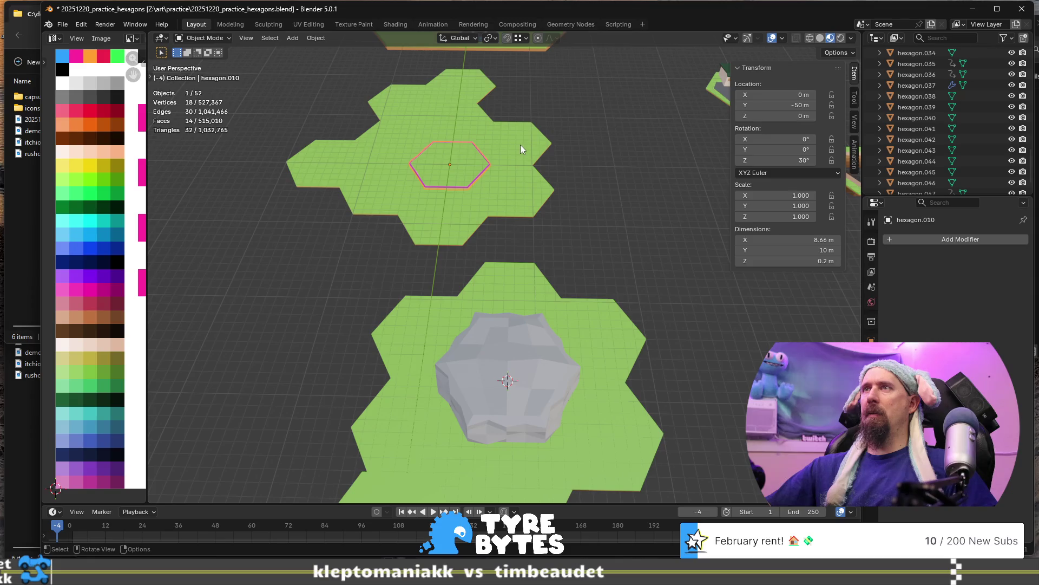
Select the right offset hexagon and start a 'Moving X in' note line in general.todo.
click(521, 144)
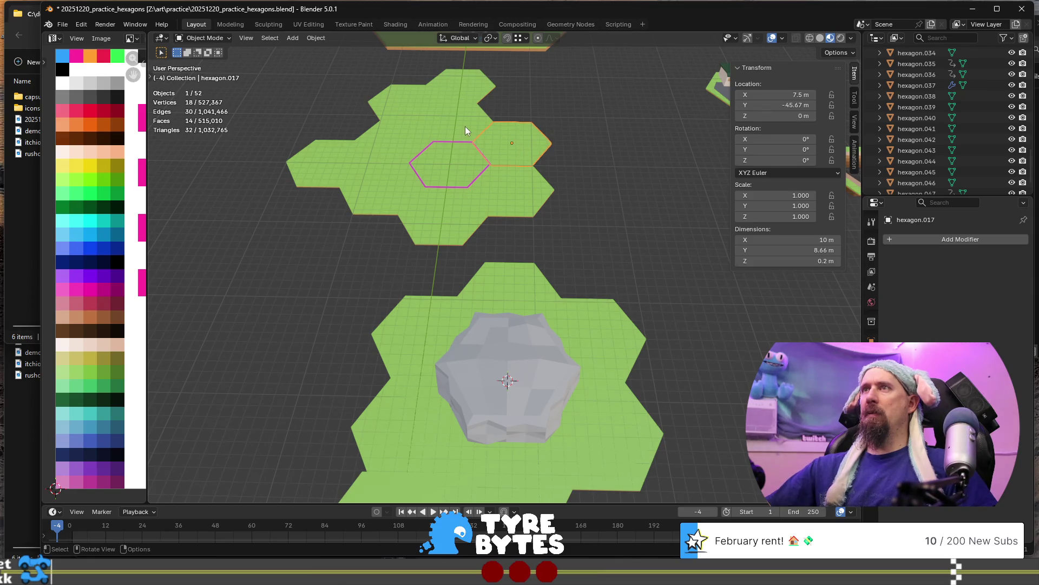
key(alt+Tab)
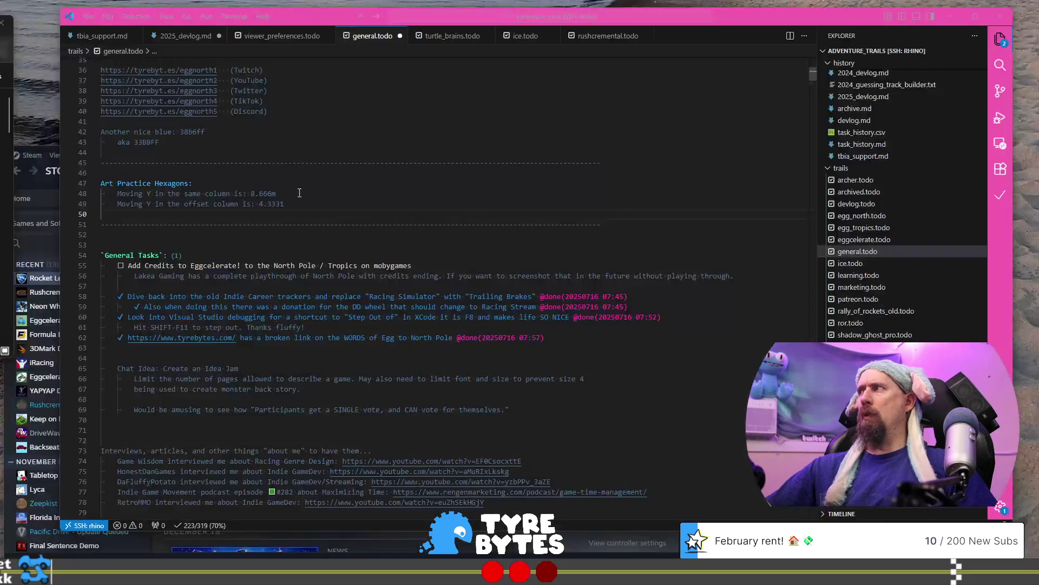
key(Down)
key(End)
key(Return)
text(NM)
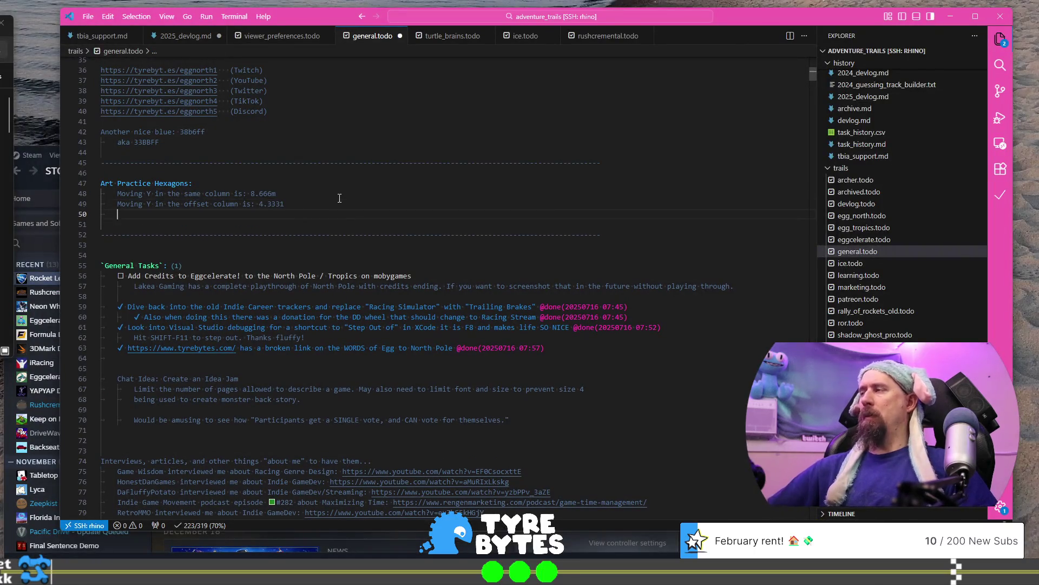
text(M)
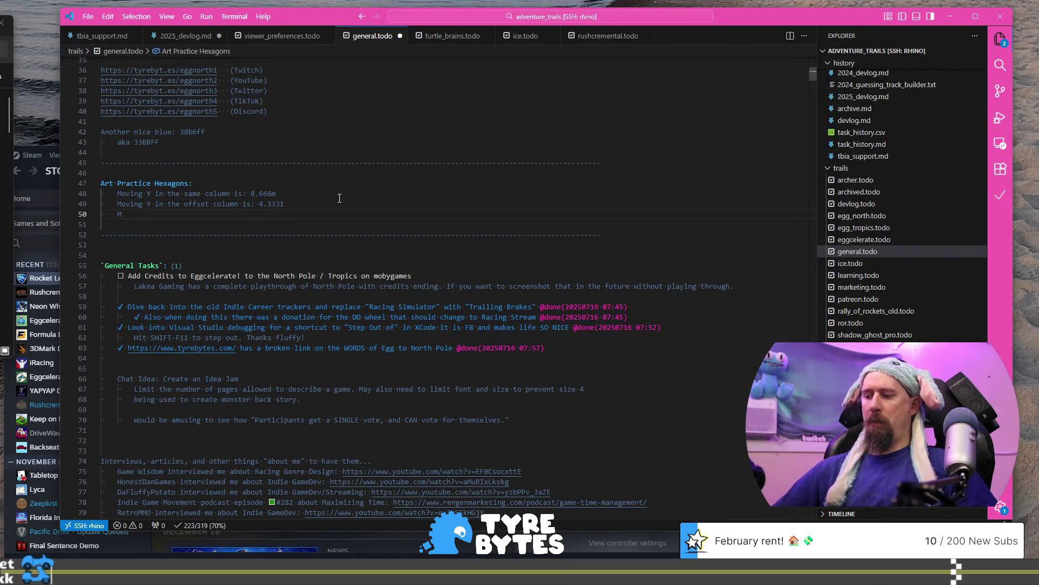
text(oving X)
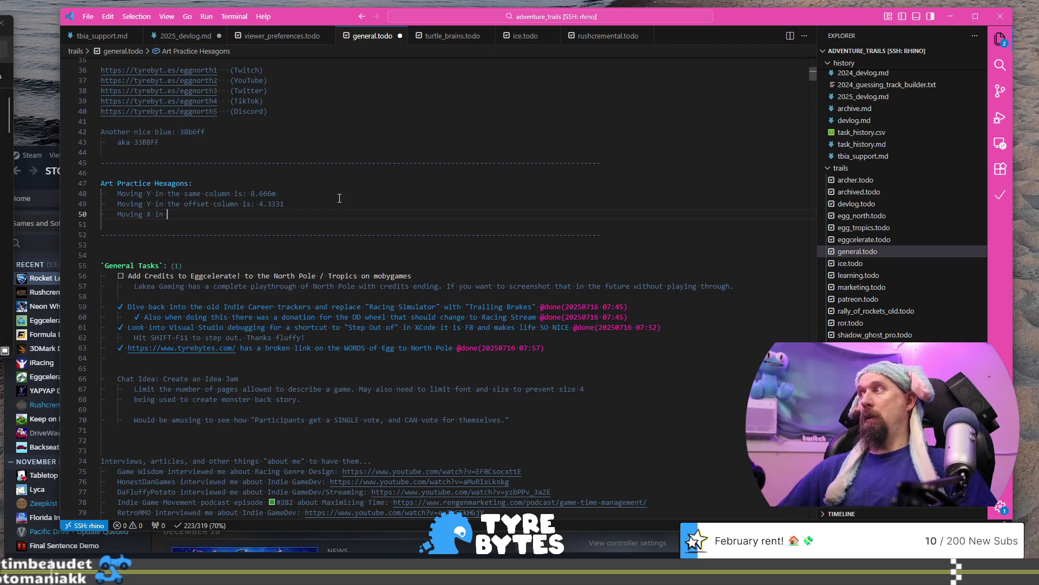
text( in)
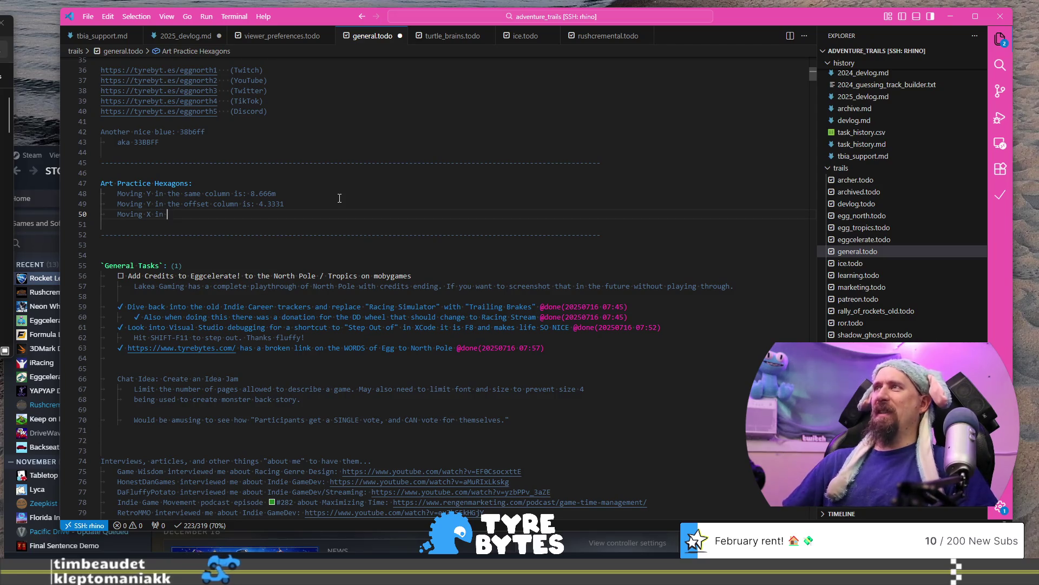
Compare the X locations of the same-column and offset hexagons in Blender.
key(alt+Tab)
click(444, 166)
click(515, 143)
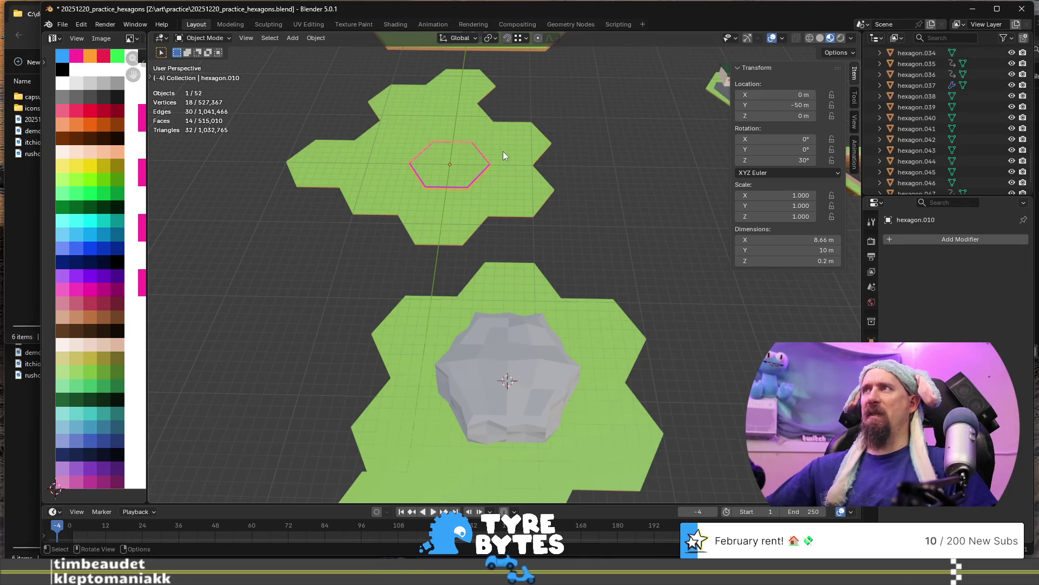
click(409, 137)
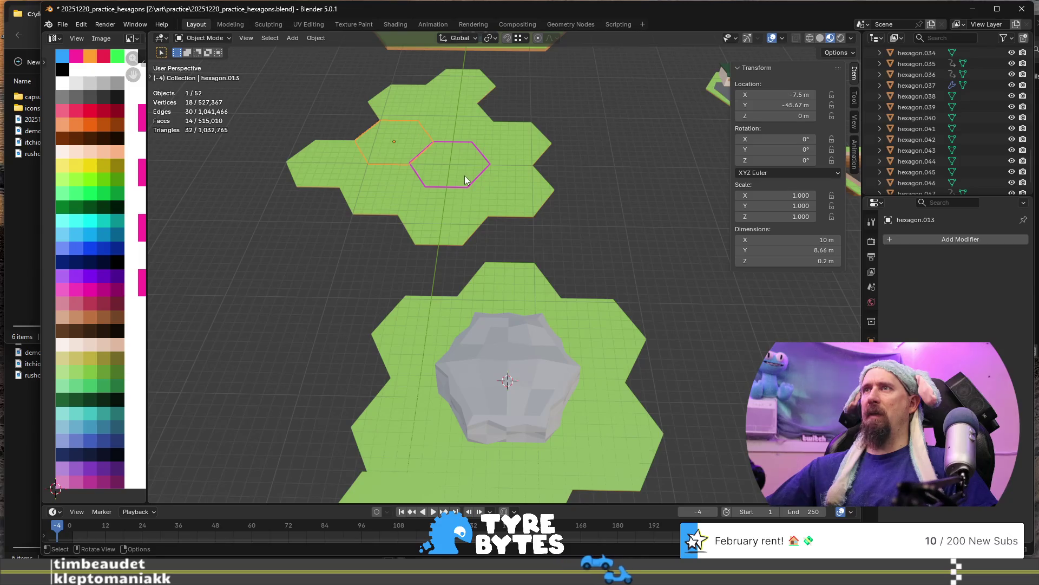
Reword the note to say moving X is always 7.5m.
key(alt+Tab)
key(BackSpace)
key(BackSpace)
text(s akwas)
key(BackSpace)
key(BackSpace)
key(BackSpace)
text(lw)
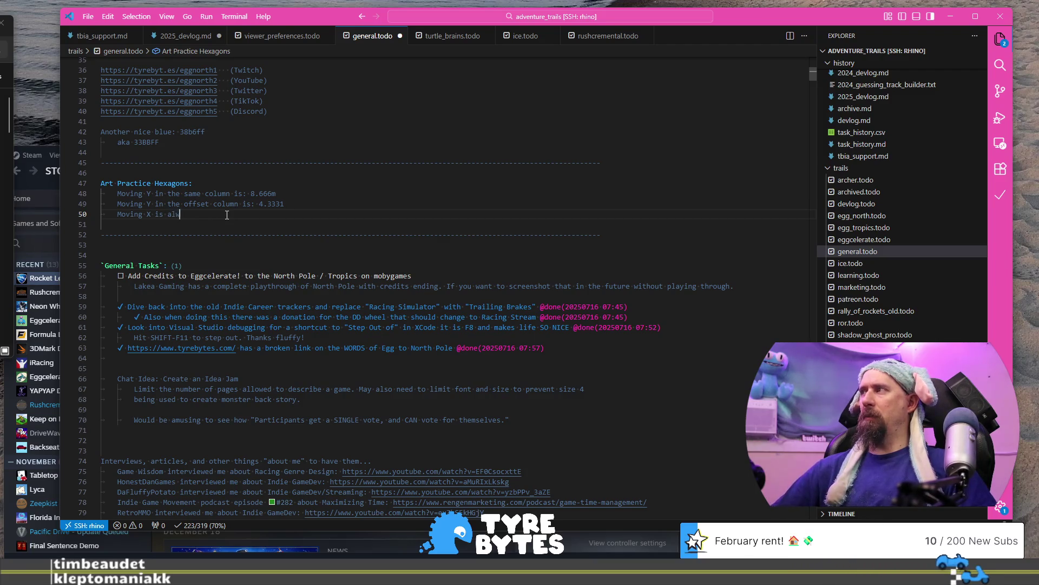
text(ays 7.5m)
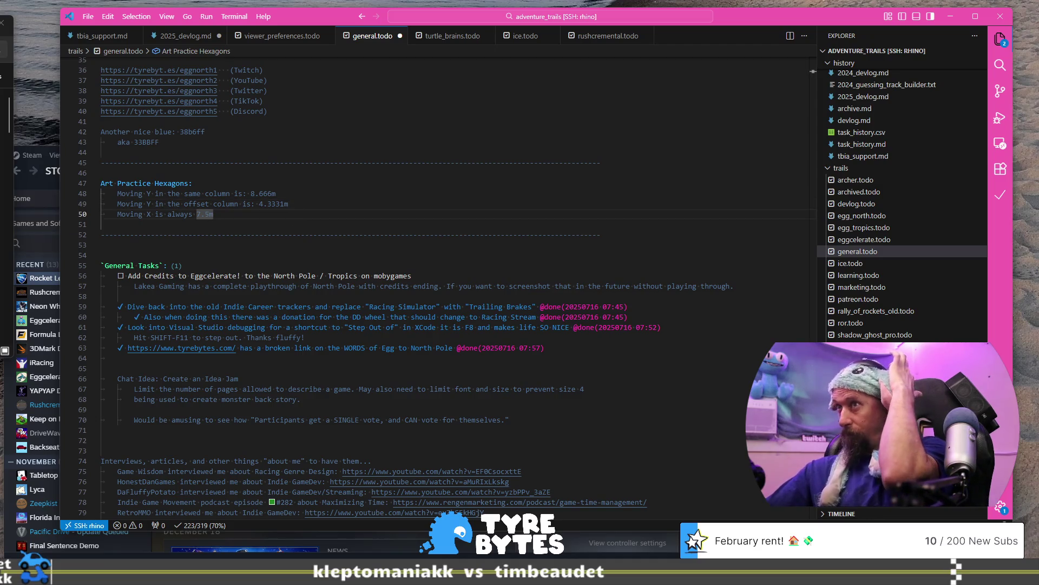
Clear the Blender selection and pan across the hexagon groups.
key(alt+Tab)
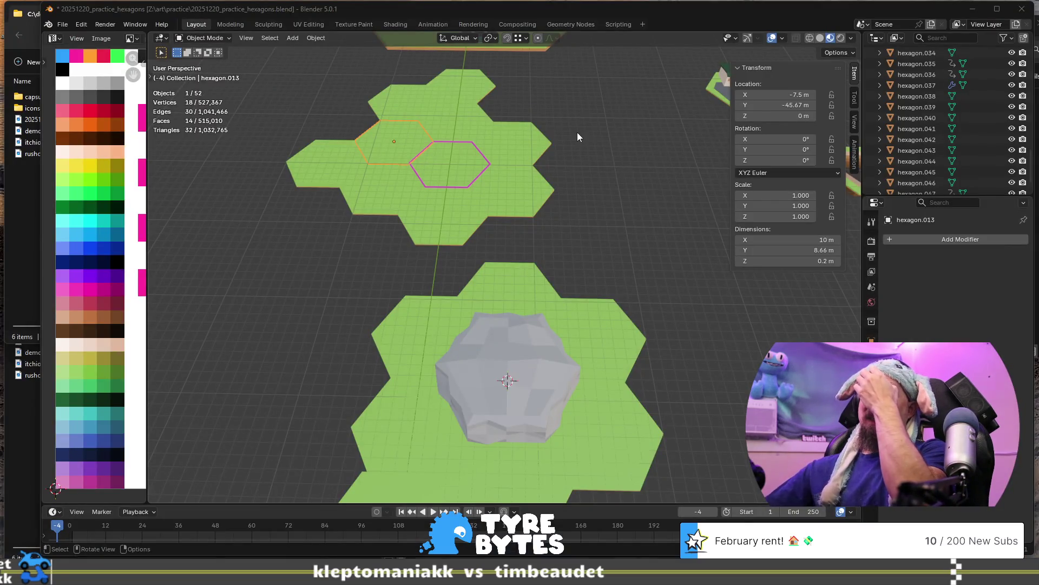
click(577, 139)
scroll(577, 139, down, 5)
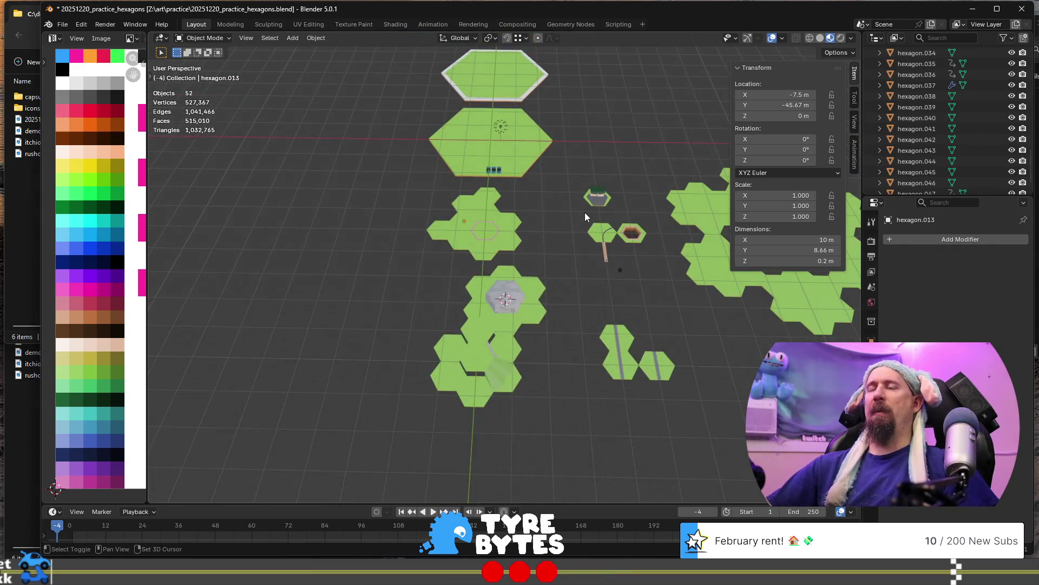
shift+middle_drag(585, 213, 460, 181)
key(alt+Tab)
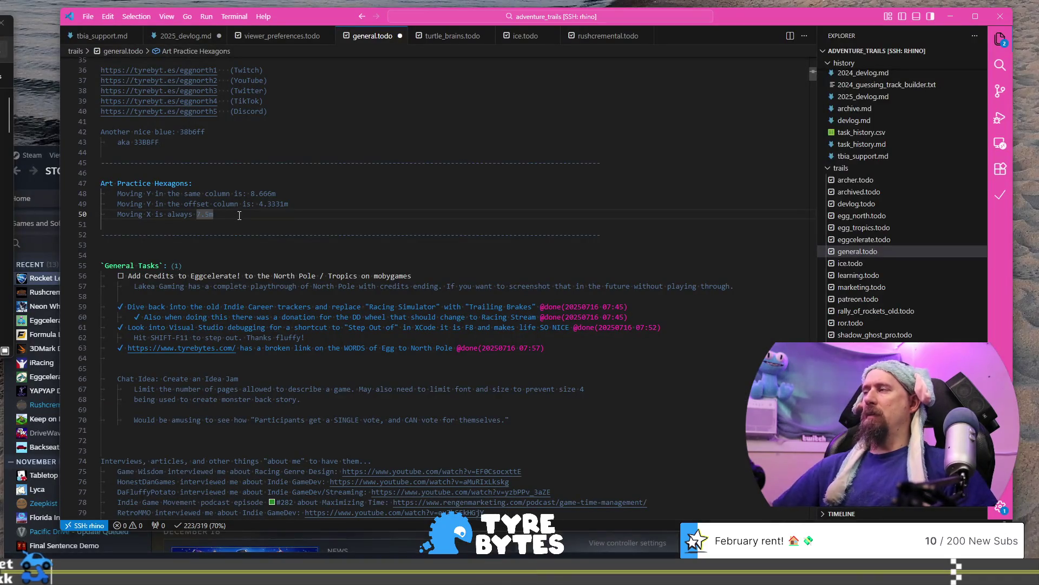
Add the note 'The angle of each corner is 60 degrees.' to general.todo.
key(Return)
key(Return)
text(The )
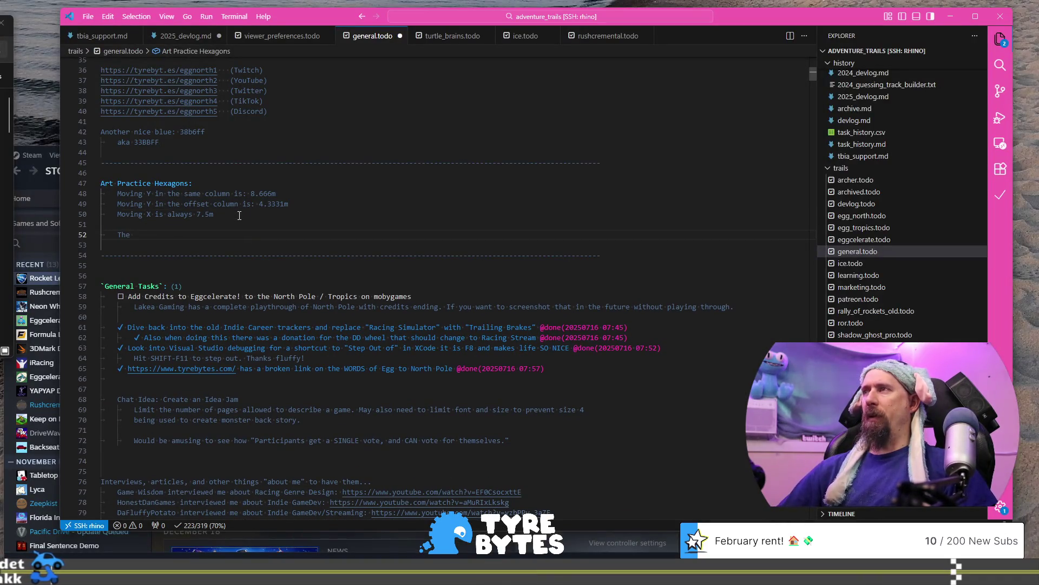
text(ar)
key(BackSpace)
text(ngle from one)
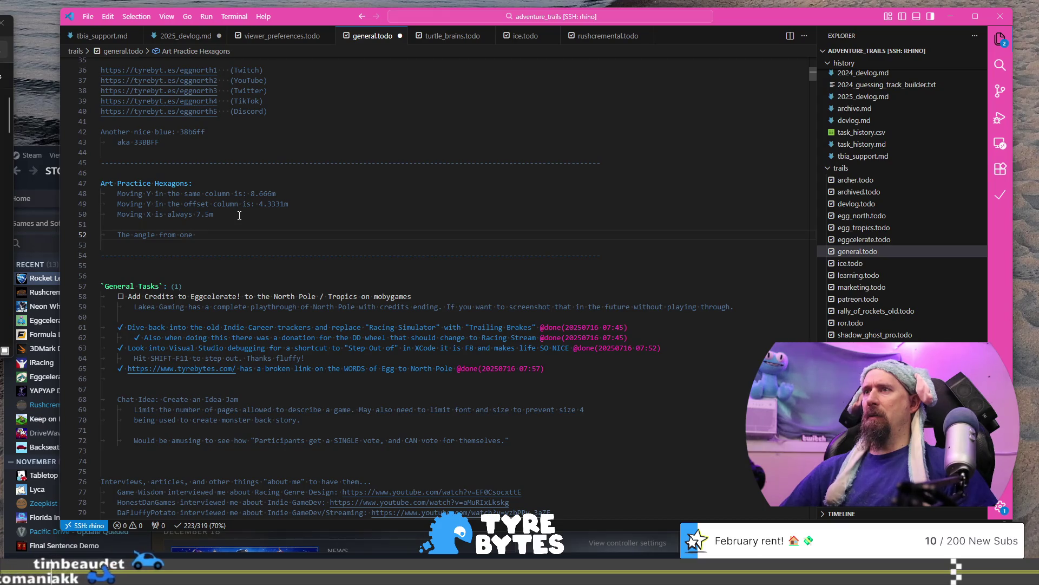
key(BackSpace)
key(BackSpace)
key(BackSpace)
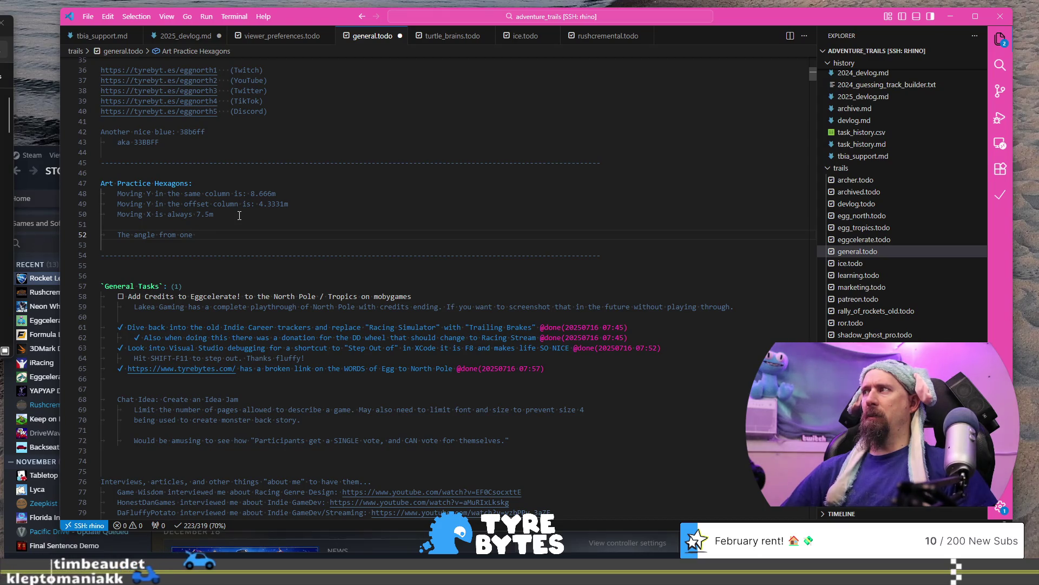
key(BackSpace)
key(BackSpace)
key(BackSpace)
text(of each)
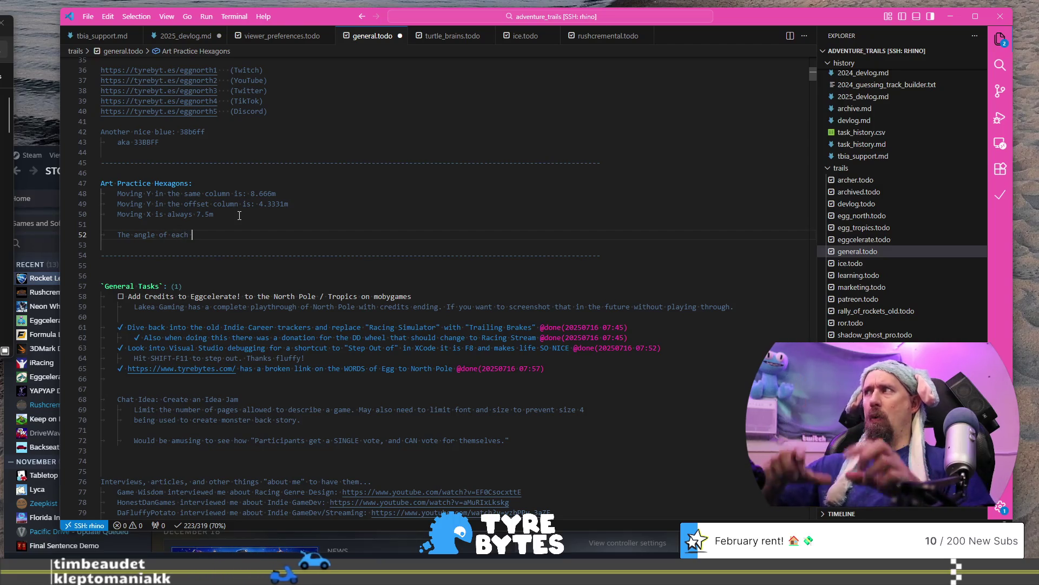
text( ci)
key(BackSpace)
text(o)
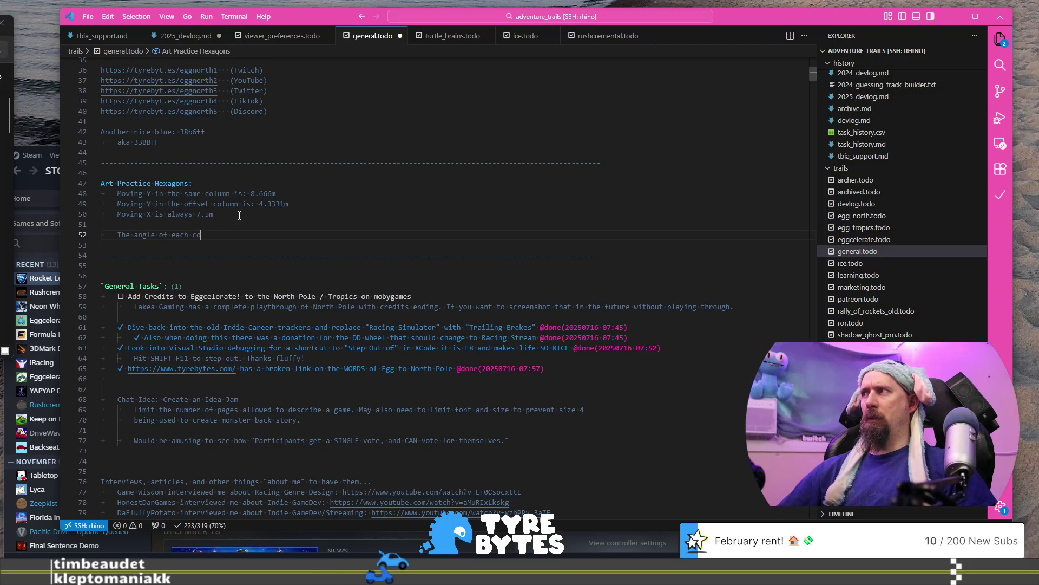
text(rner is 60 degrees.)
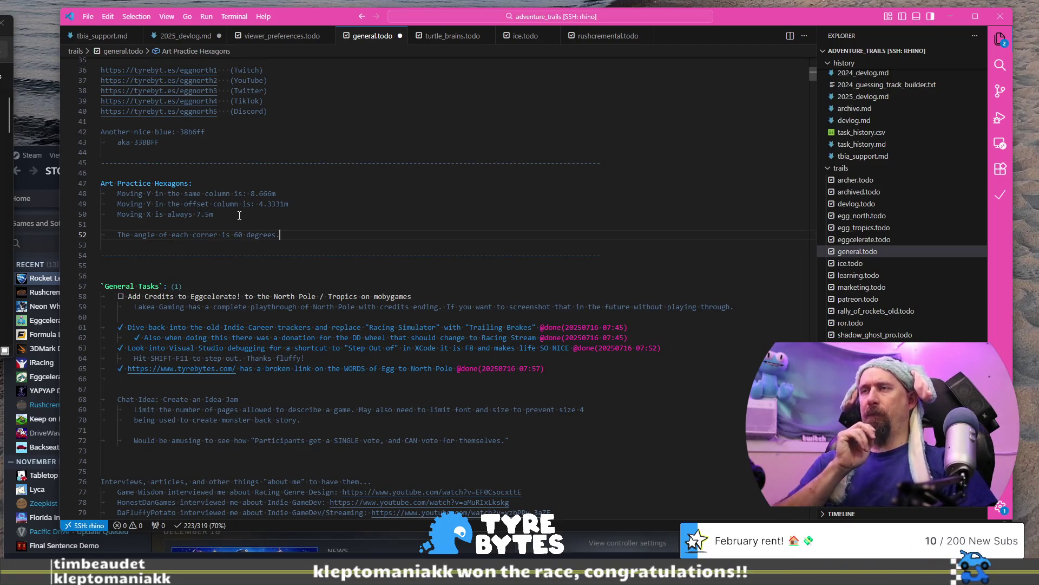
Frame the road hex tile in Blender and enter Edit Mode on it.
key(alt+Tab)
click(486, 211)
key(KP_Decimal)
scroll(521, 271, down, 3)
mouse_move(520, 272)
middle_down()
mouse_move(537, 295)
mouse_move(533, 323)
mouse_move(494, 324)
middle_up()
key(Tab)
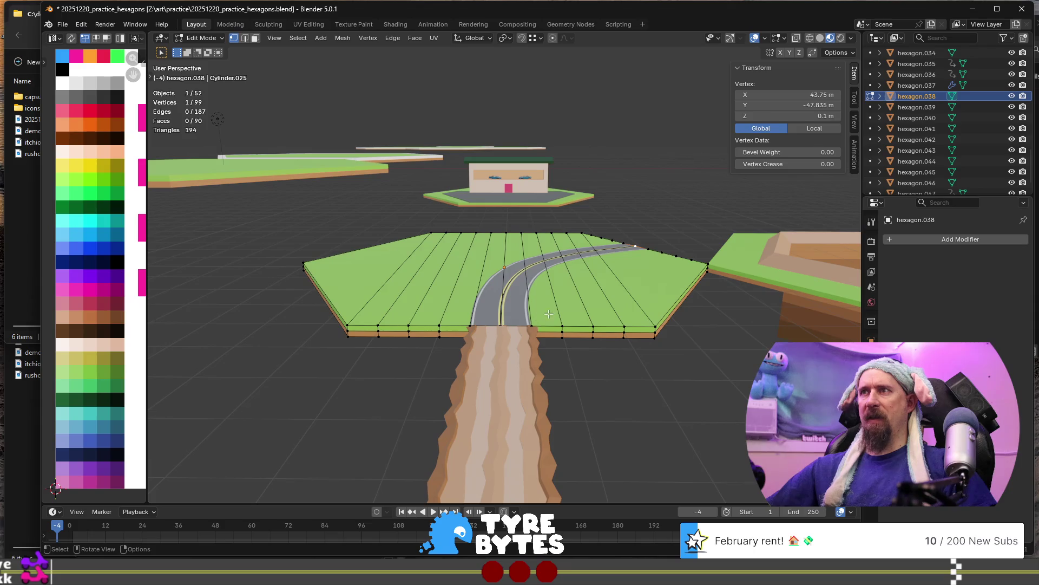
Add the note '9 Cuts may be a good starting point for tiling'.
key(alt+Tab)
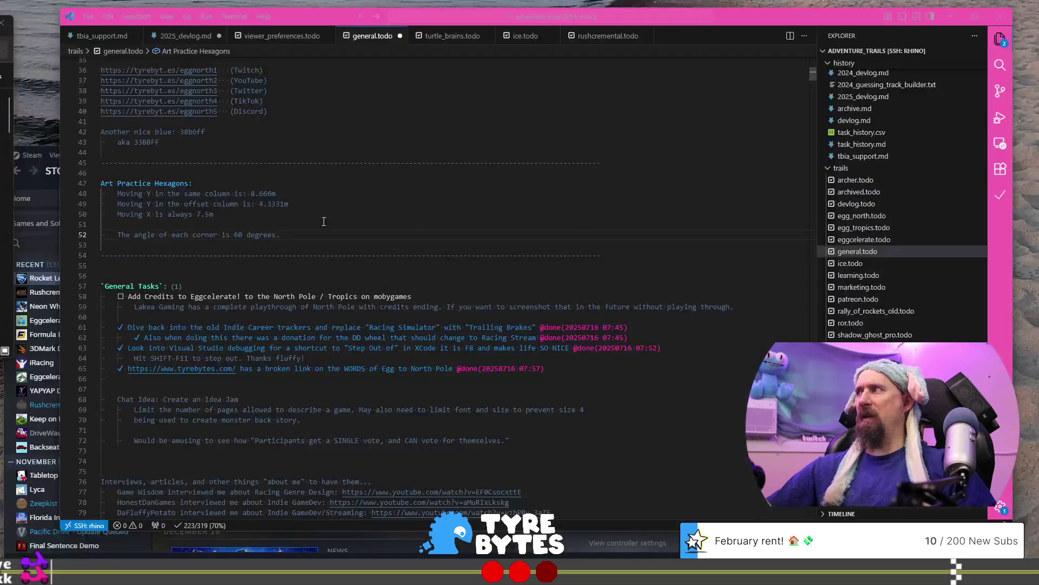
key(Return)
key(Return)
text(9 Cuts)
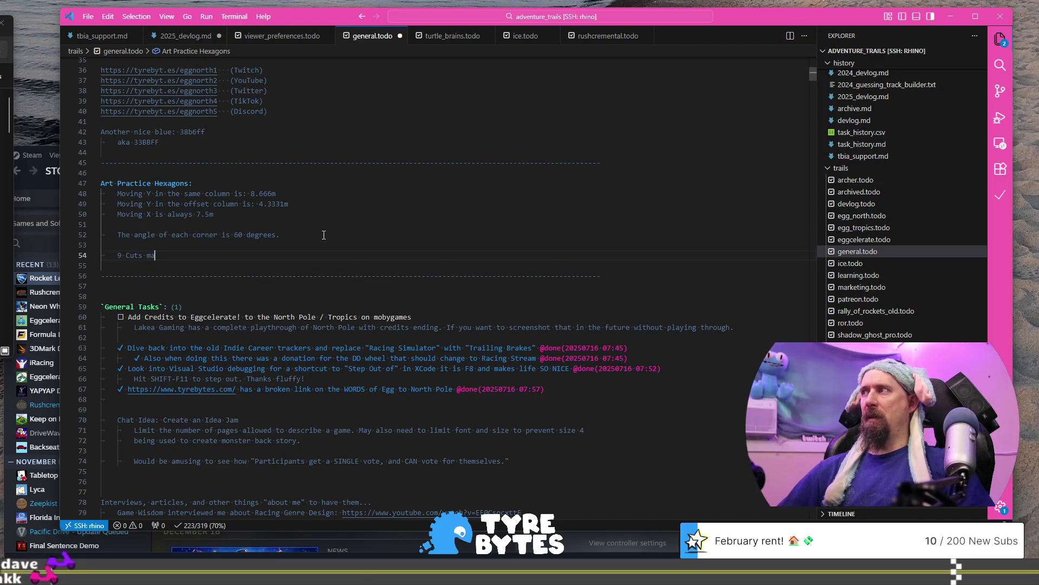
text(may be a good starting)
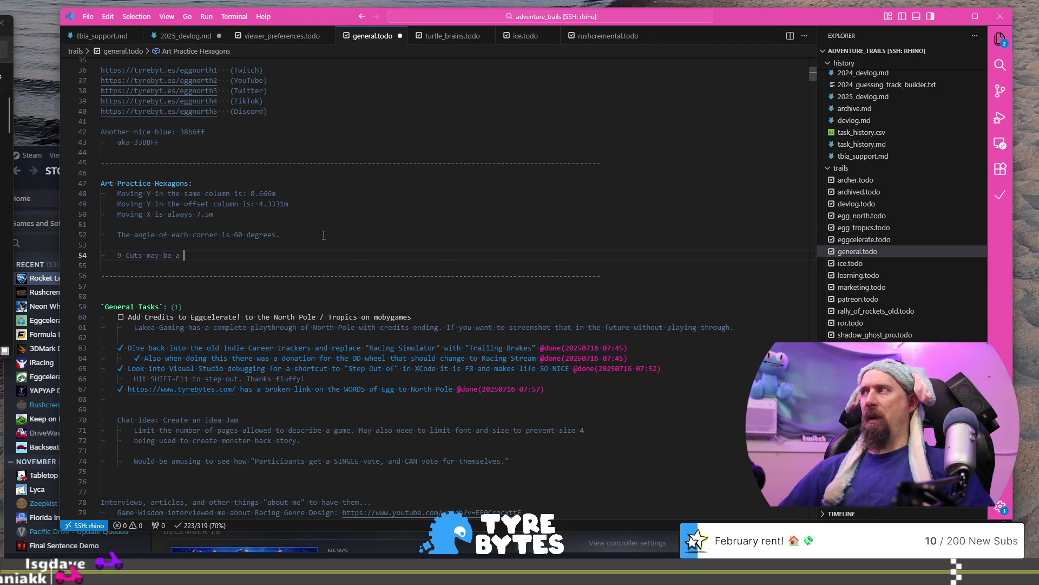
text( poin)
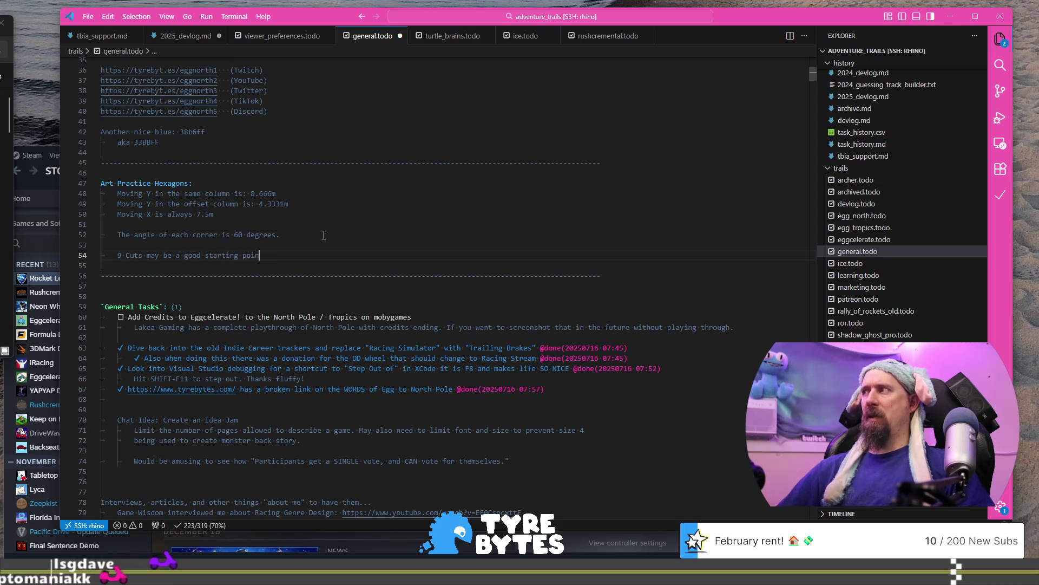
text(t for tiling...)
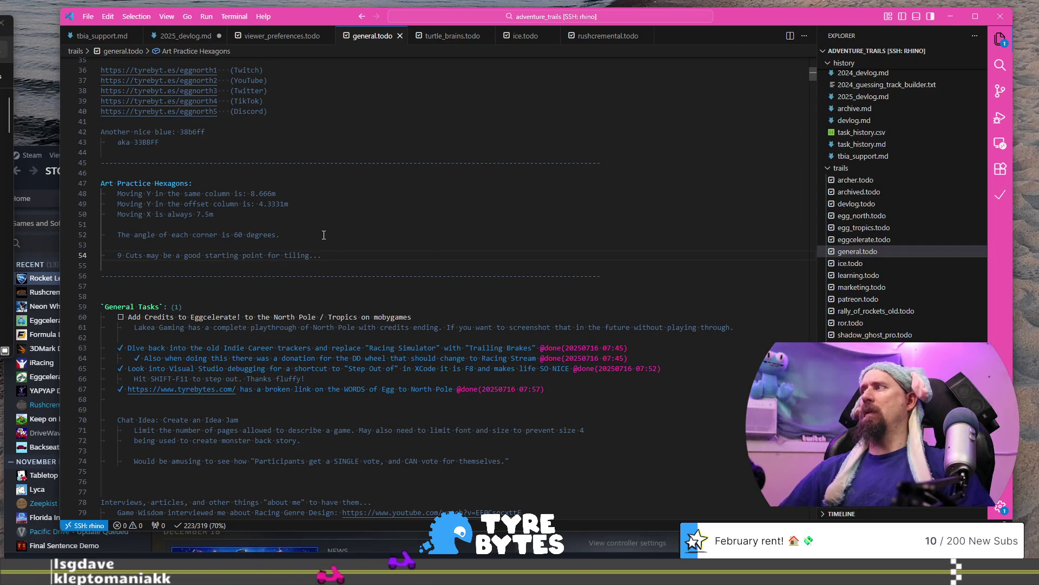
key(alt+Tab)
Return road tile hexagon.038 to Object Mode and orbit to a top-down view of it and the pit tile.
mouse_move(476, 281)
middle_down()
mouse_move(494, 264)
mouse_move(460, 268)
middle_up()
scroll(460, 268, down, 5)
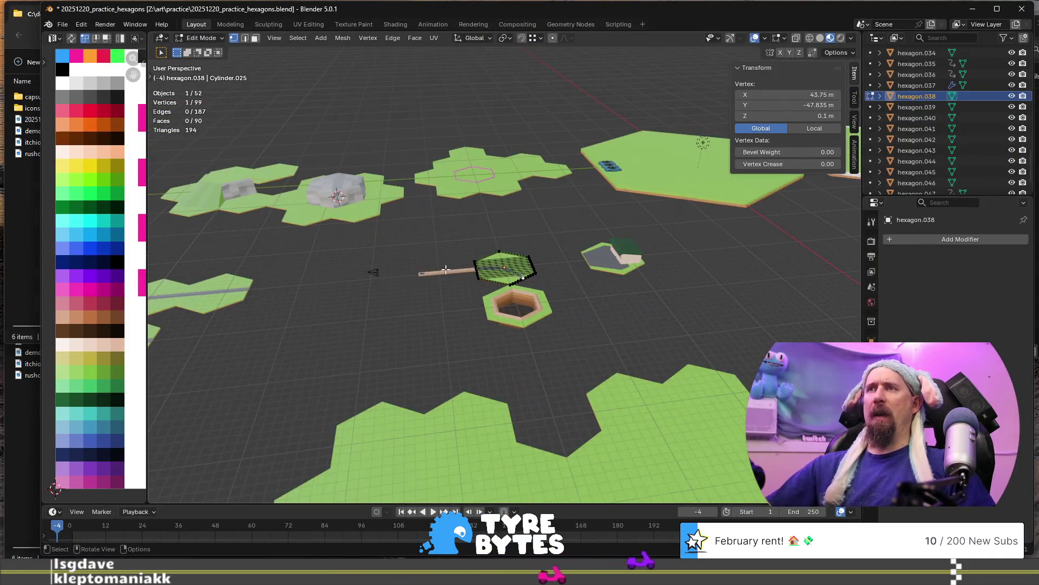
scroll(399, 273, up, 3)
scroll(399, 273, up, 2)
mouse_move(371, 297)
middle_down()
mouse_move(554, 258)
mouse_move(582, 242)
middle_up()
scroll(553, 256, up, 3)
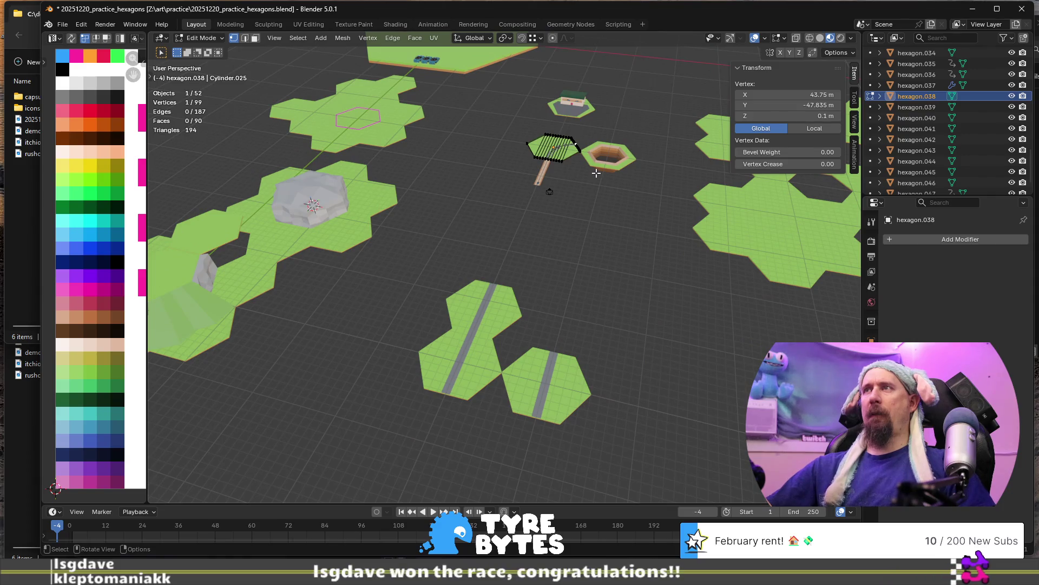
key(Tab)
scroll(574, 180, up, 3)
middle_drag(573, 180, 478, 271)
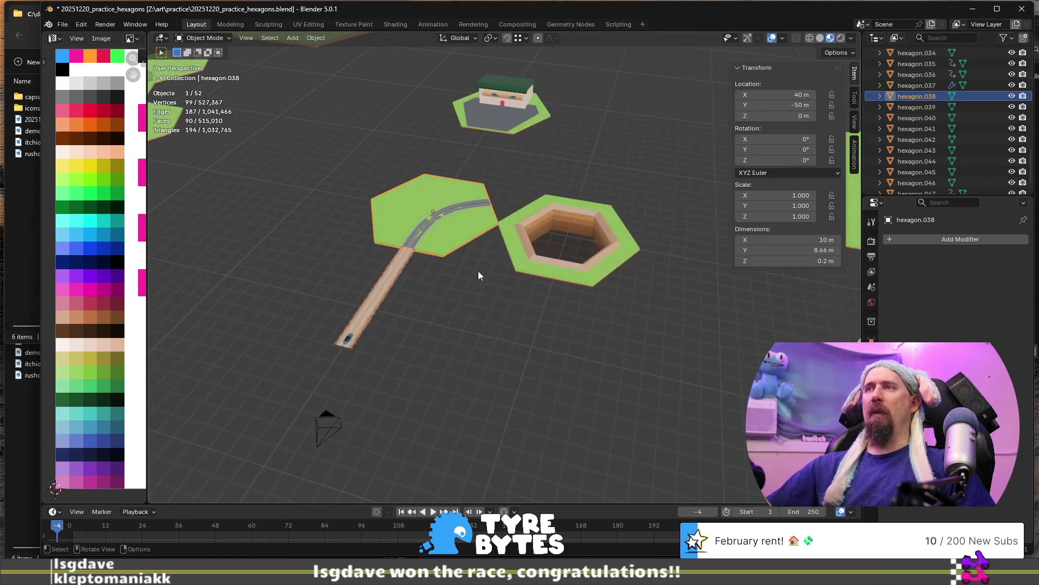
scroll(479, 271, up, 4)
scroll(442, 302, up, 2)
mouse_move(442, 316)
middle_down()
mouse_move(486, 327)
mouse_move(470, 307)
mouse_move(583, 321)
middle_up()
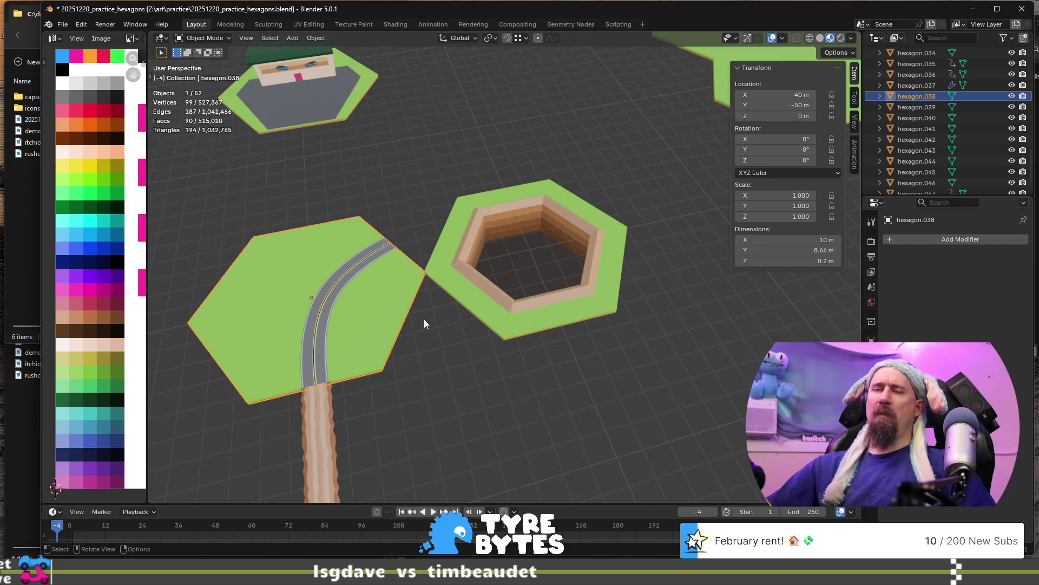
Join the separate road piece into the grass tile and reposition the combined tile.
key(g)
key(Escape)
scroll(358, 318, up, 1)
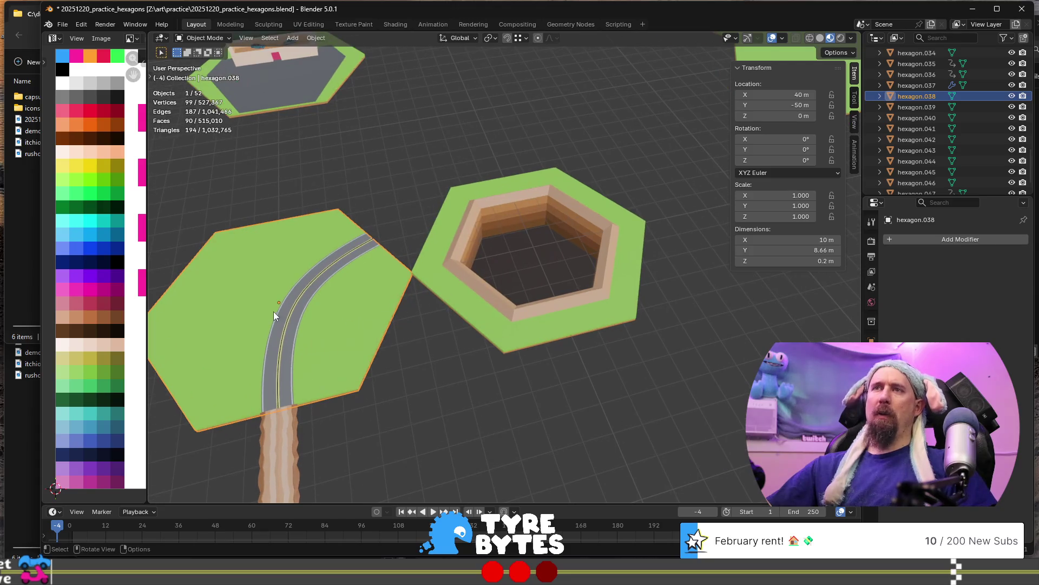
shift+click(281, 320)
shift+click(338, 347)
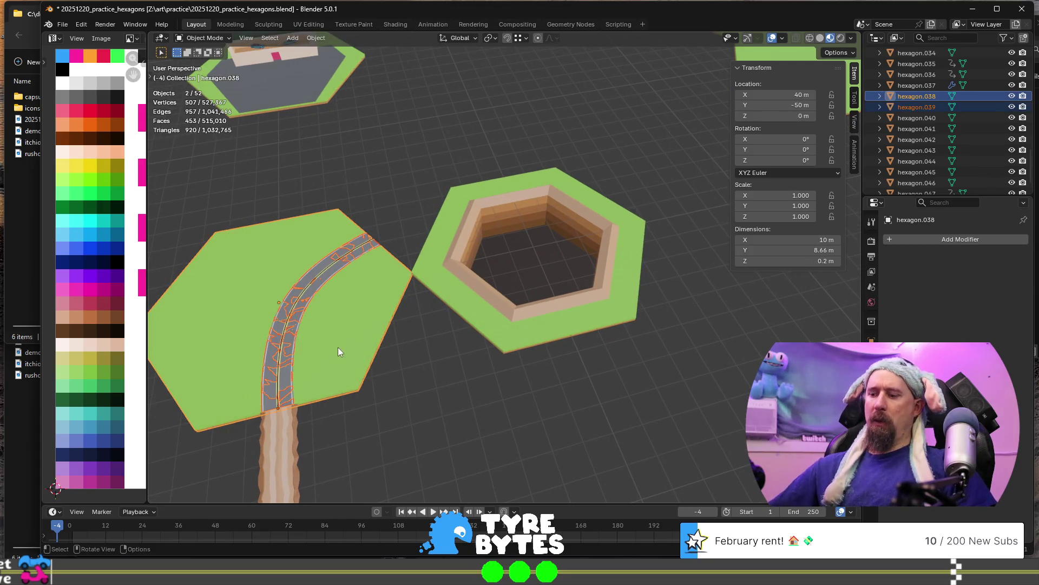
key(ctrl+j)
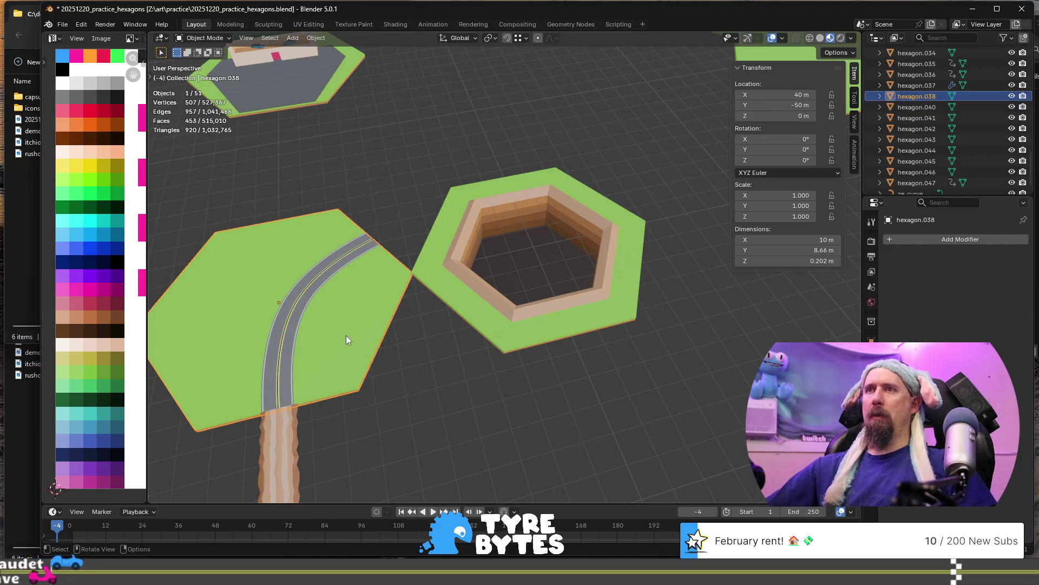
key(g)
click(359, 300)
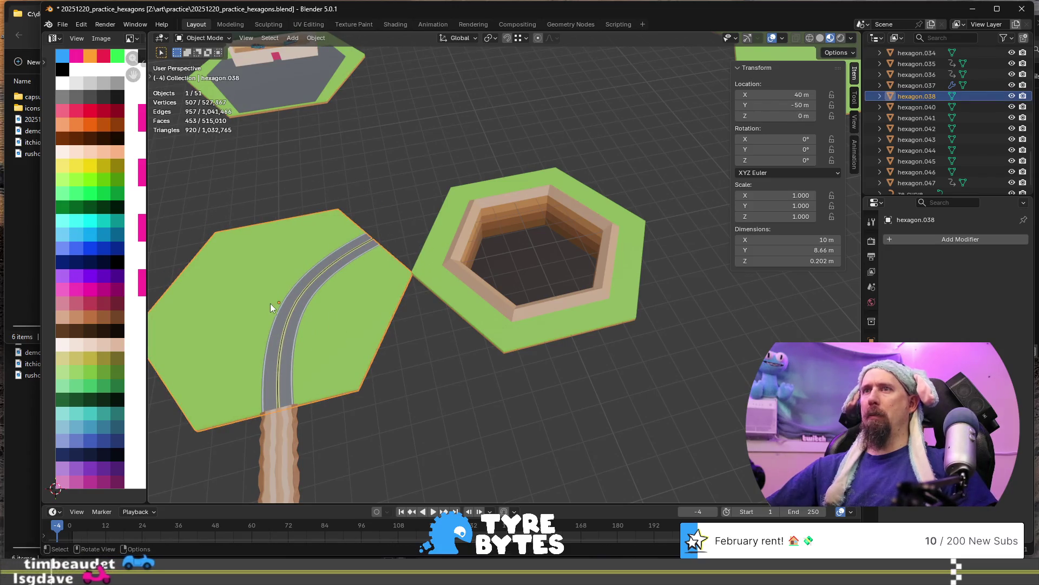
Reselect the road piece with the grass hexagon active and join them into hexagon.038.
click(296, 312)
scroll(346, 339, up, 1)
click(290, 283)
click(291, 283)
click(271, 343)
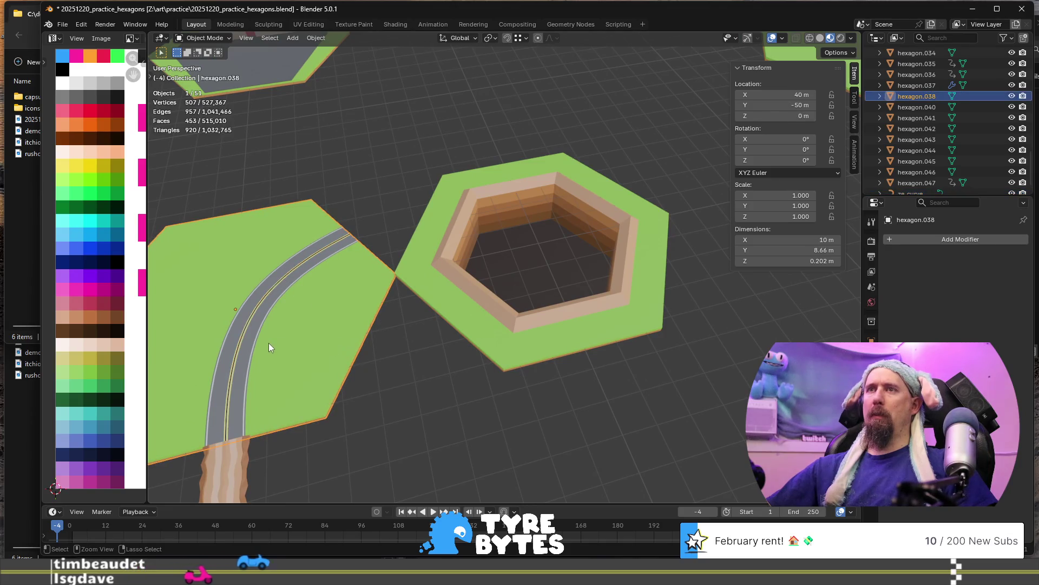
click(247, 342)
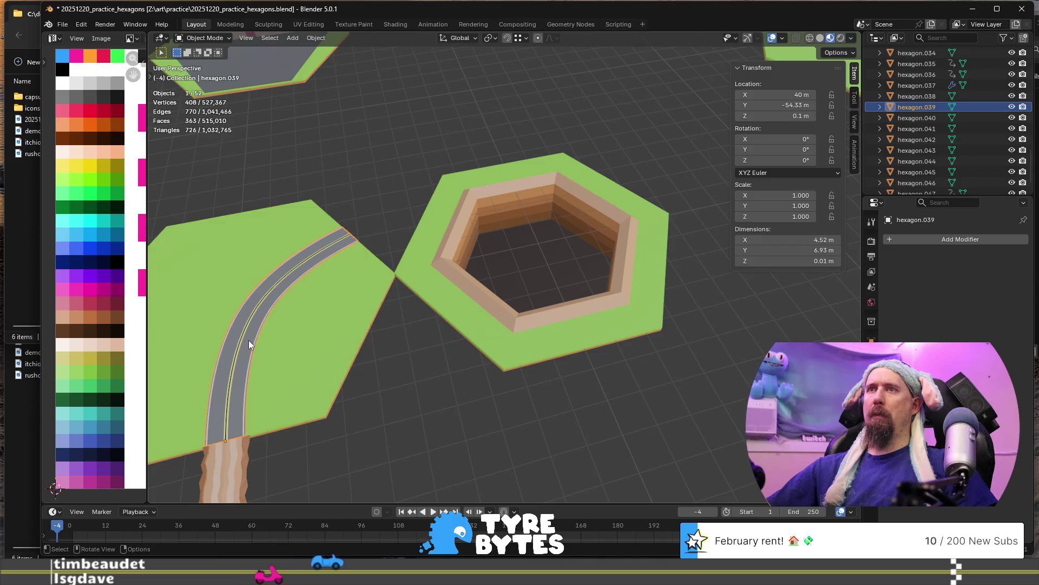
shift+click(319, 355)
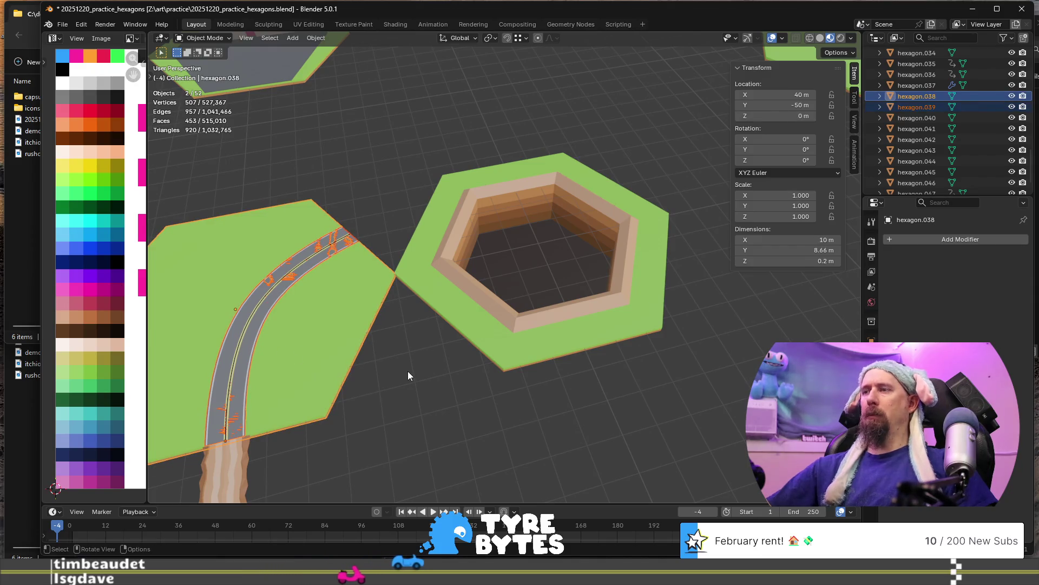
key(ctrl+j)
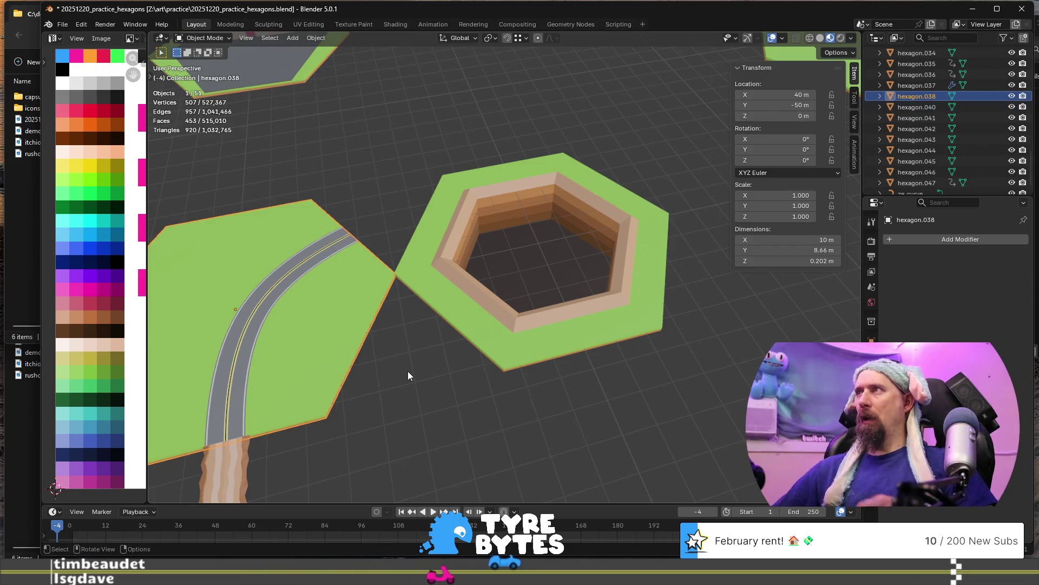
mouse_move(427, 349)
middle_down()
mouse_move(362, 342)
mouse_move(441, 346)
mouse_move(566, 333)
mouse_move(498, 344)
middle_up()
scroll(441, 347, up, 2)
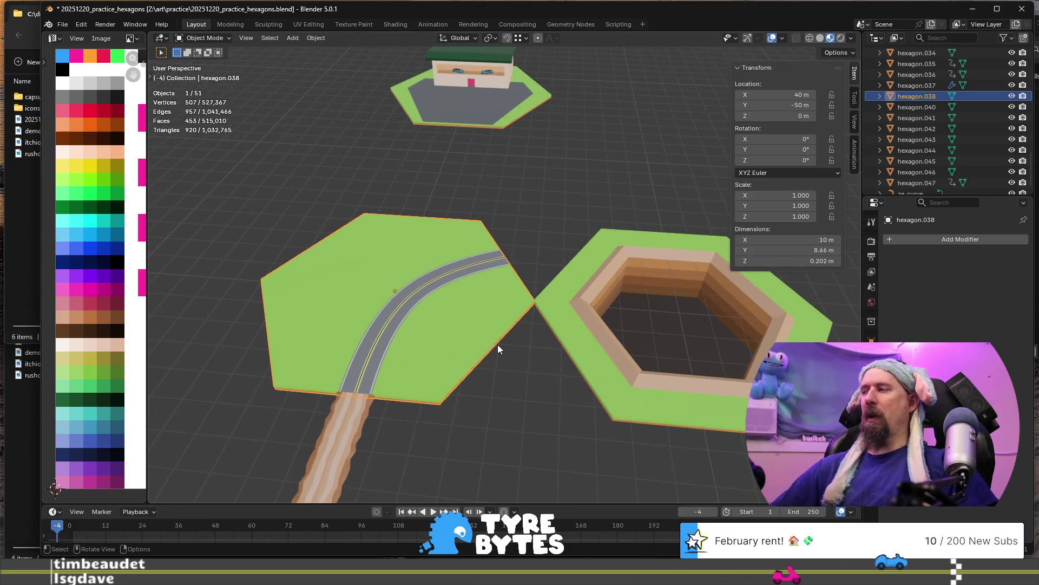
Try moving the road tile 4.3333 m along Y and 7.5 m along X, then undo.
key(g)
key(y)
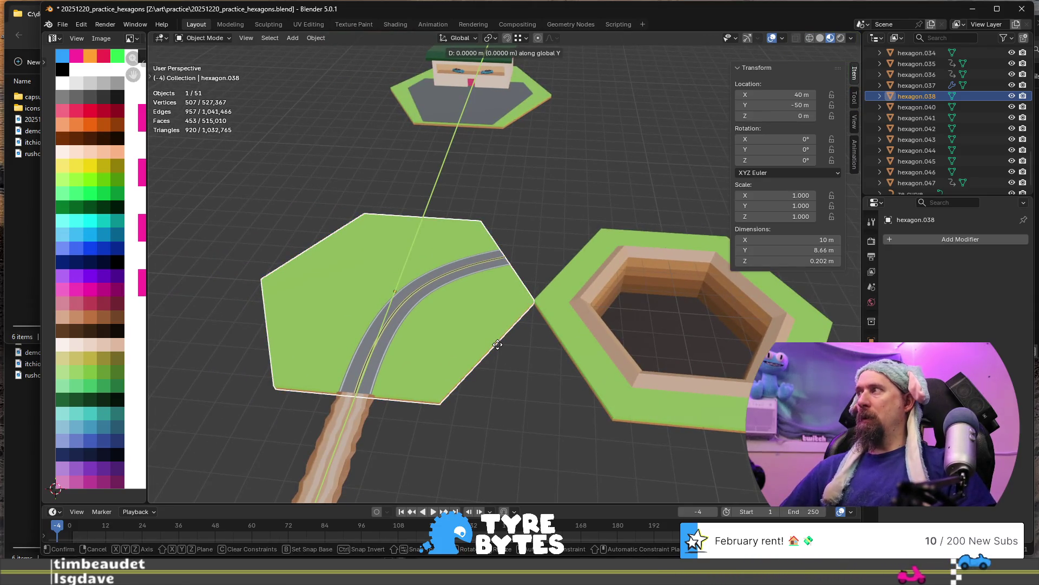
text(4.)
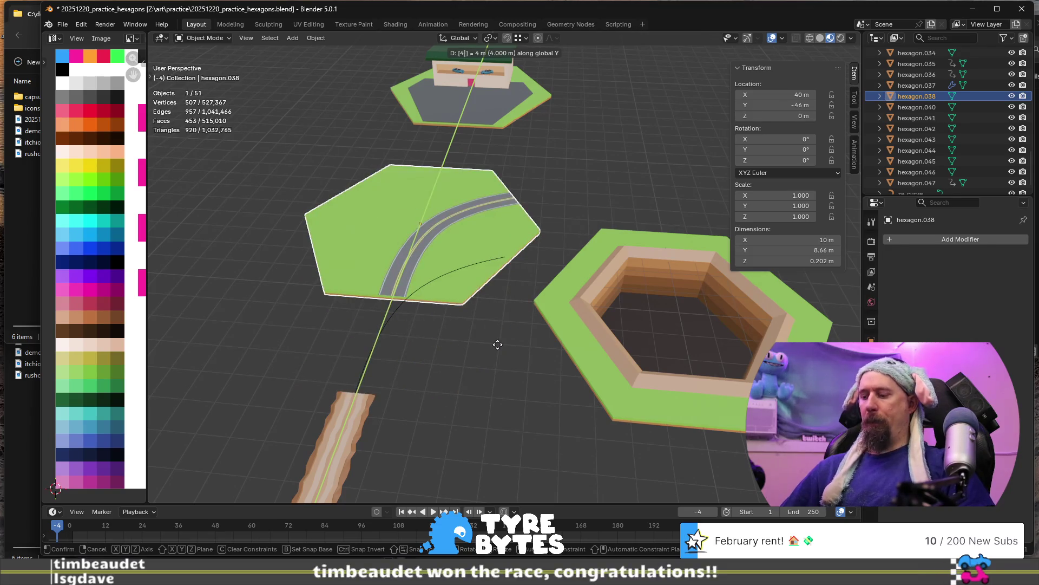
text(3333)
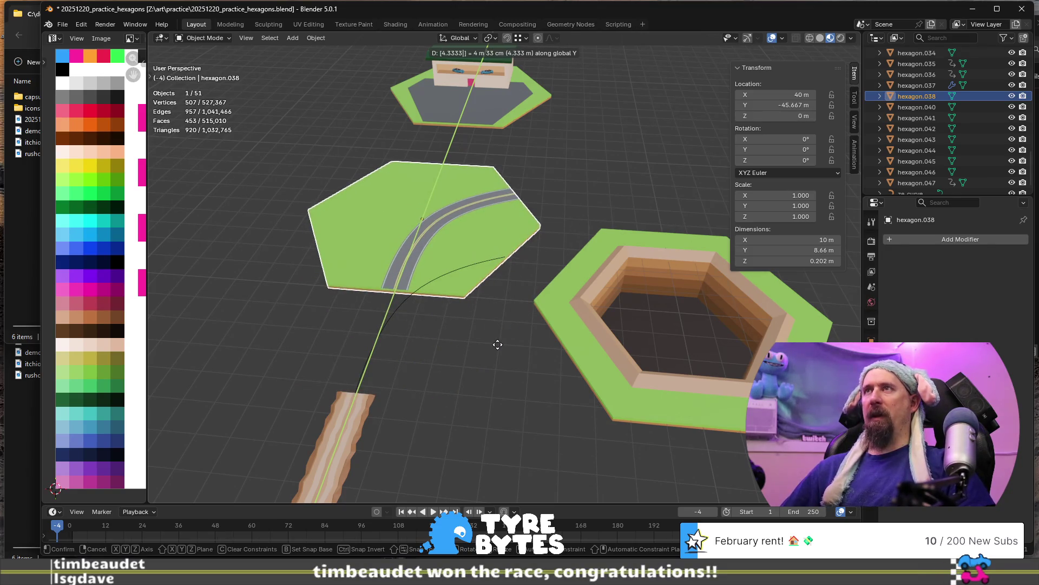
key(Return)
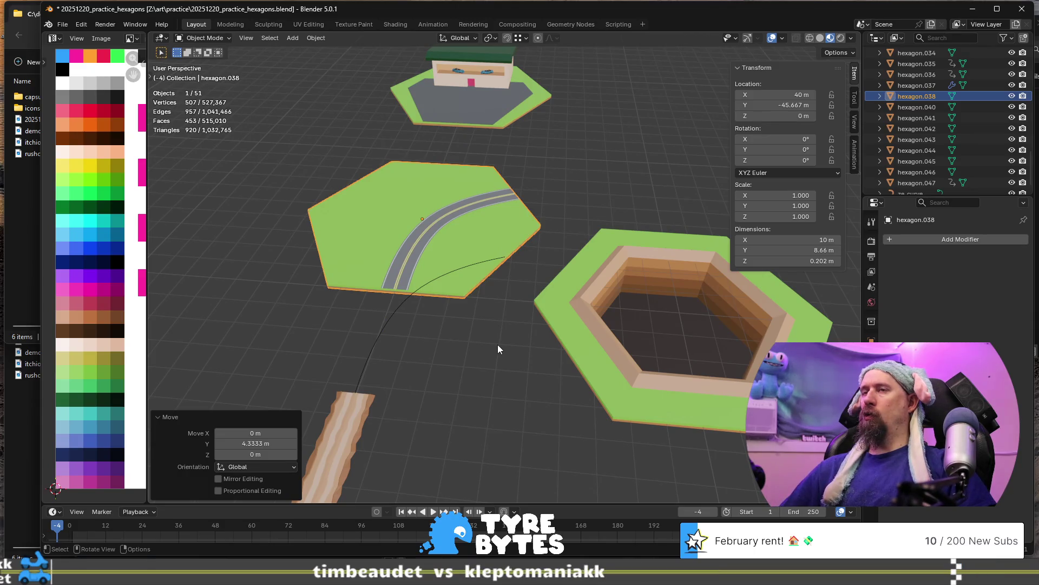
key(g)
key(x)
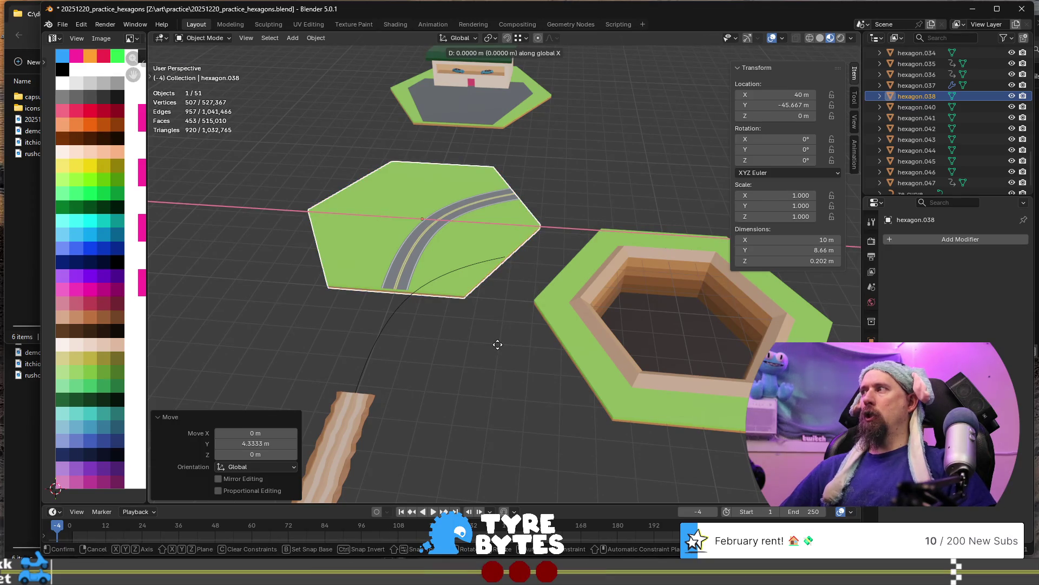
text(7.5)
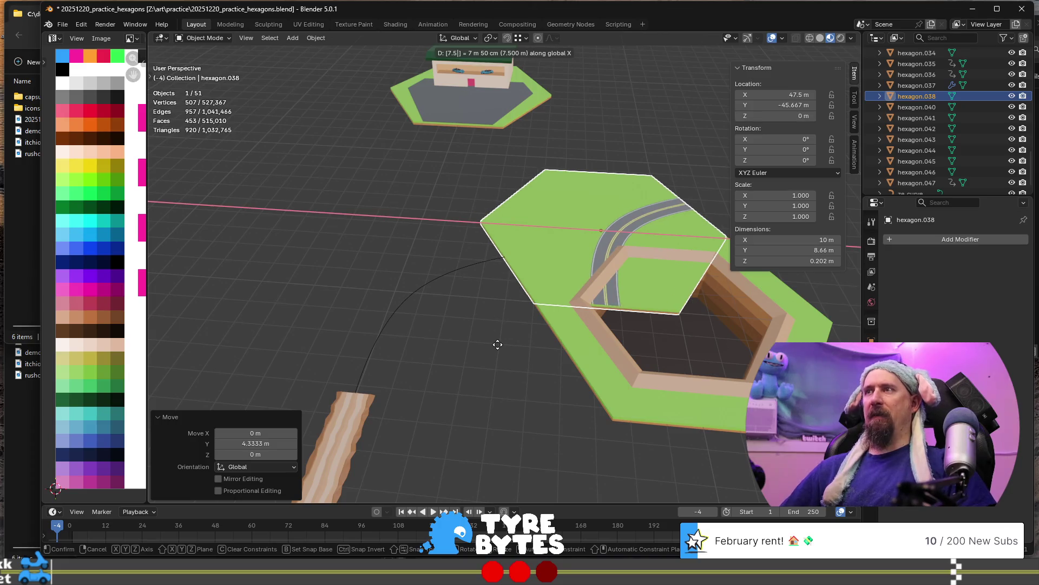
key(Return)
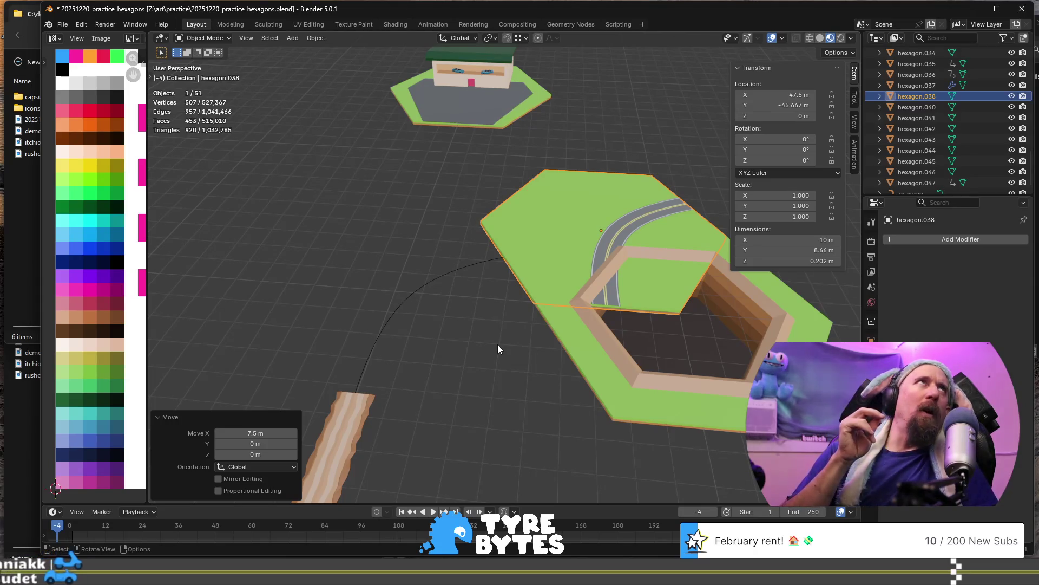
key(ctrl+z)
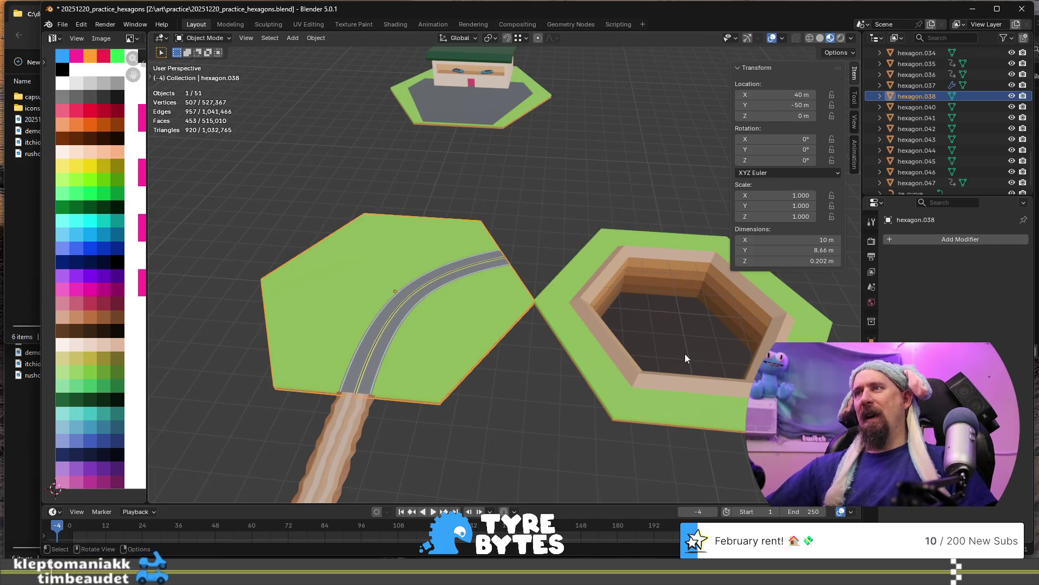
Select the pit hexagon and snap the 3D cursor to the road tile's centre.
click(599, 339)
scroll(606, 335, down, 5)
mouse_move(613, 332)
middle_down()
mouse_move(457, 255)
mouse_move(496, 308)
middle_up()
key(shift+s)
click(445, 353)
key(shift+s)
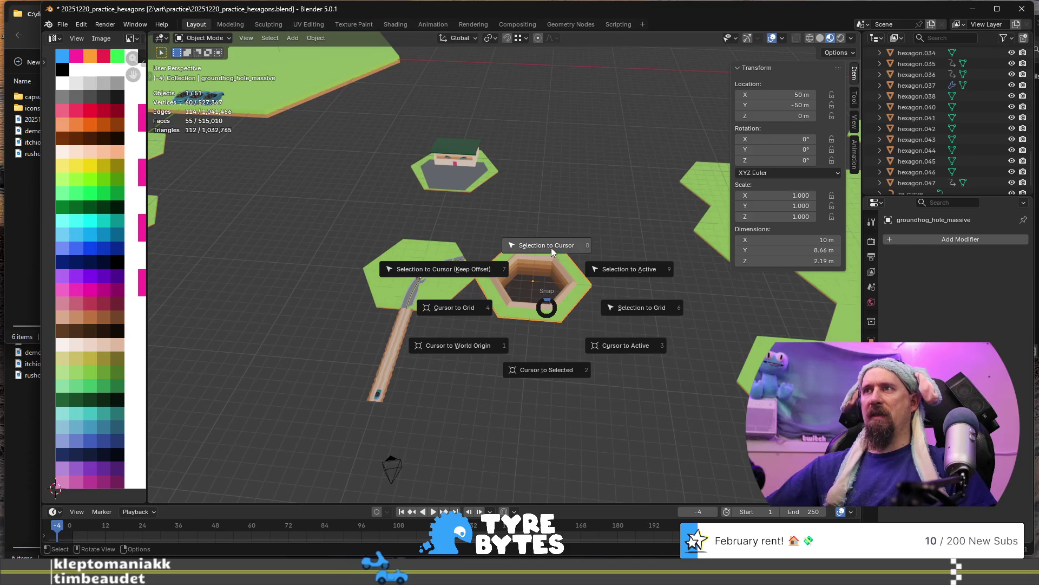
Snap the pit hexagon to the cursor, then move it 7.5 m along X and -4.3333 m along Y.
click(551, 248)
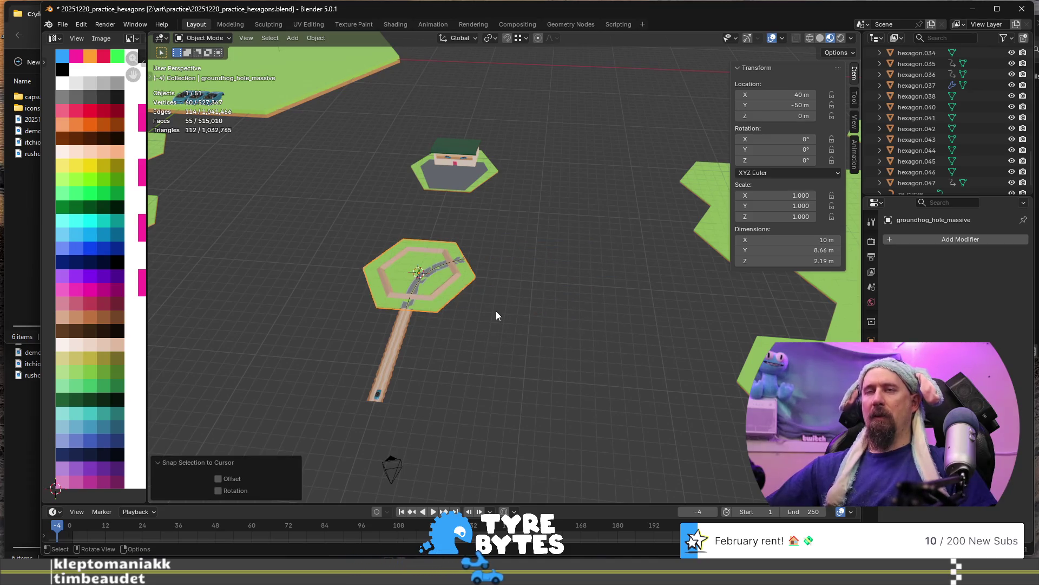
key(g)
key(x)
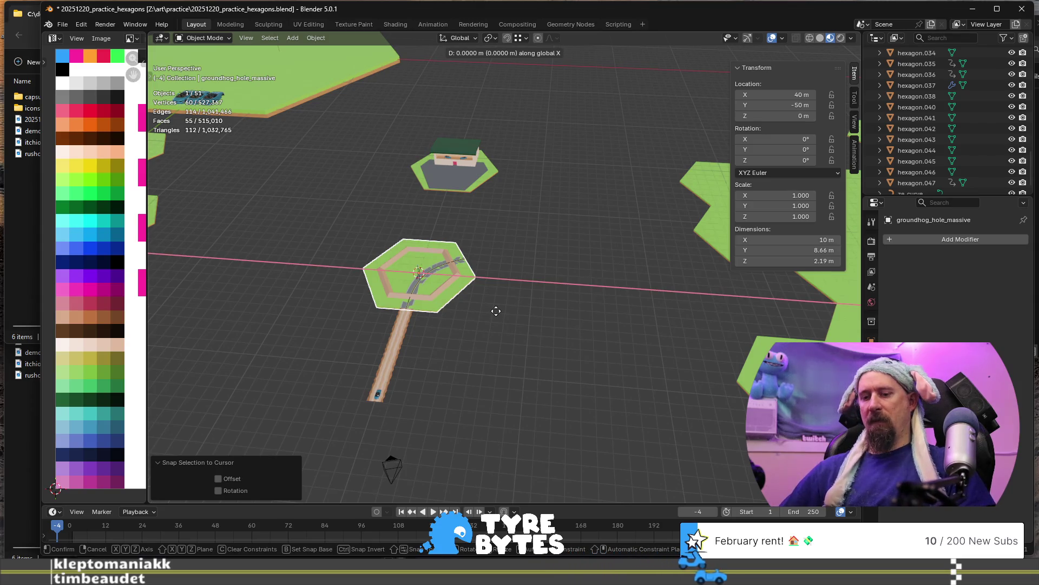
text(4)
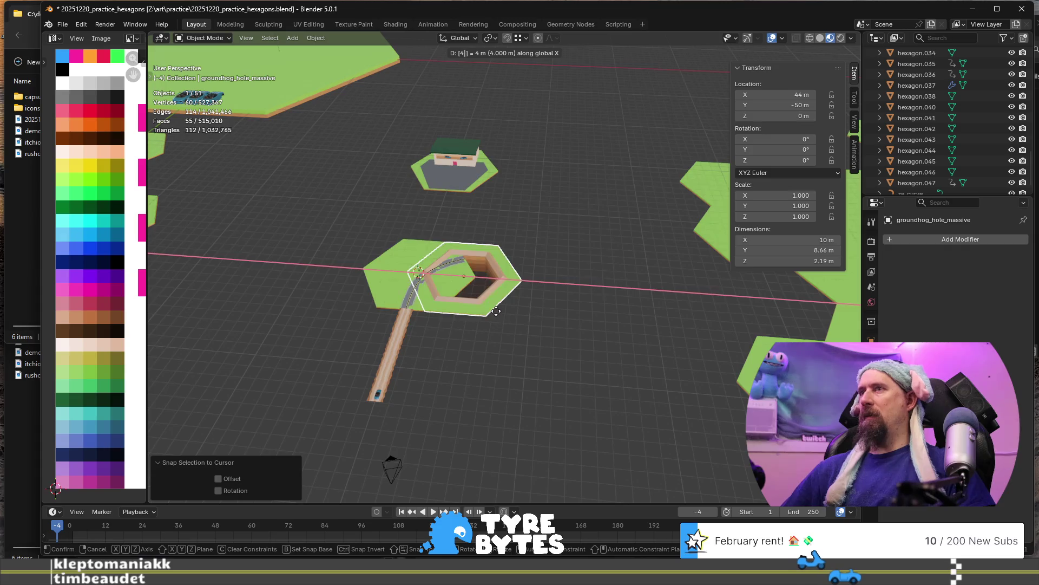
key(BackSpace)
text(7.5)
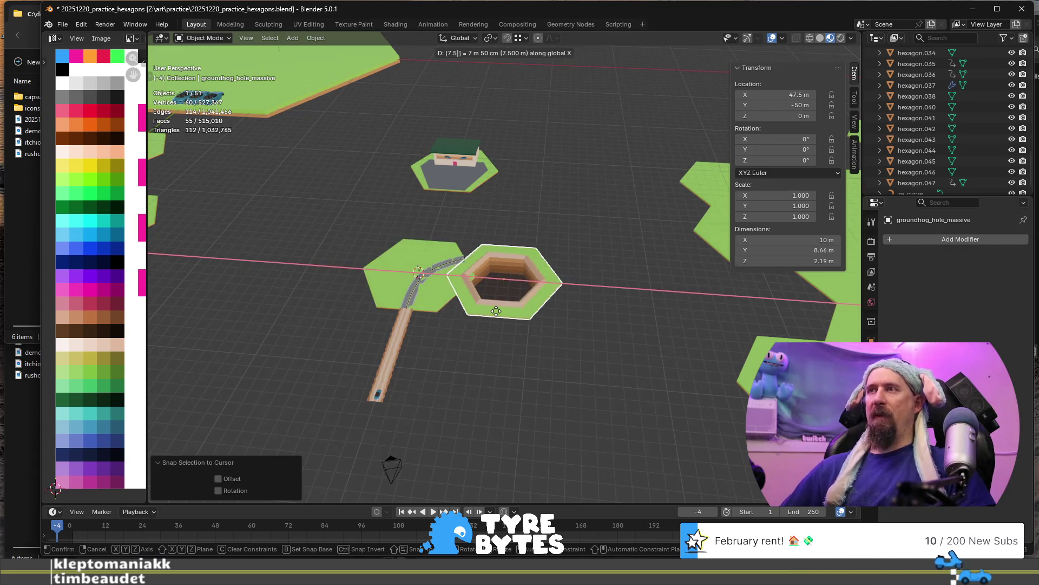
key(Return)
text(gy)
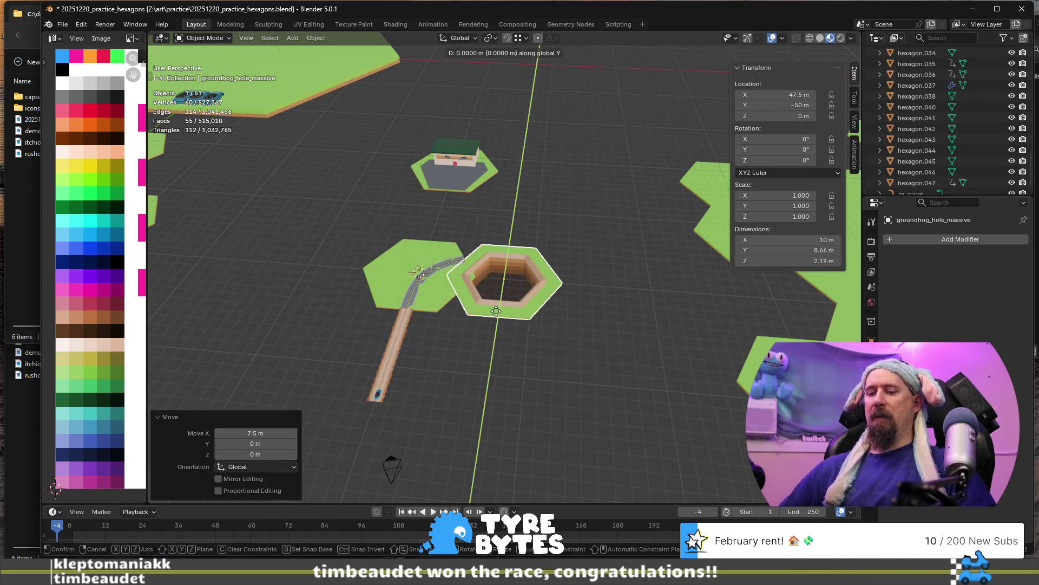
text(-4)
text(3333)
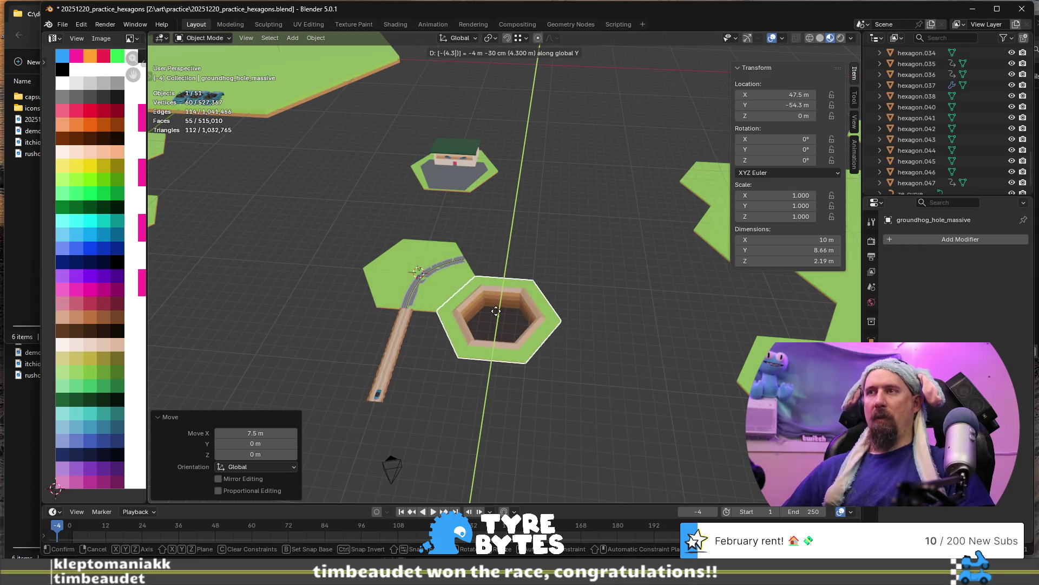
key(Return)
Deselect the pit hexagon and put road tile hexagon.038 into Edit Mode.
scroll(496, 310, up, 2)
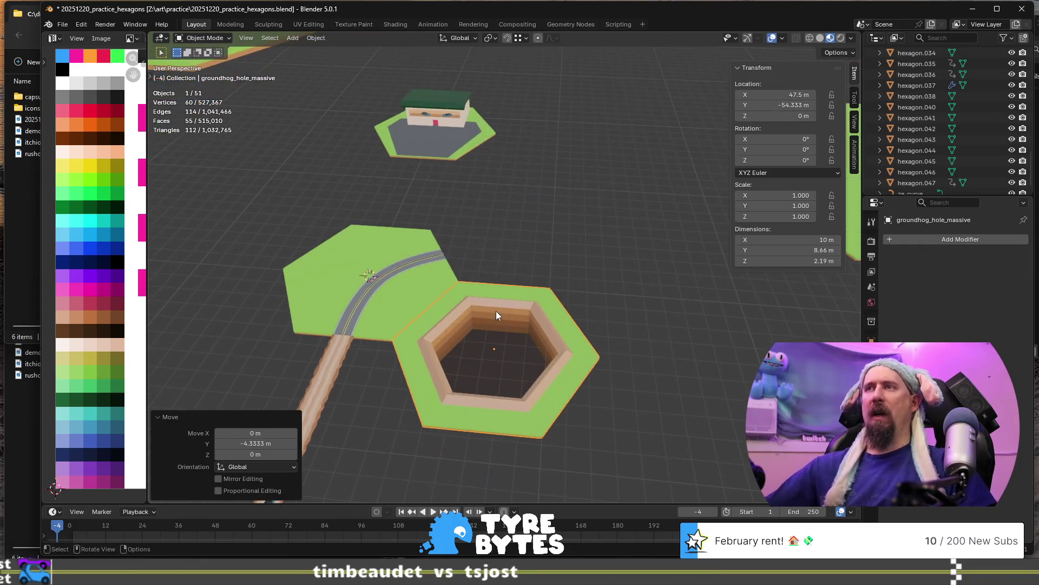
click(520, 235)
scroll(489, 296, down, 3)
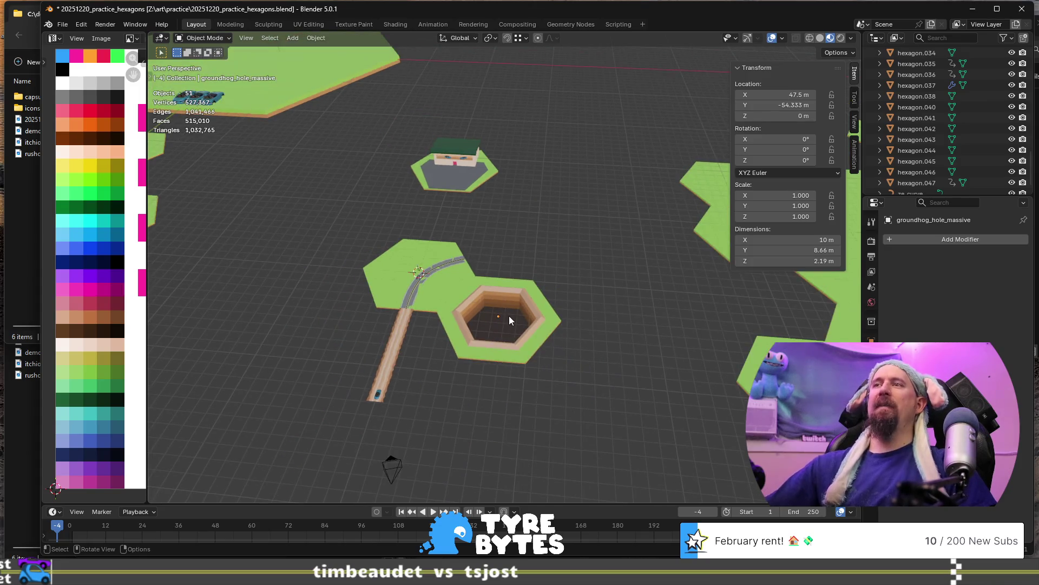
scroll(509, 316, up, 3)
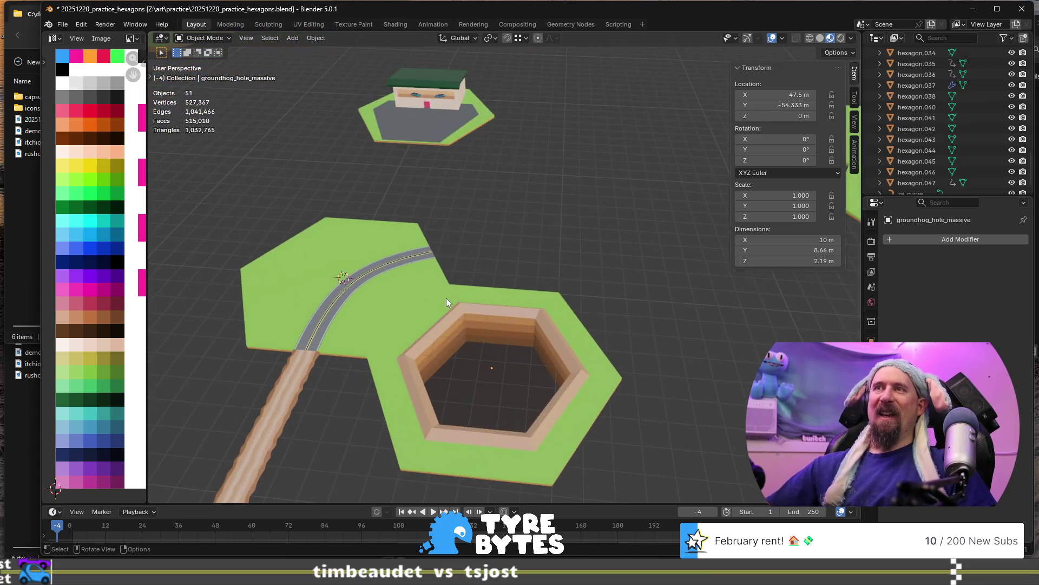
scroll(446, 298, up, 3)
scroll(307, 329, up, 2)
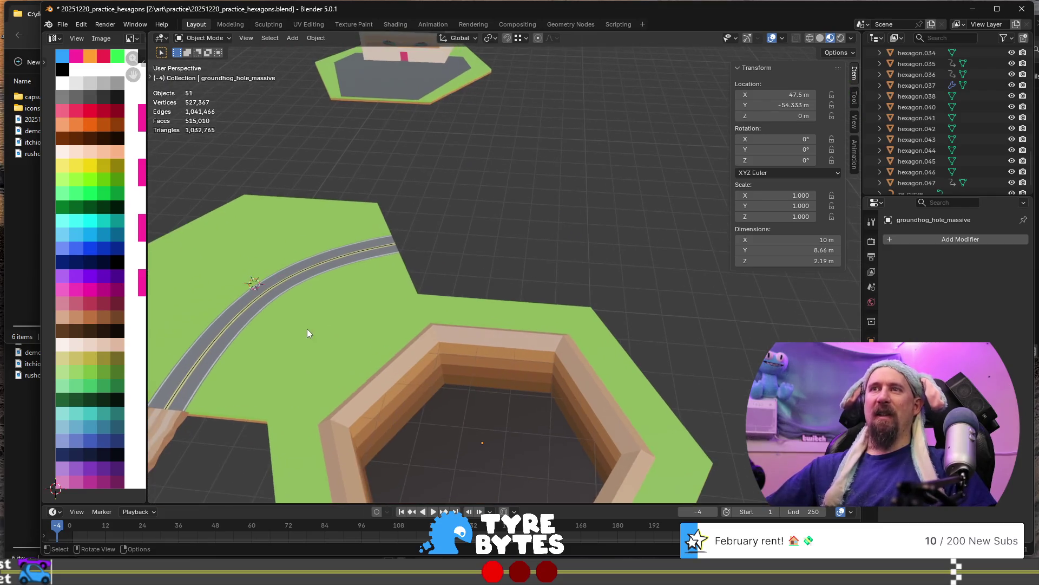
click(353, 270)
key(Tab)
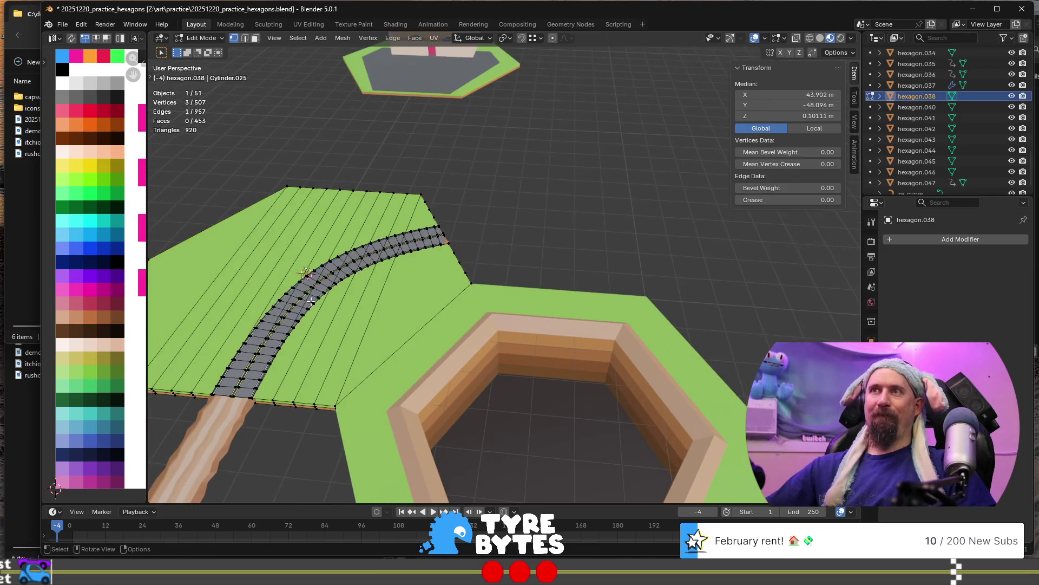
Frame a vertex at the road end and view the road, grass and dirt slope.
middle_drag(265, 351, 261, 364)
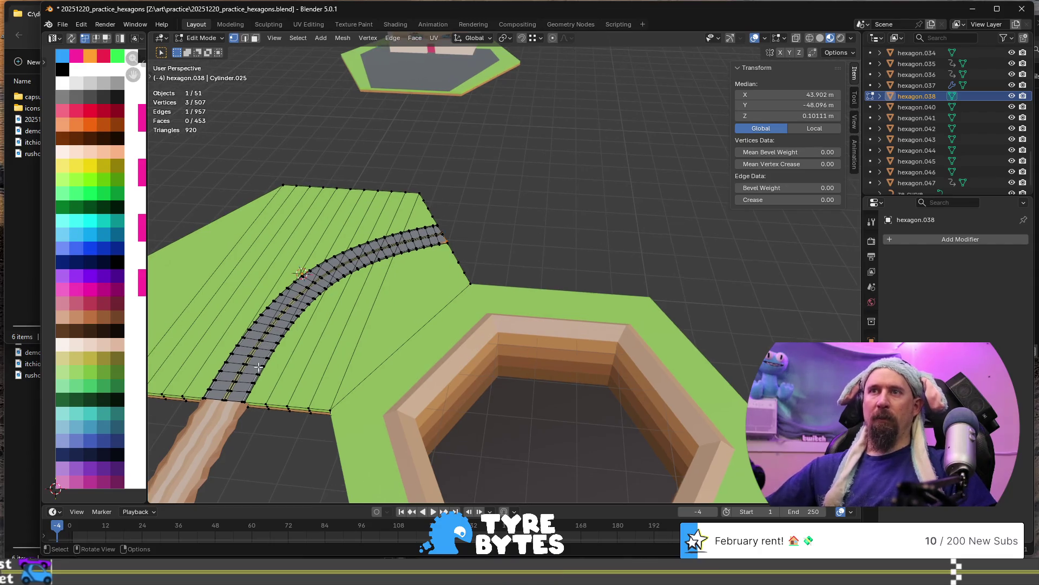
key(KP_Decimal)
scroll(492, 280, down, 2)
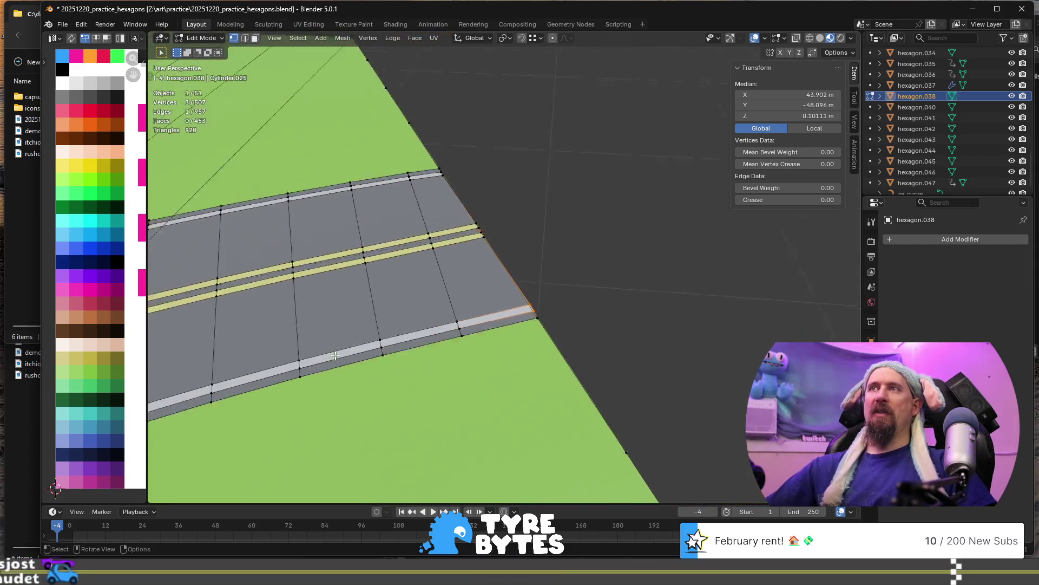
mouse_move(510, 274)
middle_down()
mouse_move(473, 271)
mouse_move(446, 298)
mouse_move(479, 318)
middle_up()
scroll(480, 319, down, 10)
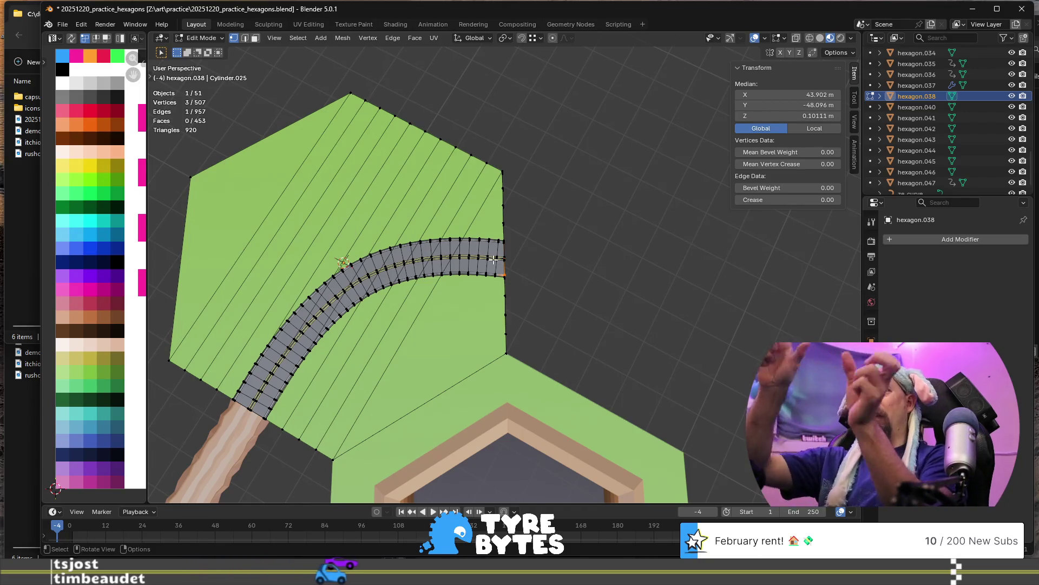
scroll(494, 259, up, 3)
middle_drag(494, 259, 329, 297)
scroll(307, 320, up, 2)
scroll(302, 323, up, 2)
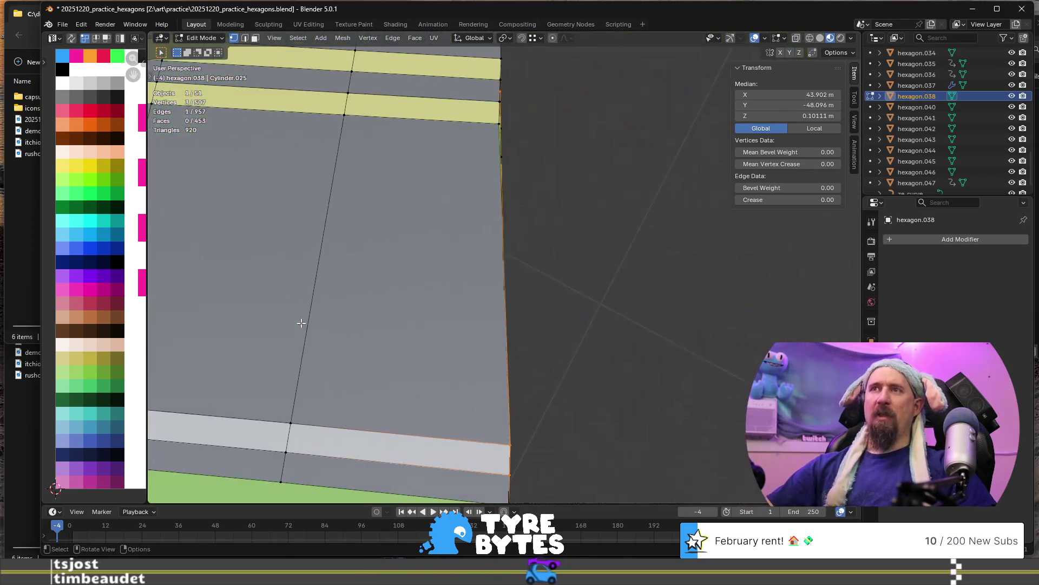
scroll(292, 325, down, 6)
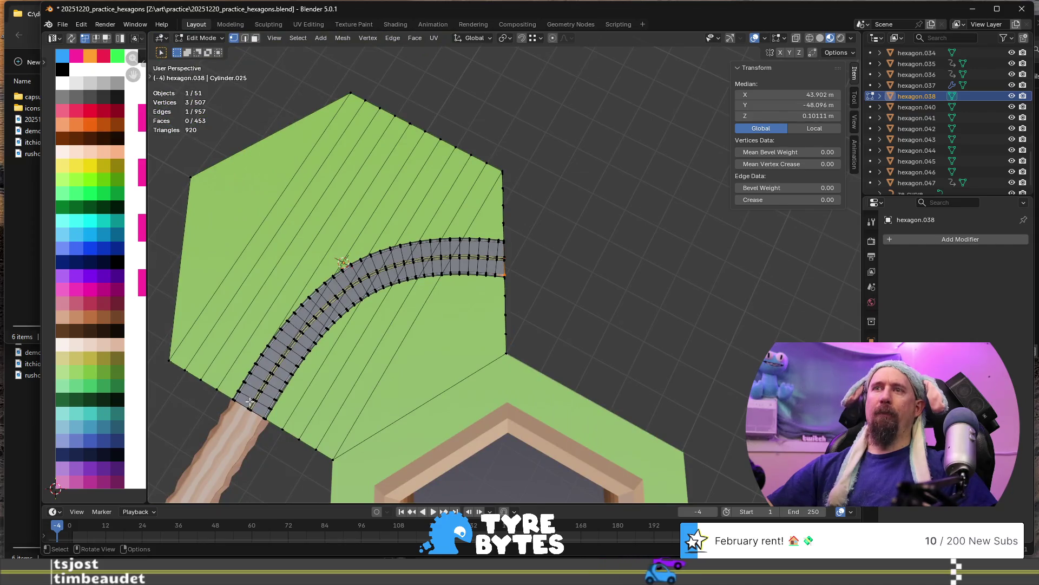
click(250, 402)
key(KP_Decimal)
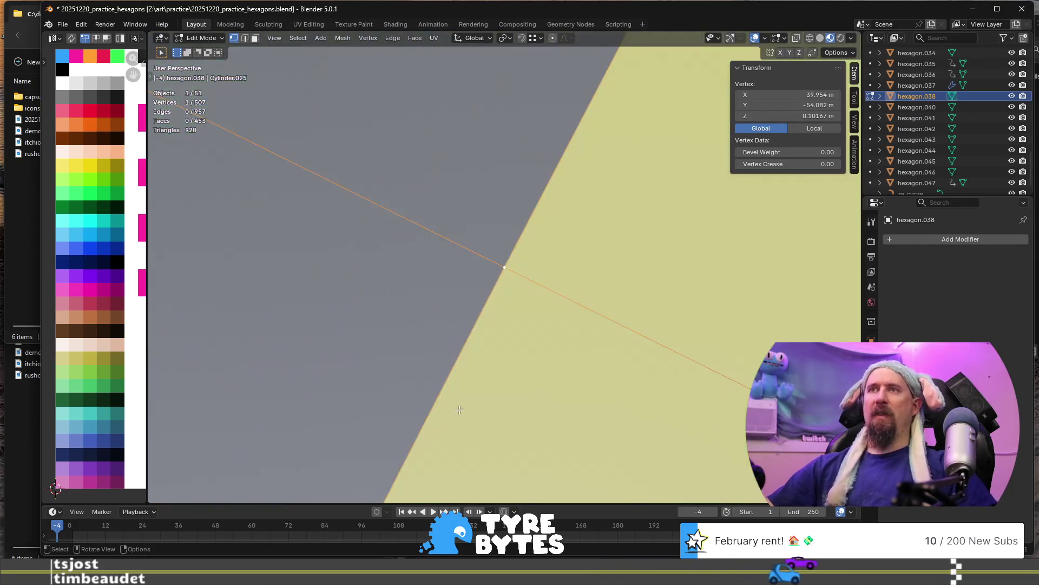
scroll(394, 322, down, 8)
mouse_move(395, 323)
middle_down()
mouse_move(619, 316)
mouse_move(582, 273)
mouse_move(540, 308)
middle_up()
Delete the face loop across the road, then the whole linked curved road strip.
key(3)
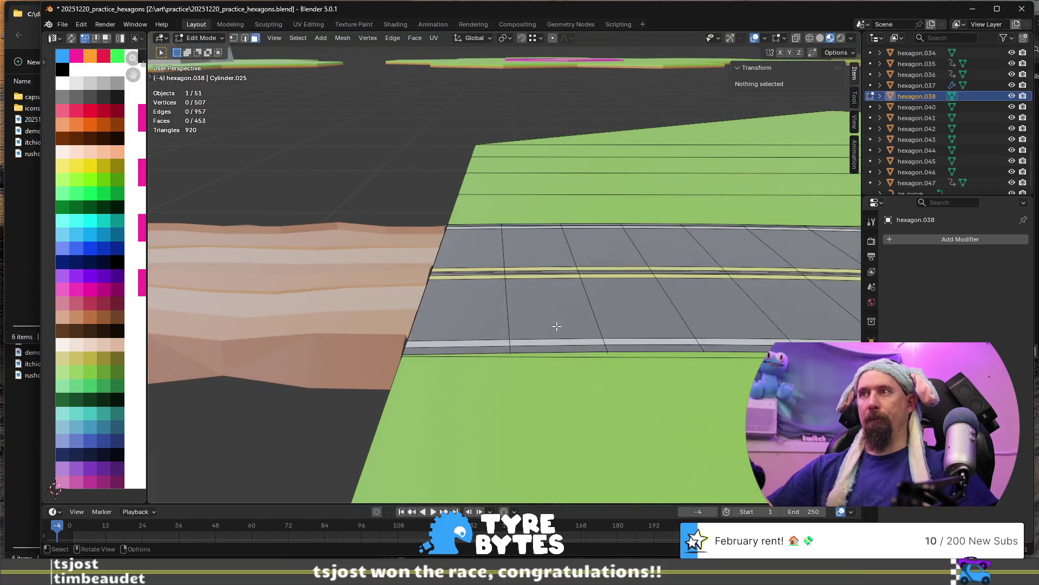
alt+click(561, 349)
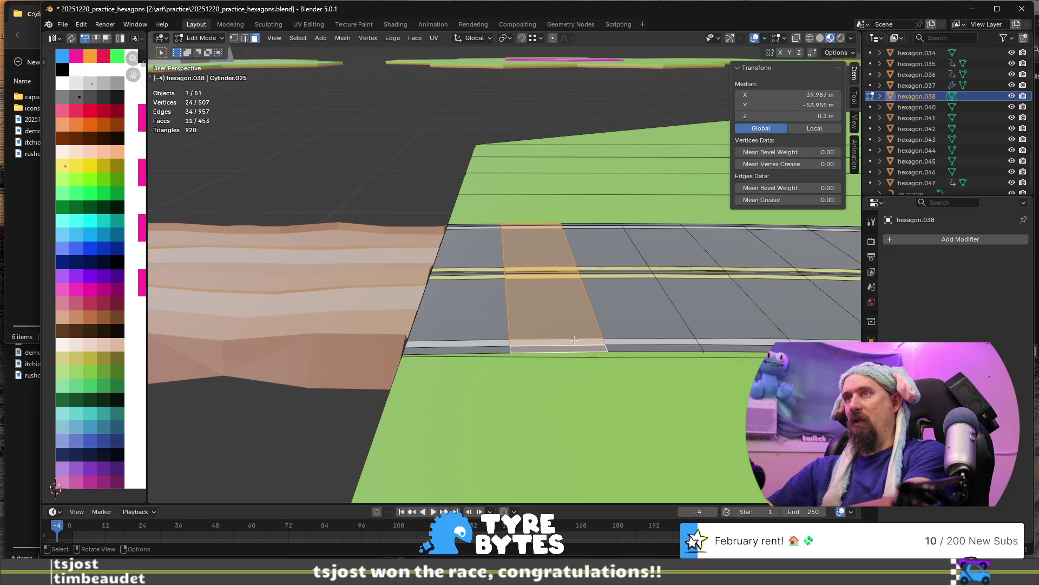
key(x)
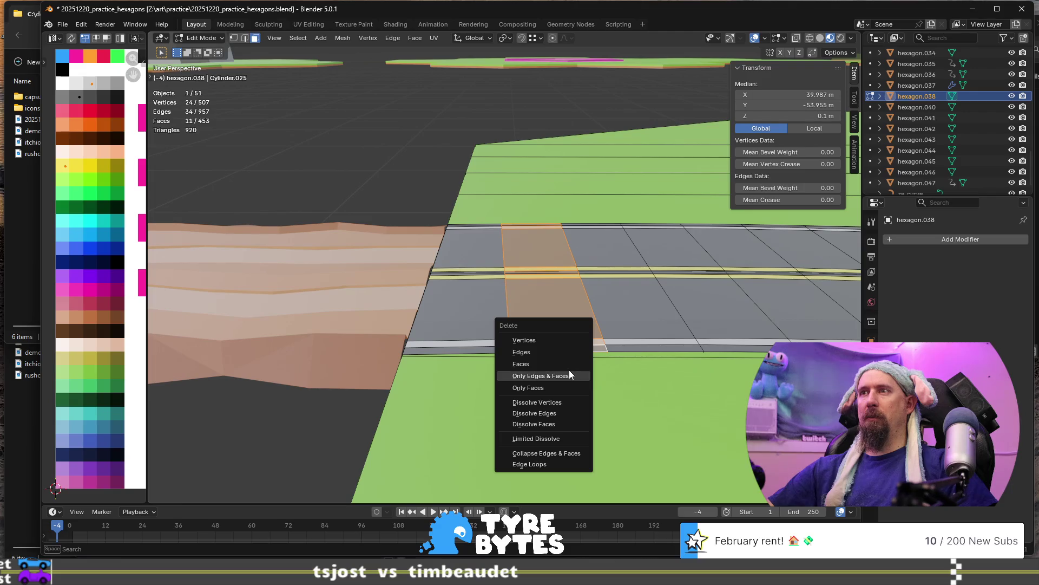
click(569, 365)
mouse_move(570, 364)
middle_down()
mouse_move(580, 334)
mouse_move(571, 236)
middle_up()
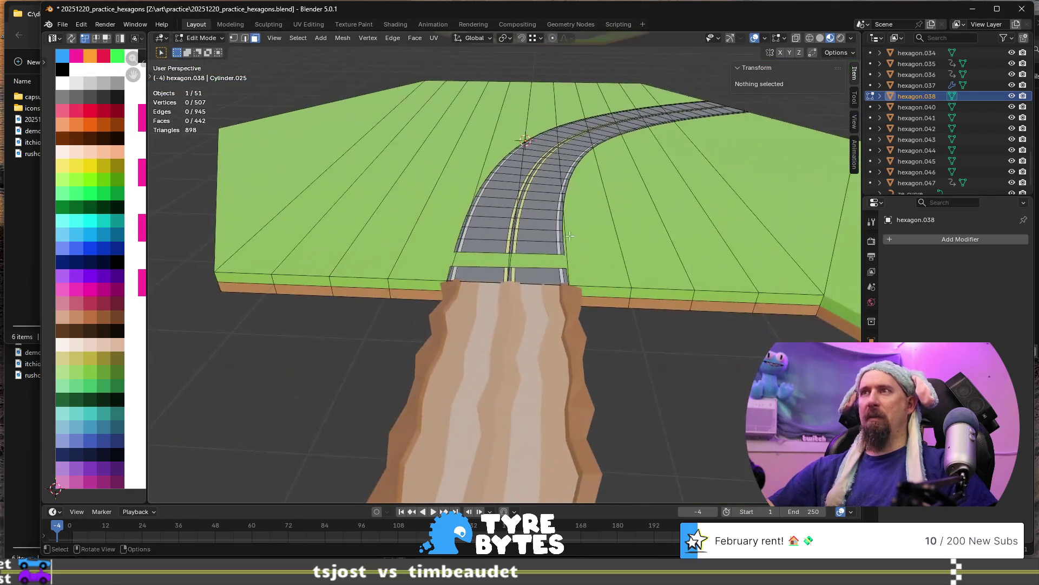
key(l)
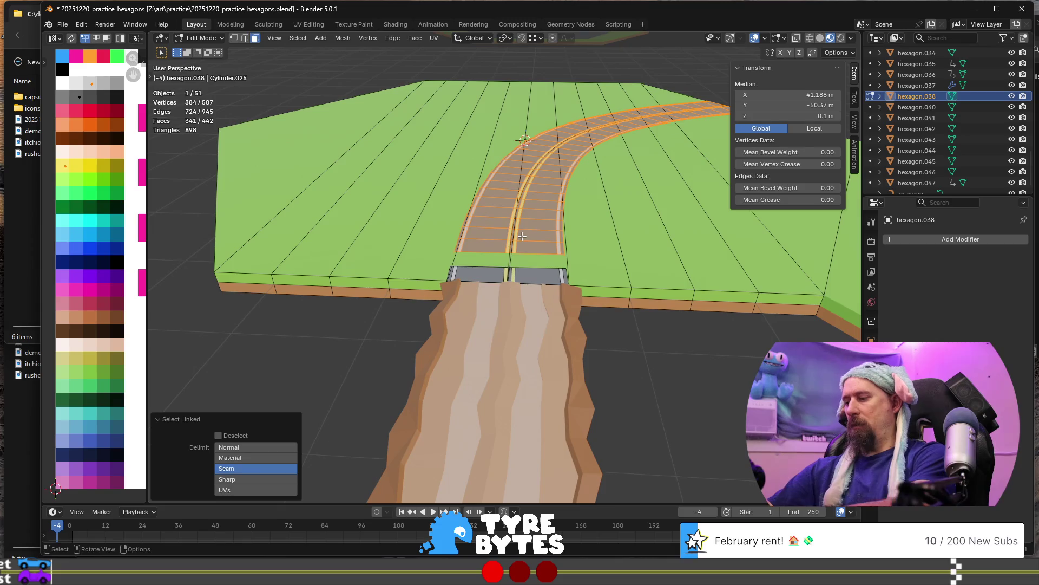
key(x)
click(522, 236)
mouse_move(522, 236)
middle_down()
mouse_move(677, 271)
mouse_move(478, 304)
middle_up()
Snap the 3D cursor to the pit hexagon's selection in Edit Mode.
scroll(478, 303, down, 6)
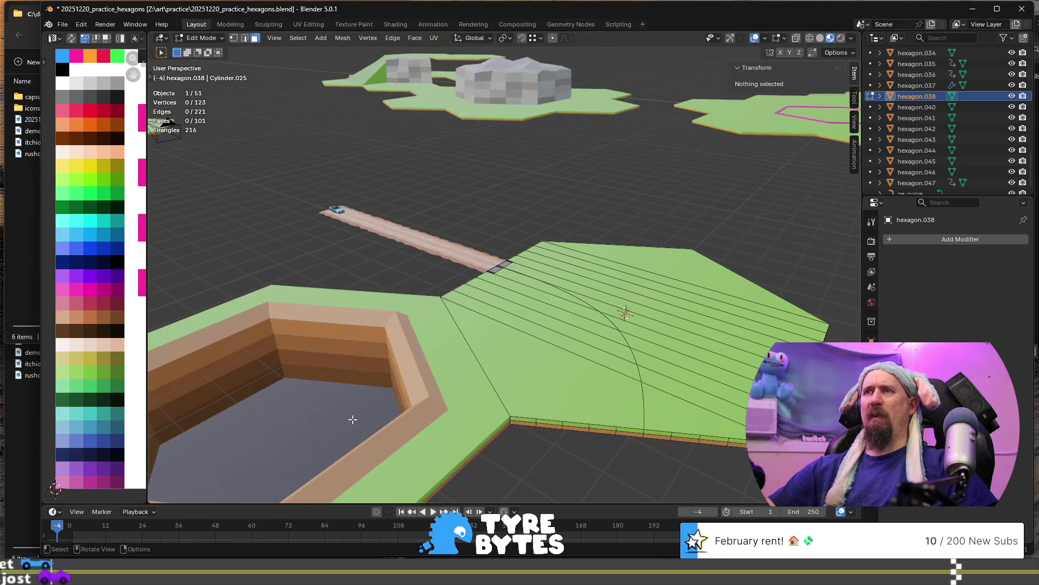
scroll(413, 337, up, 3)
middle_drag(413, 337, 552, 336)
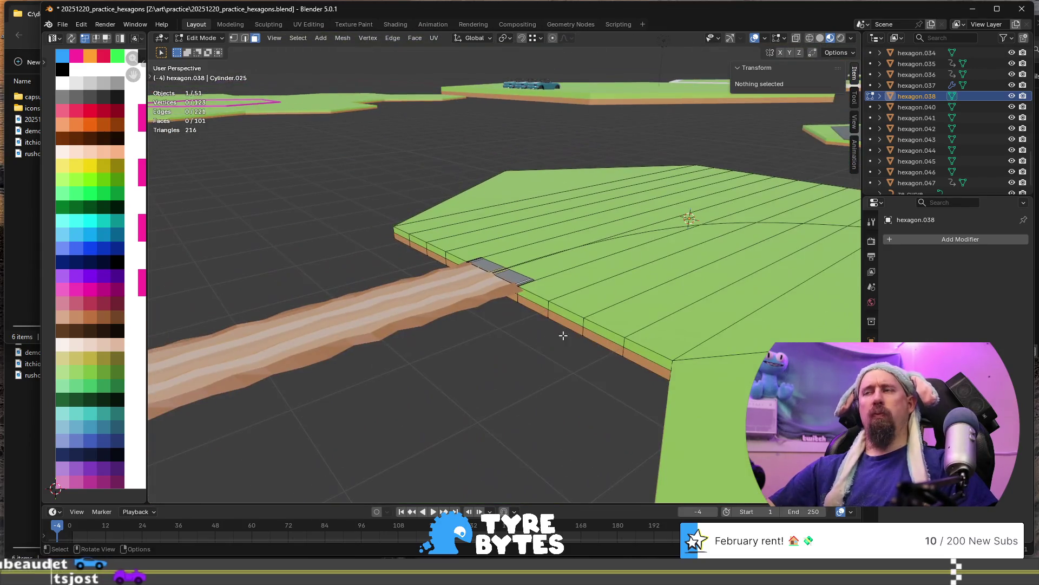
scroll(553, 335, down, 5)
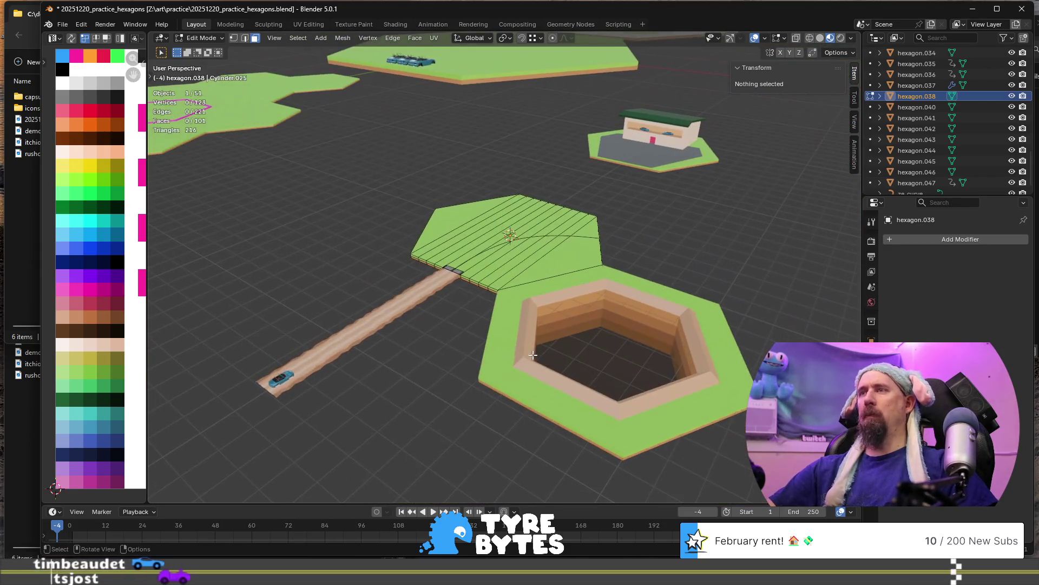
key(Tab)
click(551, 381)
key(Tab)
key(shift+s)
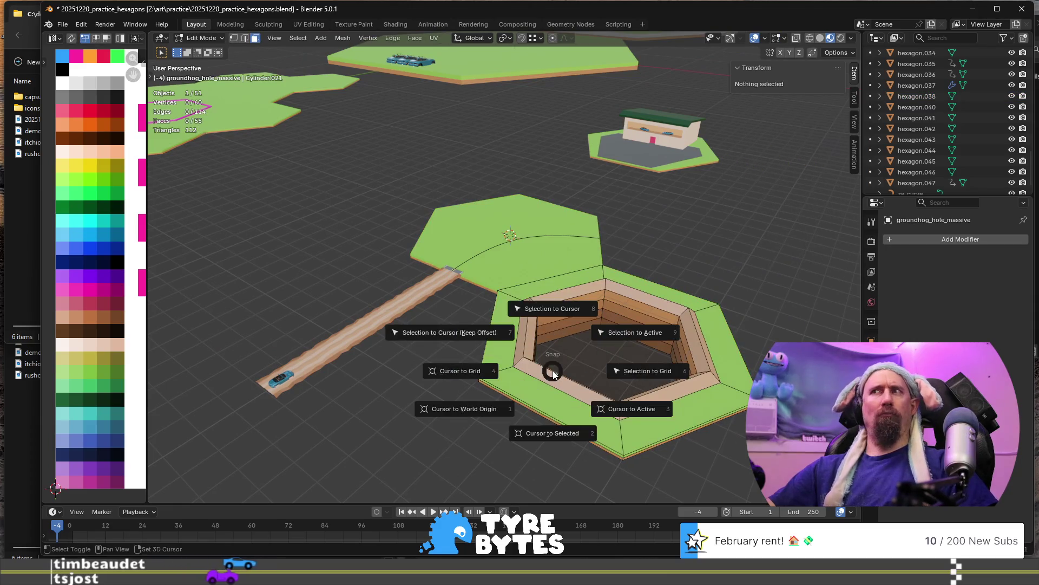
click(547, 430)
scroll(494, 296, up, 4)
mouse_move(519, 315)
middle_down()
mouse_move(450, 291)
mouse_move(501, 309)
mouse_move(434, 303)
middle_up()
Return to the road tile's mesh, select all its geometry and leave Edit Mode.
key(alt+q)
click(436, 301)
scroll(445, 303, up, 1)
middle_drag(446, 304, 333, 278)
shift+middle_drag(371, 125, 427, 300)
scroll(387, 280, down, 3)
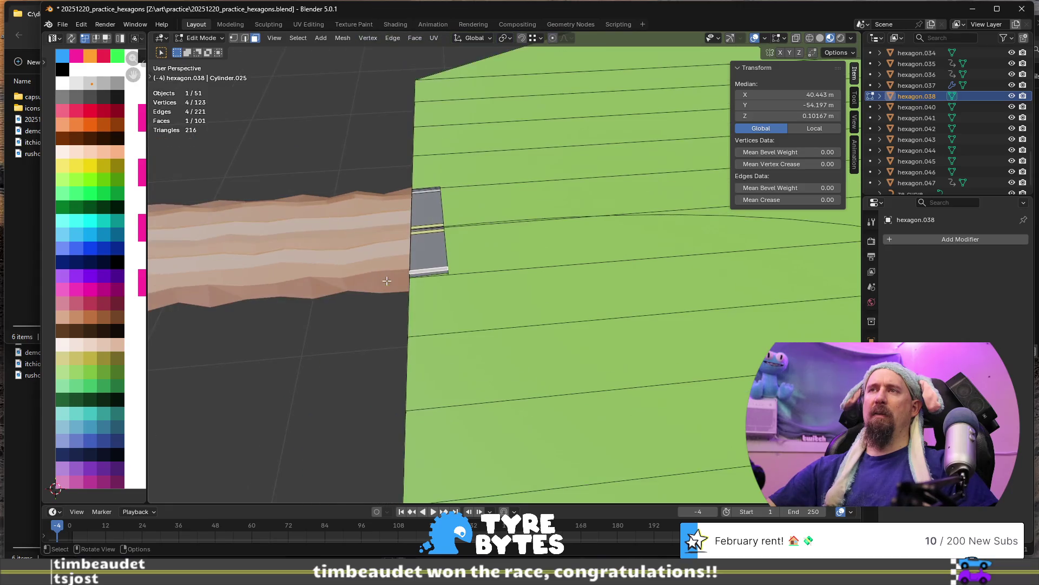
scroll(439, 295, down, 5)
key(a)
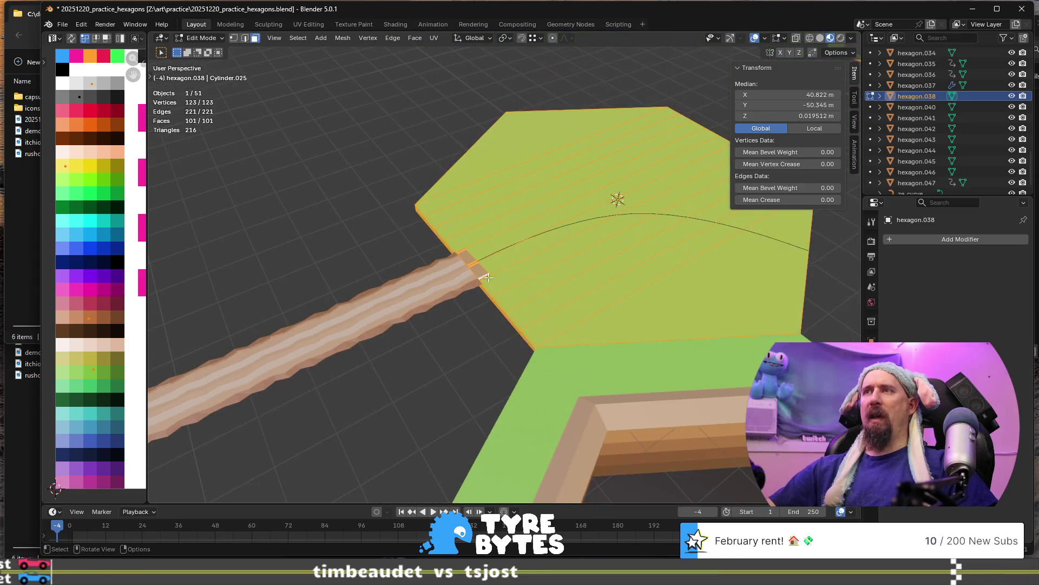
key(Tab)
scroll(476, 273, up, 3)
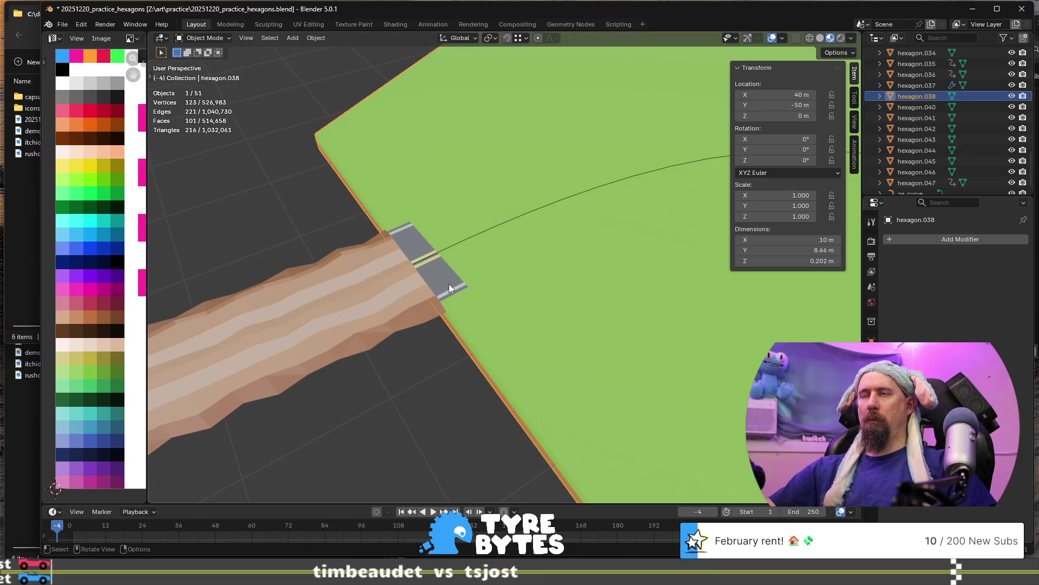
Select the linked road-stub faces and separate them into new object hexagon.039.
key(Tab)
click(449, 283)
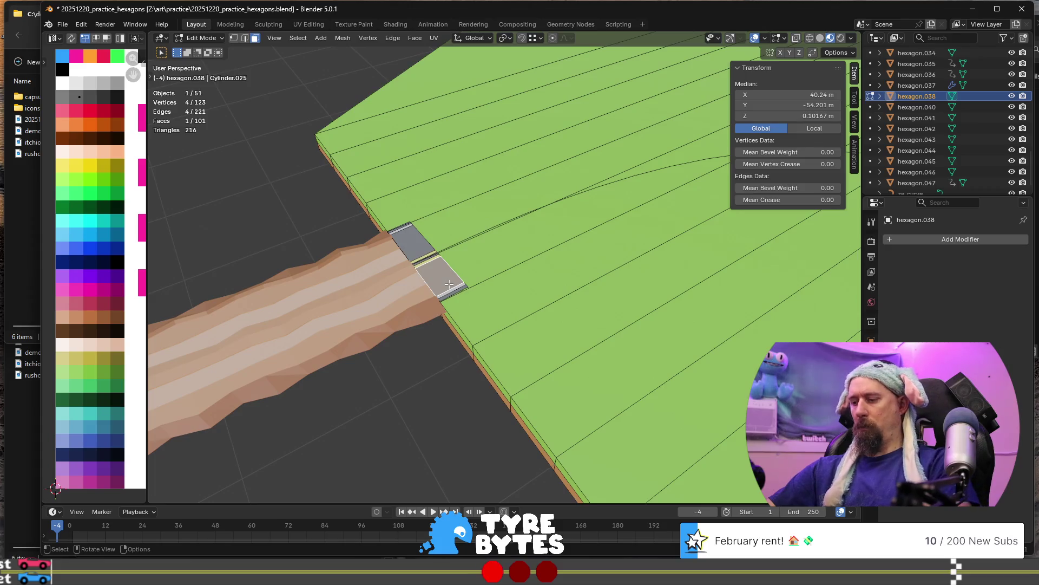
key(ctrl+l)
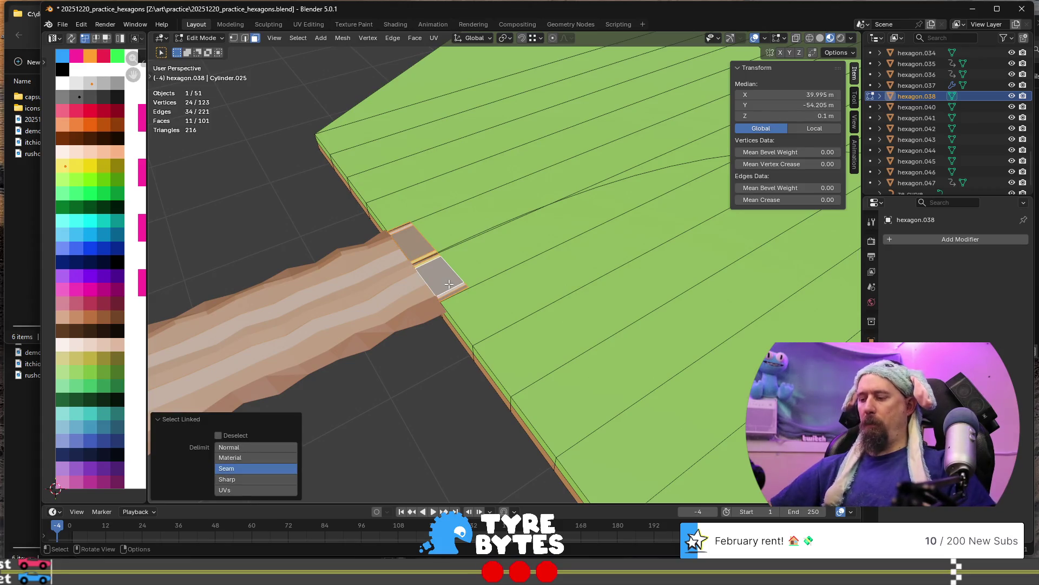
key(p)
click(449, 284)
scroll(450, 284, down, 4)
mouse_move(449, 283)
middle_down()
mouse_move(564, 296)
mouse_move(620, 370)
middle_up()
key(Tab)
click(617, 363)
Place the 3D cursor at the pit tile's centre and select the separated road piece.
key(shift+s)
click(614, 416)
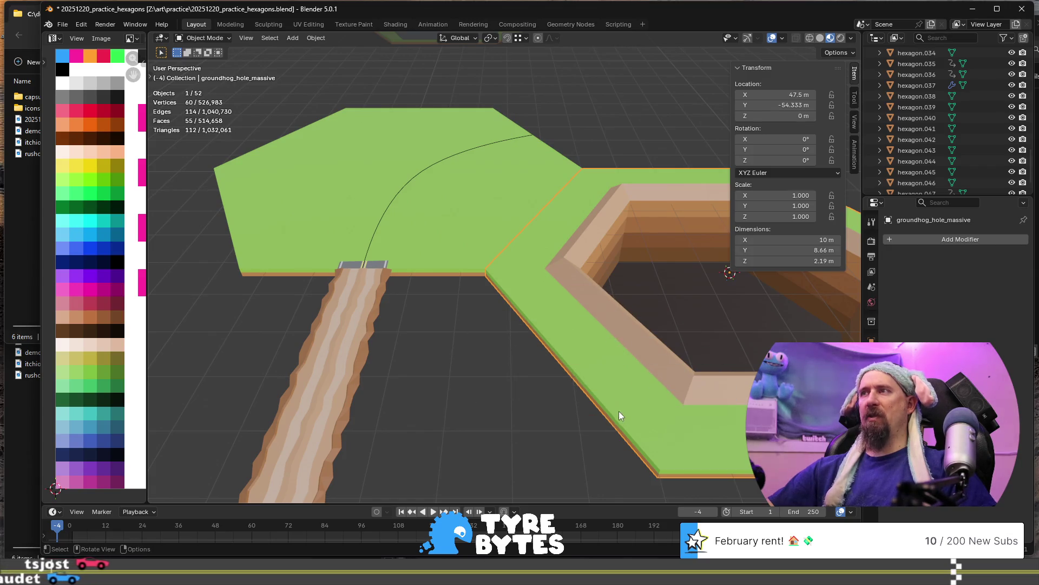
scroll(235, 266, up, 4)
click(235, 265)
mouse_move(243, 260)
middle_down()
mouse_move(379, 247)
mouse_move(325, 229)
middle_up()
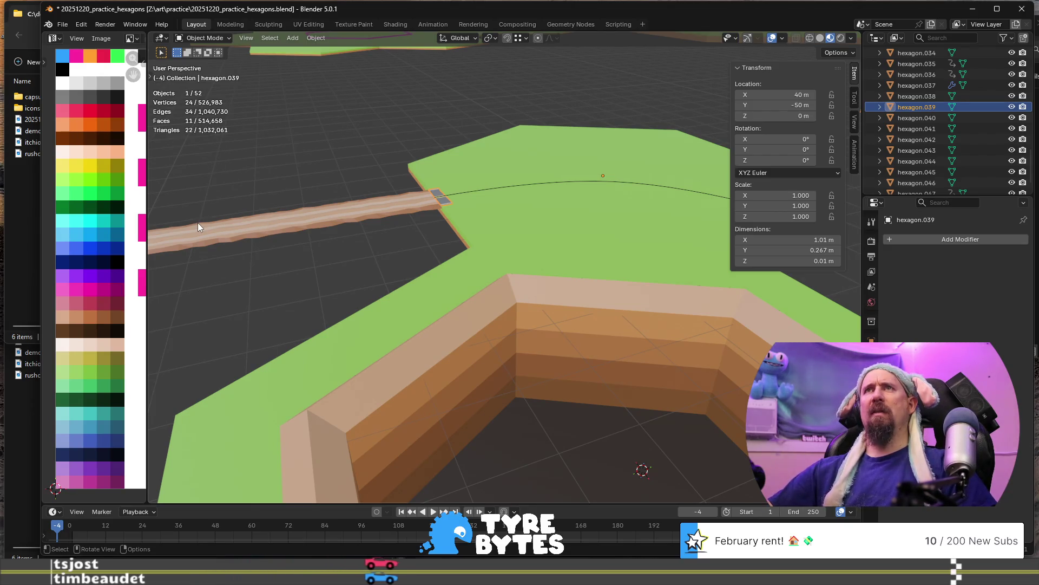
Select all of the road piece's mesh and switch to the Spin tool.
key(Tab)
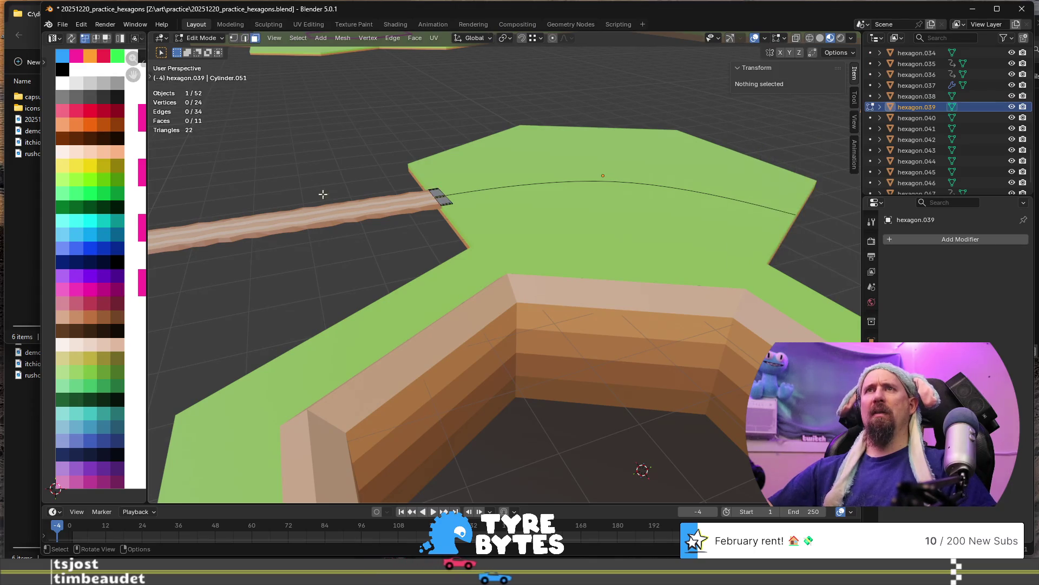
key(a)
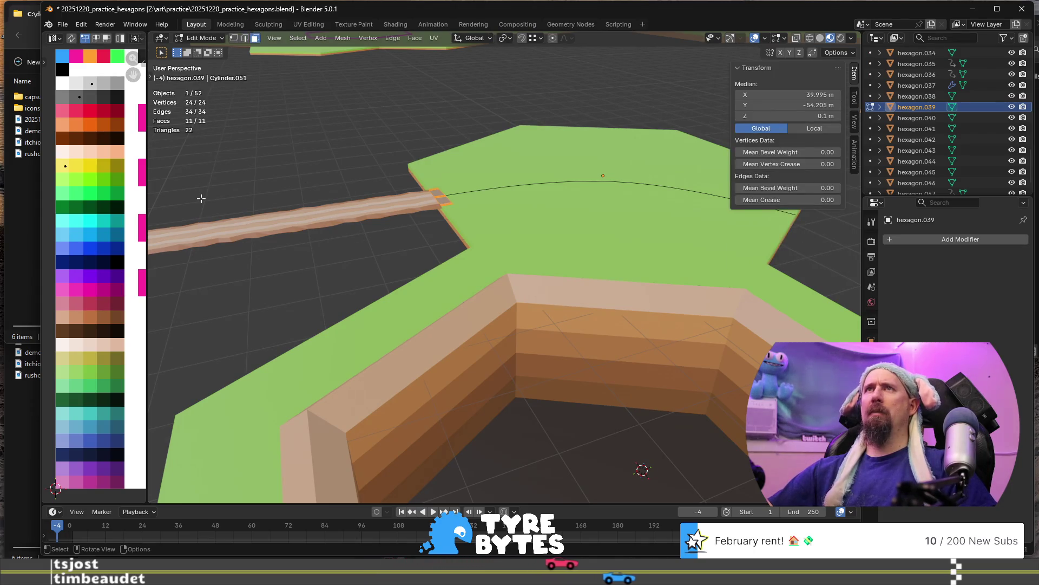
key(t)
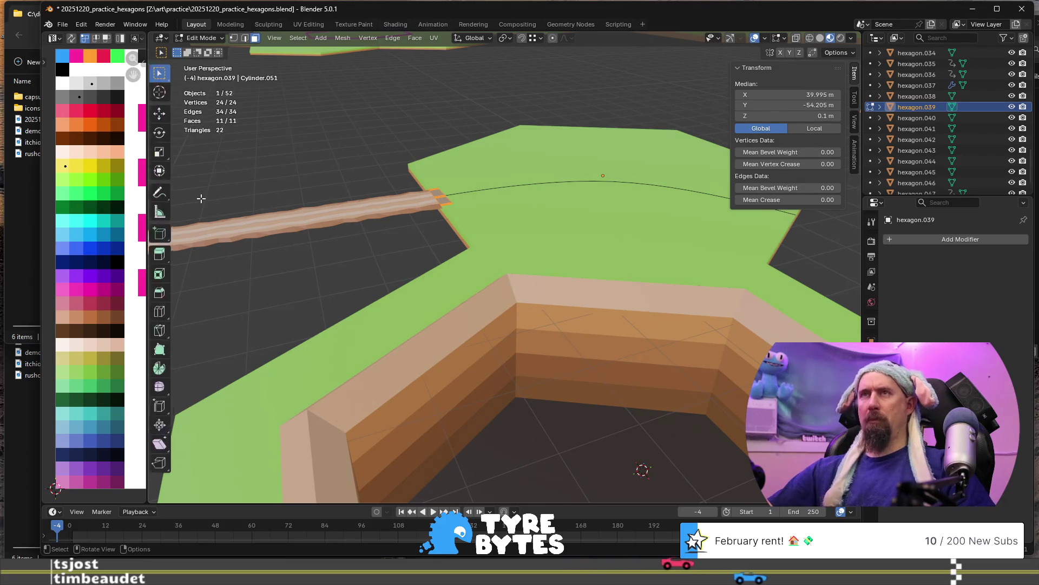
key(t)
key(t)
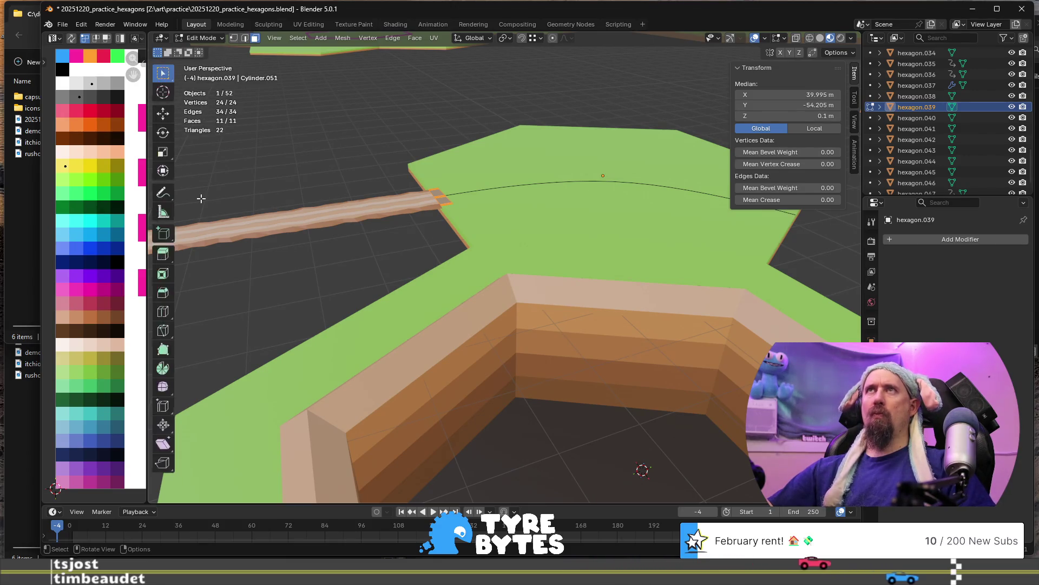
key(t)
key(t)
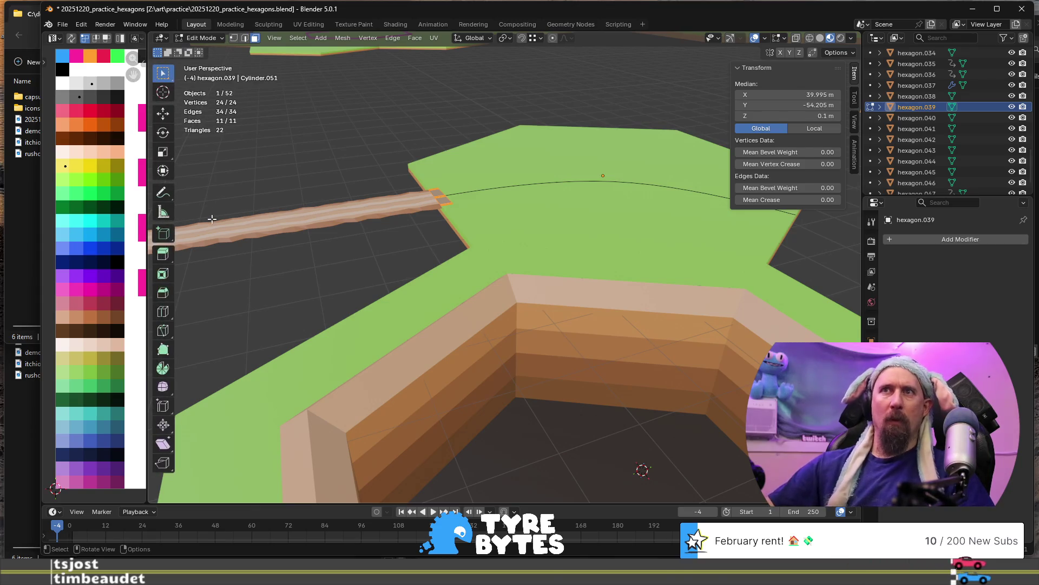
click(167, 373)
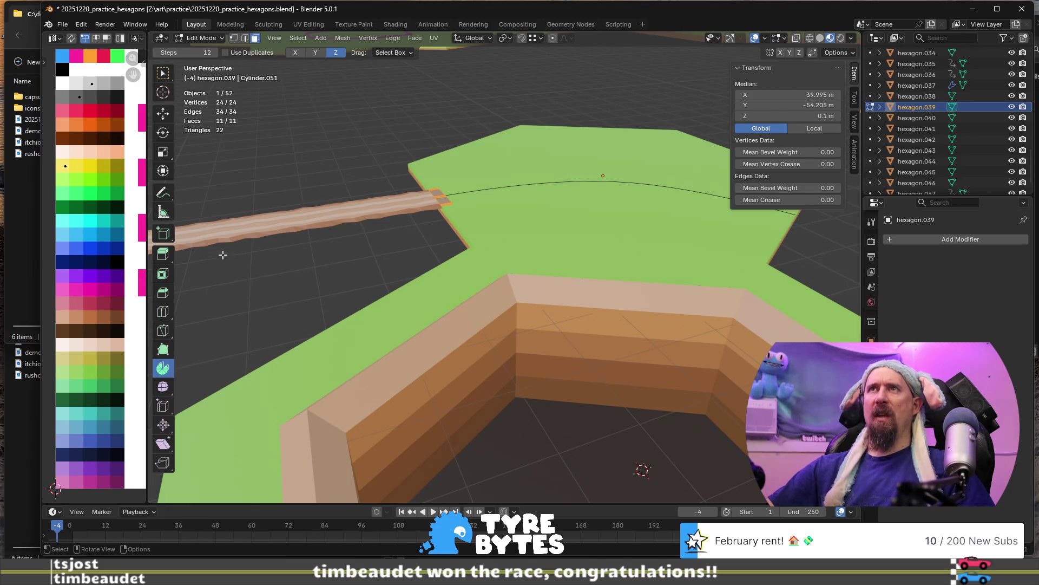
drag(498, 196, 571, 200)
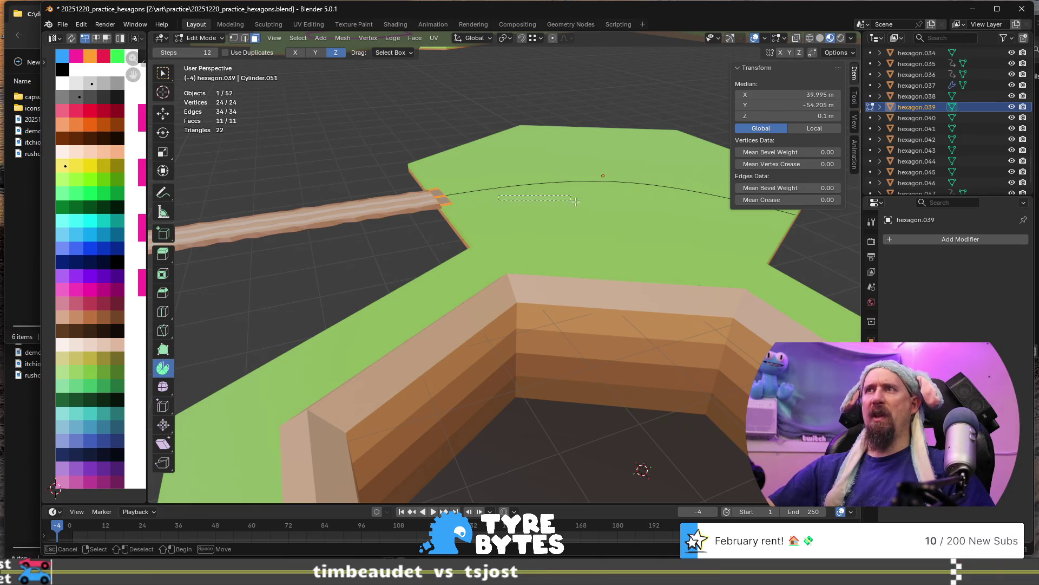
drag(663, 290, 662, 290)
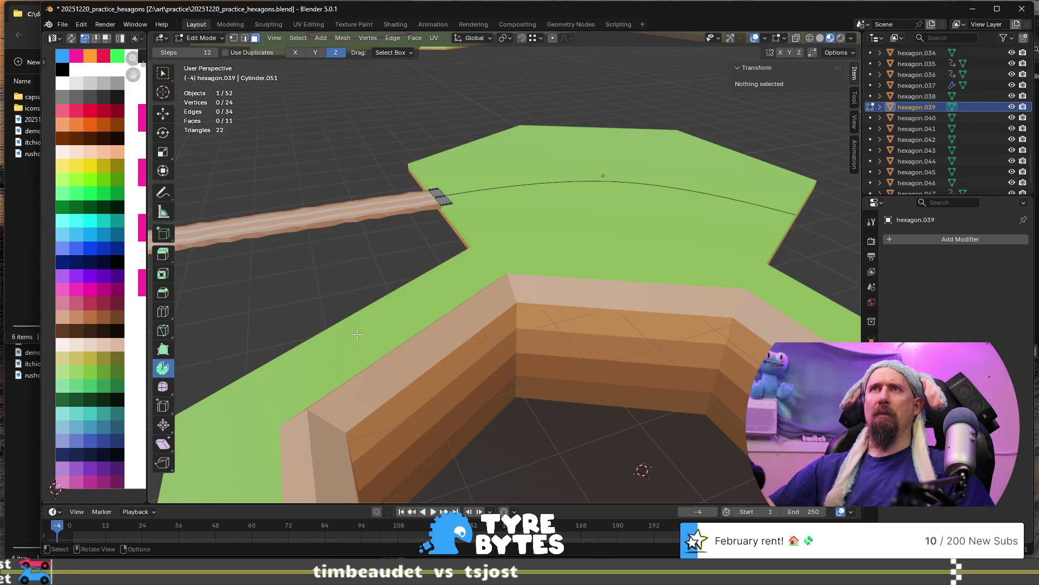
Reselect all road-piece geometry and inspect the road end from several angles.
mouse_move(261, 211)
middle_down()
mouse_move(323, 227)
mouse_move(310, 247)
middle_up()
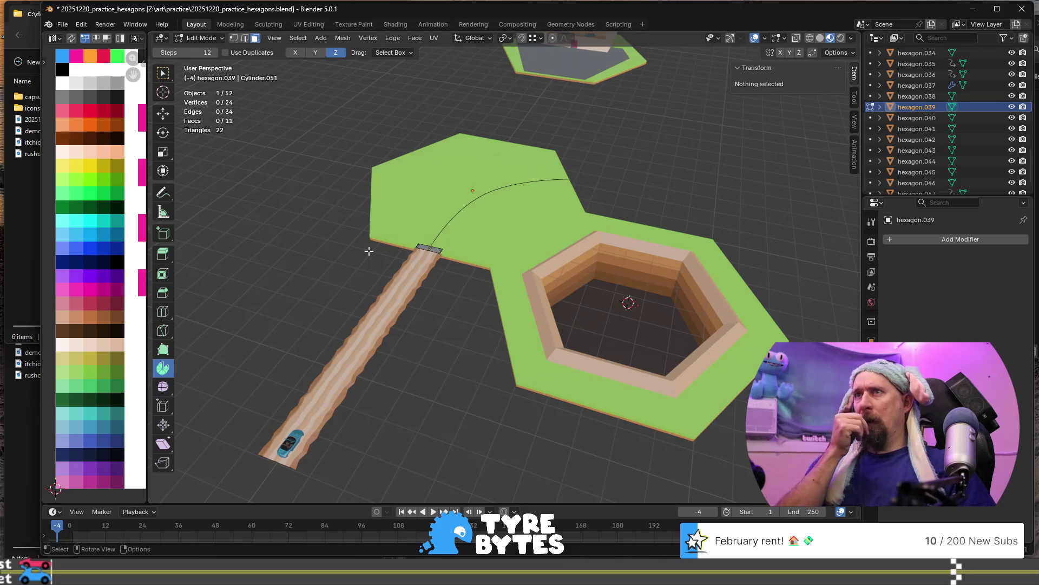
key(a)
scroll(379, 238, up, 5)
scroll(388, 231, down, 5)
mouse_move(388, 232)
middle_down()
mouse_move(422, 179)
mouse_move(469, 295)
middle_up()
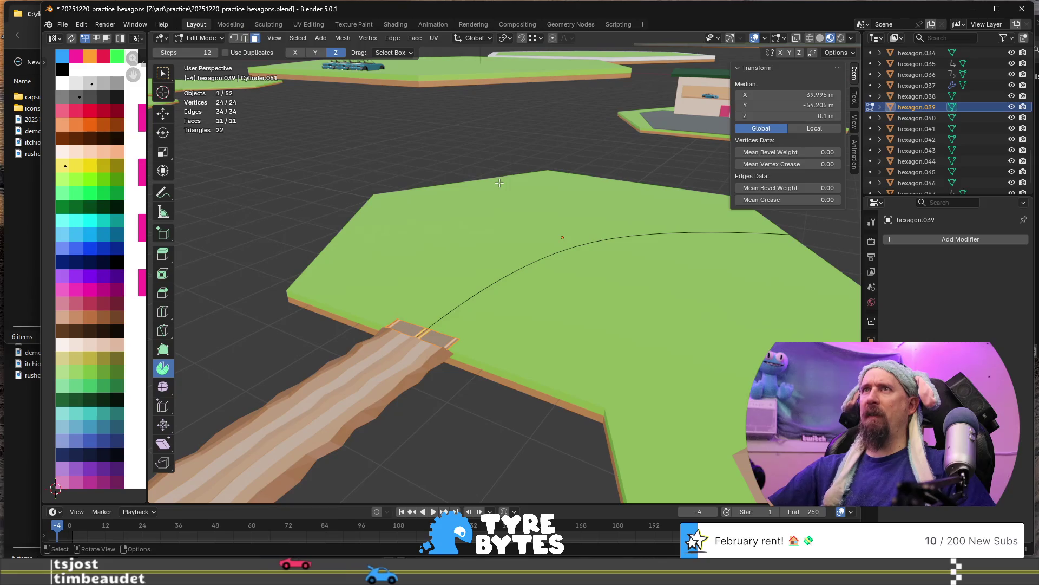
scroll(496, 178, down, 3)
mouse_move(501, 271)
middle_down()
mouse_move(195, 214)
mouse_move(285, 360)
middle_up()
scroll(388, 251, up, 3)
middle_drag(388, 251, 726, 48)
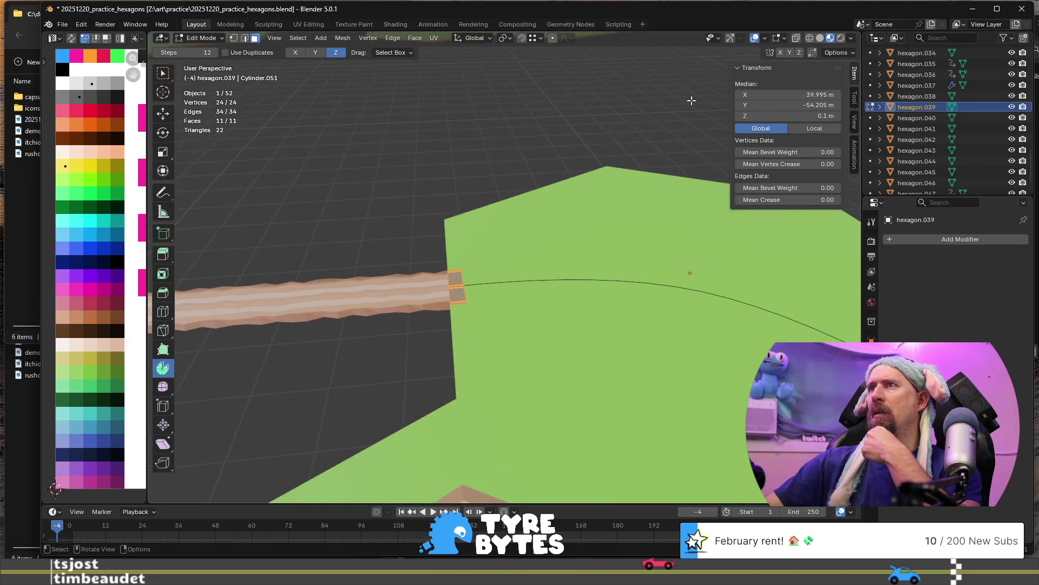
scroll(585, 340, down, 3)
scroll(586, 340, up, 3)
mouse_move(413, 315)
middle_down()
mouse_move(330, 292)
mouse_move(227, 97)
middle_up()
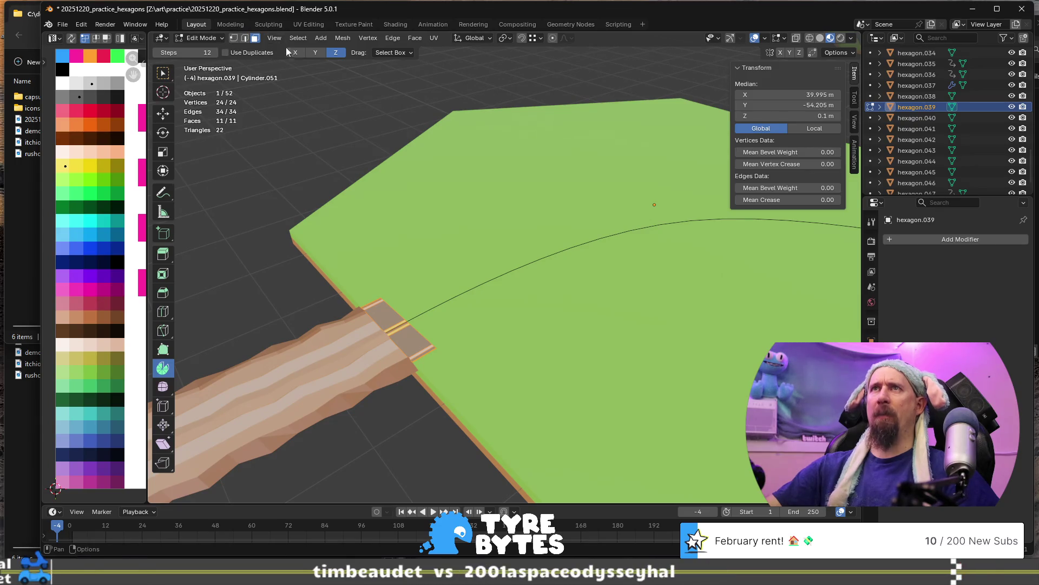
scroll(398, 344, down, 3)
Re-enter Edit Mode and keep box select as the drag behaviour.
key(Tab)
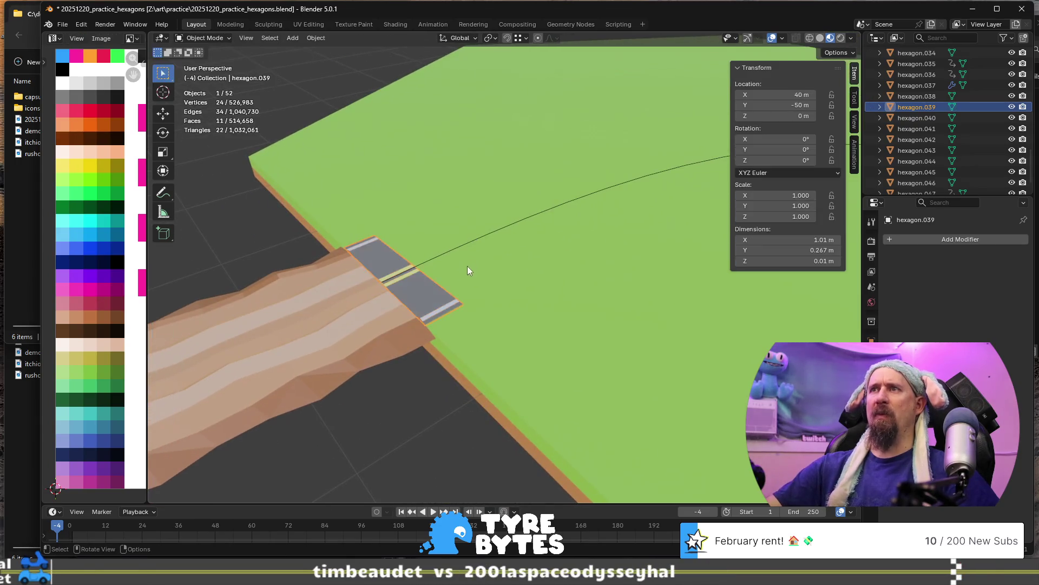
scroll(539, 303, down, 4)
scroll(575, 336, up, 4)
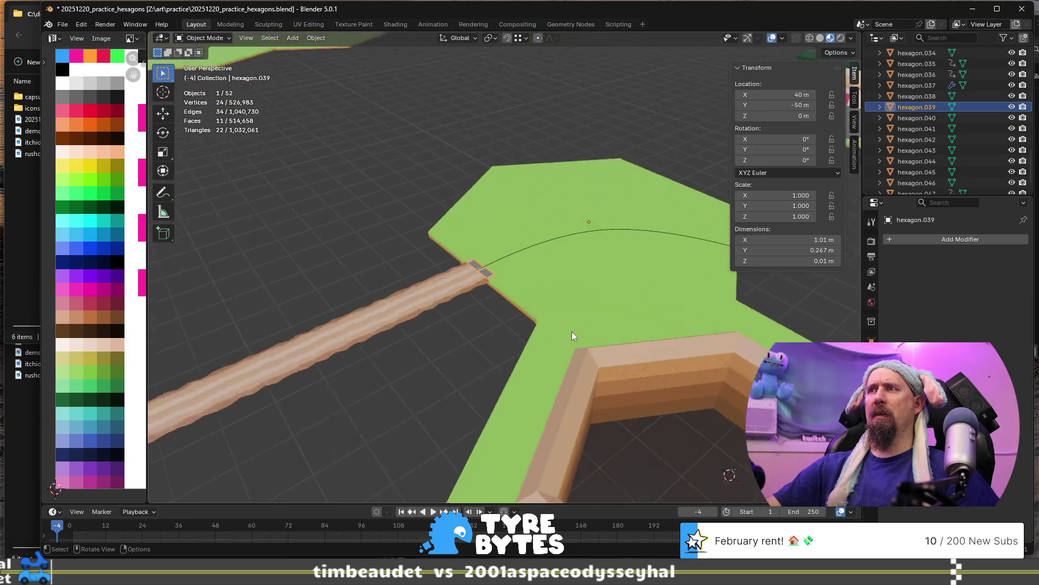
scroll(571, 335, up, 1)
key(Tab)
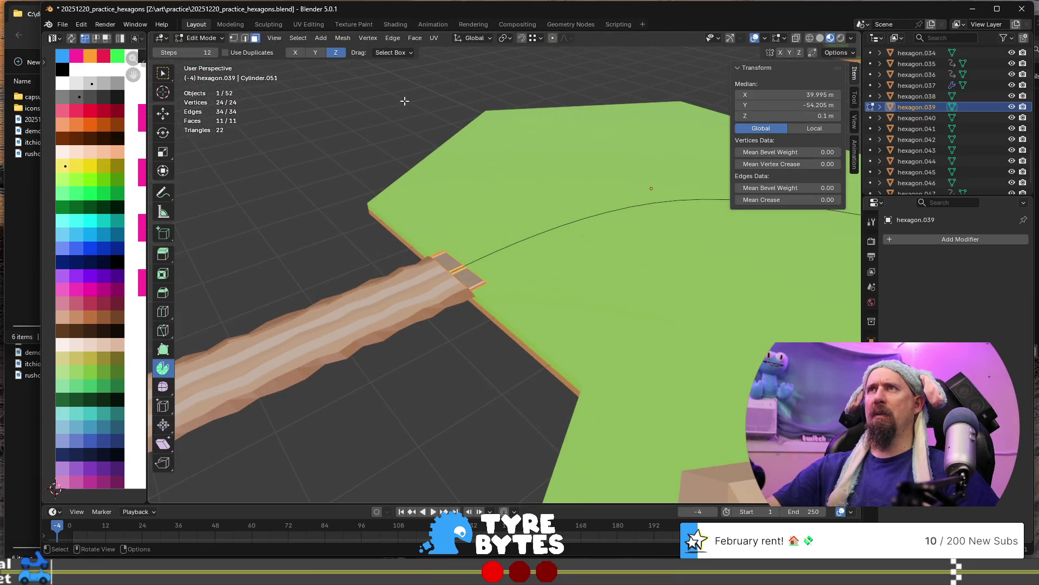
click(401, 52)
click(402, 55)
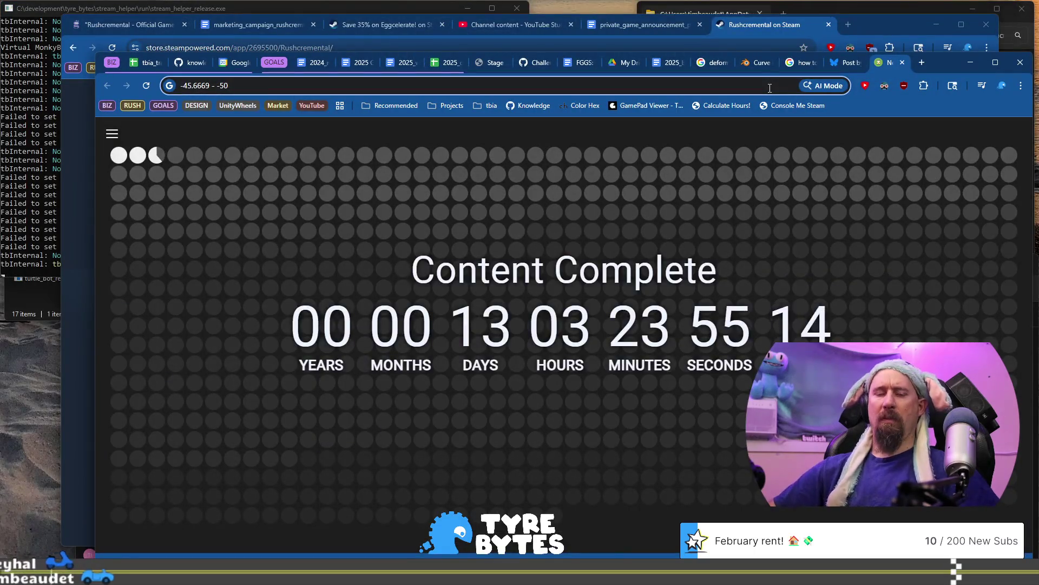
Search Google for 'blender unhide tool cursor'.
click(770, 87)
text(blender un)
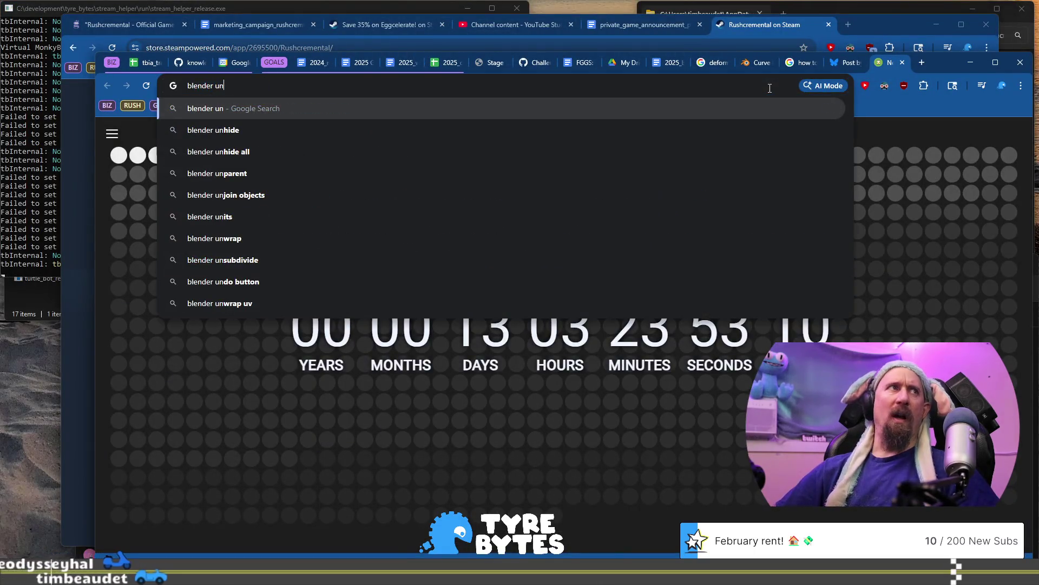
text(hide tool)
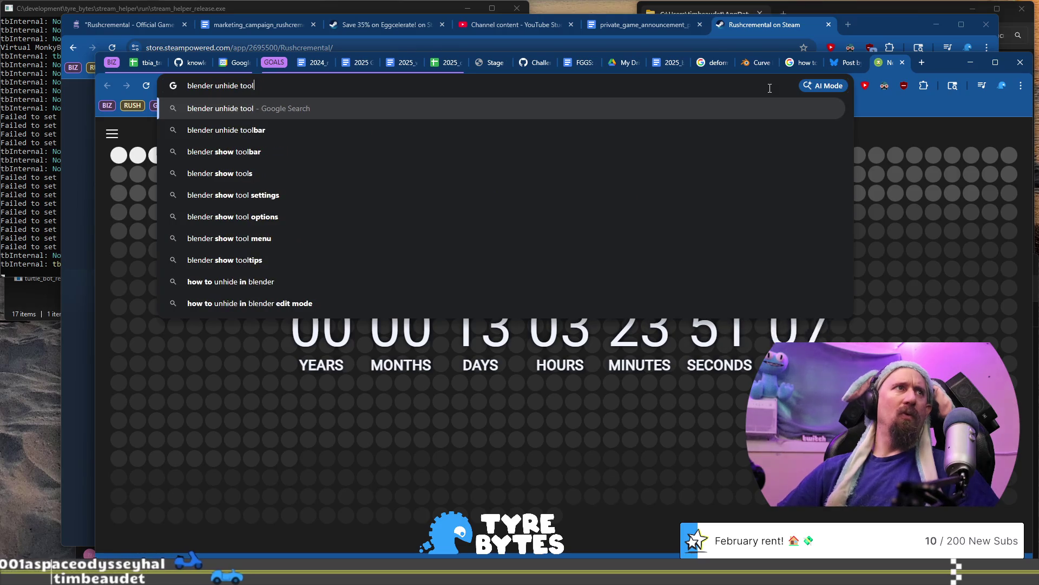
text( curs)
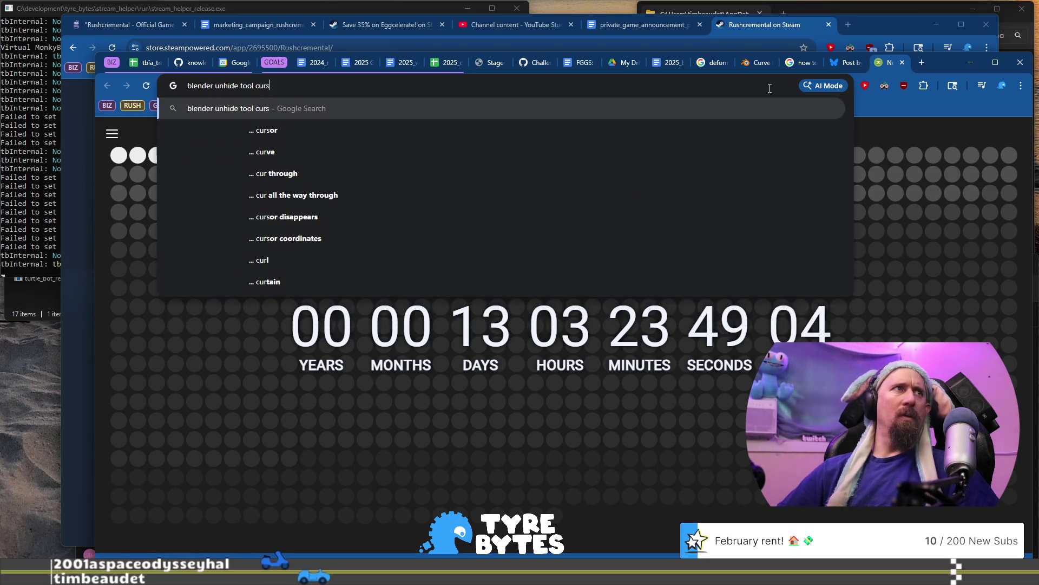
text(or)
key(Return)
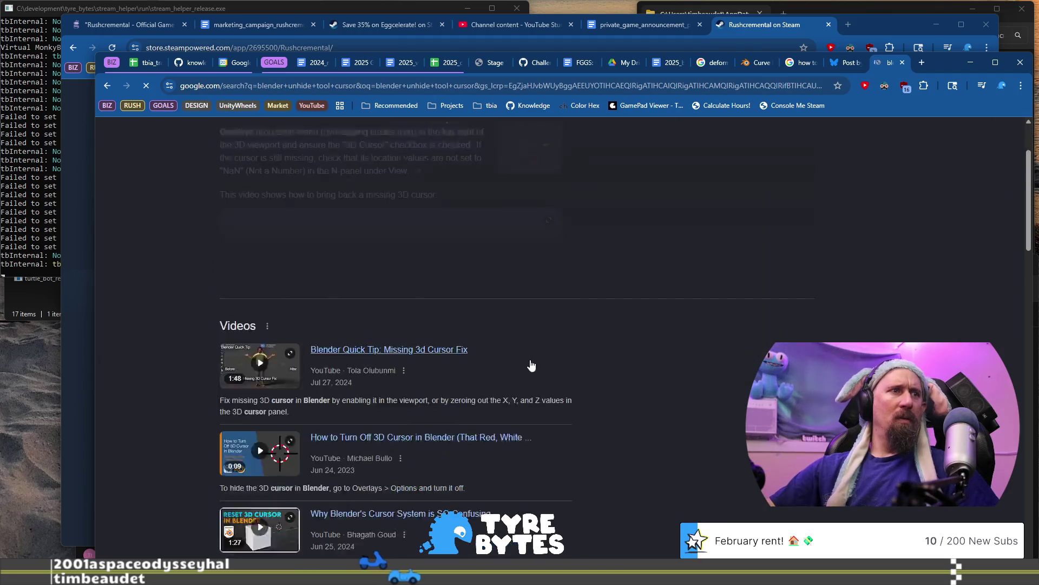
scroll(531, 366, down, 9)
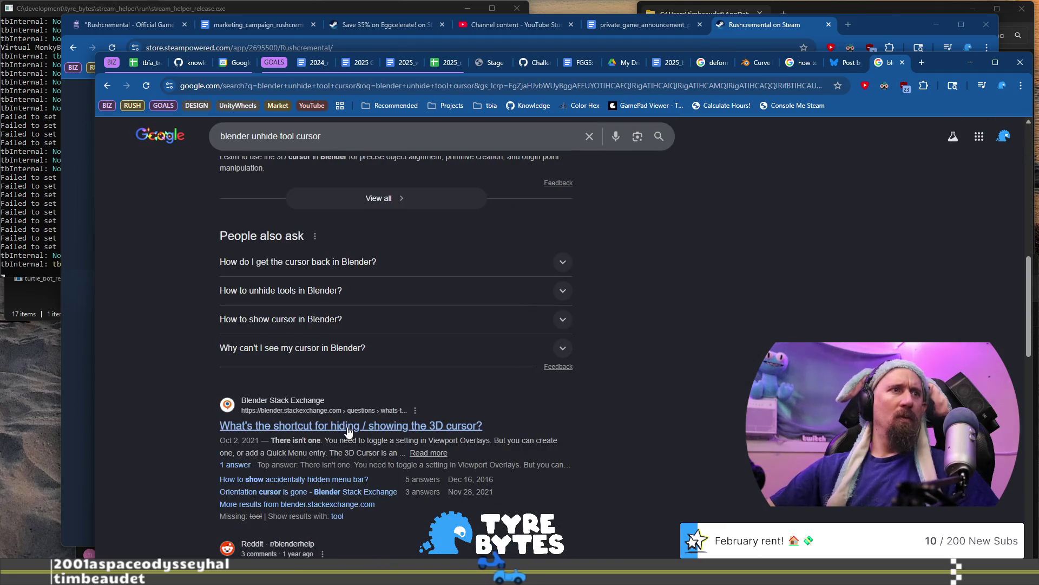
Read the Blender Stack Exchange answer on showing the 3D cursor via Viewport Overlays, then return to Blender.
click(349, 428)
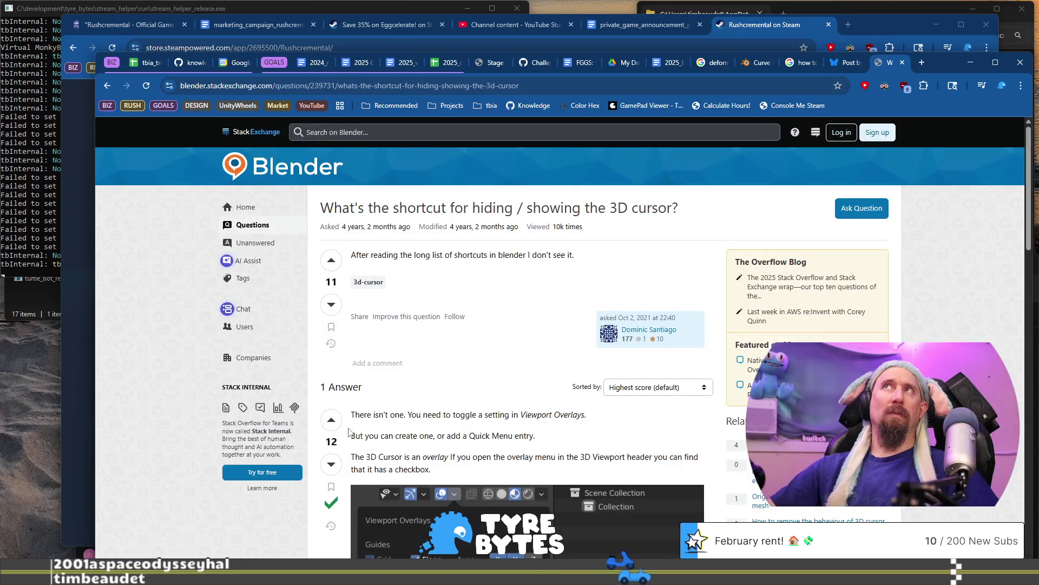
scroll(433, 380, down, 1)
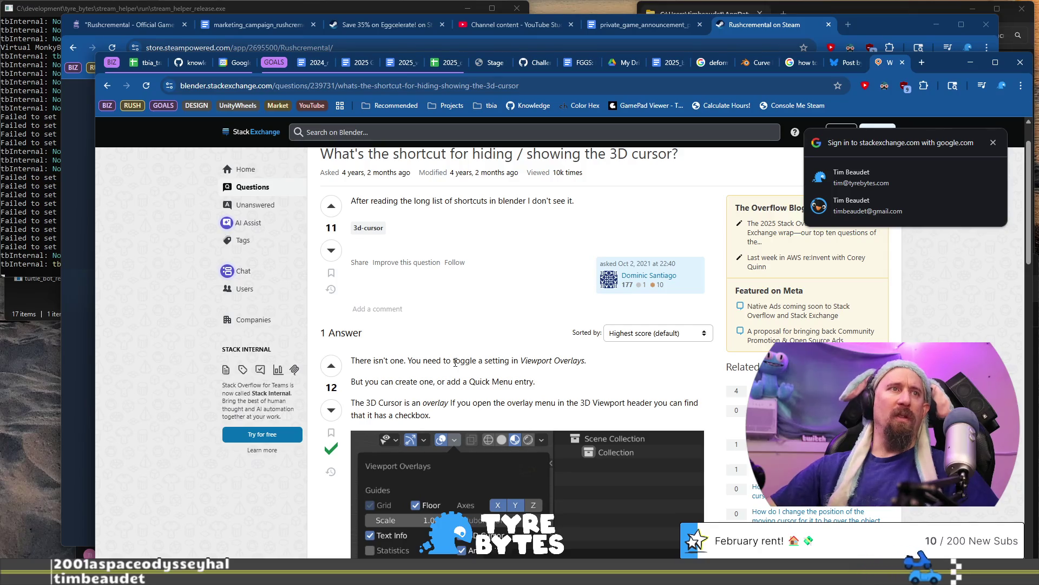
scroll(456, 361, down, 2)
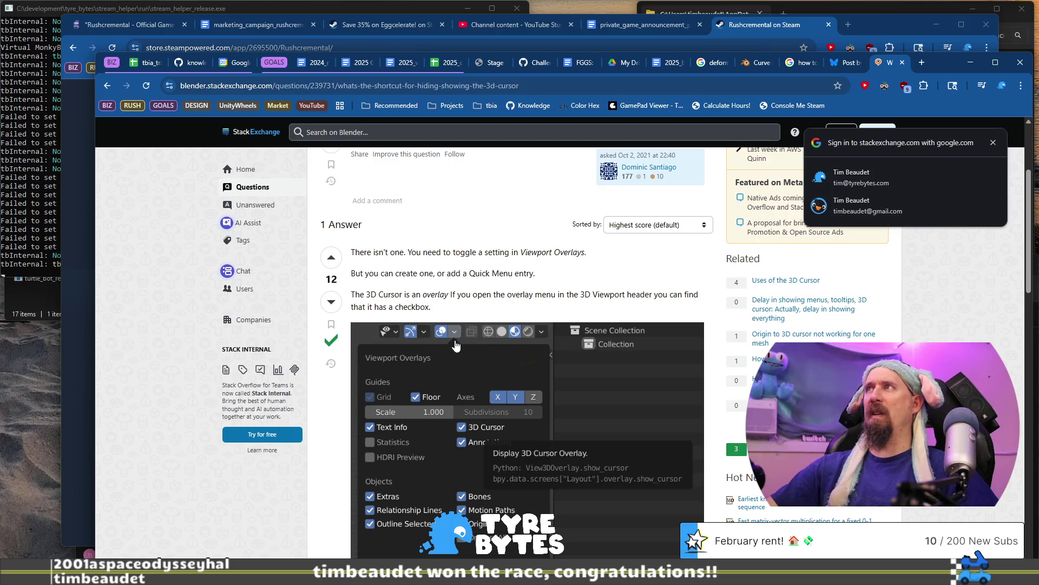
key(alt+Tab)
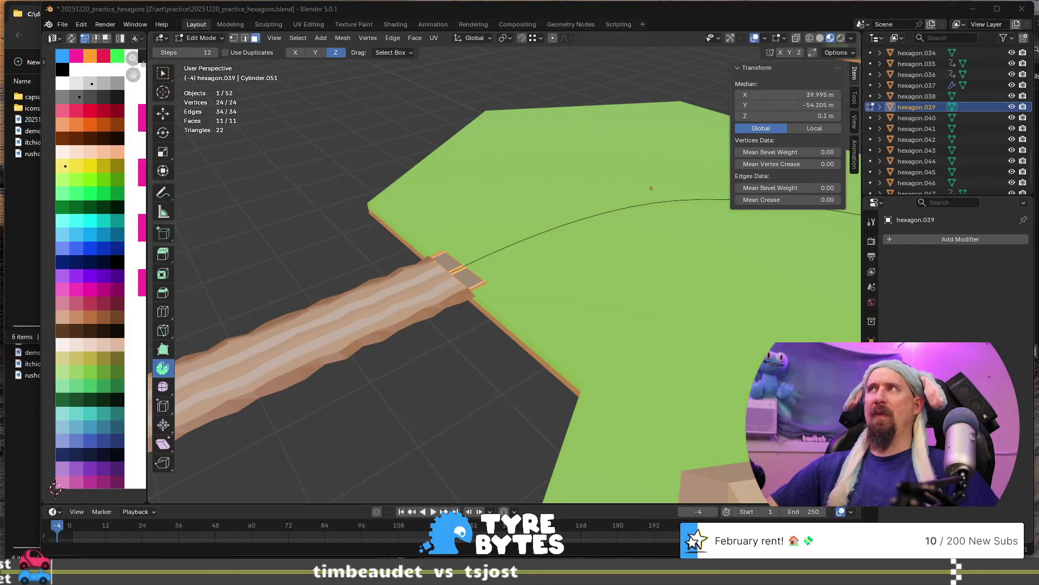
Uncheck 3D Cursor in Viewport Overlays, then go back to the Stack Exchange answer in Chrome.
click(765, 39)
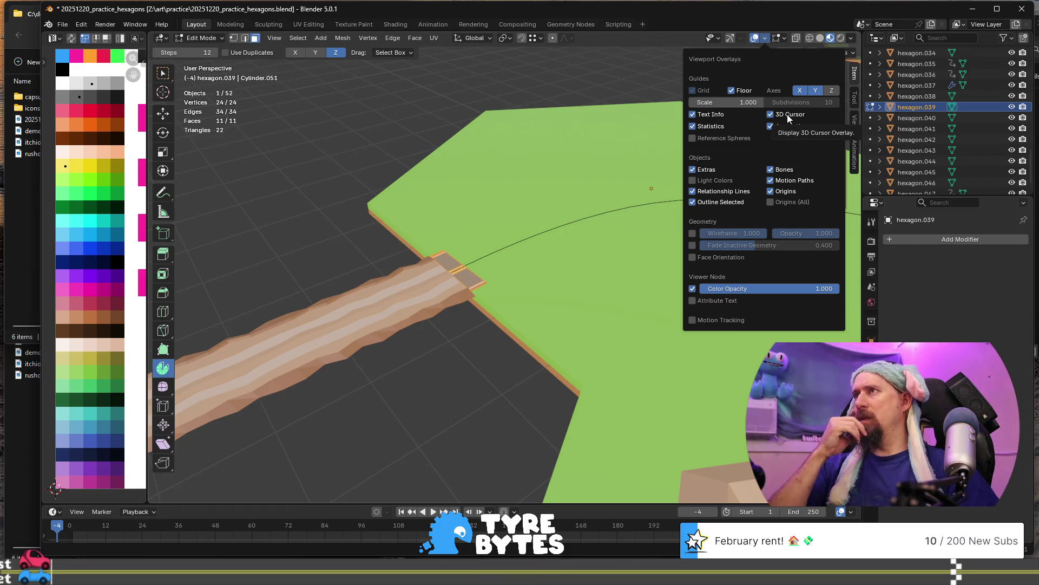
click(788, 118)
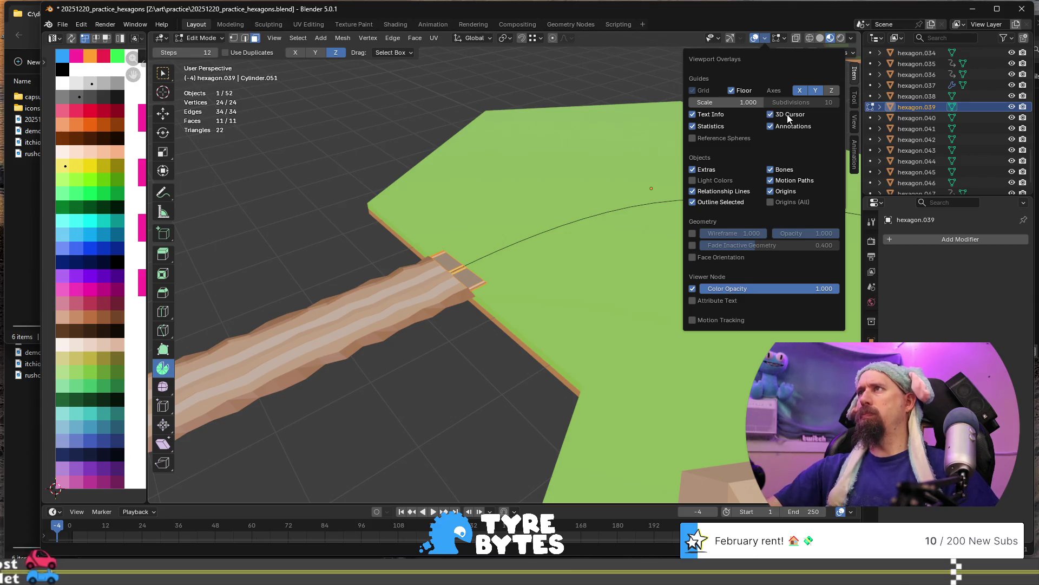
key(alt+Tab)
scroll(528, 352, down, 15)
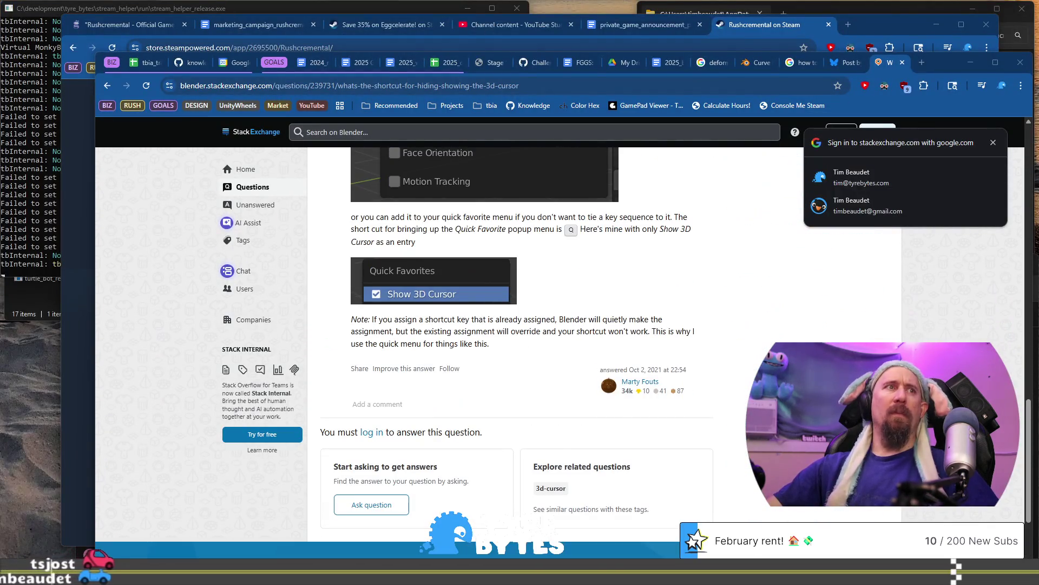
Go back to the Google results for the 3D cursor search and scroll through them.
click(107, 85)
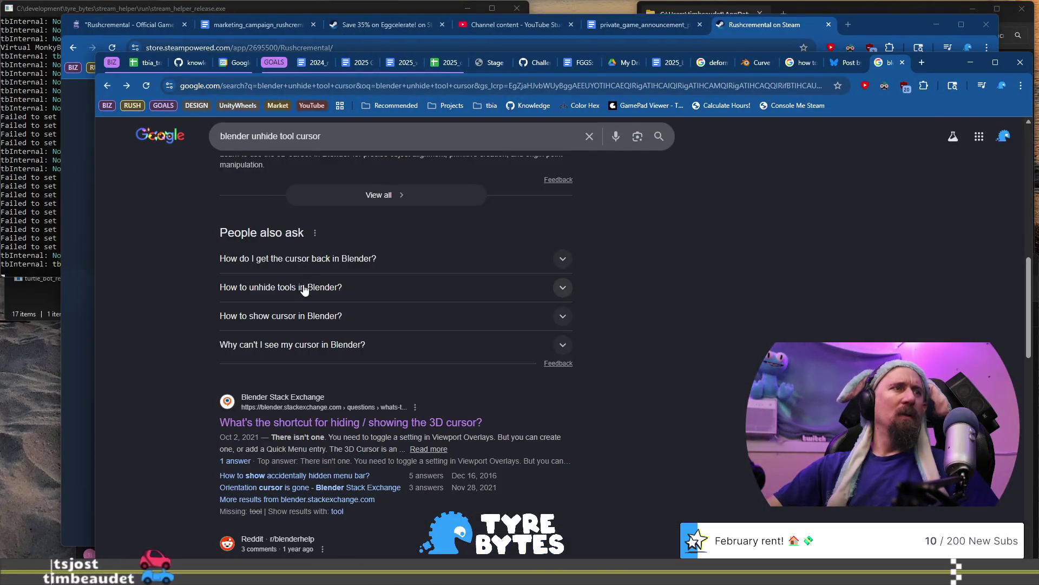
scroll(305, 290, down, 3)
scroll(492, 369, down, 1)
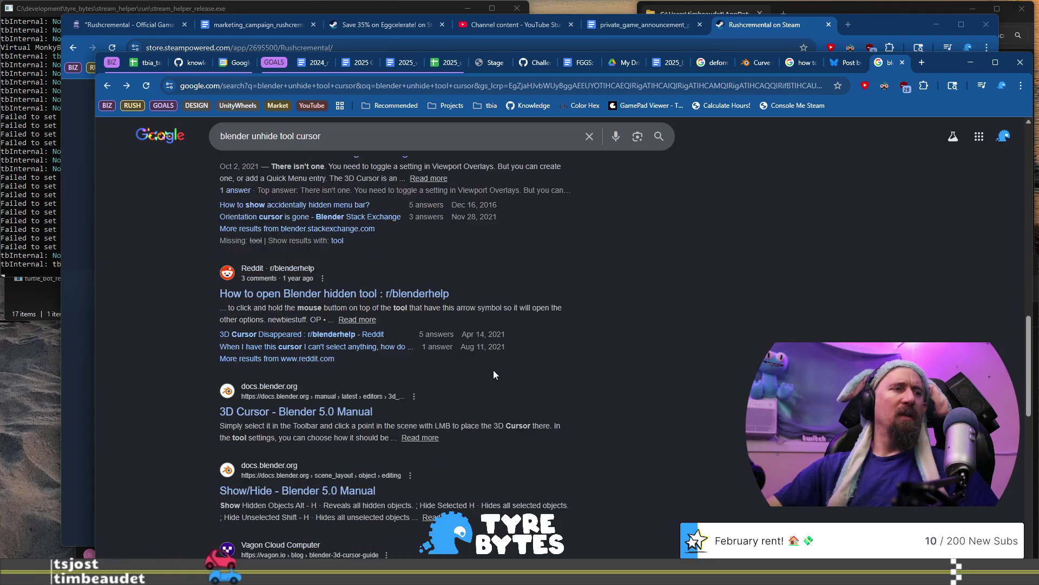
scroll(492, 369, down, 1)
scroll(494, 370, down, 3)
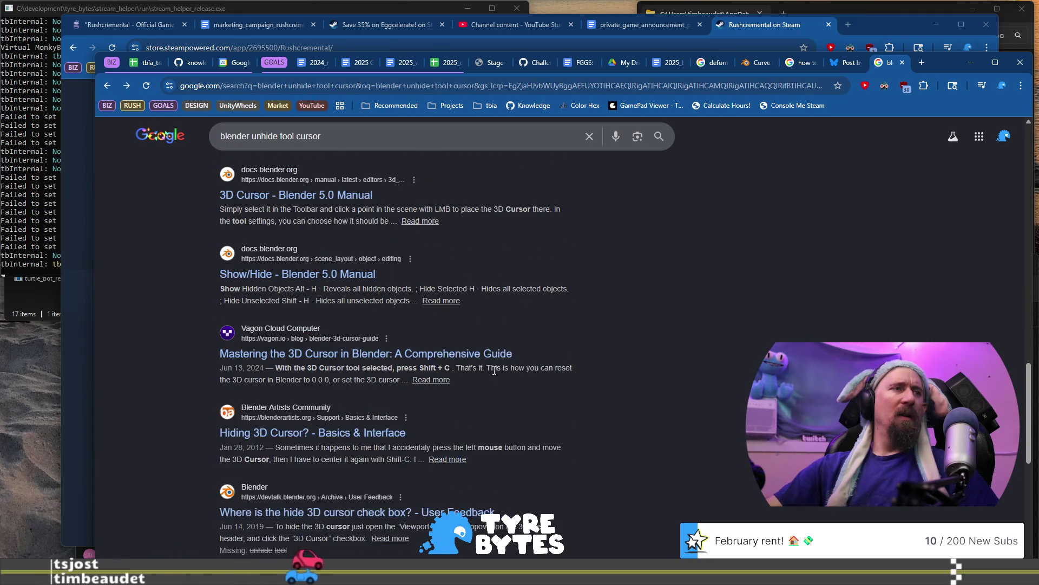
In a new tab, search 'maya' and open Autodesk's Maya product page.
click(922, 67)
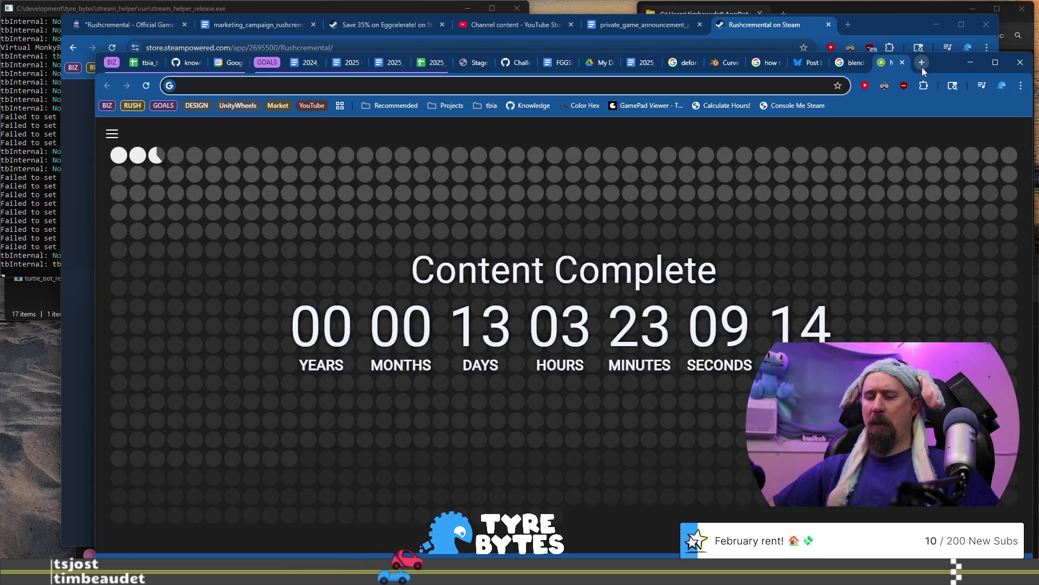
text(maya)
key(Return)
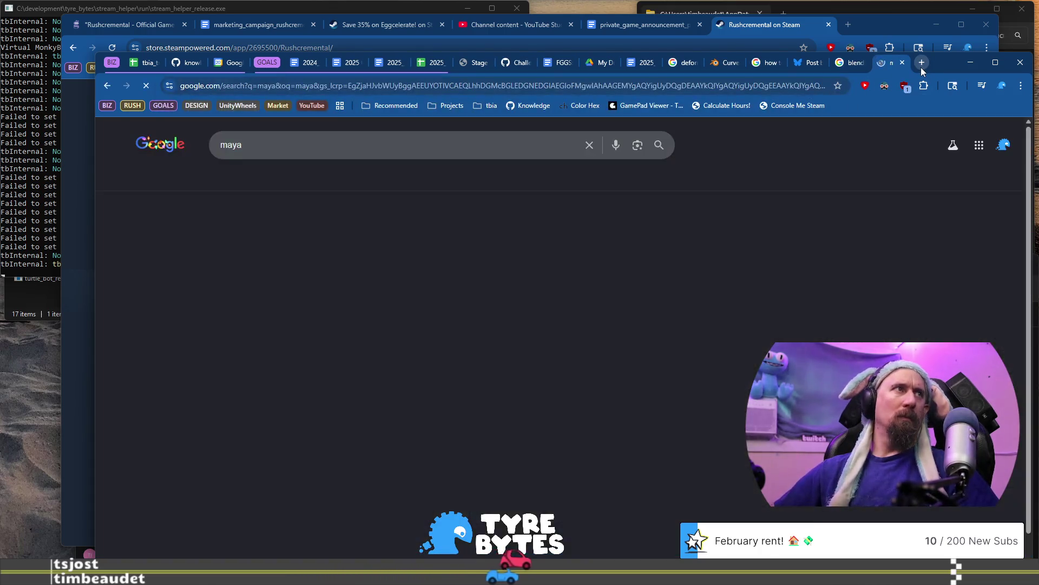
scroll(281, 362, down, 2)
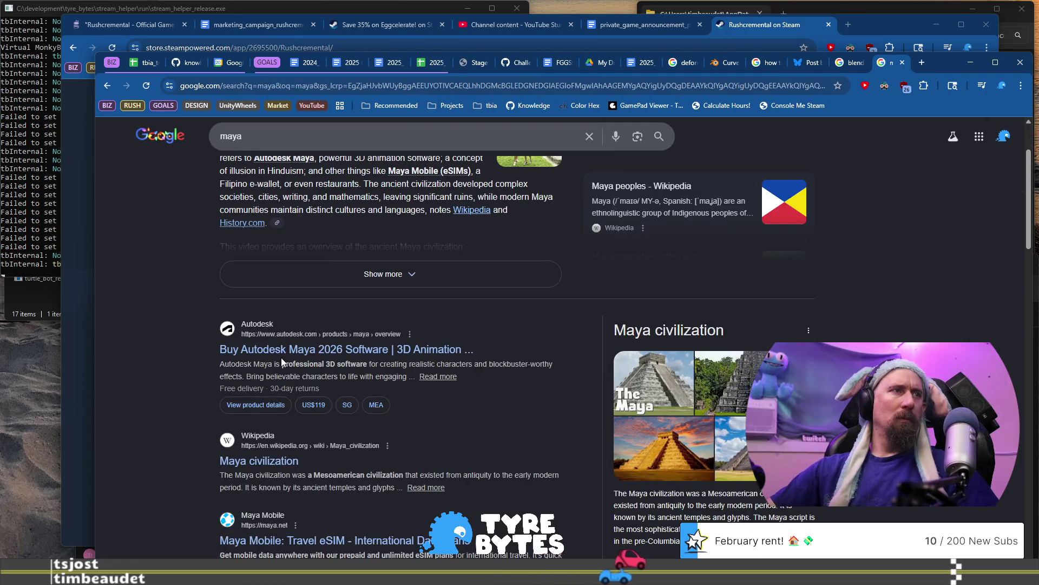
click(285, 349)
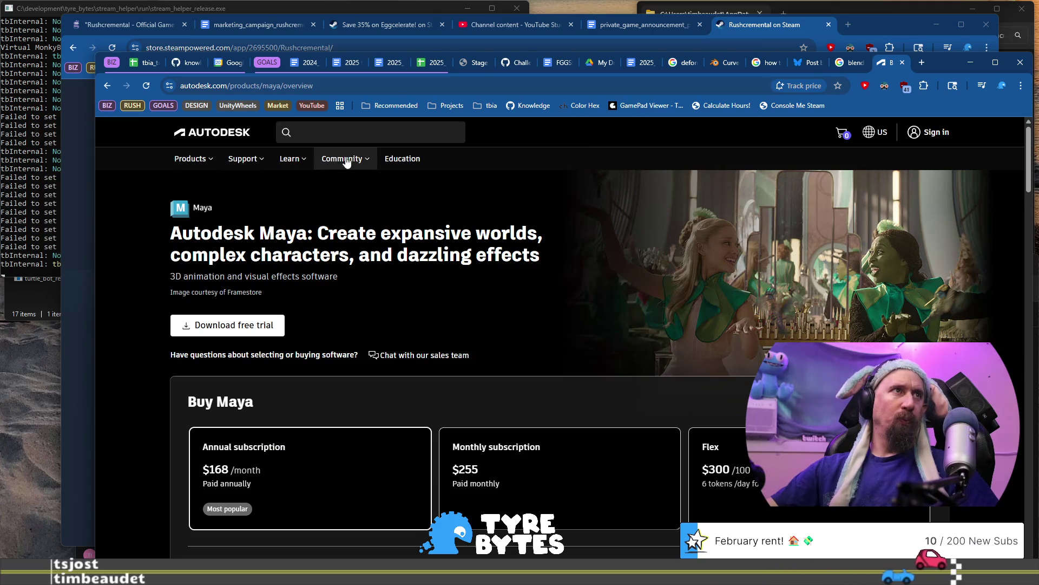
Browse Autodesk's product list and the Buy Maya pricing cards, then close the Maya tab.
click(196, 160)
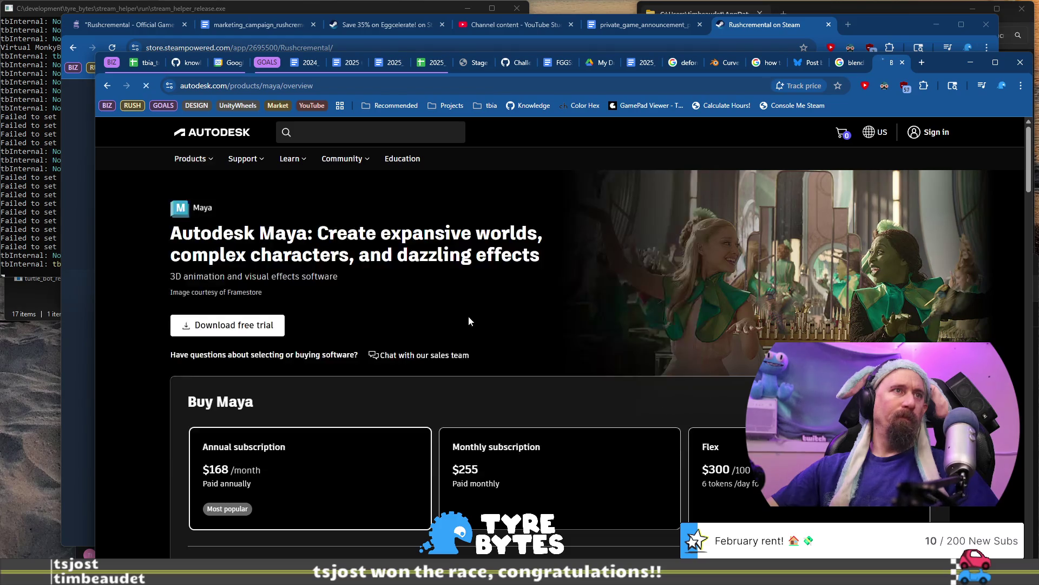
scroll(535, 284, down, 1)
scroll(535, 289, down, 2)
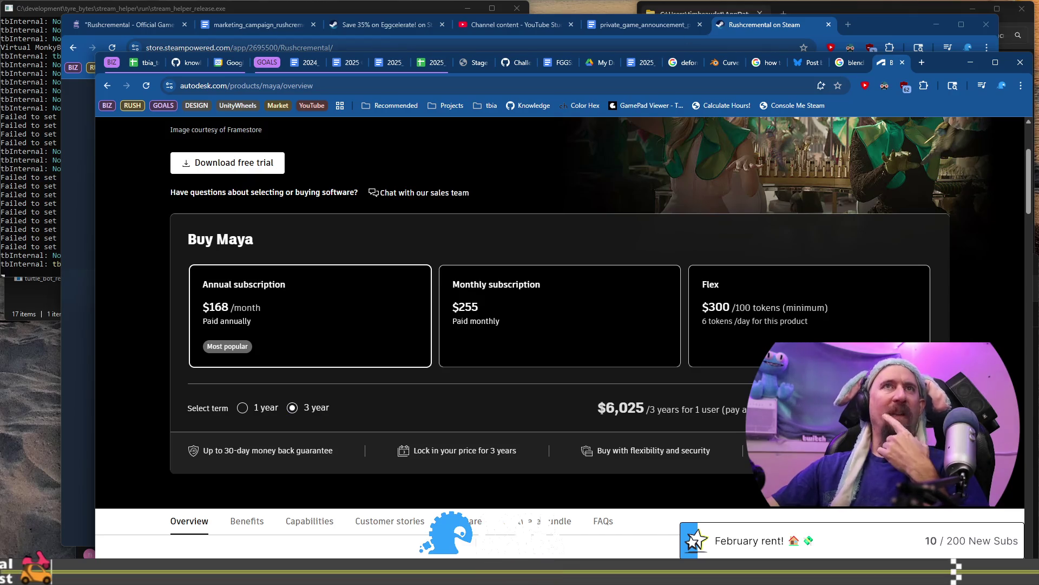
click(903, 64)
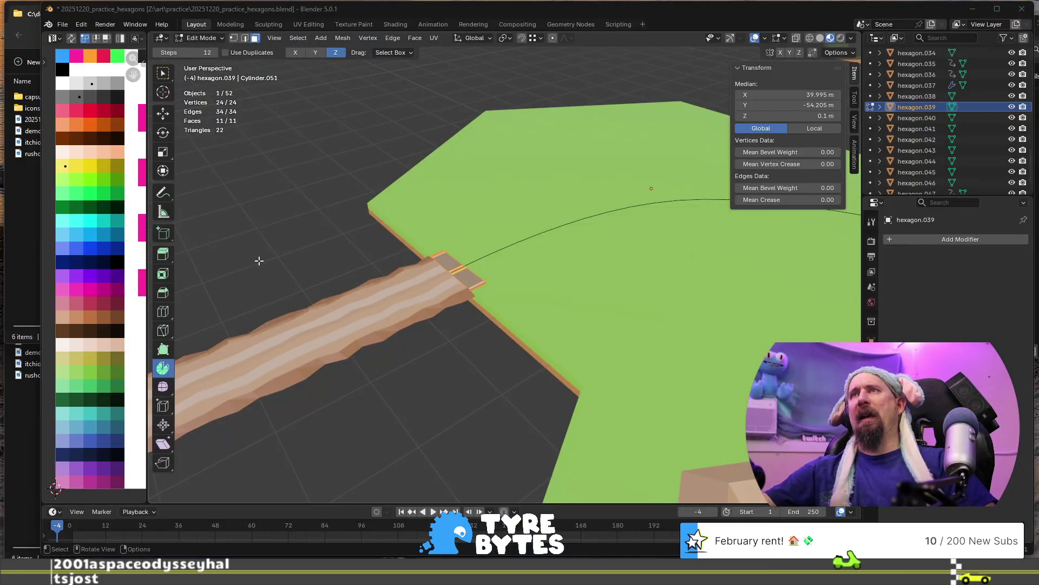
Orbit to check the road, select the whole road mesh, and save 20251220_practice_hexagons.
mouse_move(516, 173)
middle_down()
mouse_move(417, 297)
mouse_move(562, 325)
mouse_move(476, 302)
mouse_move(555, 368)
middle_up()
mouse_move(398, 319)
middle_down()
mouse_move(590, 313)
mouse_move(568, 320)
mouse_move(611, 325)
mouse_move(649, 314)
mouse_move(653, 299)
mouse_move(558, 255)
mouse_move(541, 282)
mouse_move(522, 283)
mouse_move(522, 322)
middle_up()
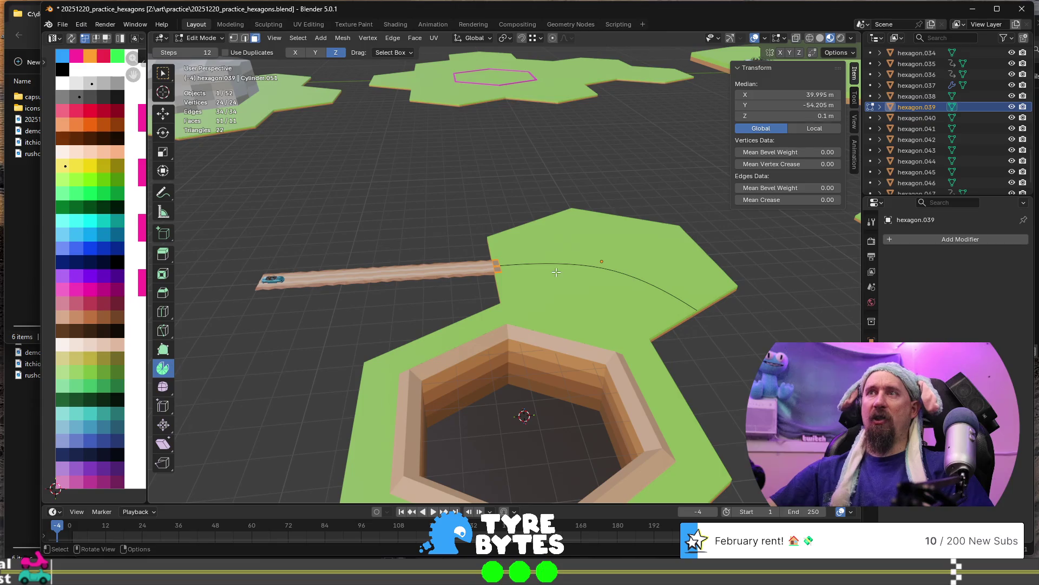
click(683, 444)
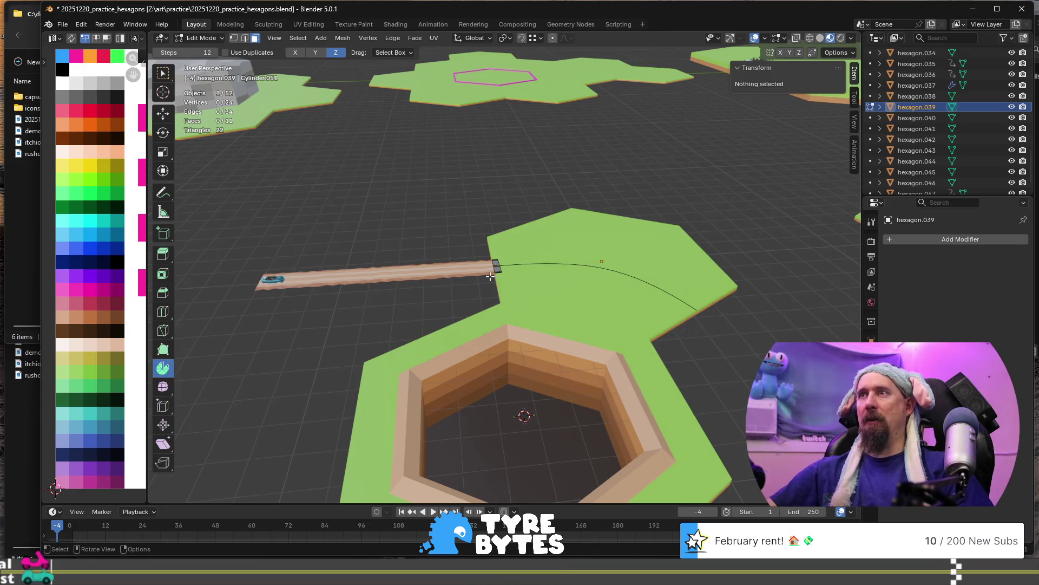
key(a)
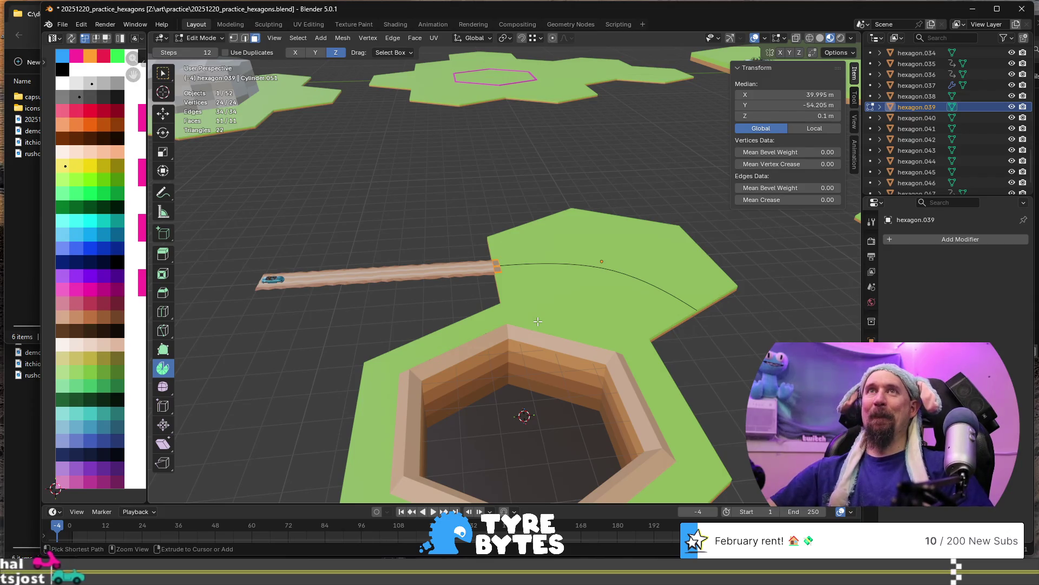
key(ctrl+s)
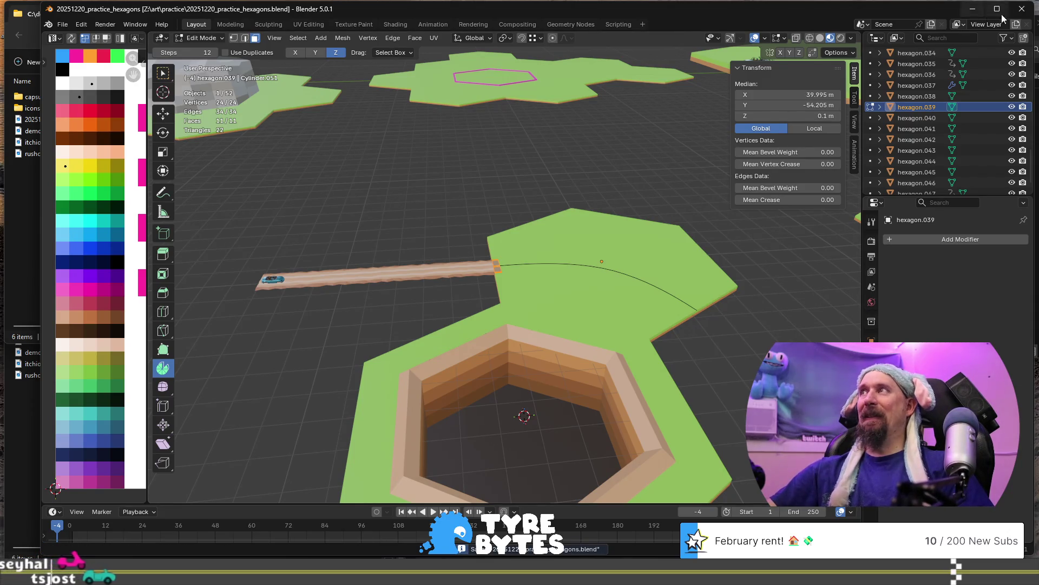
key(alt+Tab)
key(super)
Relaunch Blender and open 20251220_practice_hexagons from Recent Files.
text(blender 5.0)
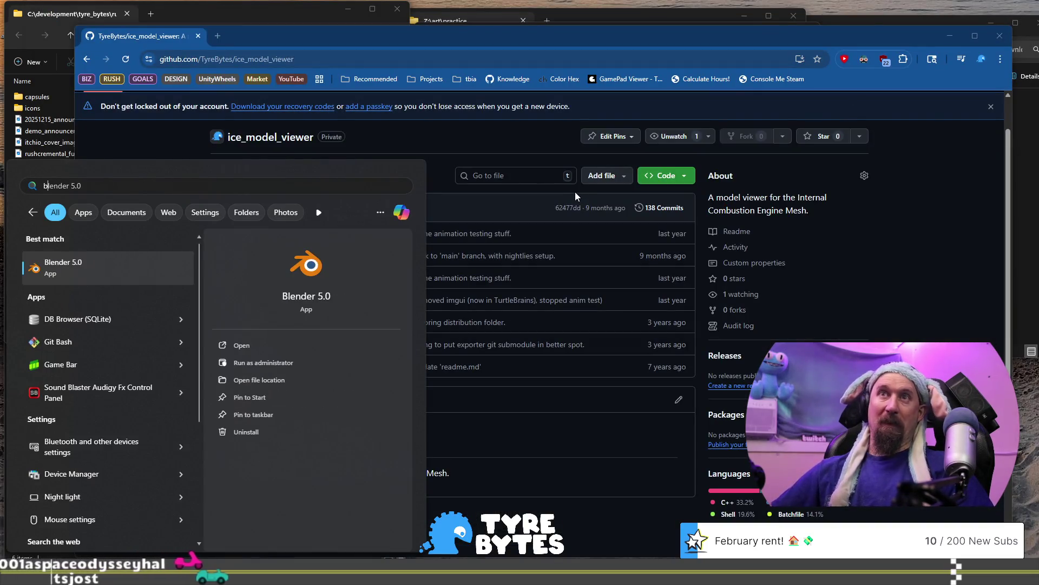
key(Escape)
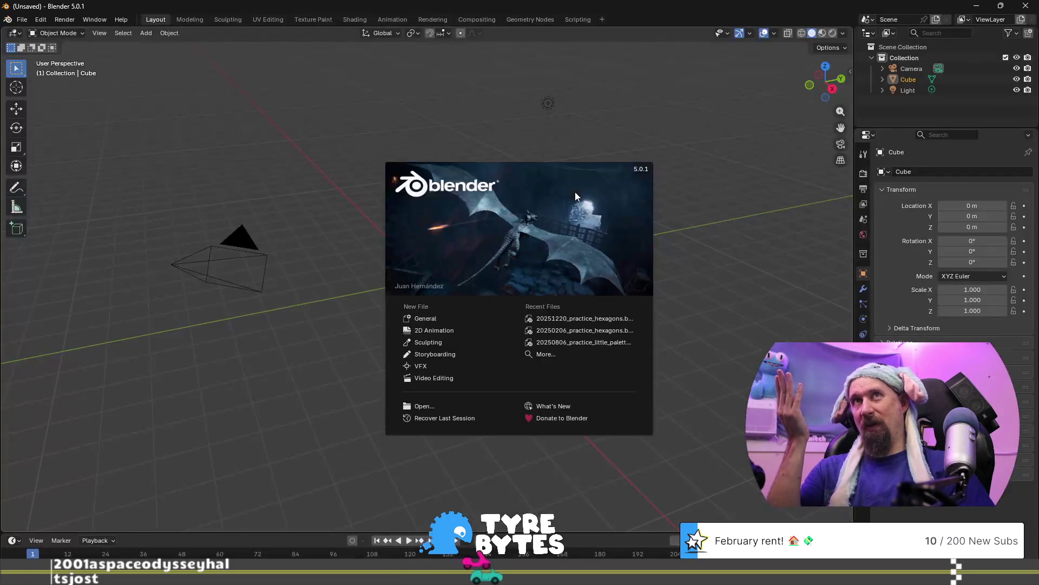
click(579, 318)
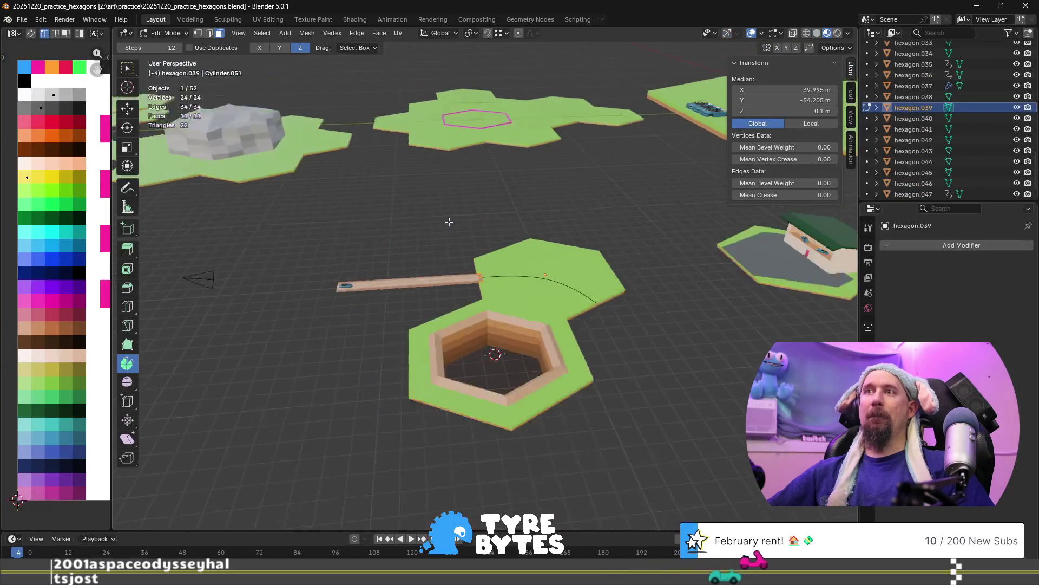
Orbit and zoom around the pit to inspect where the road meets the hex tile.
mouse_move(448, 222)
middle_down()
mouse_move(465, 320)
mouse_move(336, 293)
mouse_move(379, 217)
mouse_move(568, 157)
mouse_move(429, 154)
mouse_move(306, 261)
middle_up()
scroll(466, 320, up, 4)
scroll(466, 320, down, 2)
mouse_move(322, 183)
middle_down()
mouse_move(255, 238)
mouse_move(379, 227)
mouse_move(447, 242)
middle_up()
scroll(446, 242, up, 2)
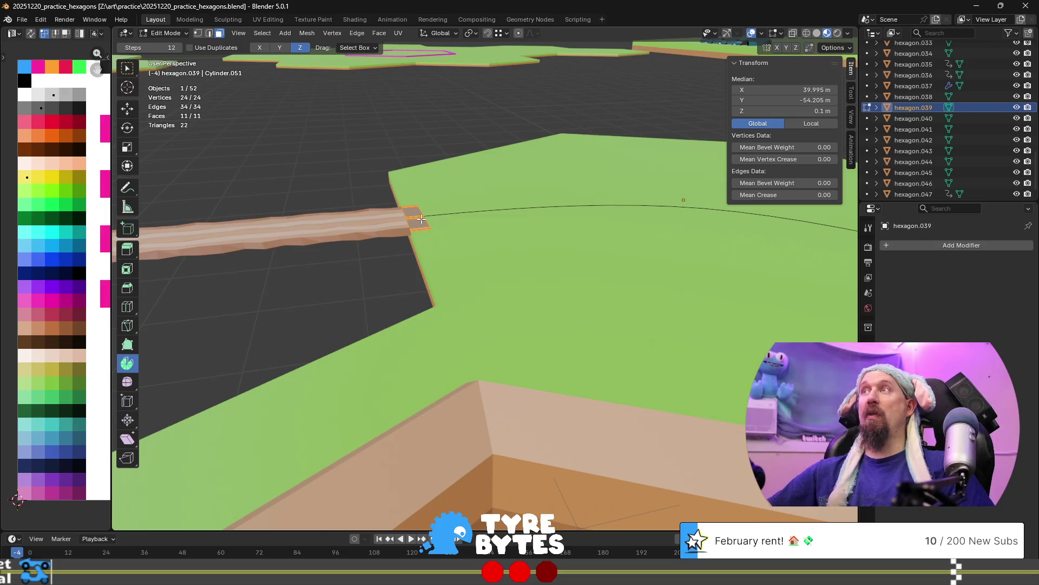
key(alt+Tab)
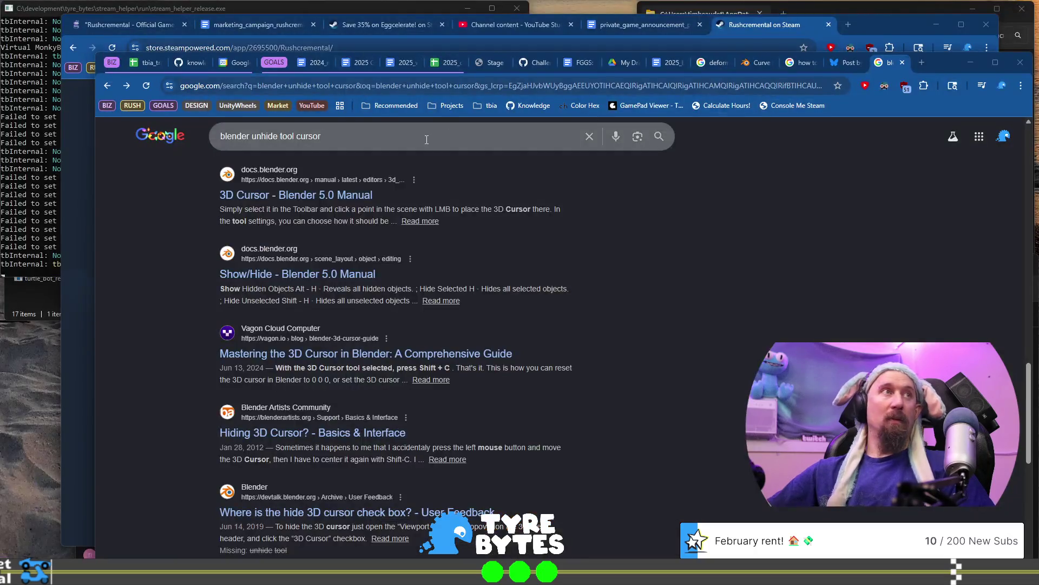
Search Google for 'where is show gizmo box blender'.
click(425, 138)
key(ctrl+a)
text(where is)
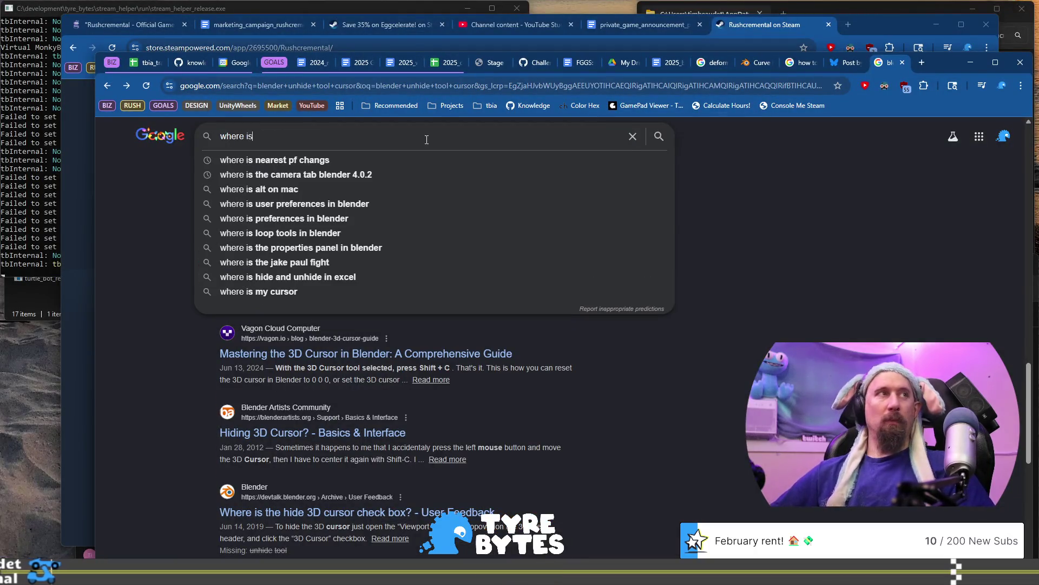
text( show gizmo box)
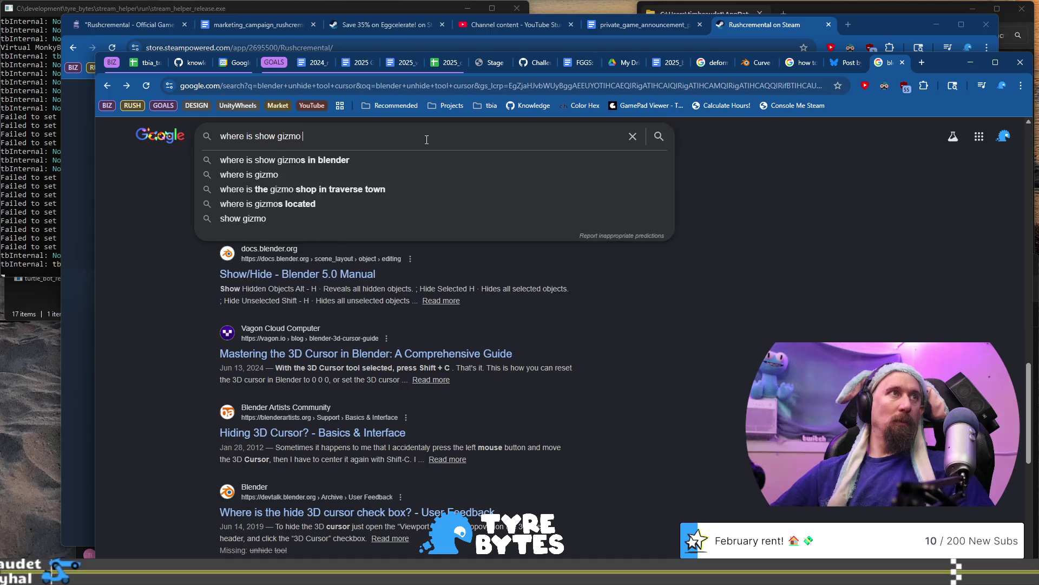
key(Return)
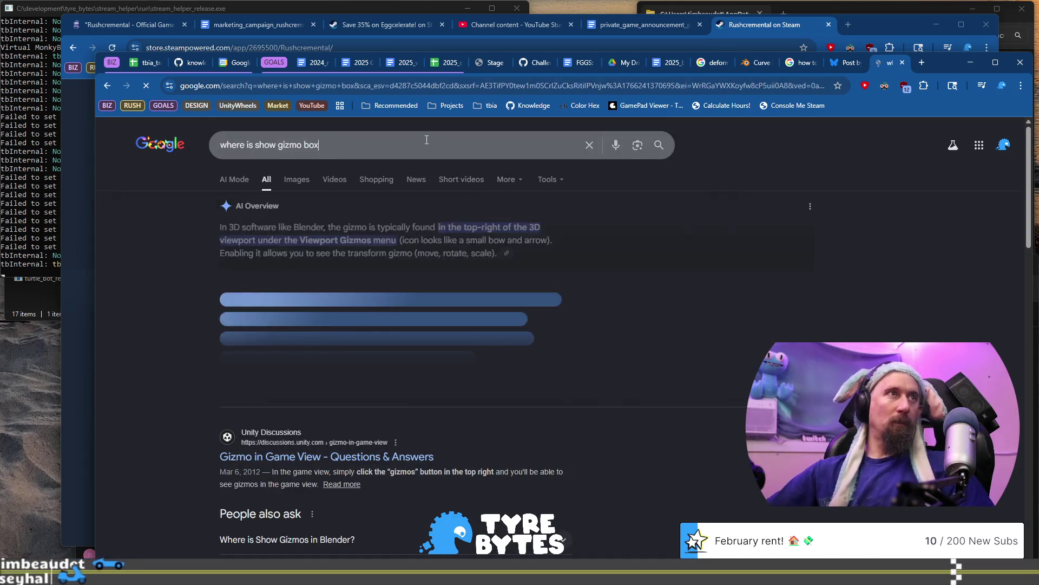
click(427, 140)
text(blender)
key(Return)
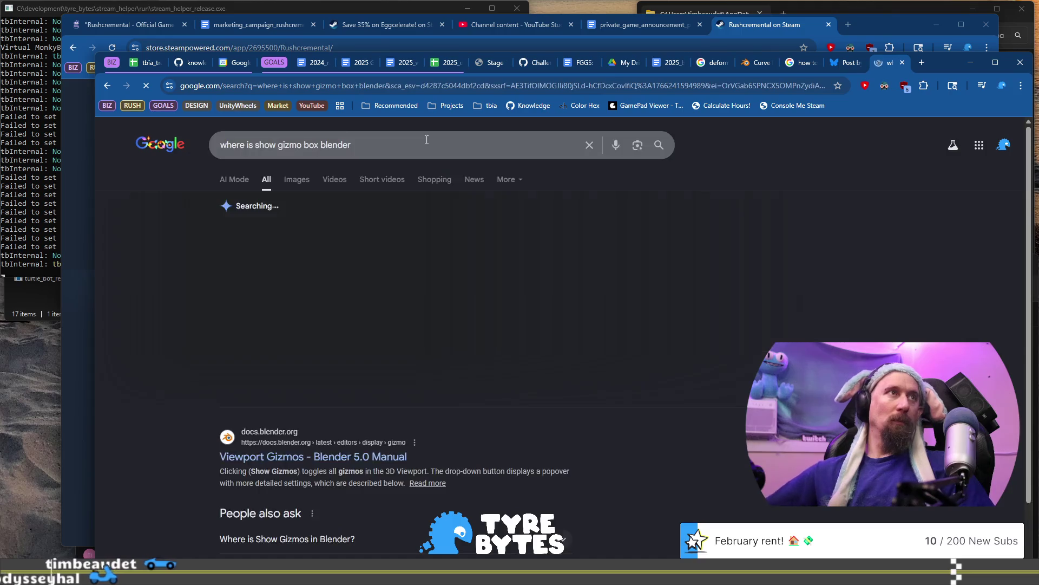
Read the Viewport Gizmos page of the Blender 5.0 Manual, then return to Blender.
click(325, 469)
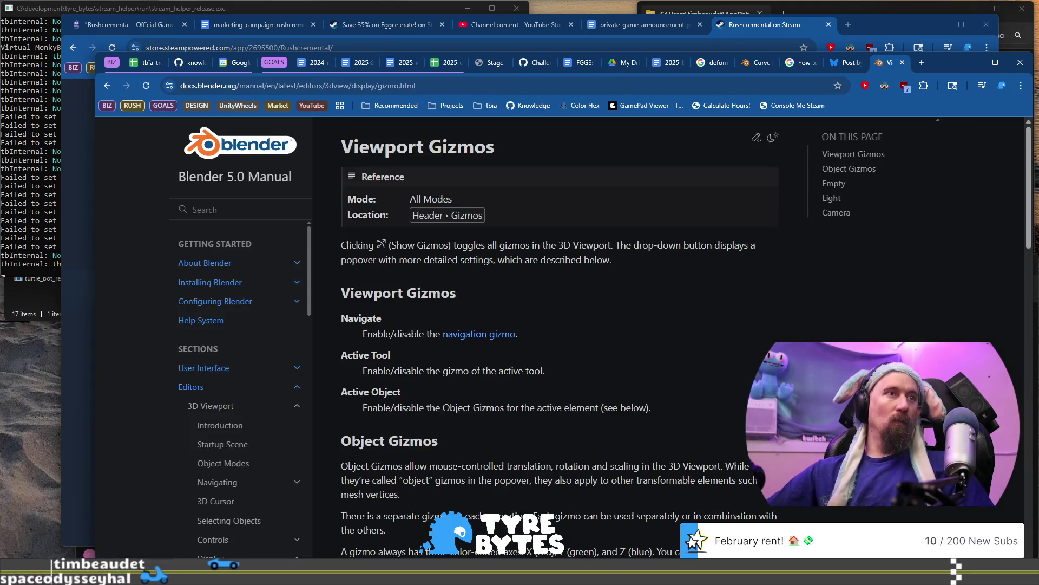
scroll(467, 249, down, 2)
scroll(468, 249, down, 10)
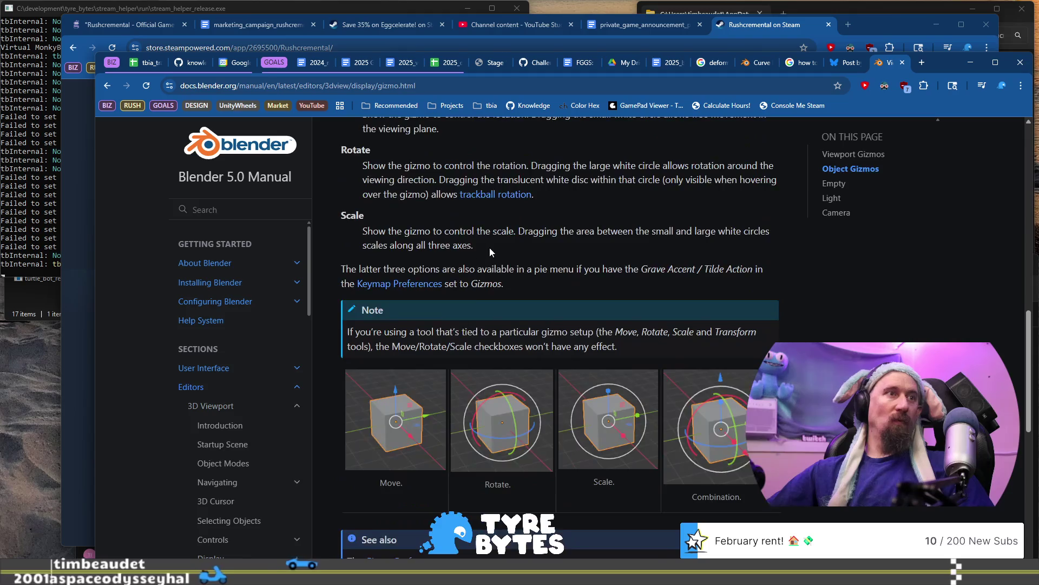
scroll(411, 316, up, 12)
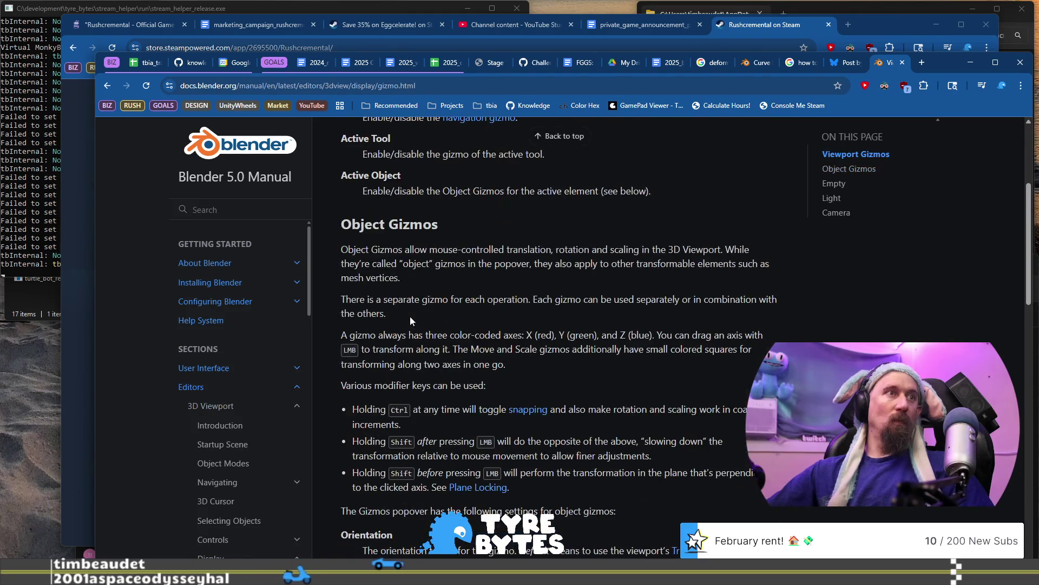
scroll(416, 296, down, 20)
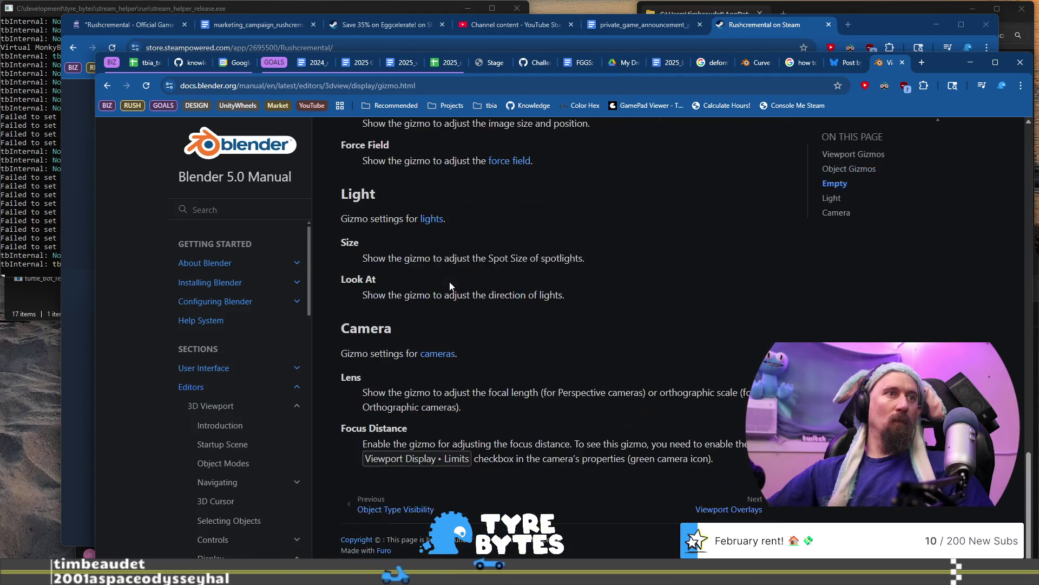
click(106, 86)
key(alt+Tab)
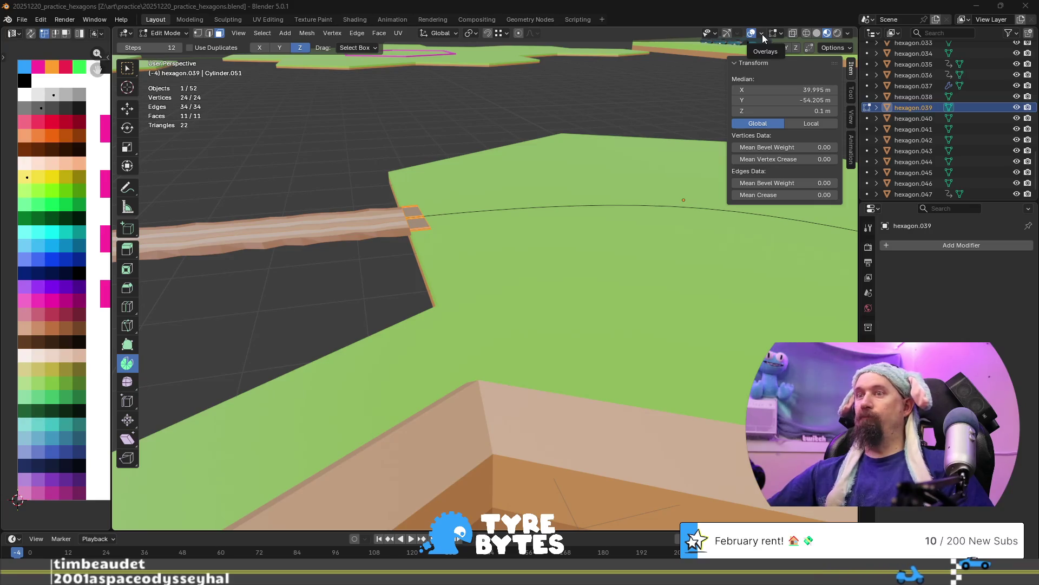
Glance at the Viewport Overlays dropdown, then switch back to the gizmo search results in Chrome.
click(763, 34)
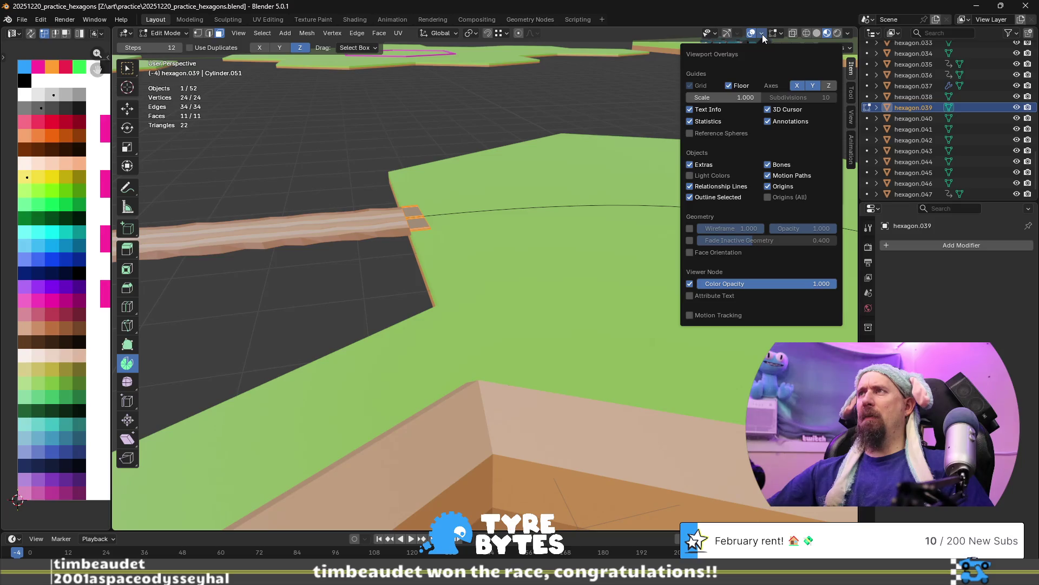
click(762, 35)
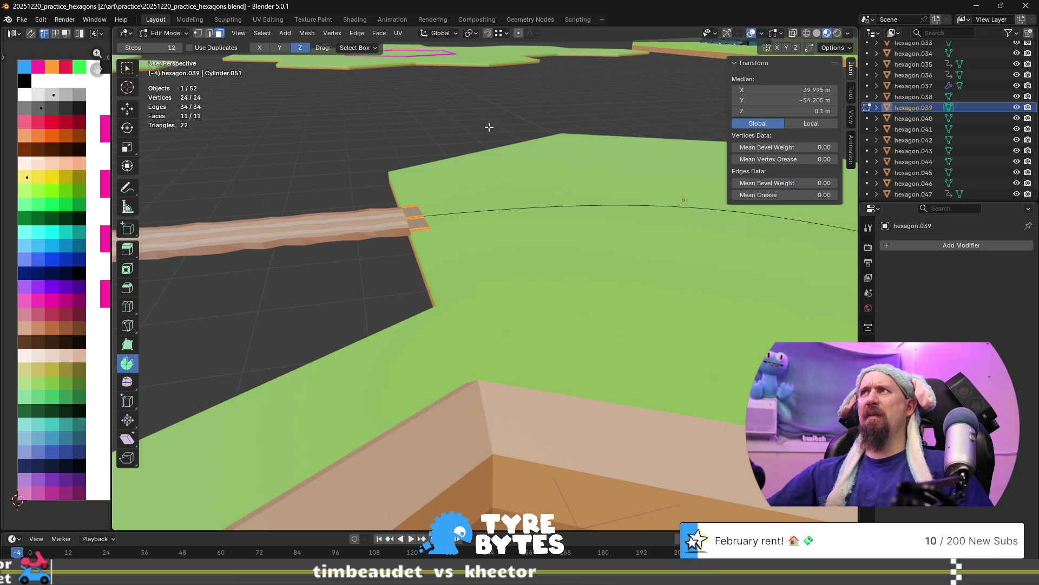
key(alt+Tab)
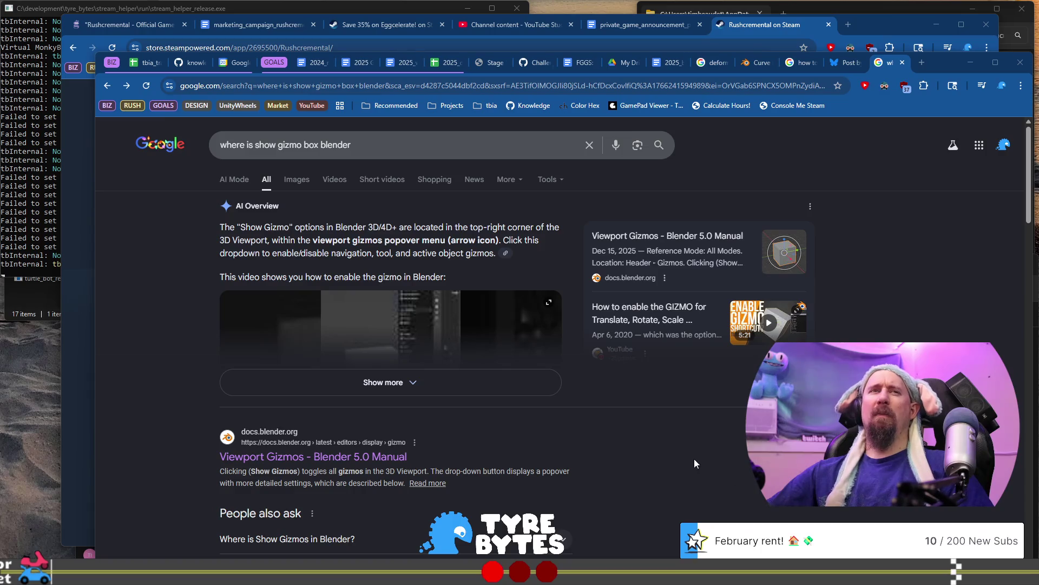
Open the Stack Exchange question 'Gizmo (manipulator) is missing' and scroll to its answers.
scroll(576, 453, down, 13)
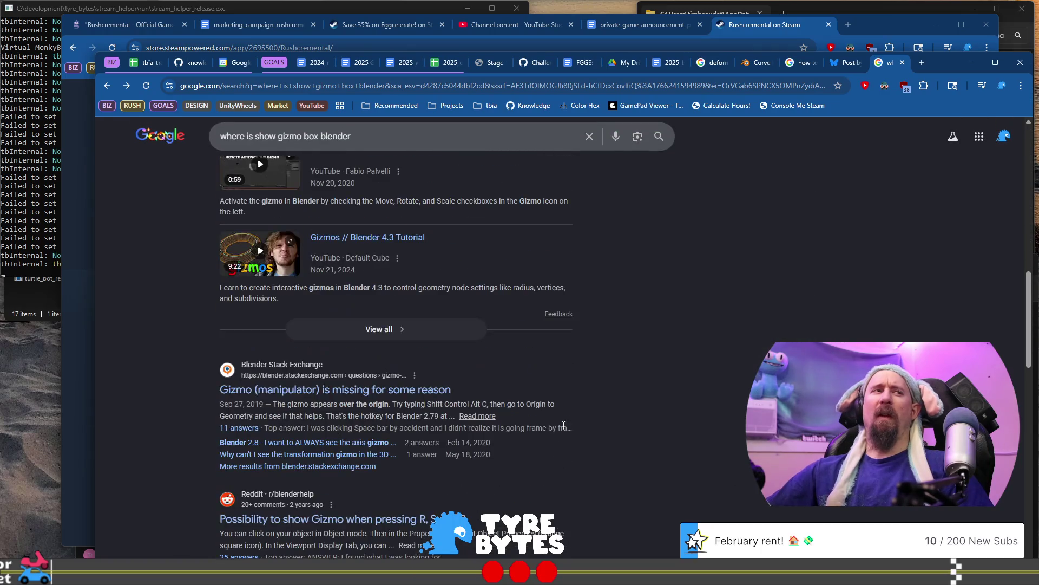
click(303, 390)
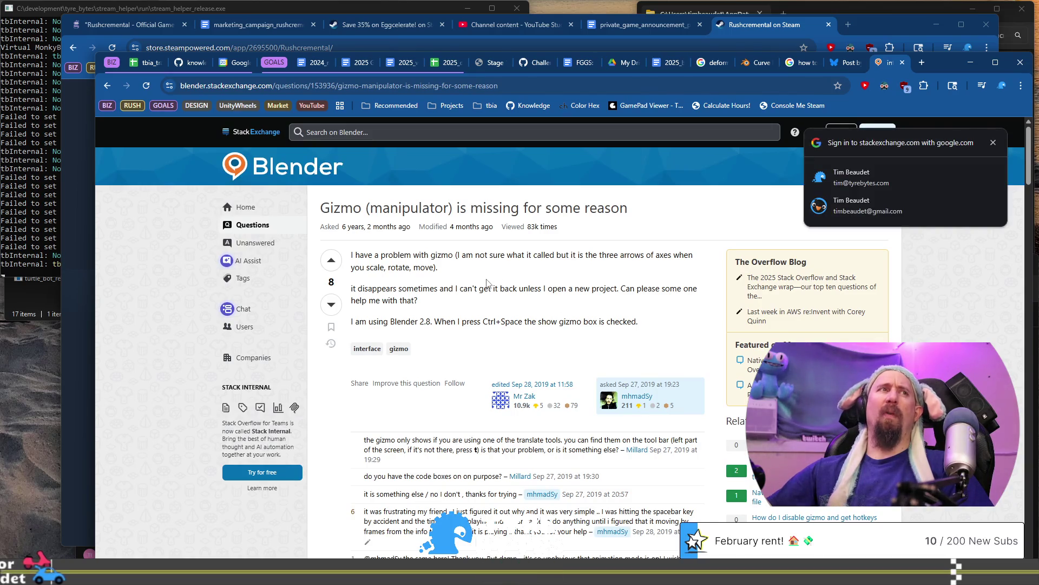
scroll(486, 289, down, 7)
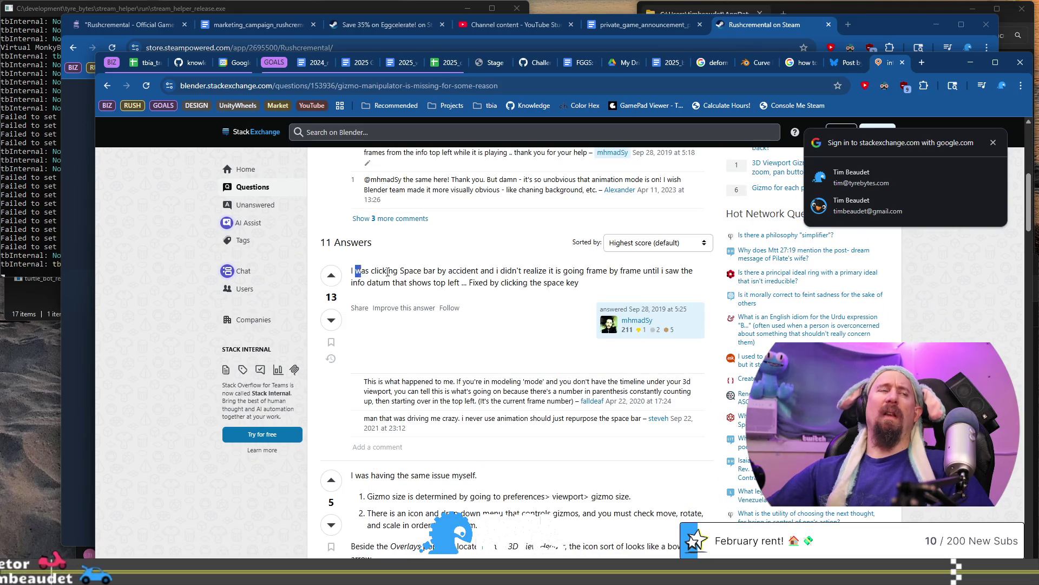
Highlight the top answer's point about accidentally pressing Space to start animation playback.
drag(355, 270, 517, 271)
drag(580, 282, 451, 258)
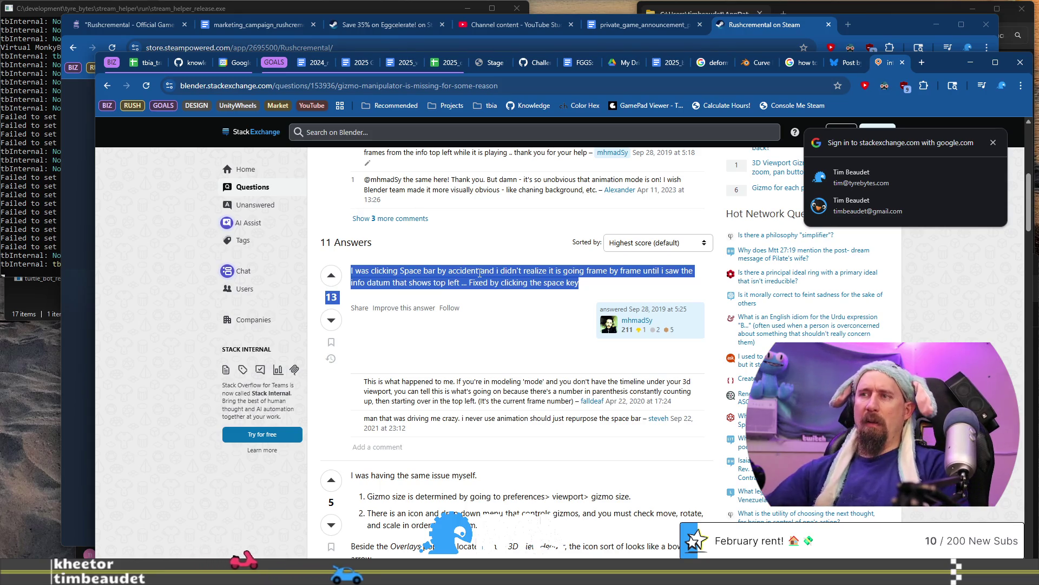
click(513, 265)
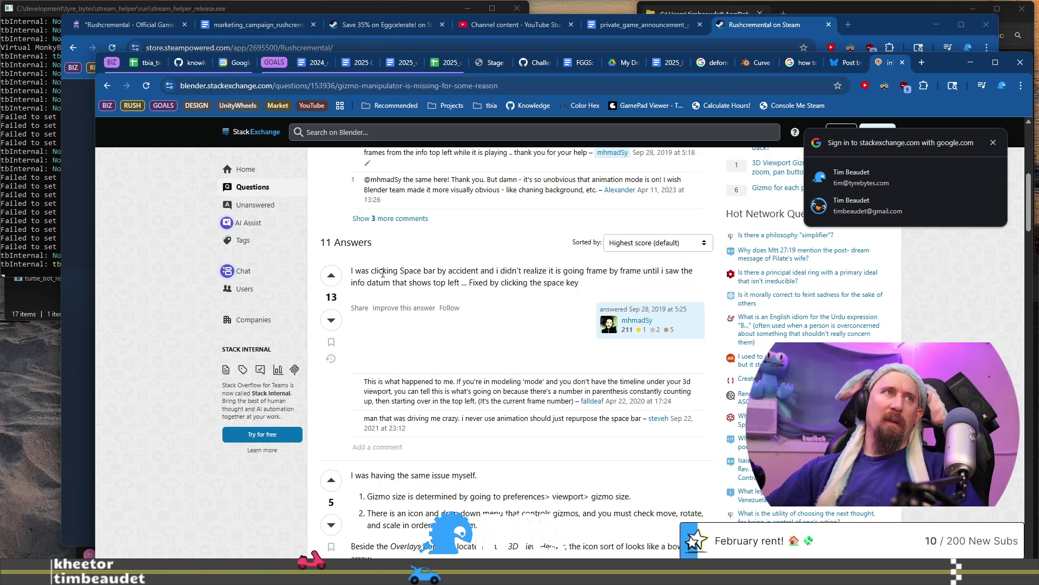
drag(382, 271, 548, 271)
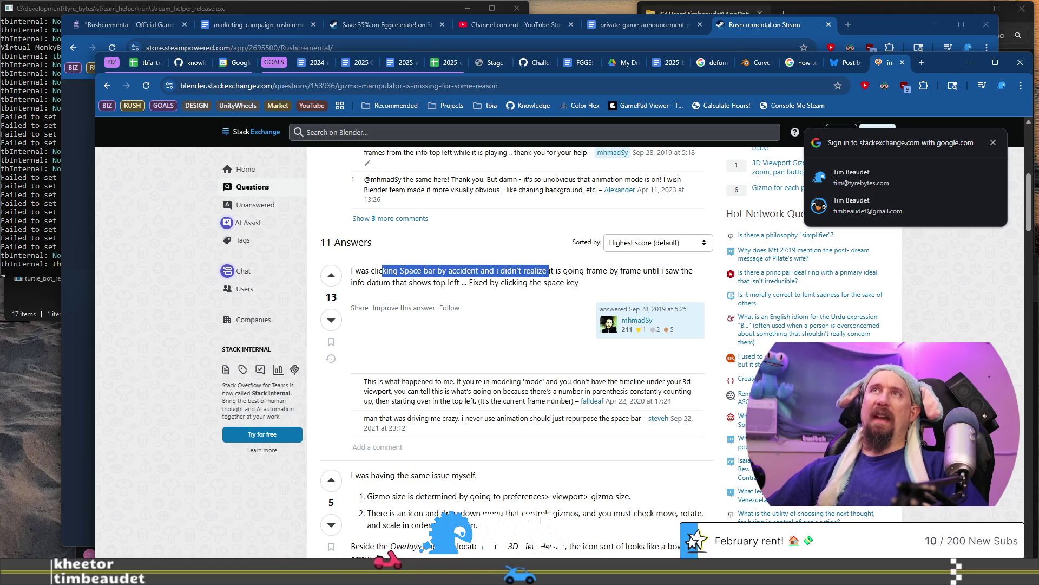
key(alt+Tab)
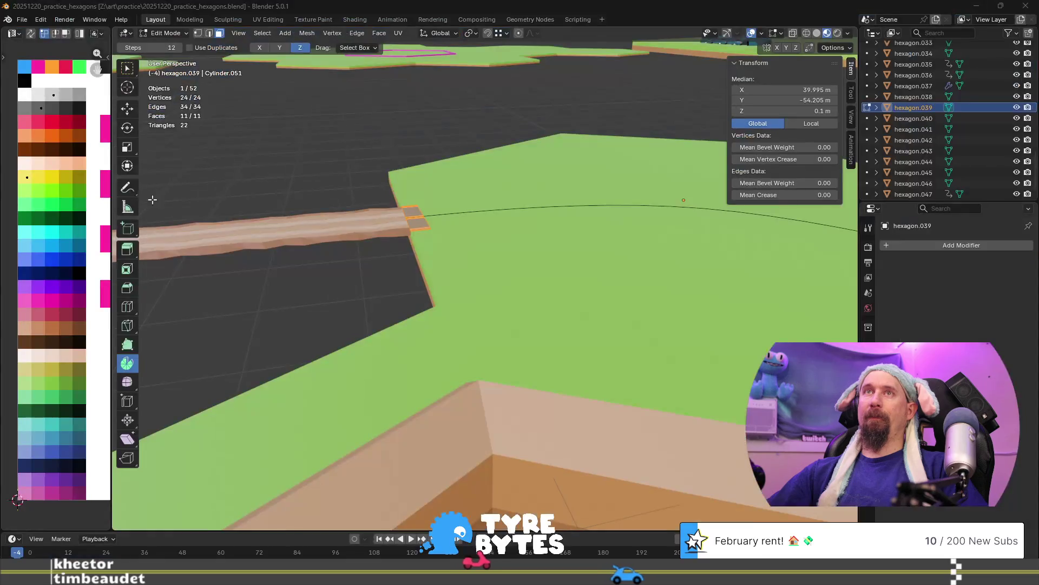
Switch from the Spin tool through Scale, Rotate and Cursor to Select Box.
right_click(125, 367)
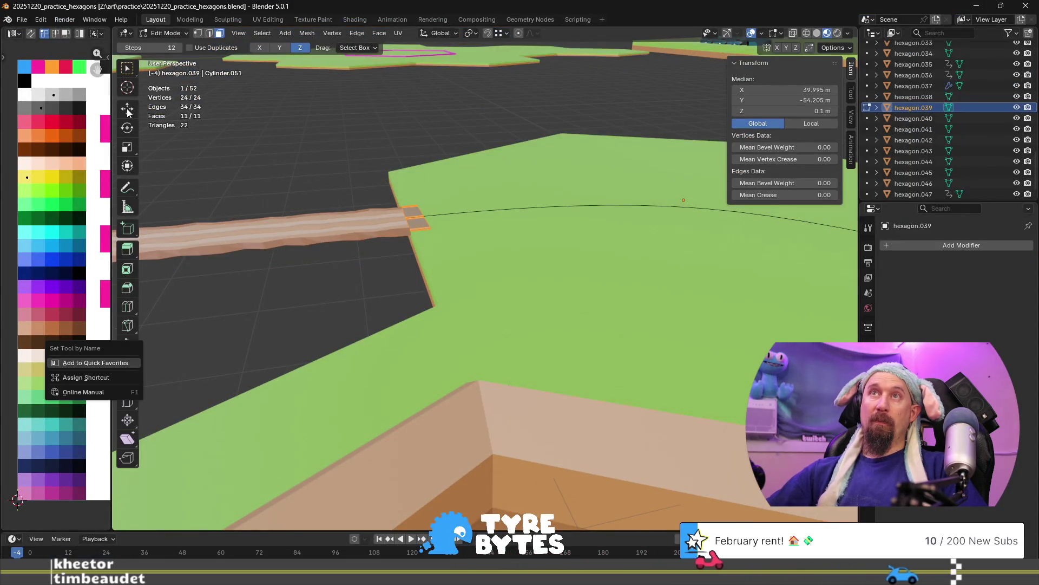
key(Escape)
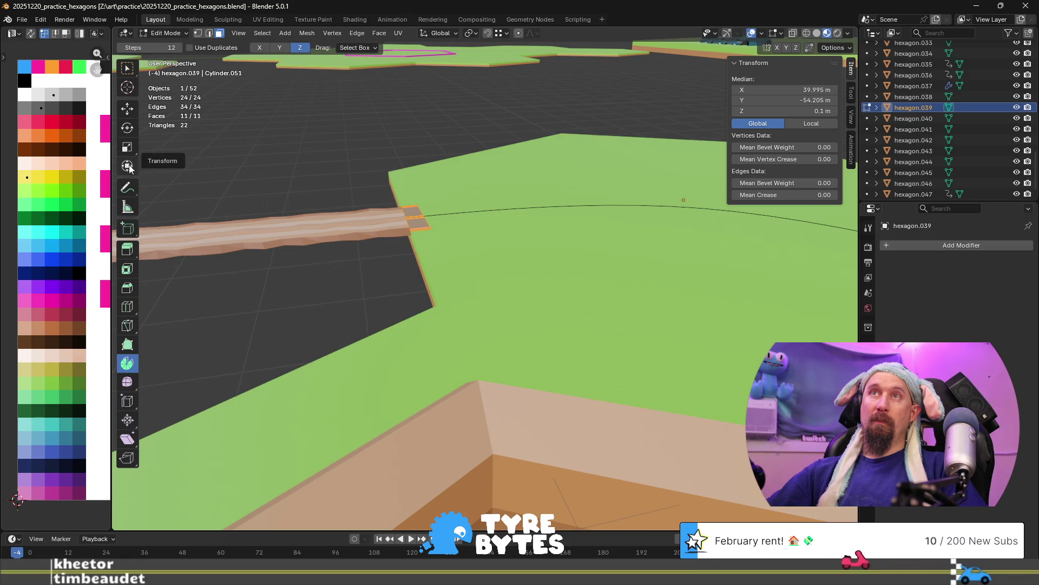
click(129, 149)
click(129, 133)
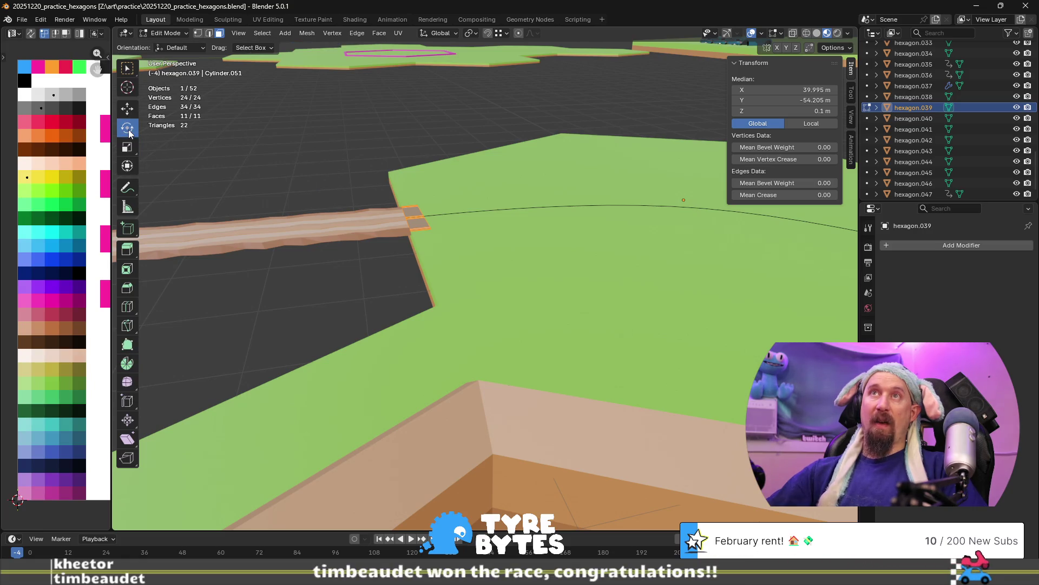
click(128, 96)
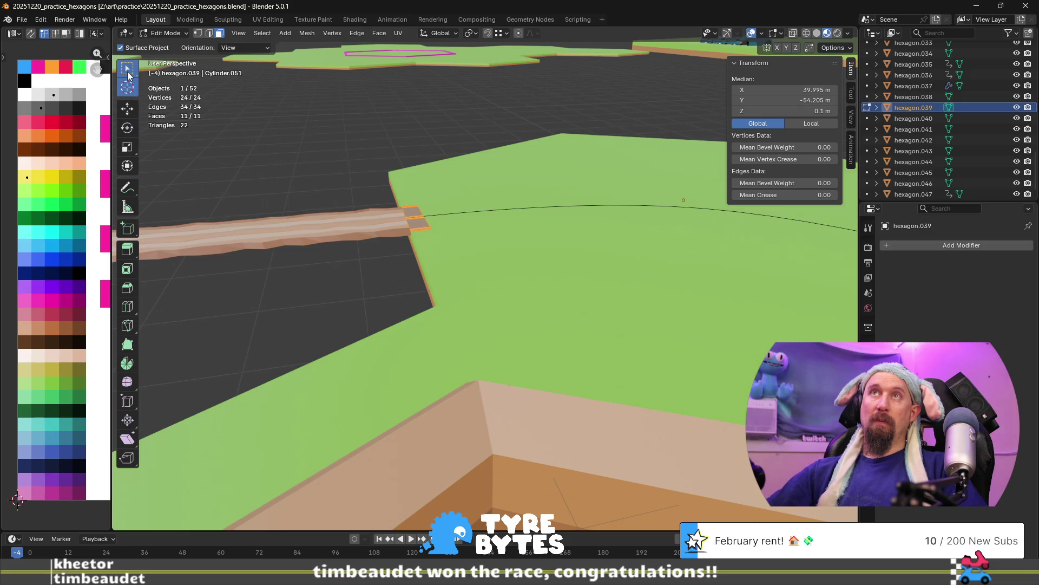
click(128, 70)
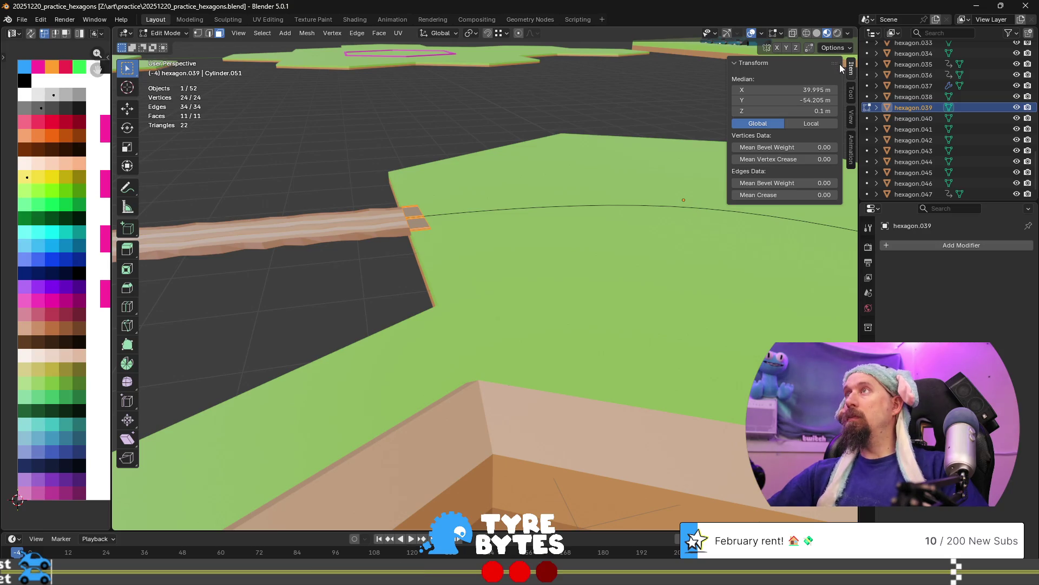
Set the median display to Global coordinates and show the sidebar's Tool settings.
click(782, 34)
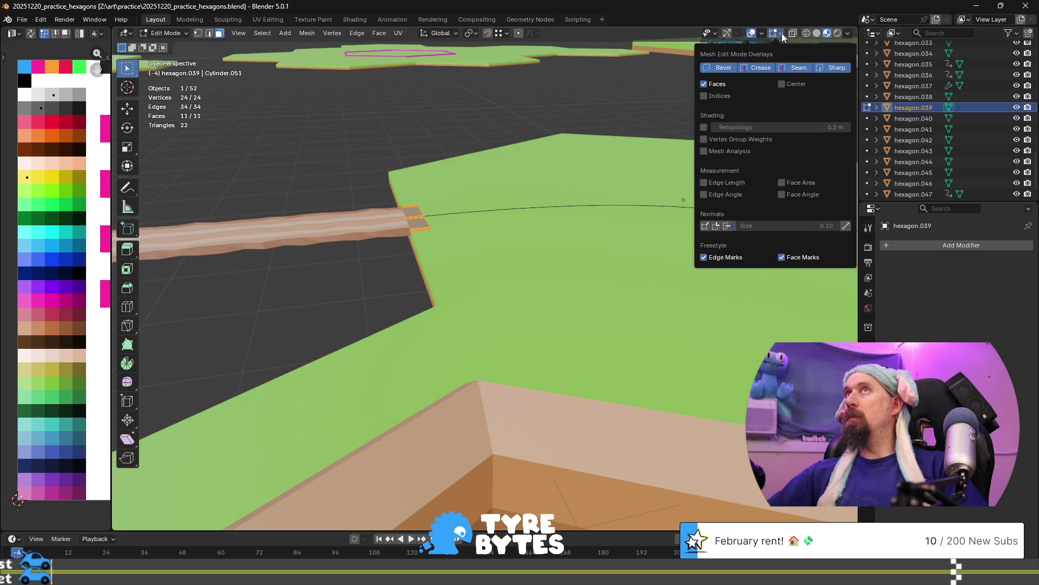
click(782, 33)
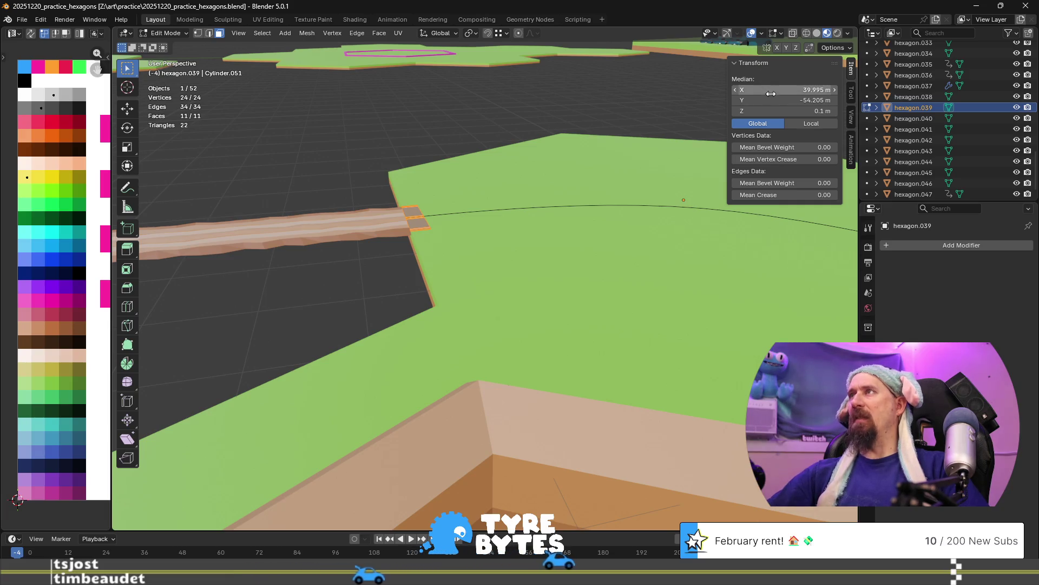
click(803, 124)
click(758, 123)
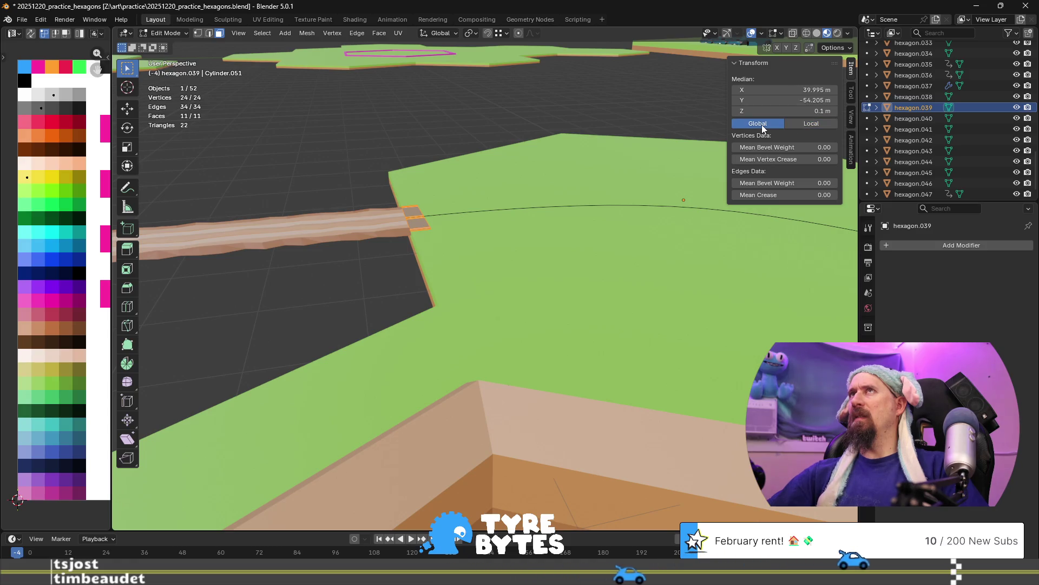
click(852, 92)
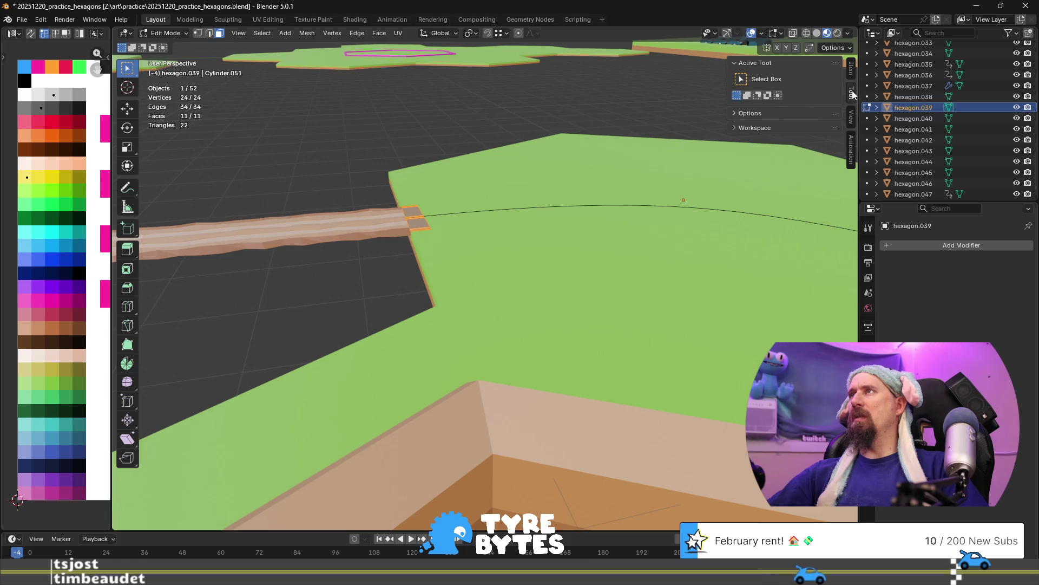
Reactivate the Spin tool from the toolbar, keeping 12 steps around the Z axis.
click(737, 114)
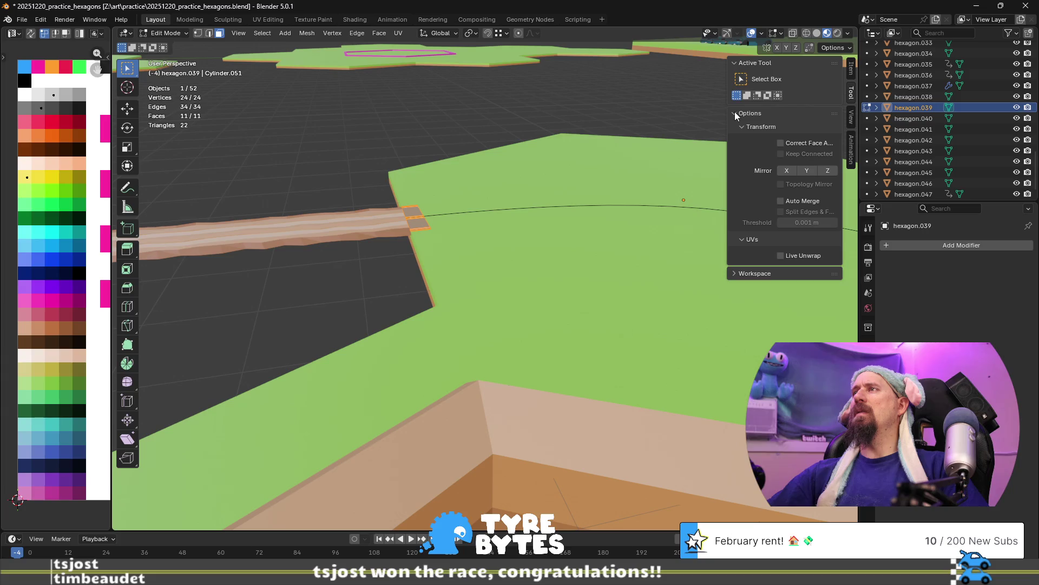
click(735, 114)
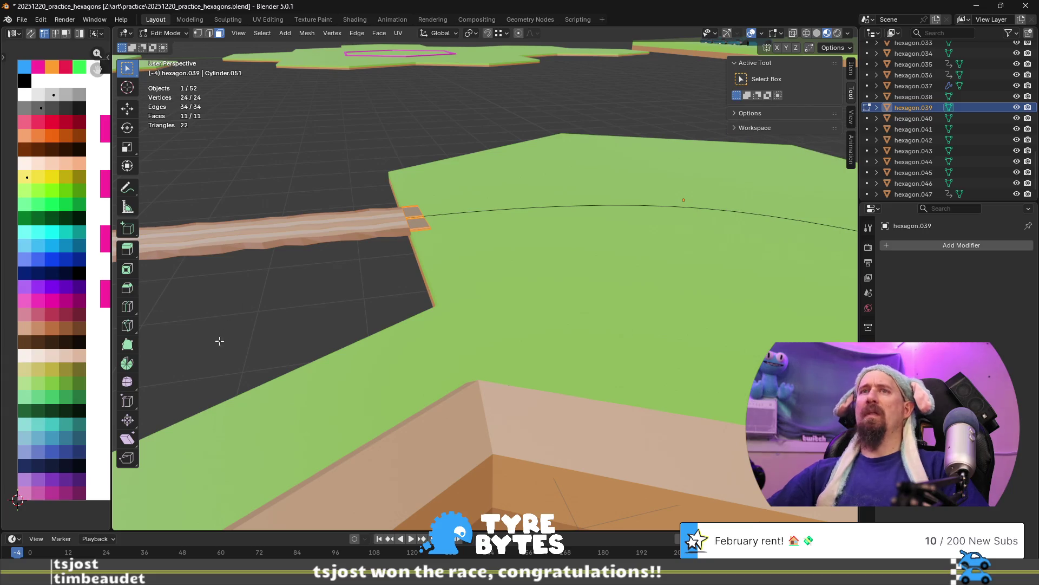
click(128, 360)
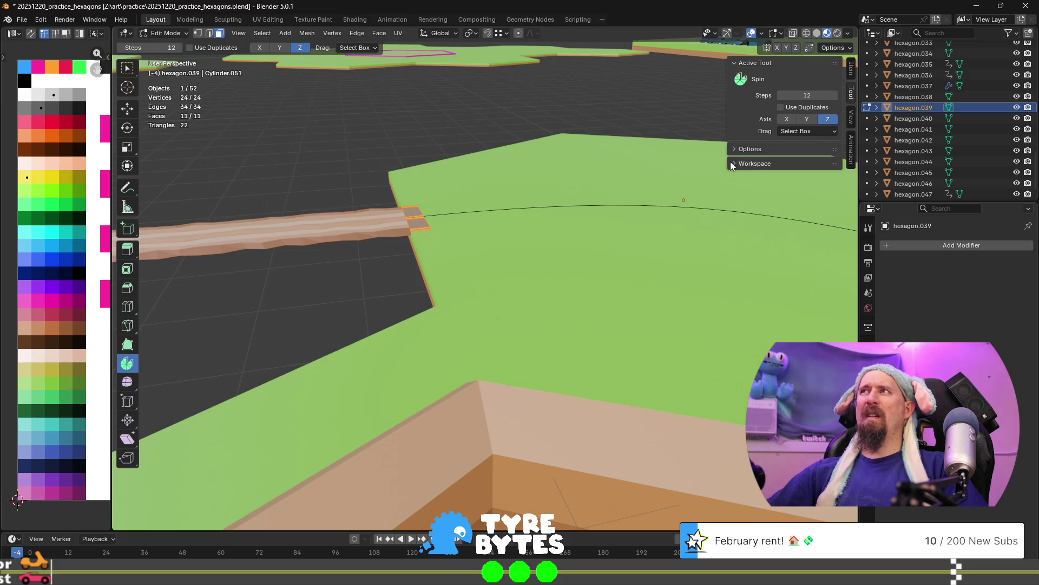
click(849, 118)
click(852, 96)
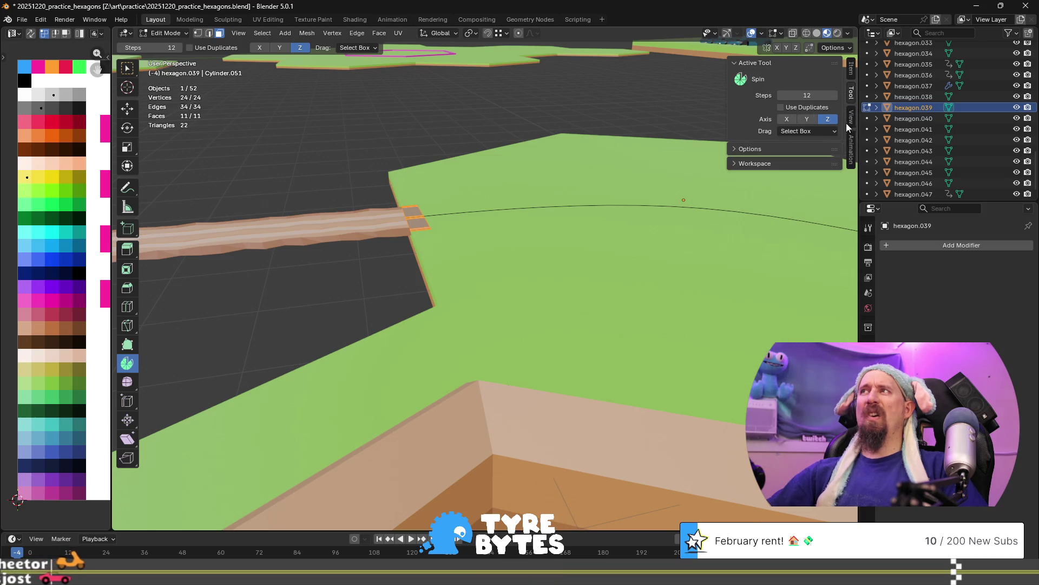
Keep Select Box as Spin's drag behaviour, check mesh options, and view the pit walls.
click(834, 131)
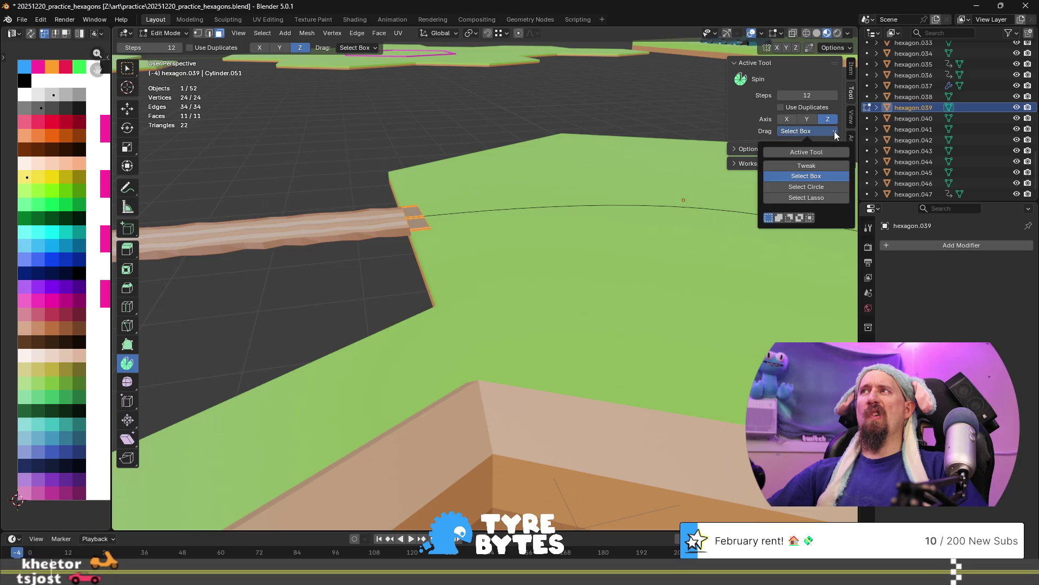
click(834, 132)
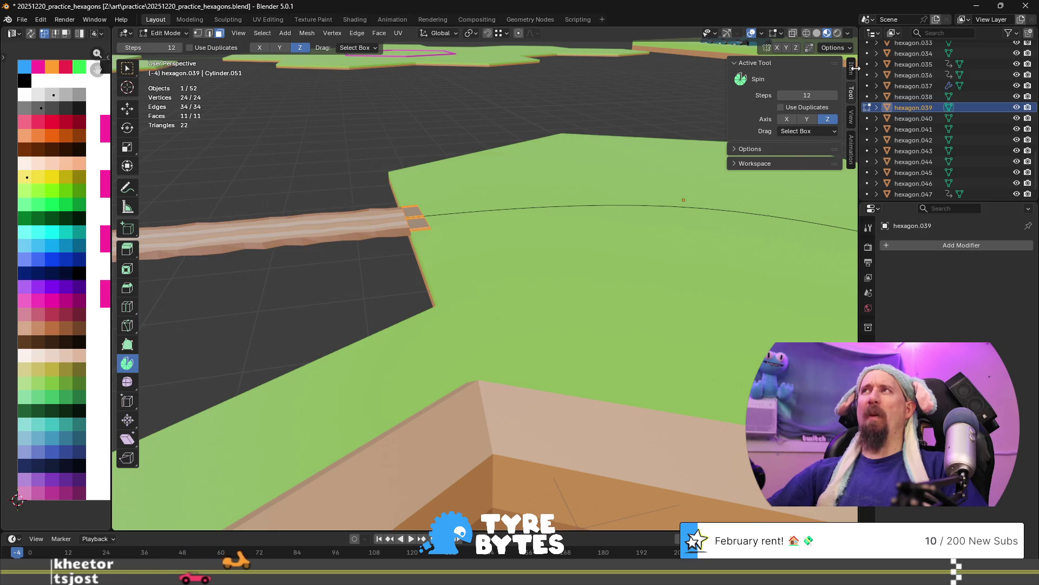
click(852, 48)
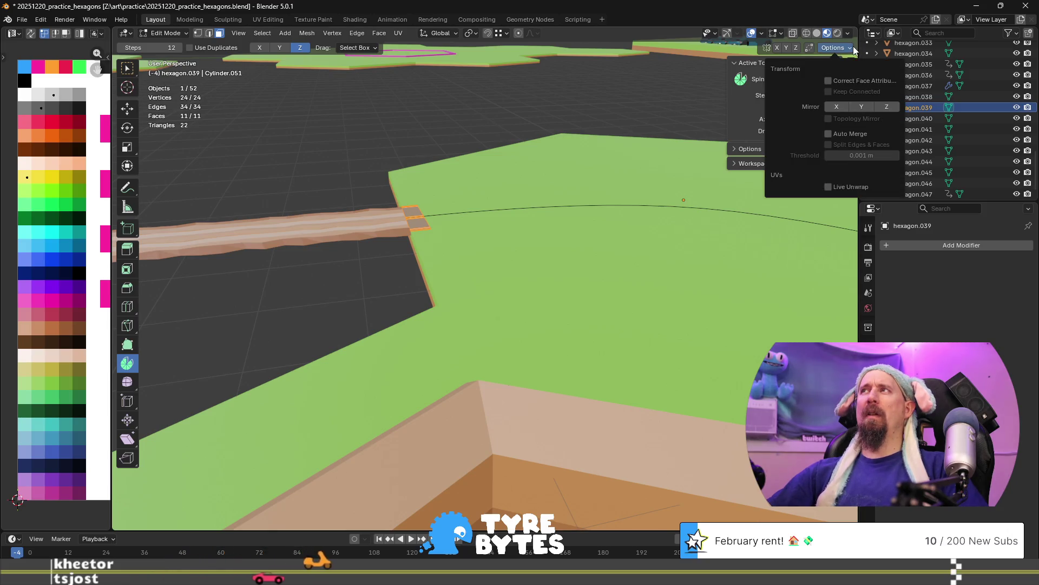
click(853, 48)
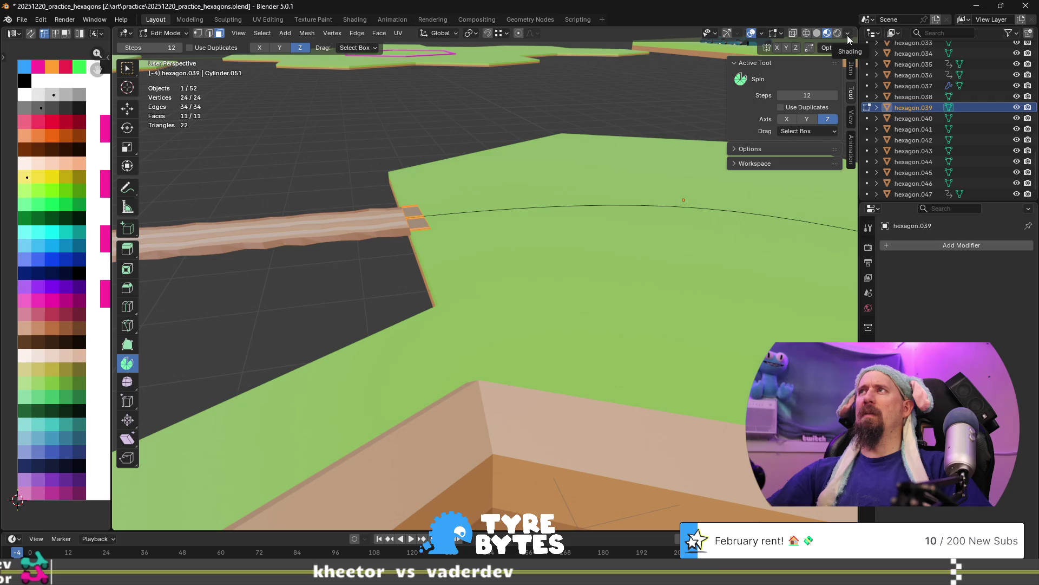
middle_drag(462, 196, 577, 137)
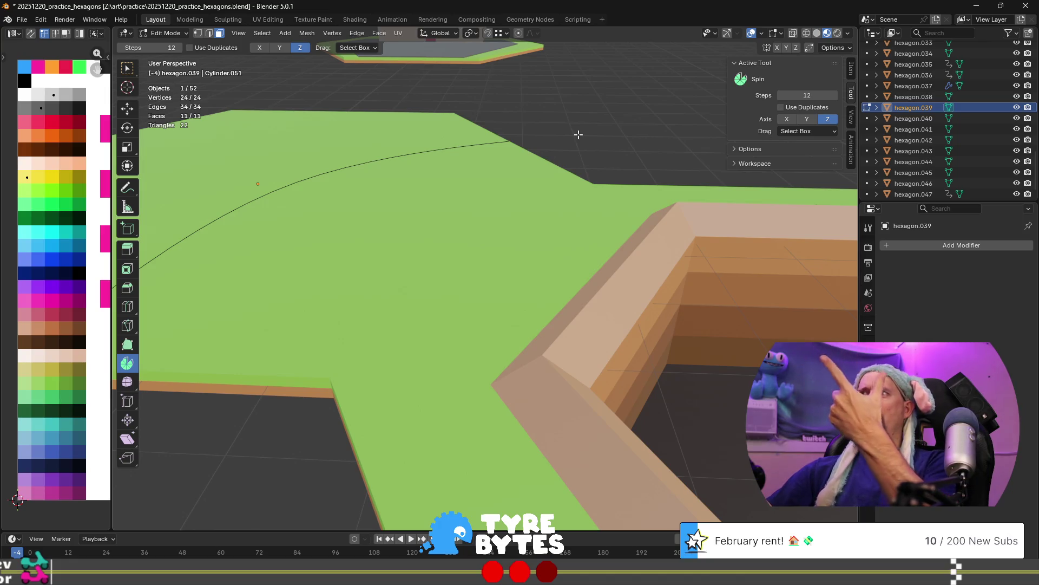
Zoom out over the whole hex tile field and open the Mesh Edit Mode overlays dropdown.
scroll(578, 134, down, 8)
mouse_move(482, 170)
middle_down()
mouse_move(520, 146)
mouse_move(474, 156)
middle_up()
scroll(474, 156, down, 2)
scroll(478, 137, down, 2)
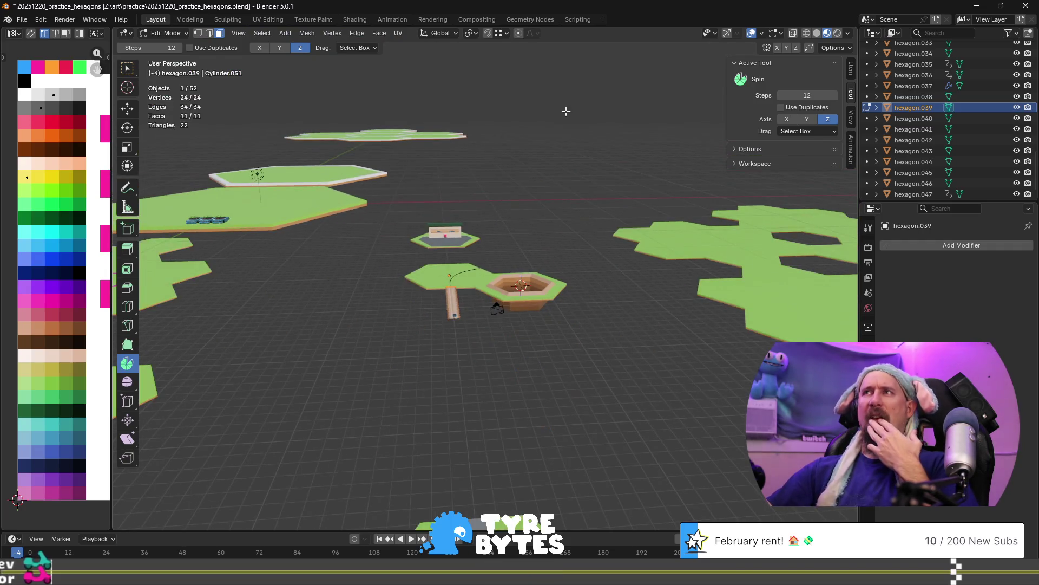
click(782, 33)
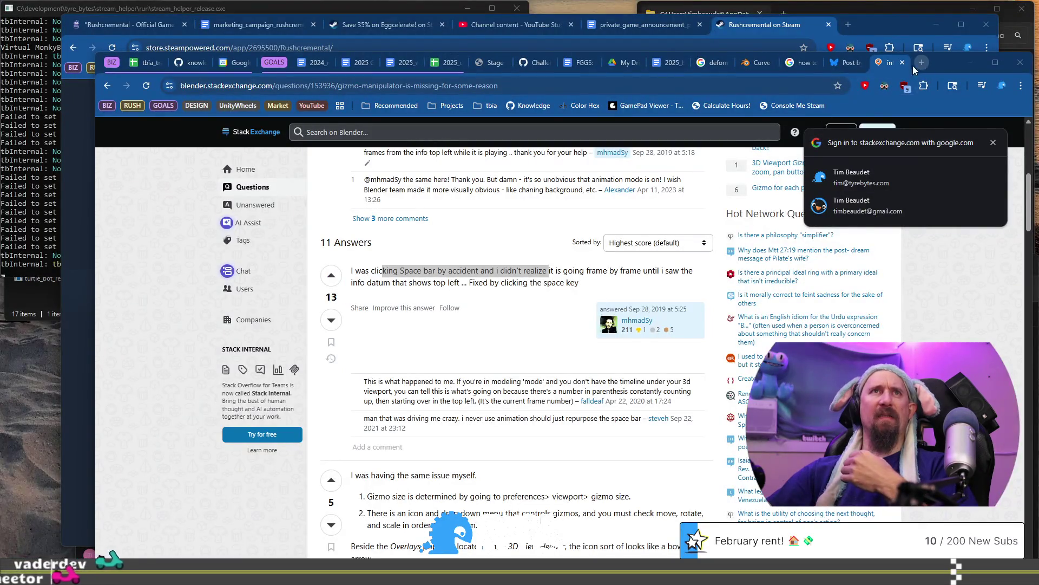
Open blender.org/download in a new Chrome tab beside the Curve Modifier manual.
click(758, 63)
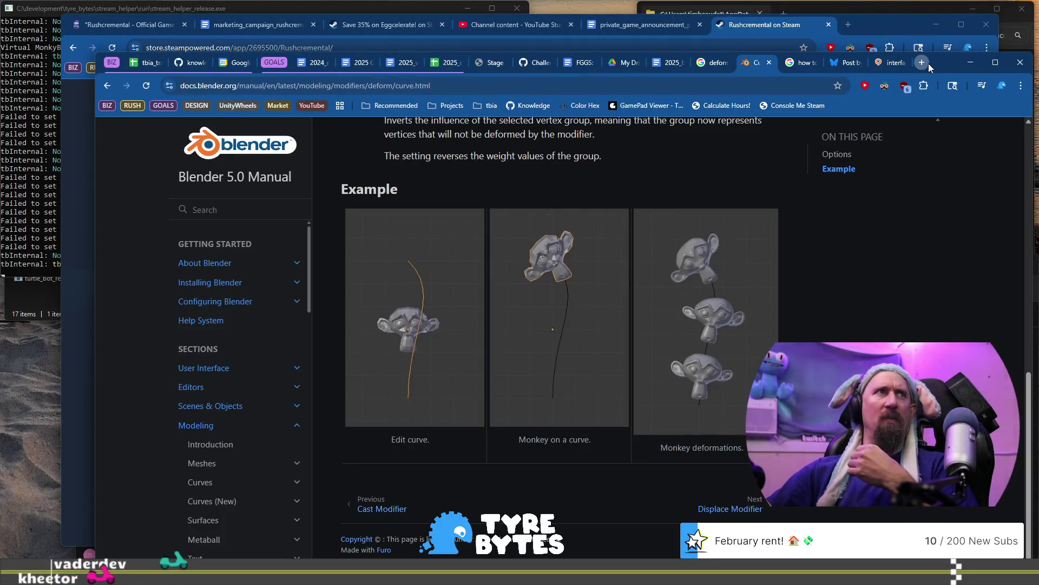
click(928, 64)
text(b)
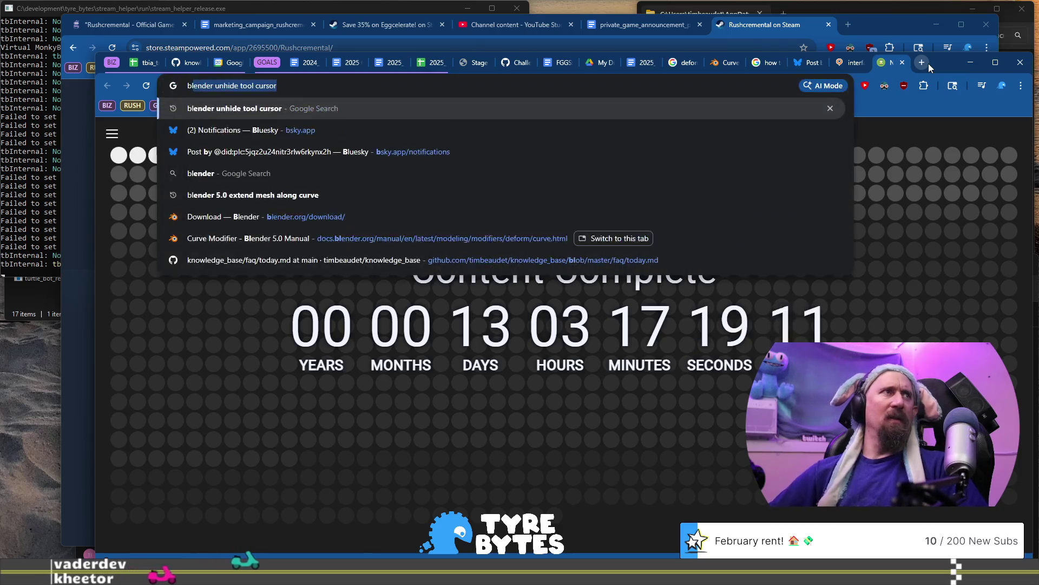
text(lender.org/d)
key(Return)
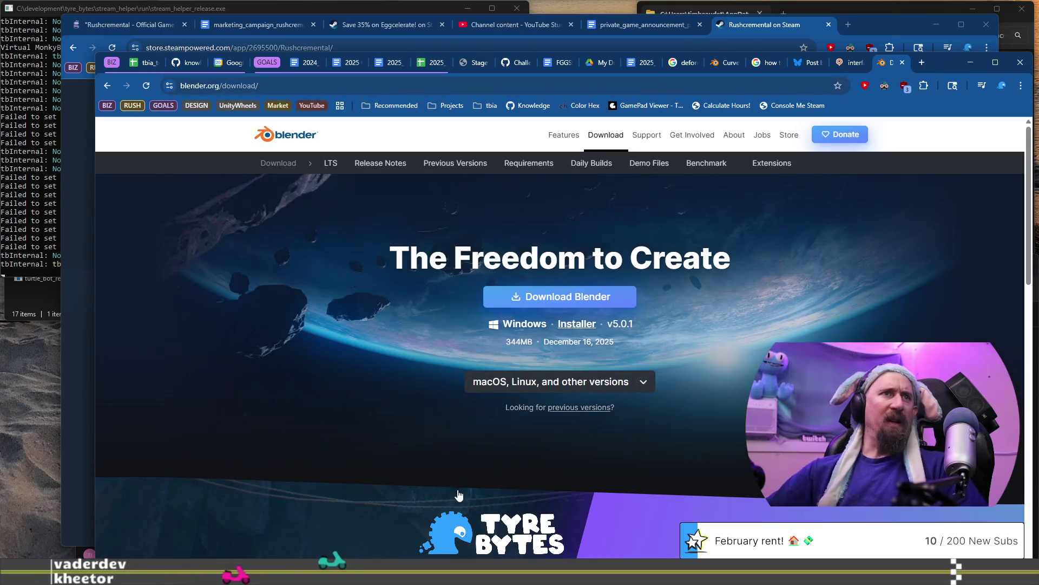
scroll(487, 398, down, 10)
scroll(485, 392, up, 10)
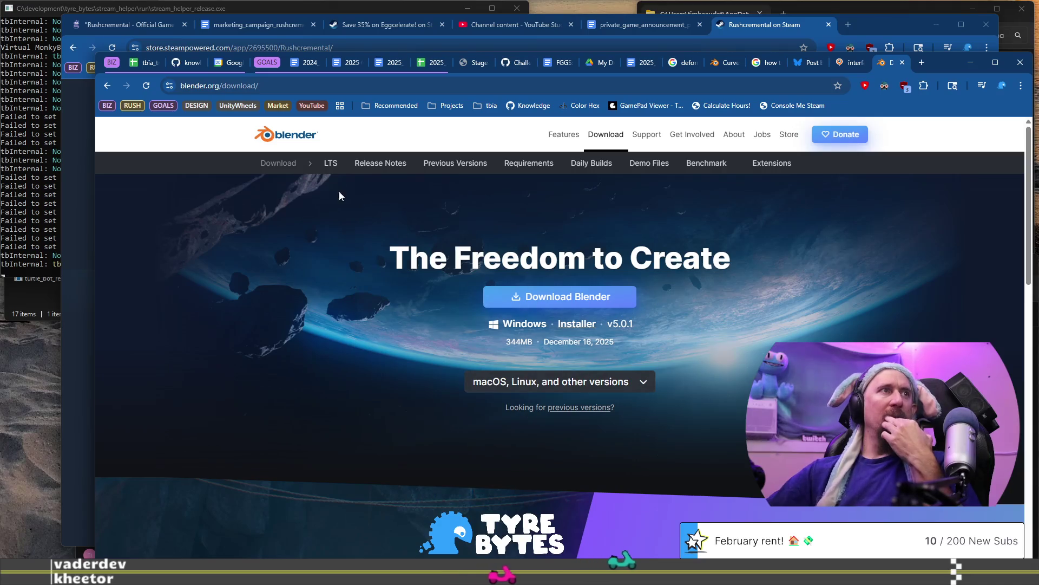
Browse the LTS releases list (4.5 and 4.2 LTS), then return to Blender's edit-mode overlays.
click(334, 166)
scroll(379, 270, down, 5)
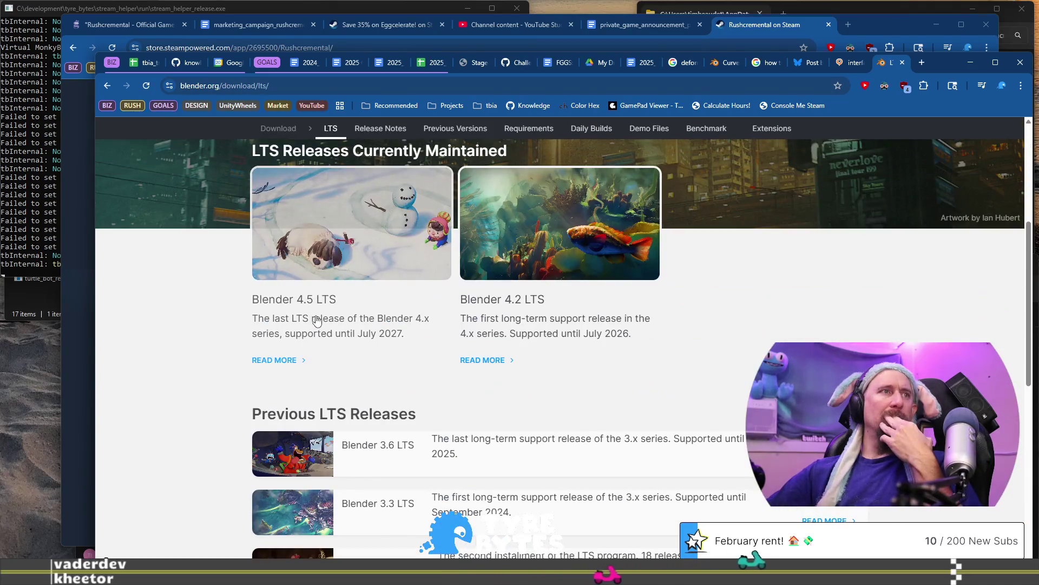
scroll(550, 352, up, 2)
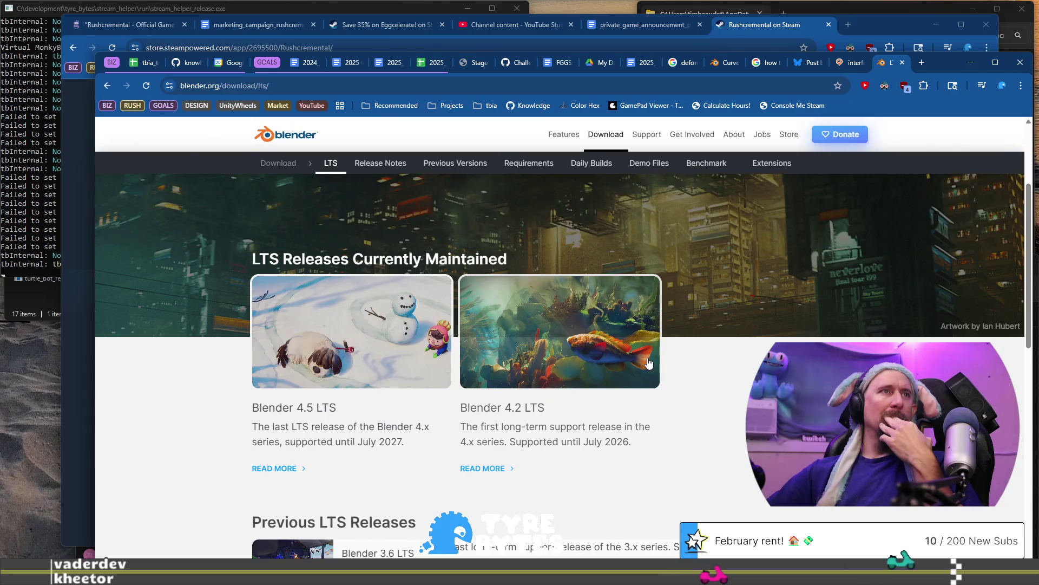
scroll(651, 363, down, 4)
scroll(651, 363, down, 3)
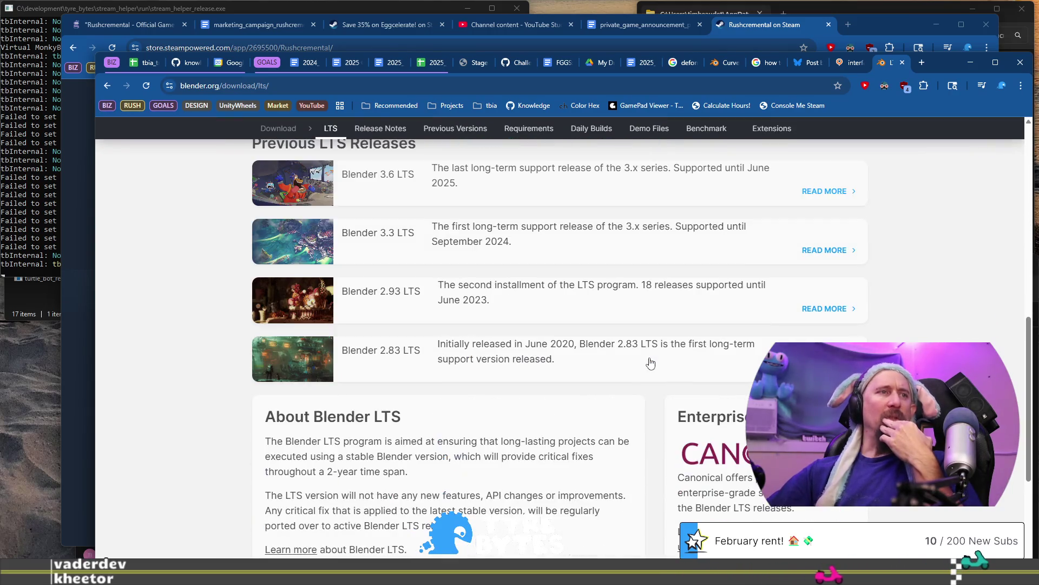
scroll(650, 363, up, 6)
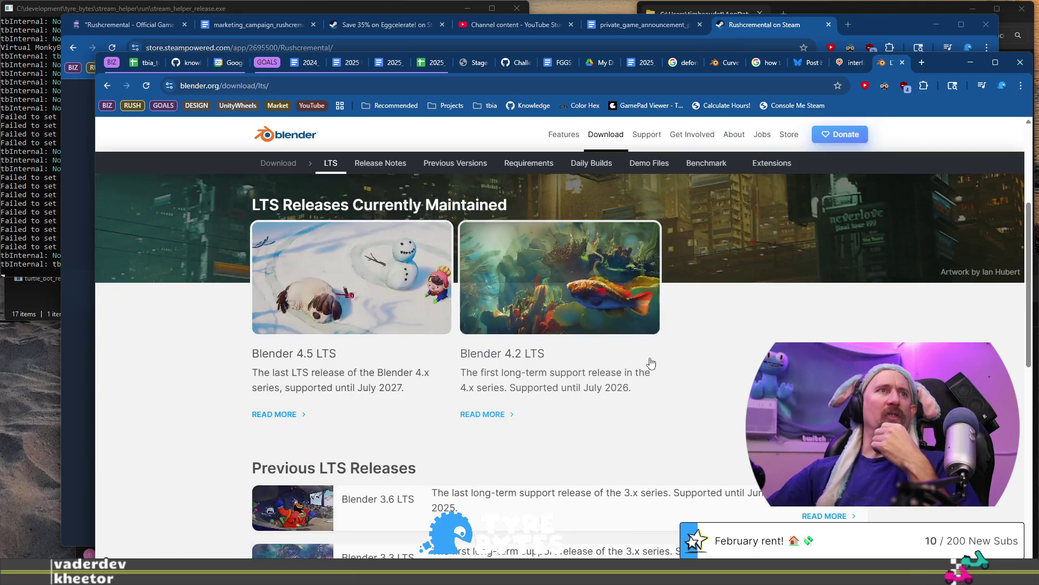
scroll(650, 362, up, 5)
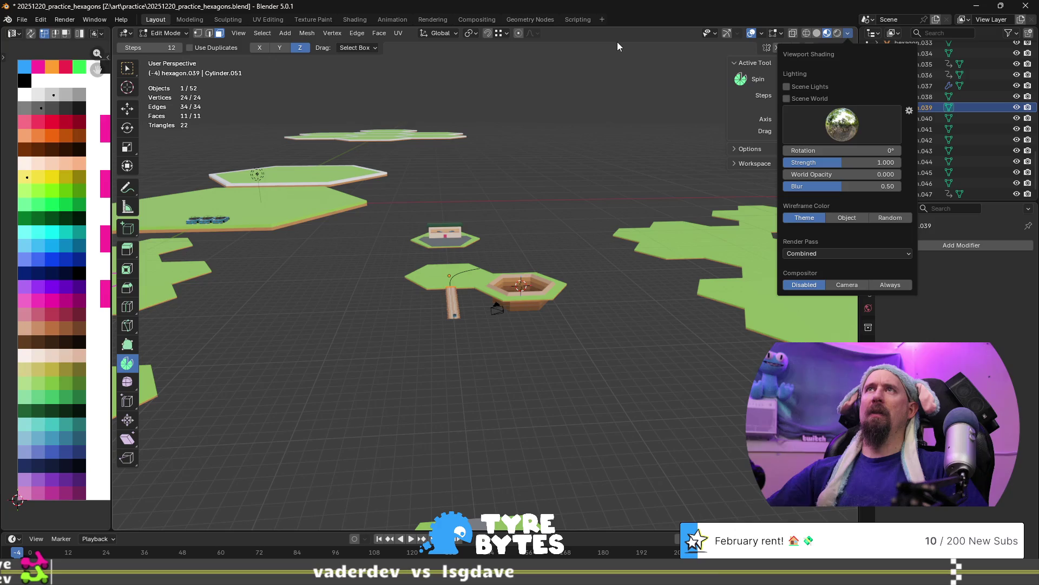
click(780, 33)
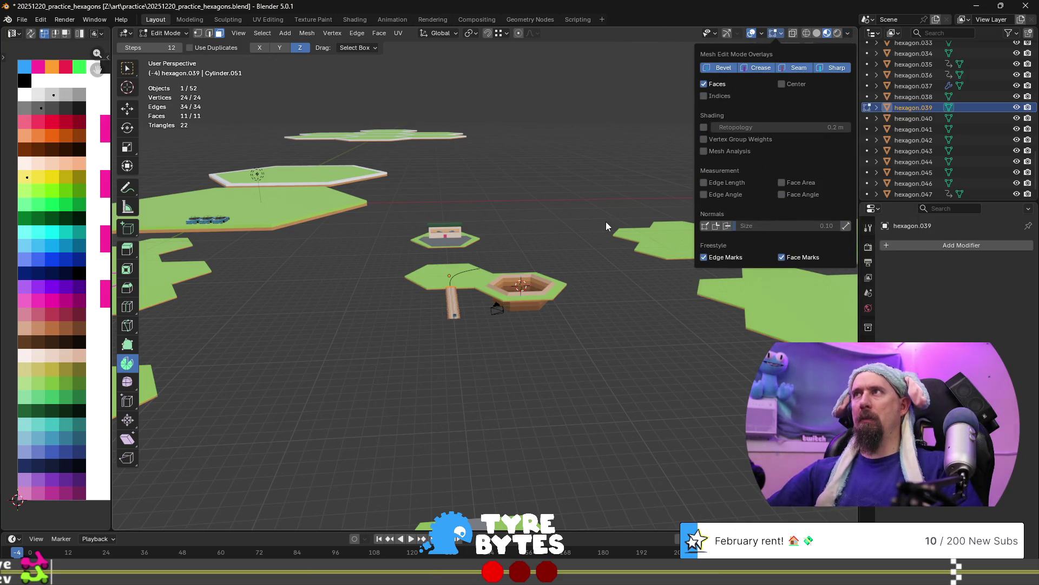
Re-enable viewport gizmos and spin the road end 60.4° in 12 steps around the pit.
key(ctrl+grave)
key(ctrl+grave)
key(ctrl+grave)
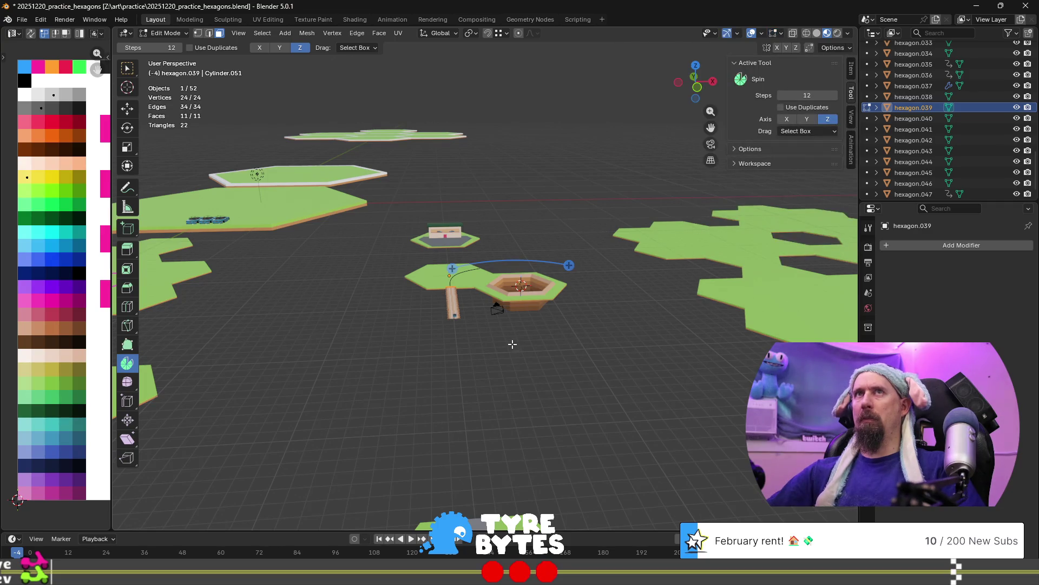
key(ctrl+grave)
key(ctrl+grave)
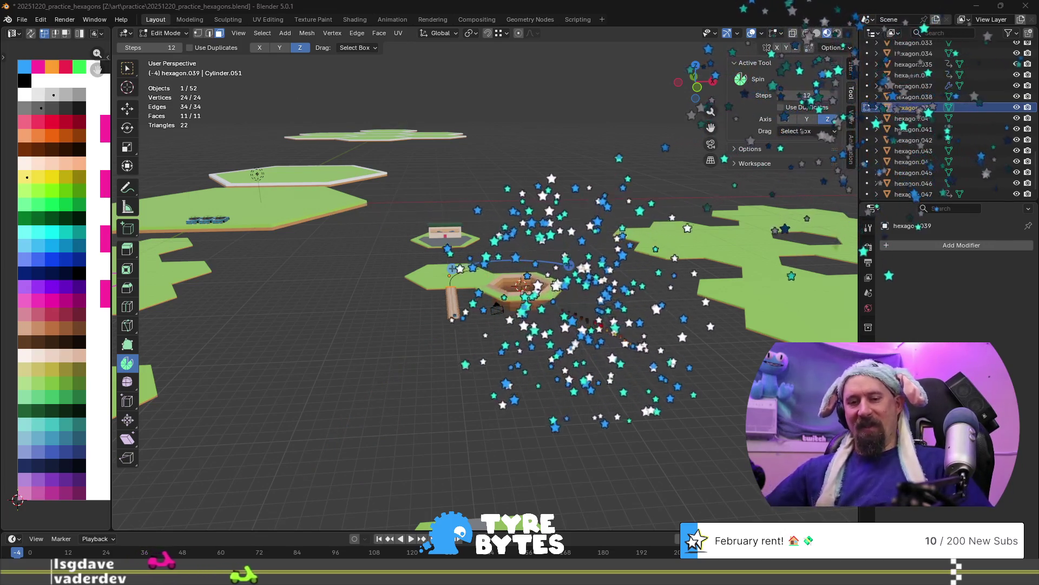
mouse_move(547, 244)
middle_down()
mouse_move(533, 248)
mouse_move(599, 353)
mouse_move(508, 402)
middle_up()
scroll(604, 292, up, 8)
scroll(609, 271, down, 5)
mouse_move(610, 271)
middle_down()
mouse_move(541, 389)
mouse_move(513, 364)
mouse_move(509, 337)
middle_up()
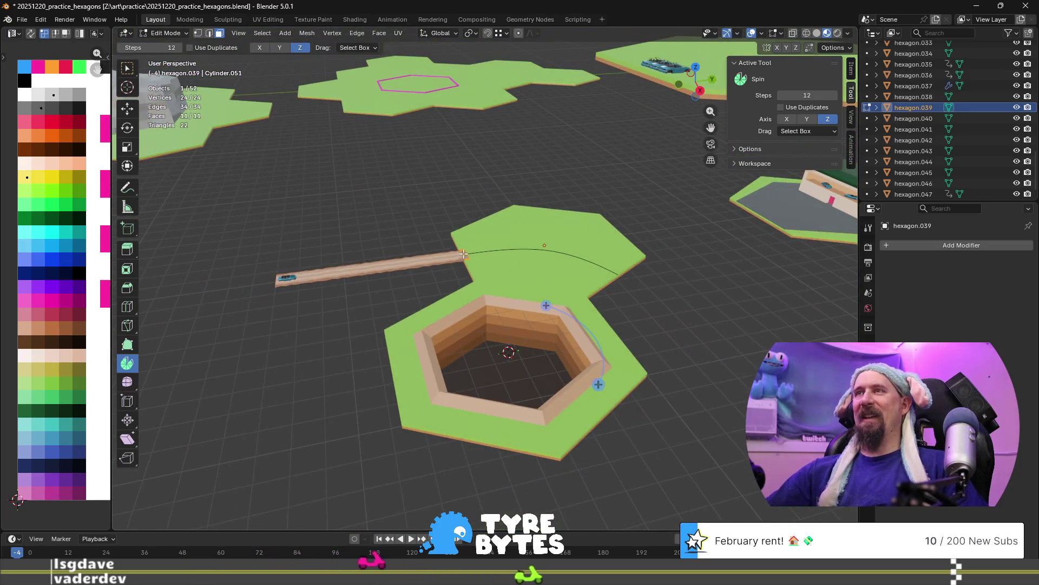
drag(598, 384, 510, 422)
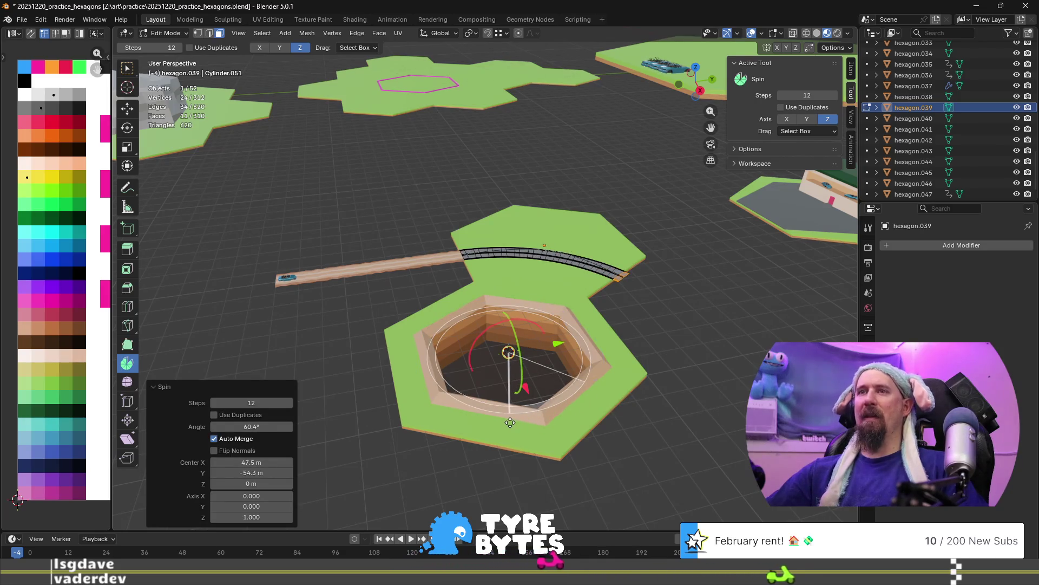
Set the Spin redo panel Angle to 60° and Steps to 34.
click(264, 428)
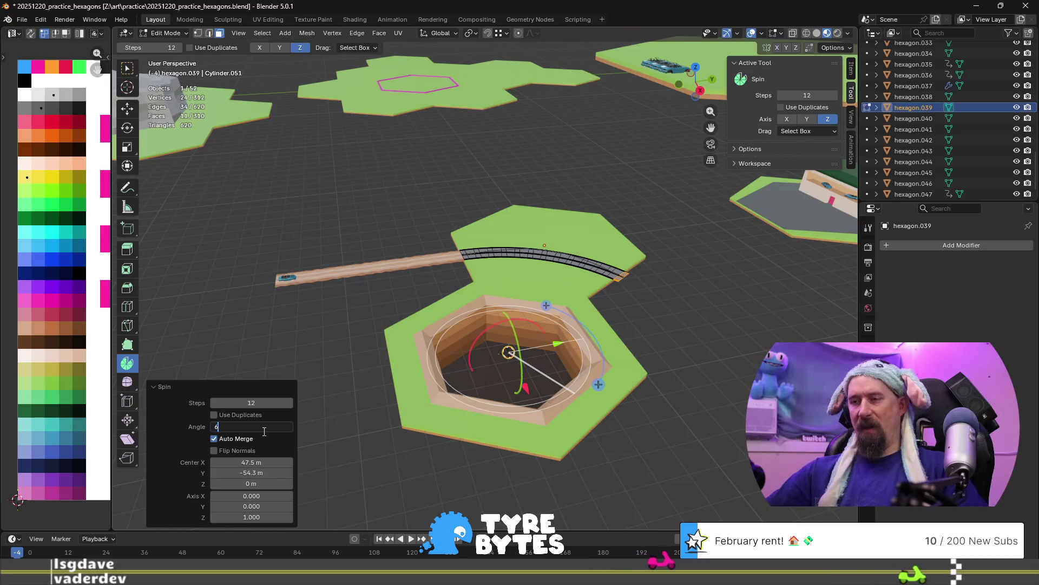
text(60)
key(Return)
double_click(260, 401)
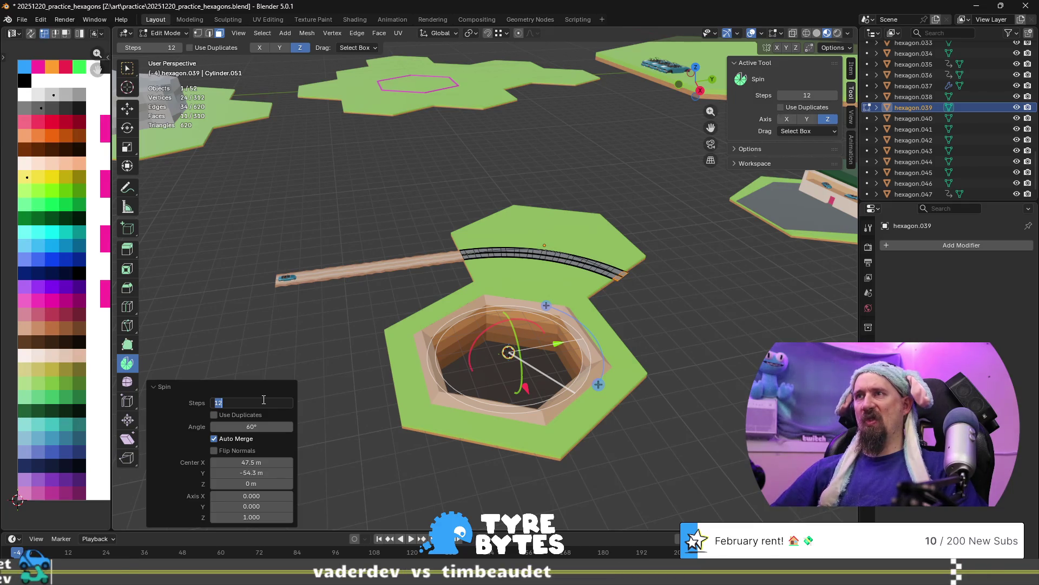
text(34)
key(Return)
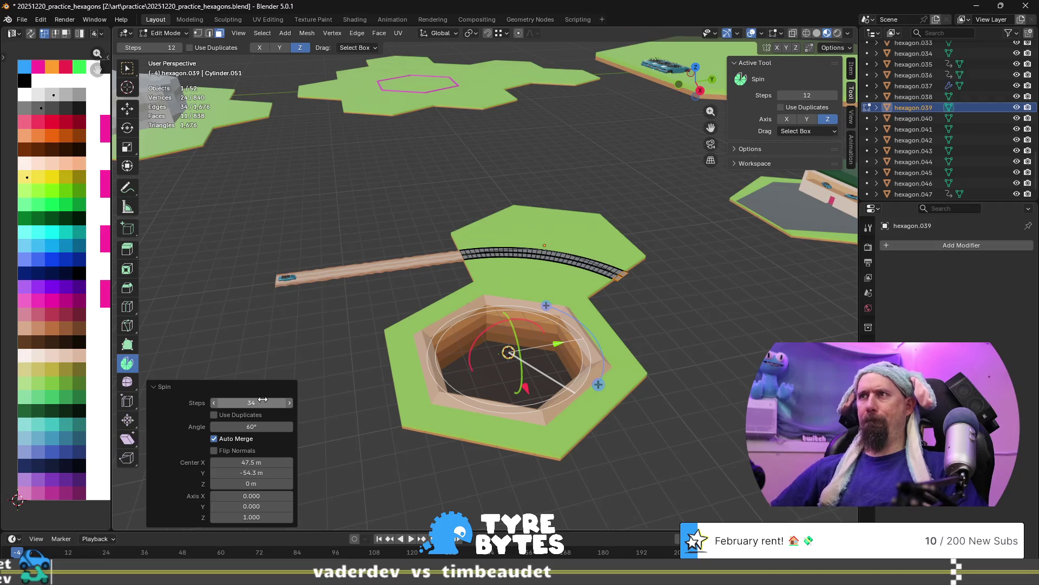
scroll(541, 249, up, 10)
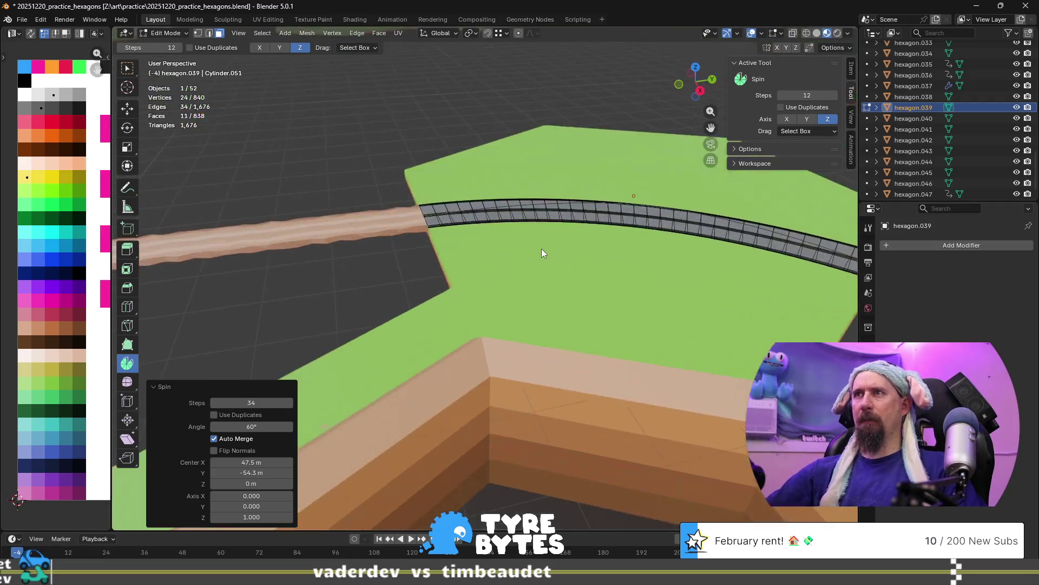
Orbit and zoom to inspect the curved road from several angles.
mouse_move(611, 214)
middle_down()
mouse_move(531, 343)
mouse_move(485, 250)
mouse_move(474, 158)
middle_up()
mouse_move(442, 190)
middle_down()
mouse_move(427, 250)
mouse_move(528, 252)
middle_up()
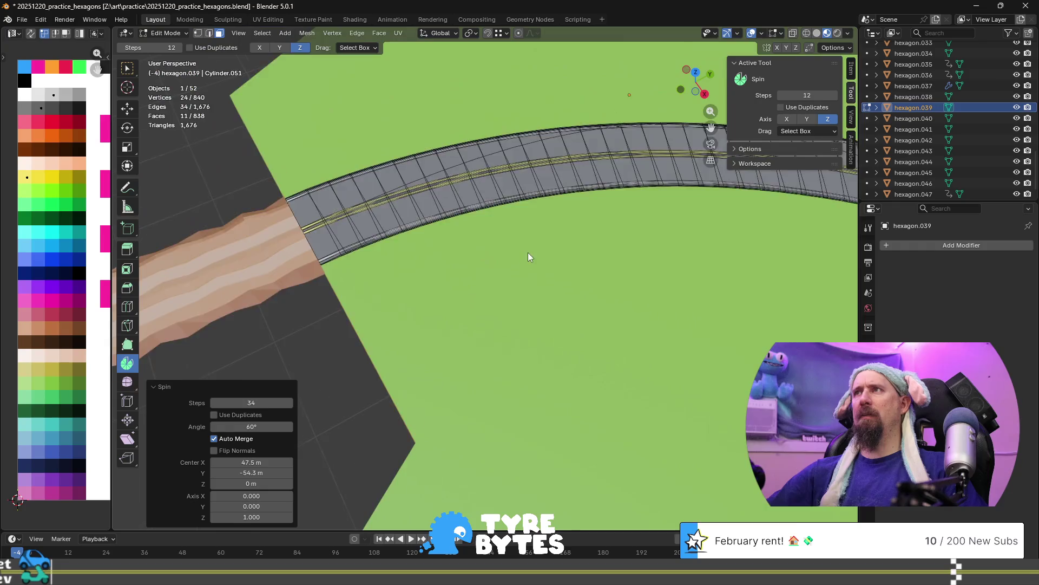
scroll(528, 252, down, 6)
middle_drag(689, 278, 366, 318)
scroll(554, 291, up, 6)
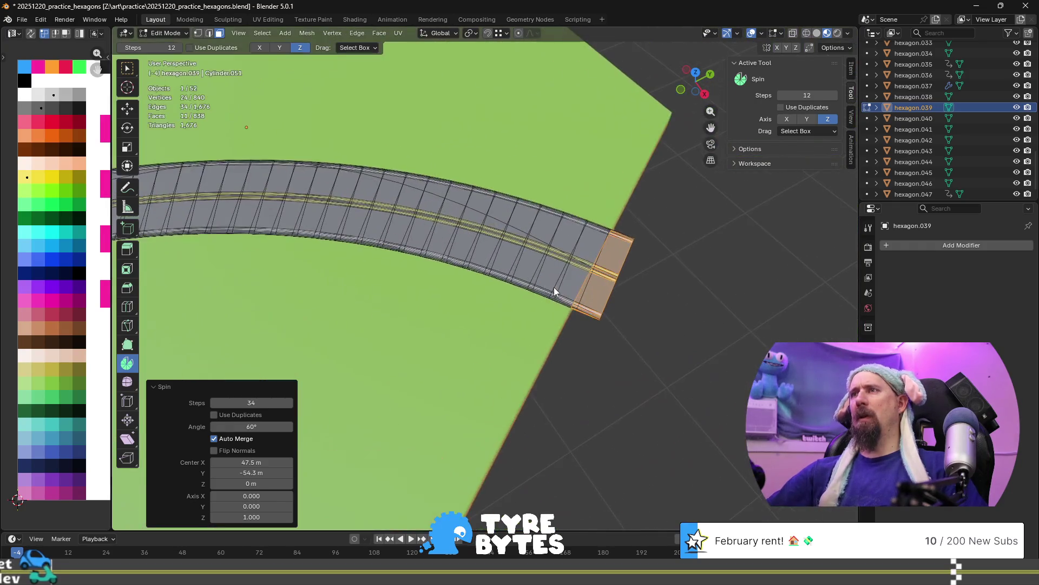
mouse_move(610, 320)
middle_down()
mouse_move(591, 340)
mouse_move(508, 338)
middle_up()
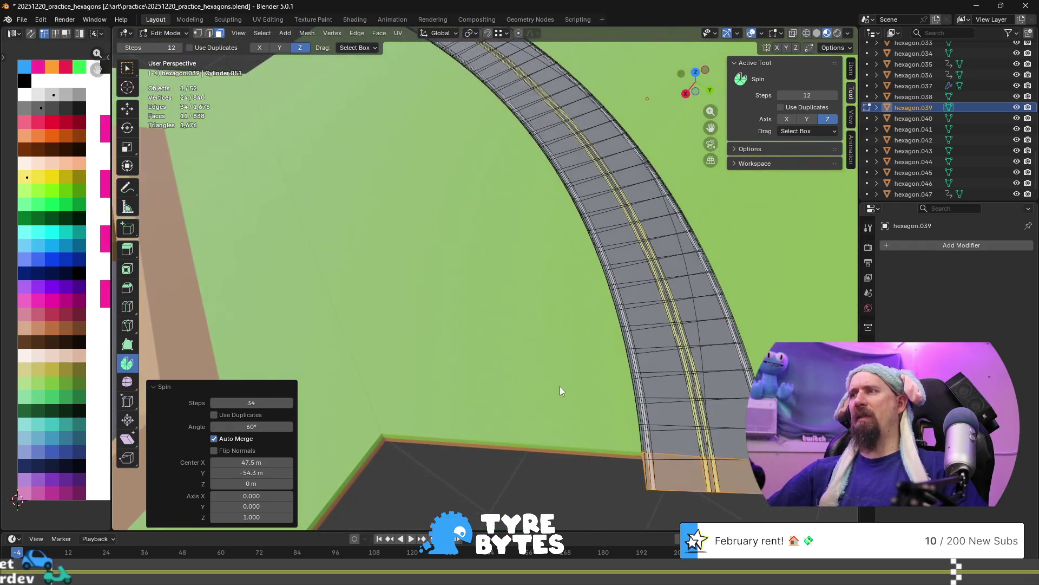
scroll(560, 385, down, 5)
View the pit and whole curve from low angles, then undo the spin back to the straight stub.
mouse_move(661, 438)
middle_down()
mouse_move(519, 391)
mouse_move(493, 432)
mouse_move(565, 197)
mouse_move(485, 352)
mouse_move(451, 353)
mouse_move(459, 372)
middle_up()
scroll(497, 246, up, 5)
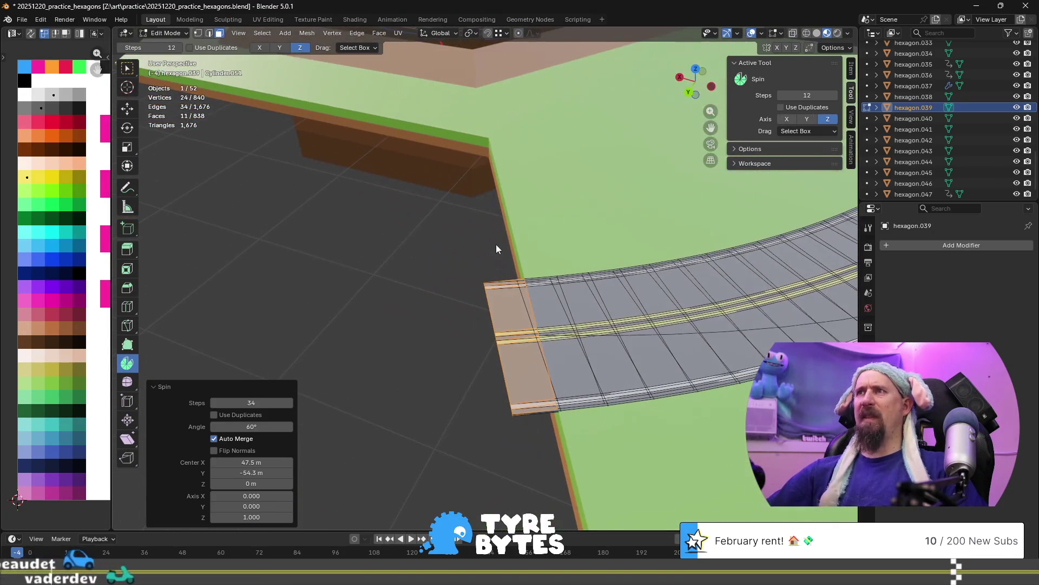
scroll(537, 263, down, 5)
shift+middle_drag(595, 357, 457, 362)
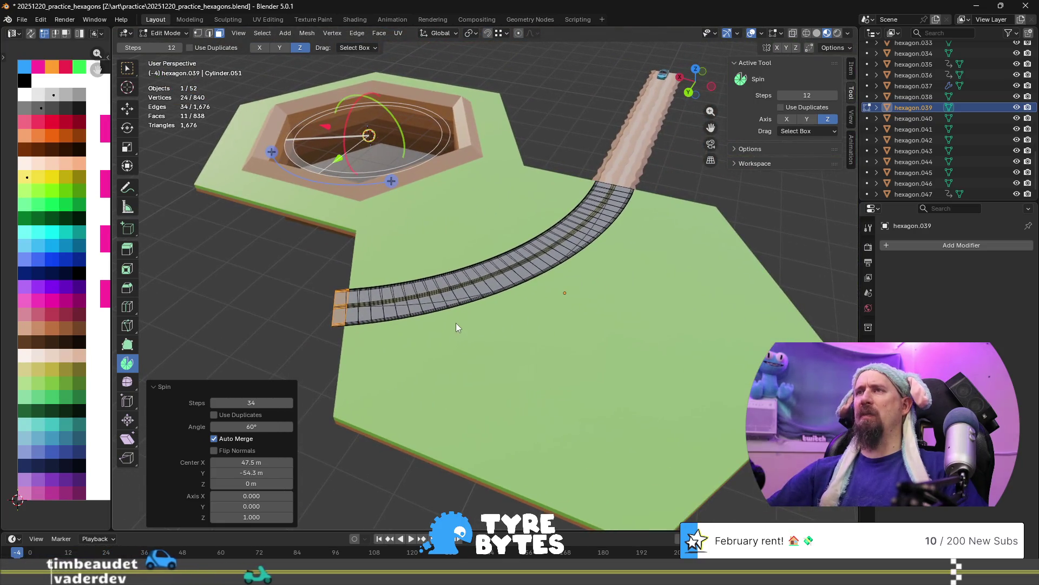
mouse_move(456, 323)
middle_down()
mouse_move(599, 310)
mouse_move(480, 287)
mouse_move(596, 297)
middle_up()
mouse_move(642, 271)
middle_down()
mouse_move(643, 241)
mouse_move(663, 284)
middle_up()
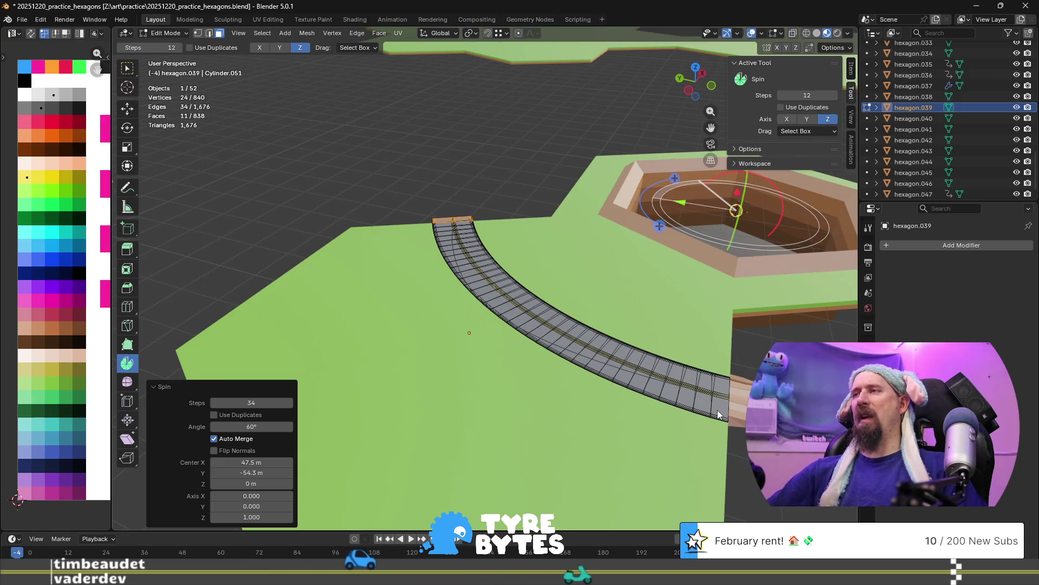
key(ctrl+z)
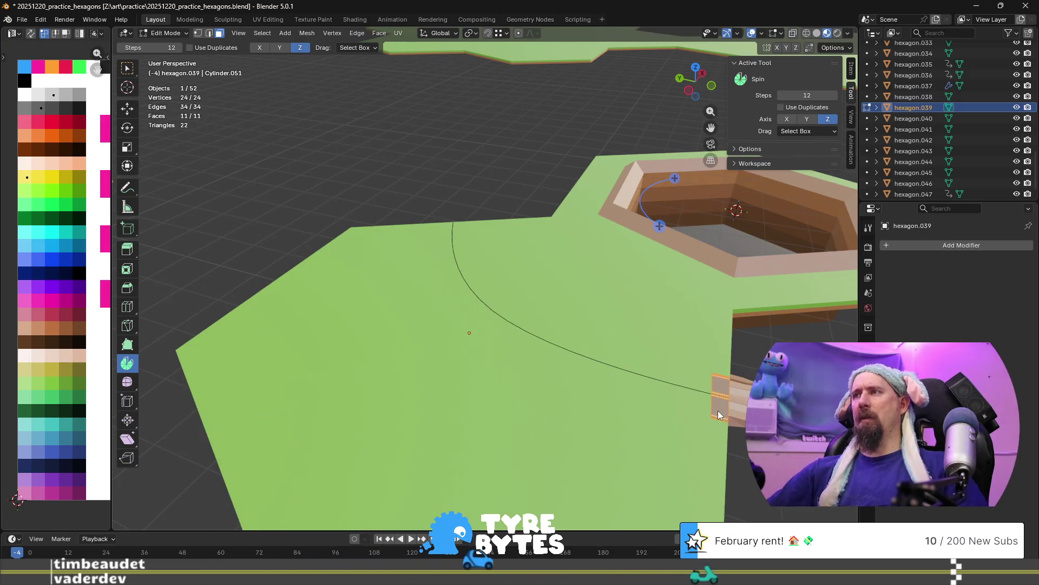
Zoom in on hexagon.039's road stub end, select all of it, and open the Delete menu.
scroll(724, 418, up, 3)
mouse_move(725, 417)
shift+middle_down()
mouse_move(462, 203)
mouse_move(446, 155)
mouse_move(450, 165)
shift+middle_up()
scroll(612, 394, up, 2)
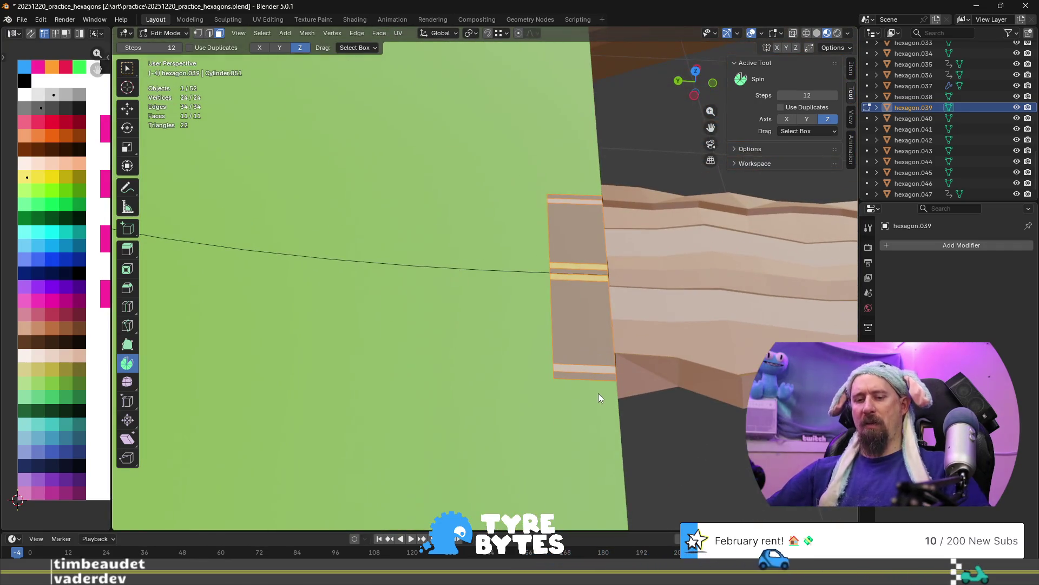
key(F2)
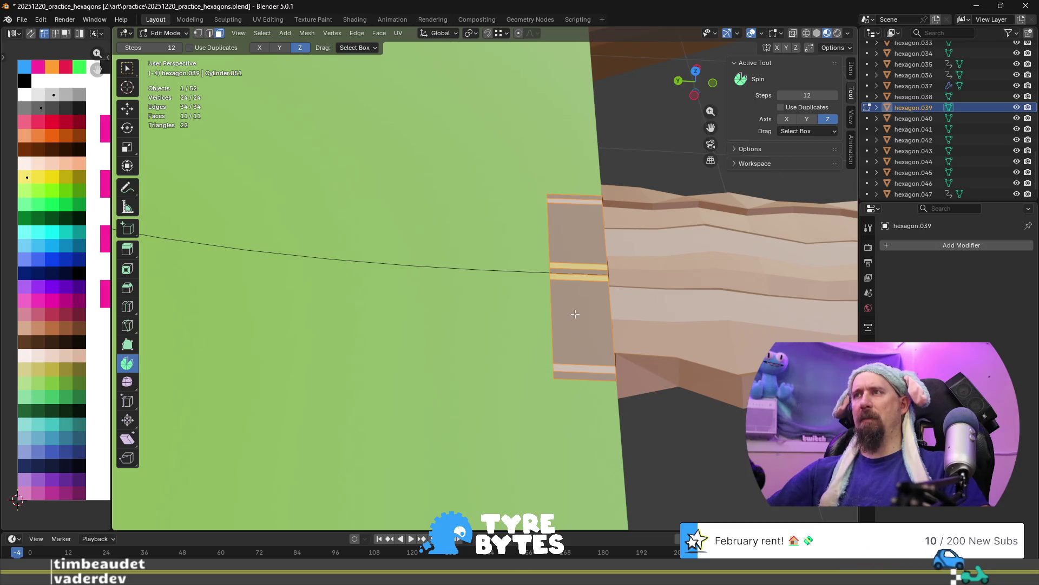
click(581, 371)
key(a)
mouse_move(581, 371)
middle_down()
mouse_move(593, 348)
mouse_move(503, 337)
middle_up()
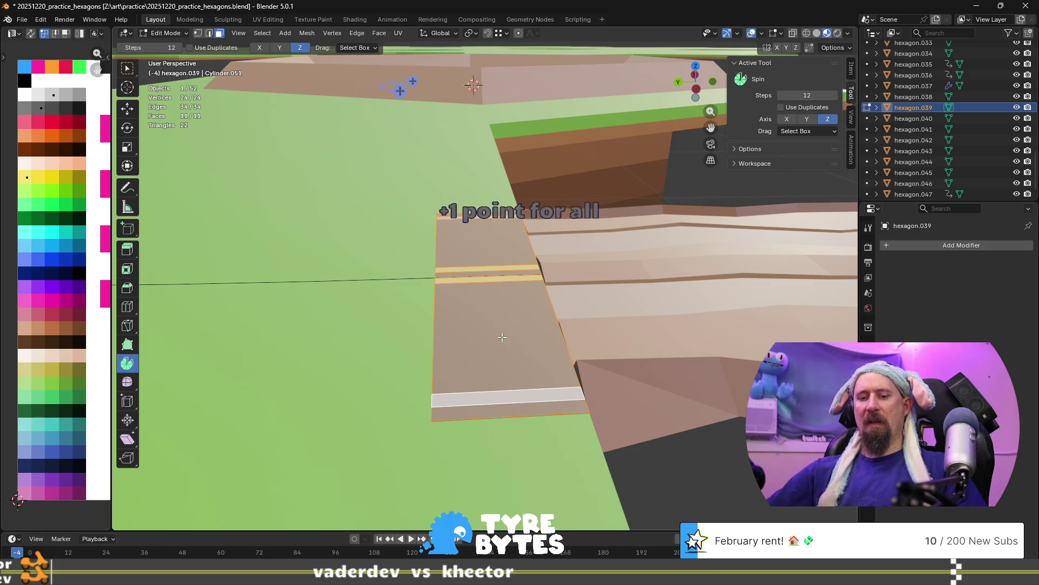
key(x)
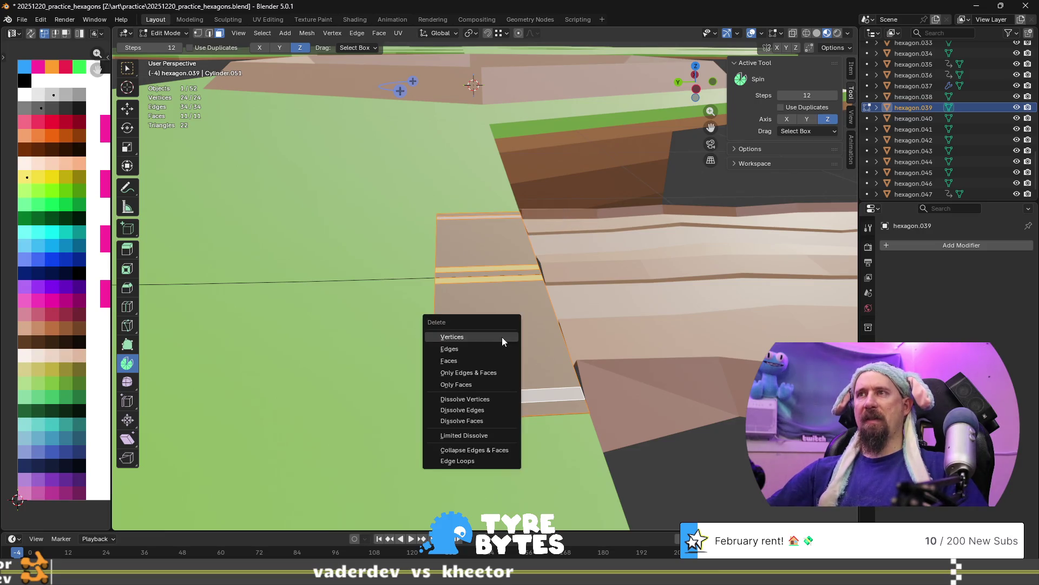
Delete only the stub's faces, then select the whole edge outline in edge select mode.
click(493, 381)
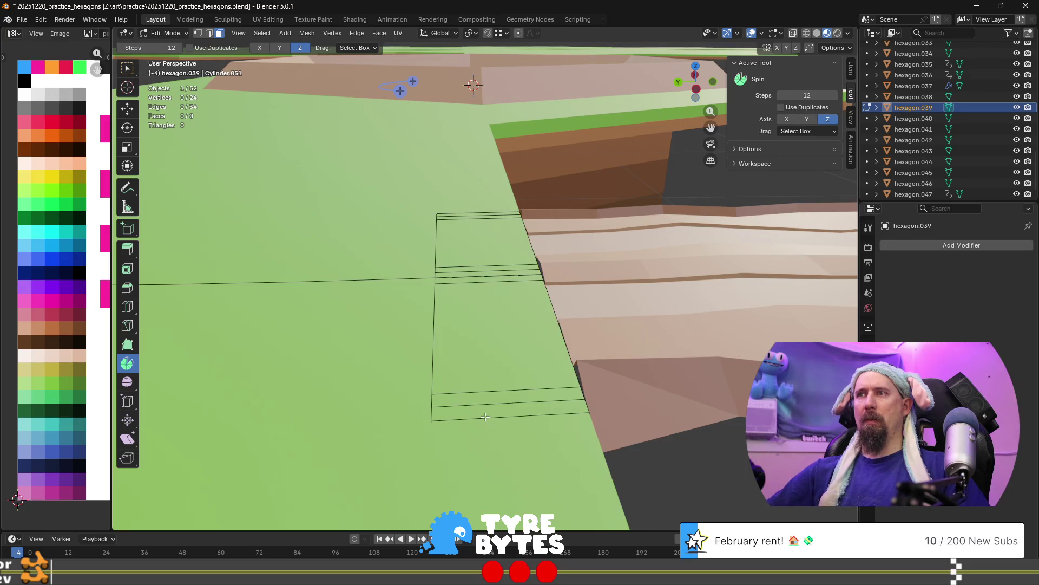
key(2)
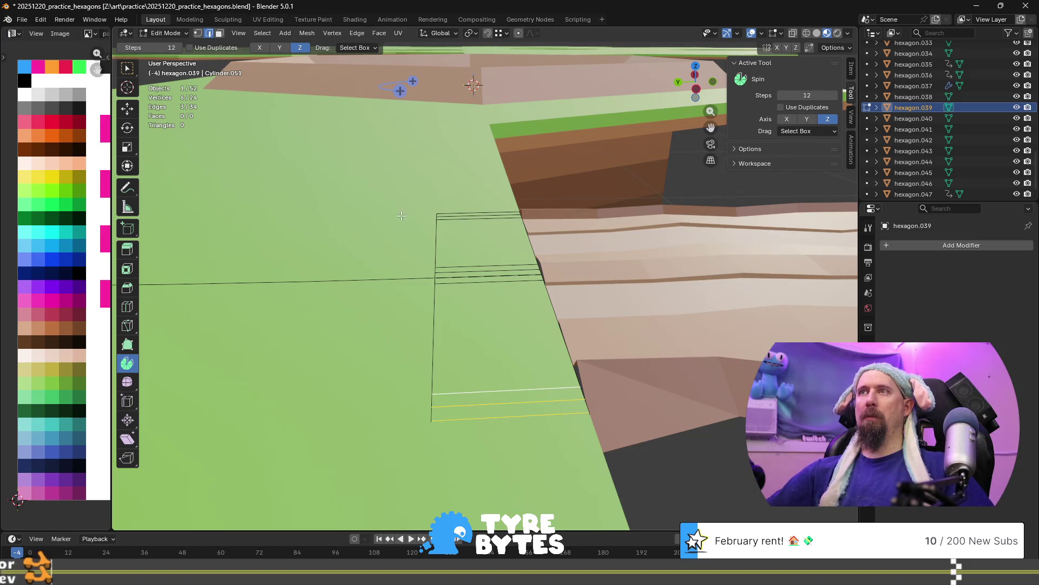
drag(468, 374, 469, 376)
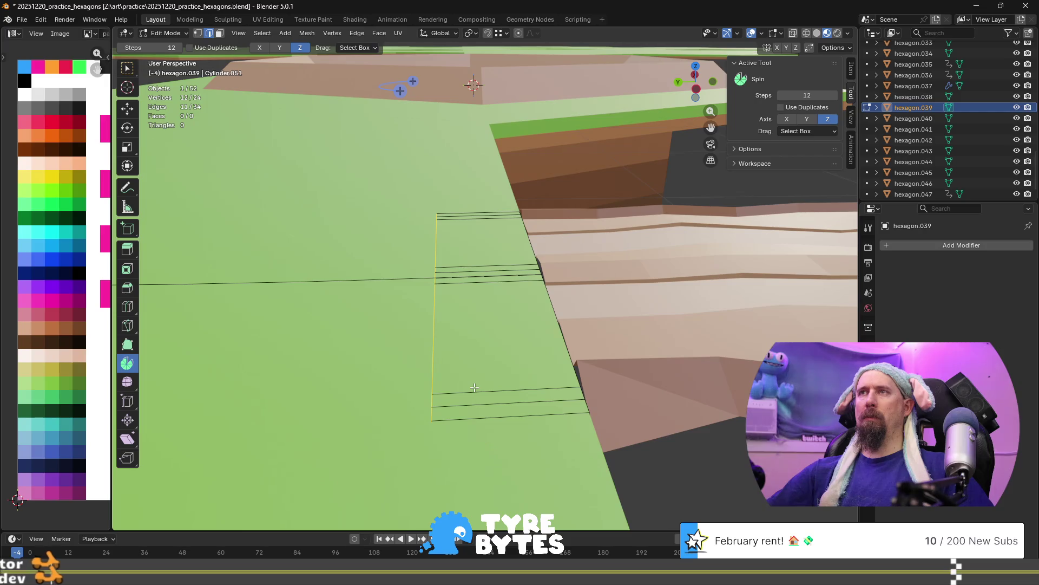
key(ctrl+KP_Add)
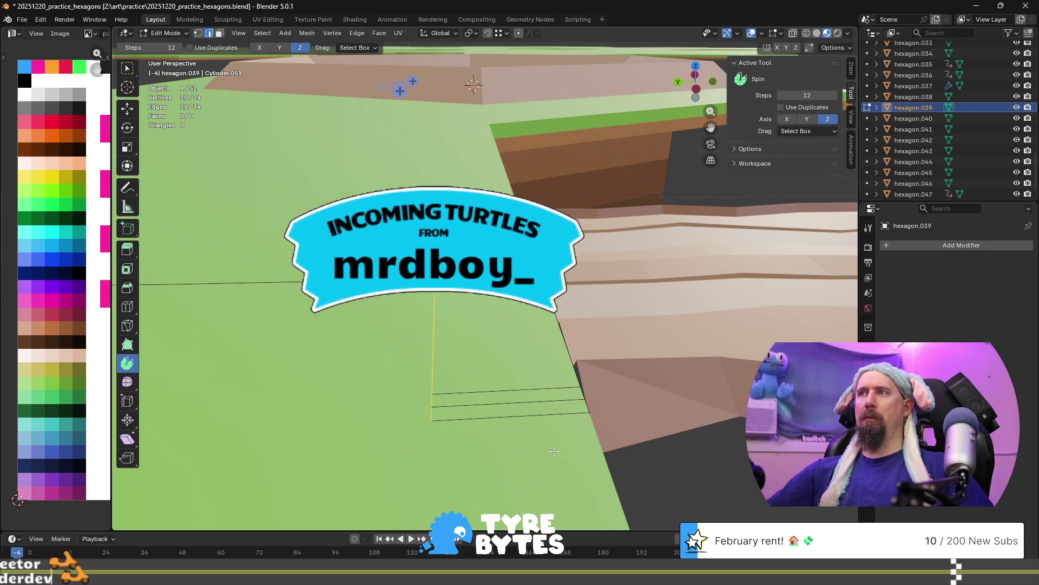
key(ctrl+KP_Add)
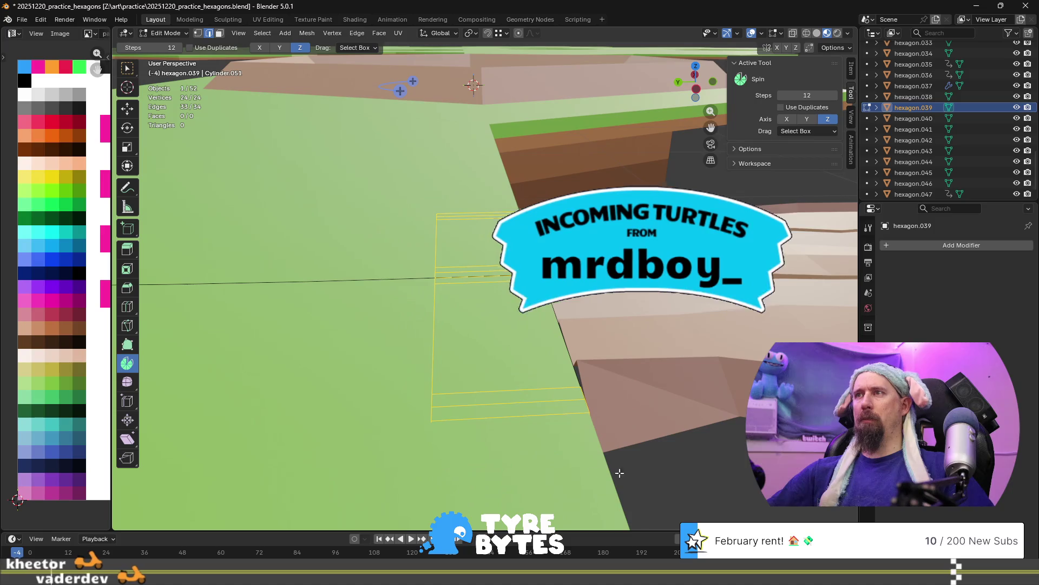
Try deleting the outline with Only Edges & Faces, undo, and delete it again.
key(x)
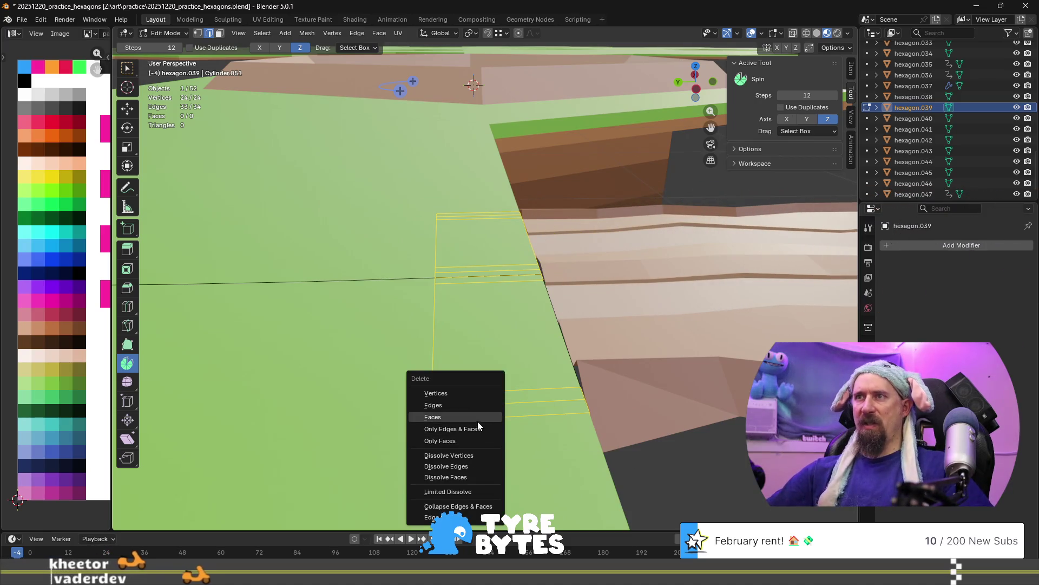
click(478, 430)
key(ctrl+z)
mouse_move(478, 432)
middle_down()
mouse_move(544, 369)
mouse_move(528, 375)
middle_up()
key(x)
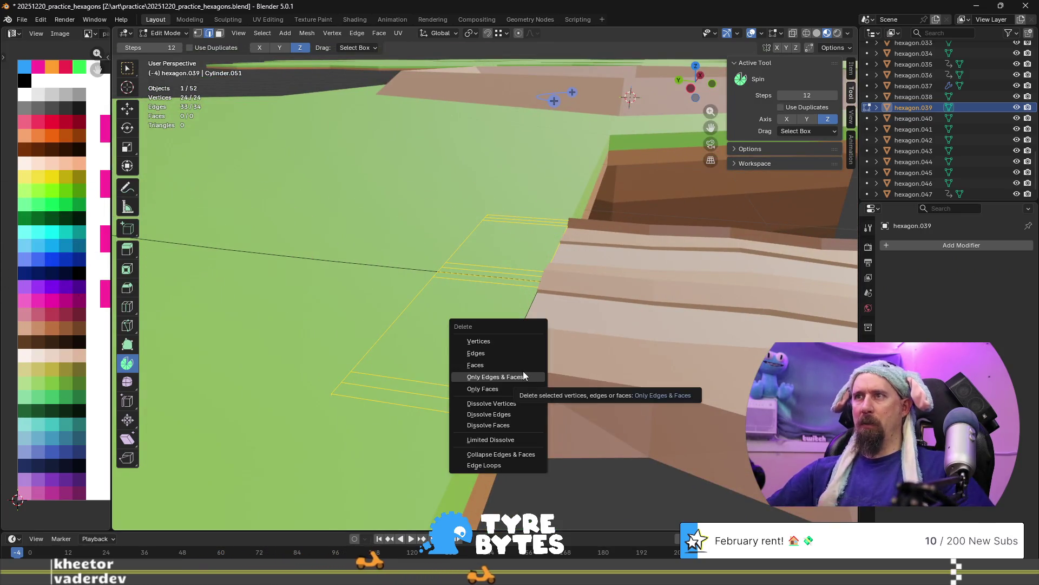
click(521, 364)
middle_drag(517, 373, 700, 329)
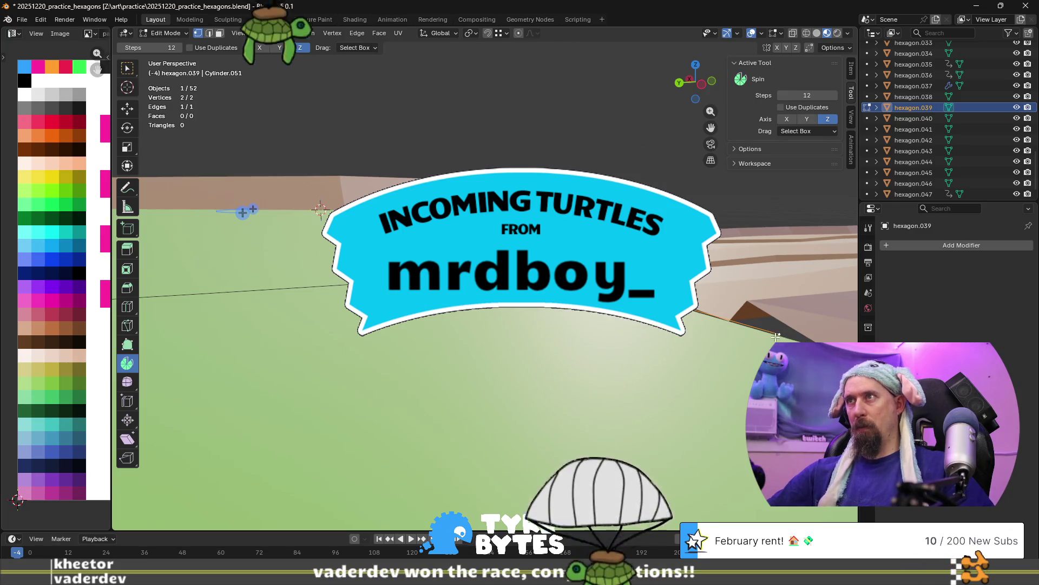
Toggle the remaining edge selection, then undo to restore the 24-vertex, 34-edge wire outline.
key(alt+a)
mouse_move(776, 331)
middle_down()
mouse_move(686, 366)
mouse_move(752, 367)
mouse_move(464, 366)
middle_up()
key(a)
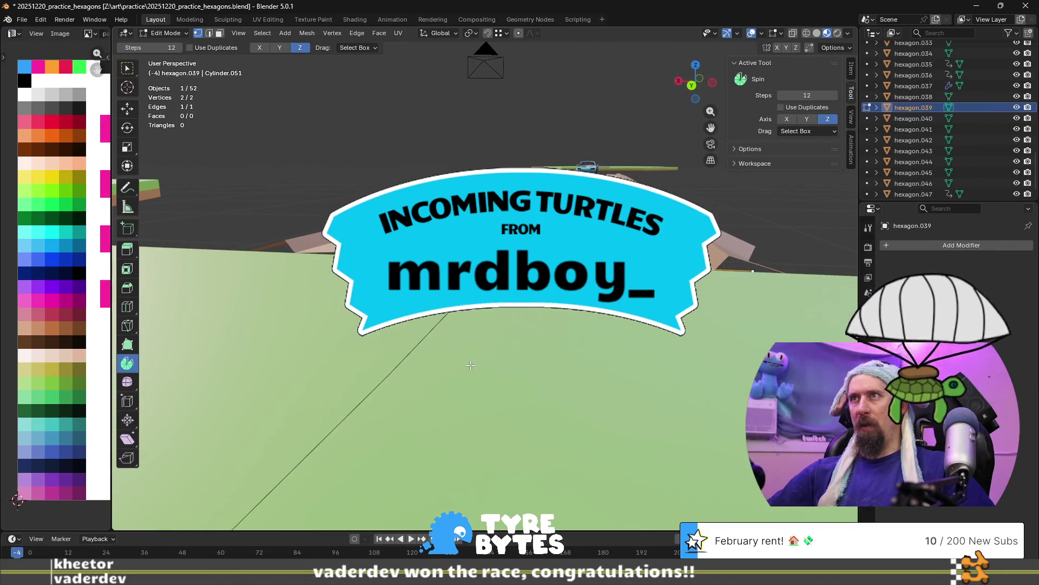
key(2)
key(alt+a)
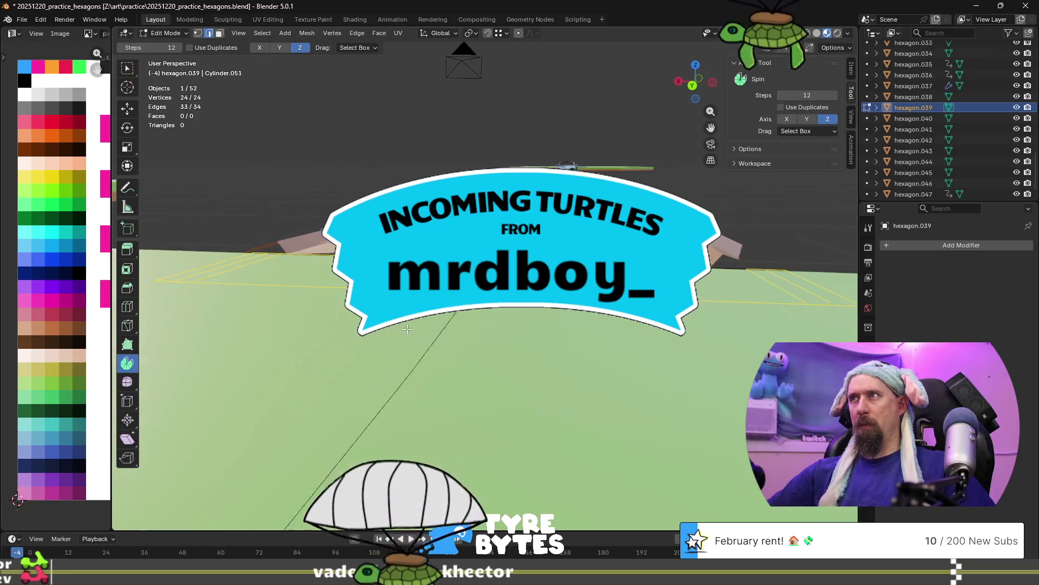
key(ctrl+z)
middle_drag(476, 320, 538, 316)
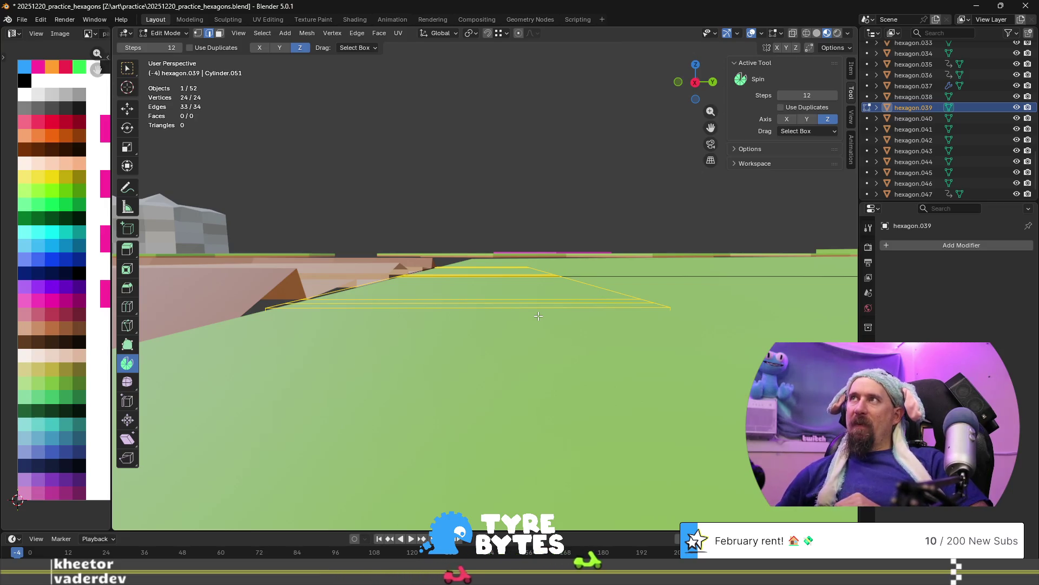
Isolate hexagon.039's wire outline in Local View with Numpad / and pick one of its edges.
click(738, 33)
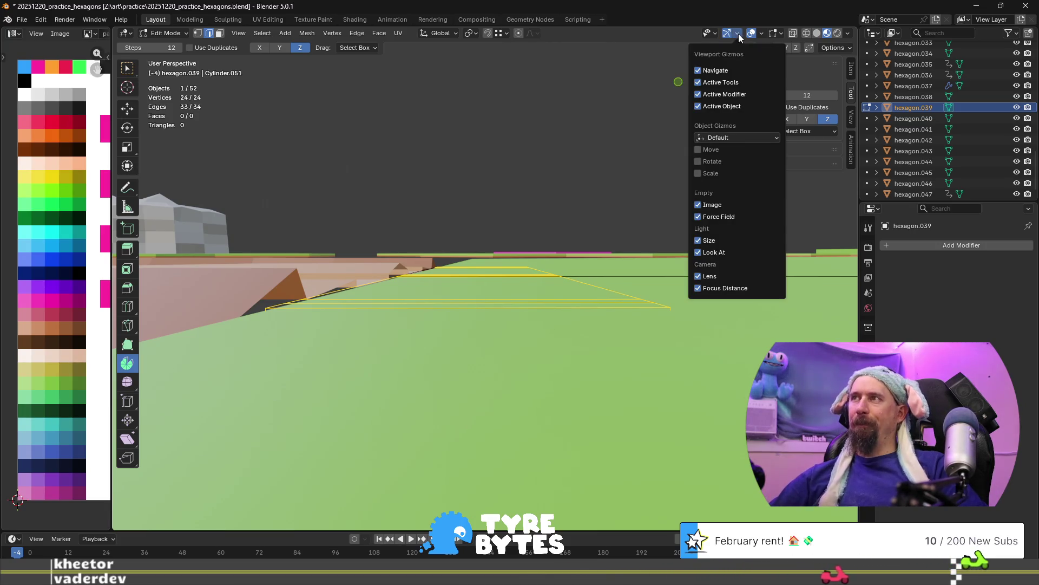
click(738, 34)
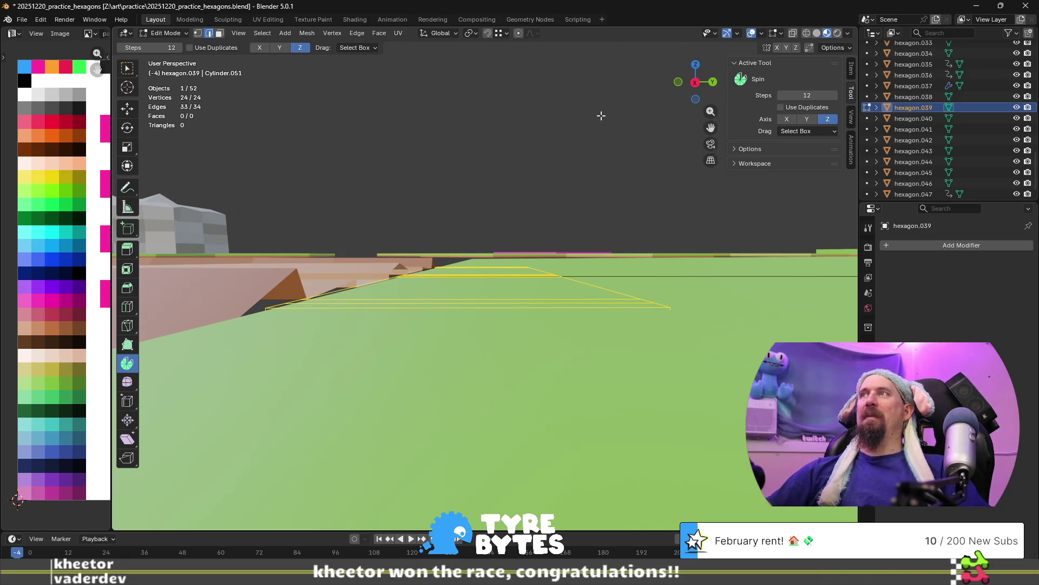
mouse_move(402, 308)
middle_down()
mouse_move(399, 339)
mouse_move(380, 348)
middle_up()
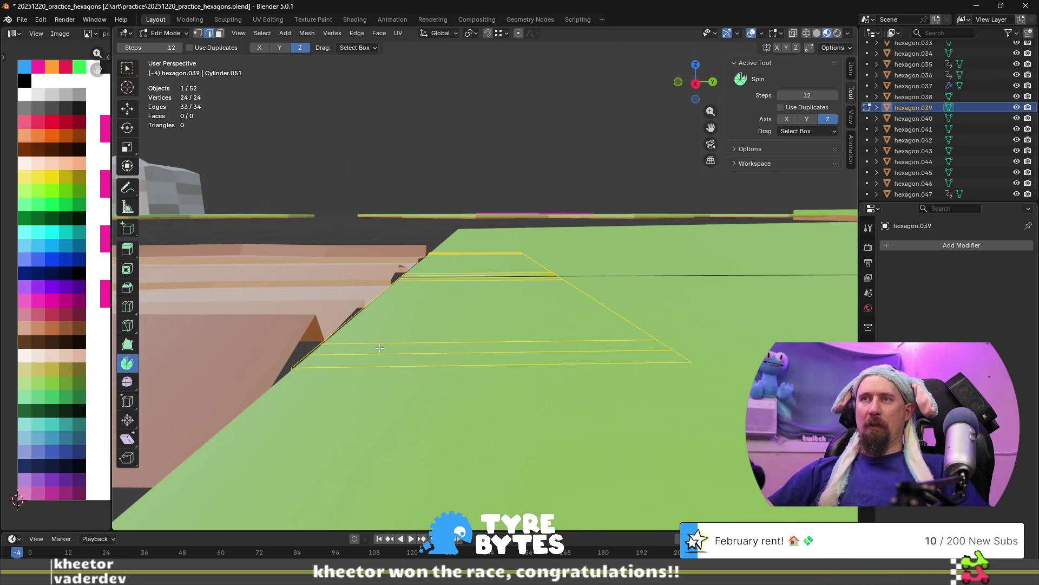
scroll(380, 348, down, 3)
middle_drag(371, 305, 487, 312)
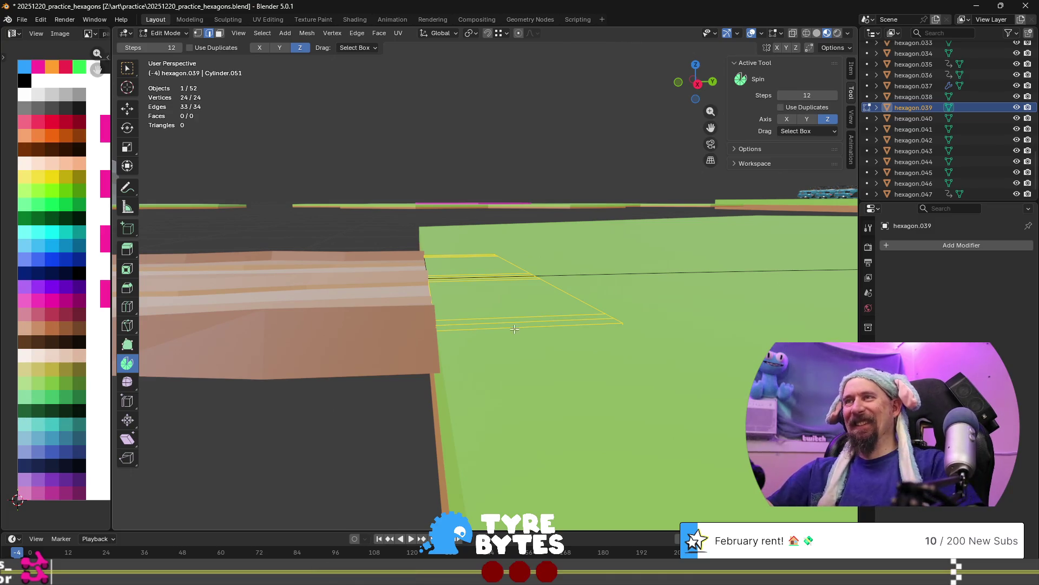
key(KP_Divide)
mouse_move(386, 298)
middle_down()
mouse_move(616, 277)
mouse_move(587, 360)
middle_up()
click(634, 290)
Select and delete three front edges of the road outline.
click(582, 350)
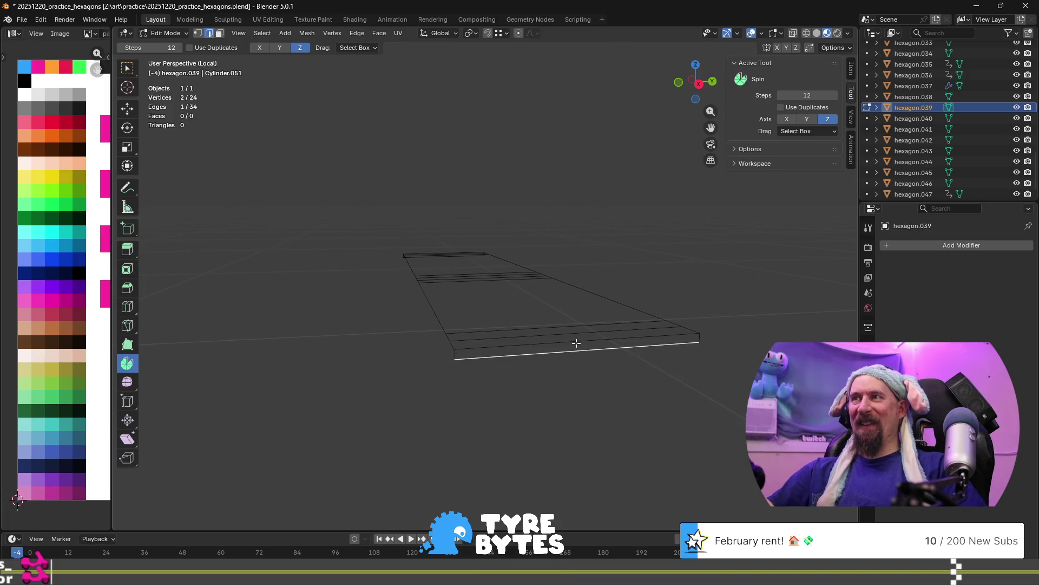
shift+click(576, 335)
shift+click(570, 326)
key(x)
click(571, 326)
Select and delete three parallel cross edges of the outline.
middle_drag(453, 348, 513, 295)
click(510, 287)
shift+click(495, 281)
shift+click(481, 280)
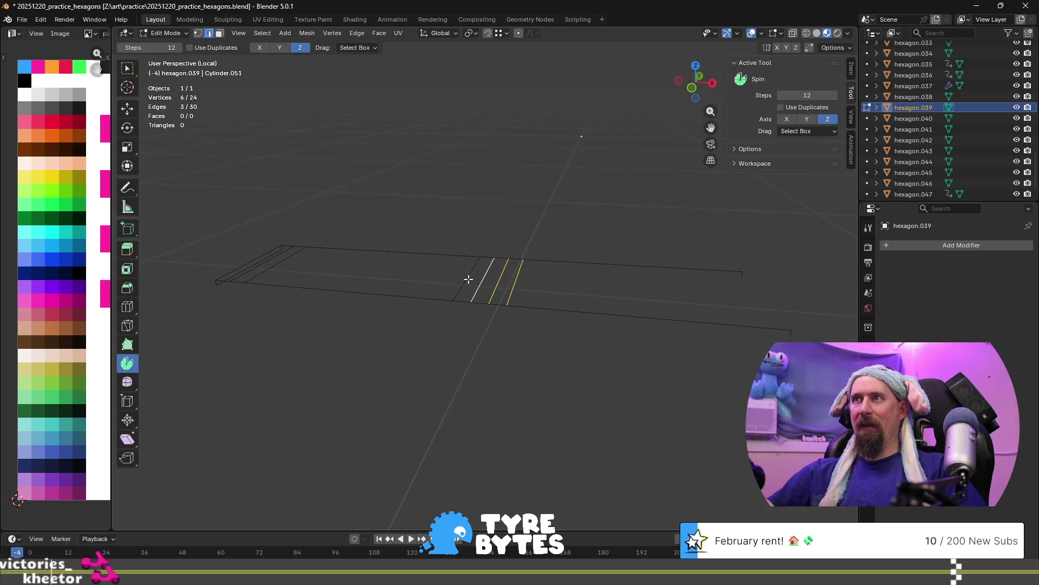
key(x)
click(320, 271)
Delete the remaining parallel edges, leaving a 12-vertex, 11-edge line, and return to Object Mode.
mouse_move(321, 270)
middle_down()
mouse_move(328, 286)
mouse_move(406, 271)
middle_up()
click(421, 319)
shift+click(425, 311)
shift+click(428, 308)
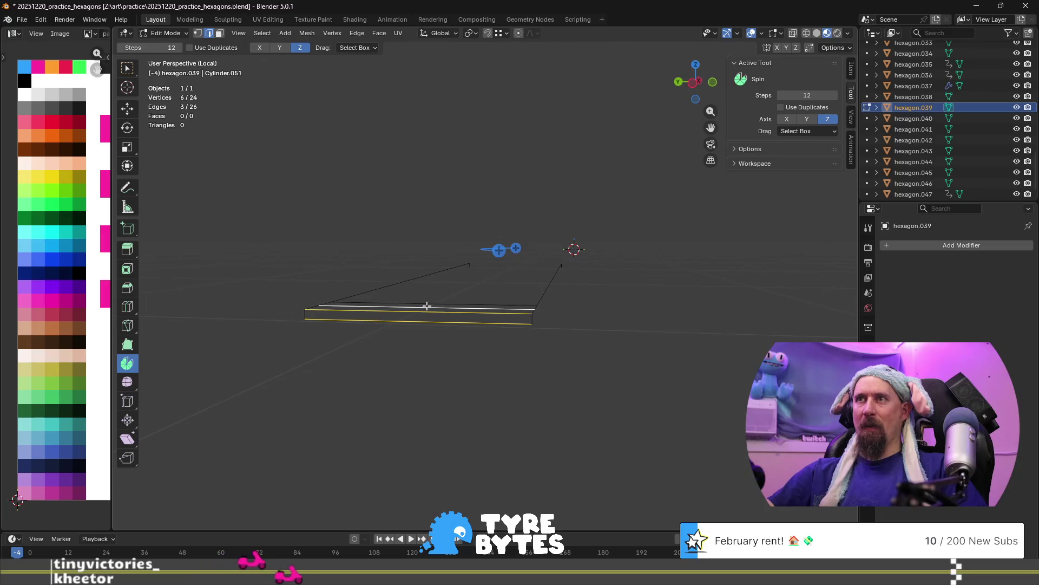
shift+click(427, 303)
key(x)
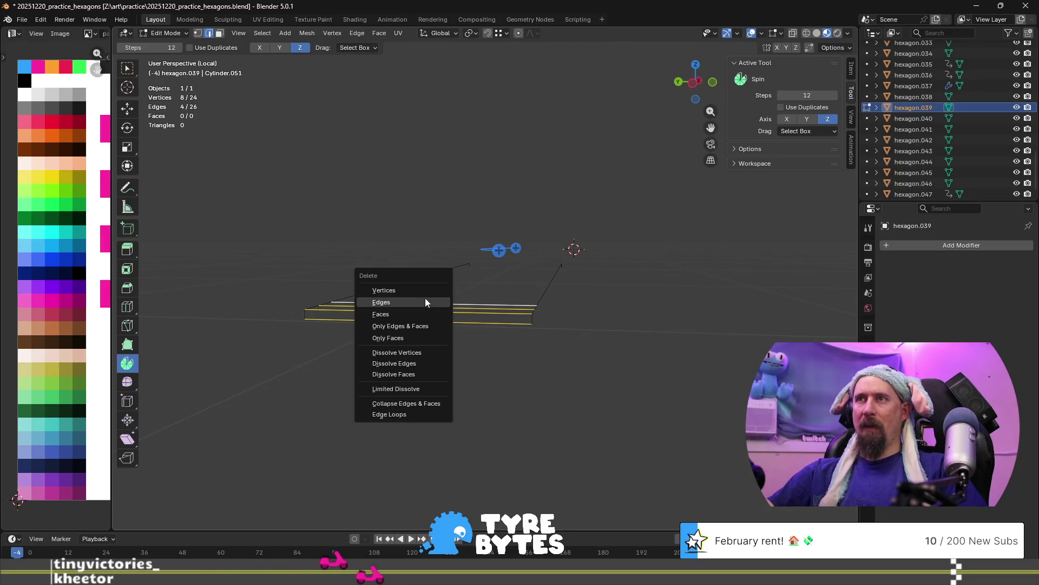
click(425, 303)
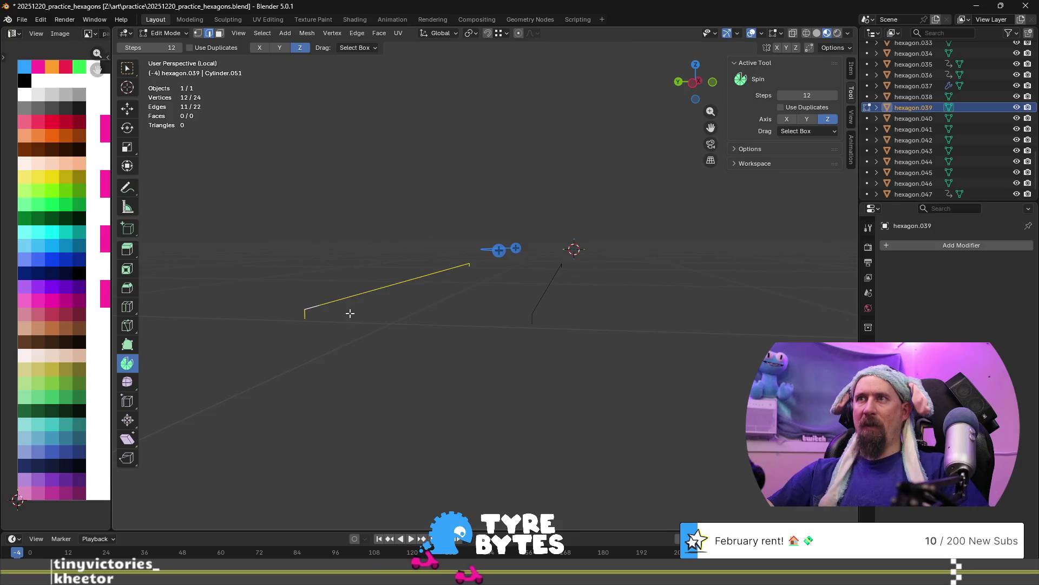
key(x)
click(352, 312)
middle_drag(380, 309, 401, 294)
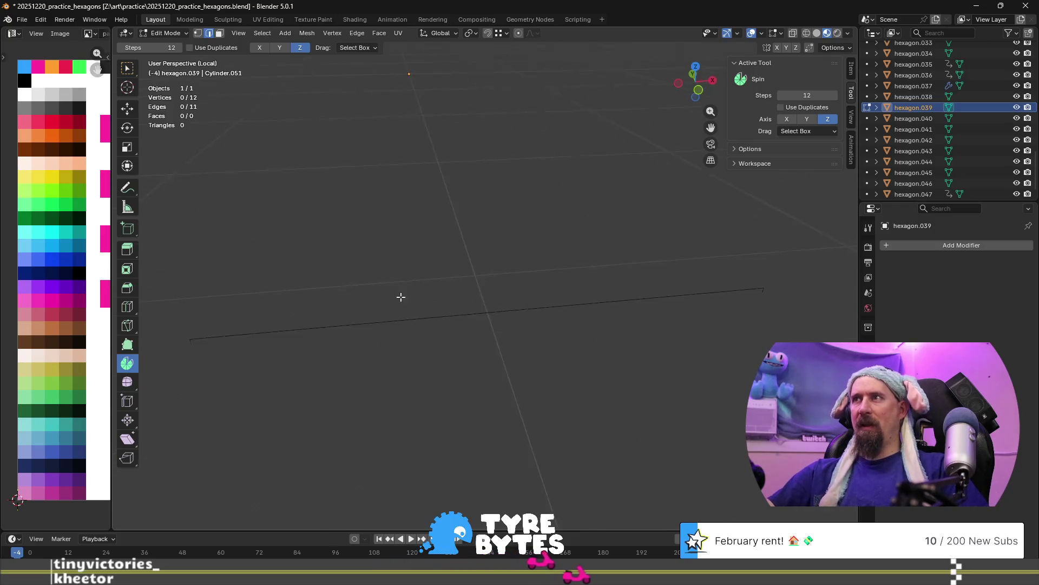
mouse_move(511, 316)
middle_down()
mouse_move(569, 313)
mouse_move(596, 284)
middle_up()
key(Tab)
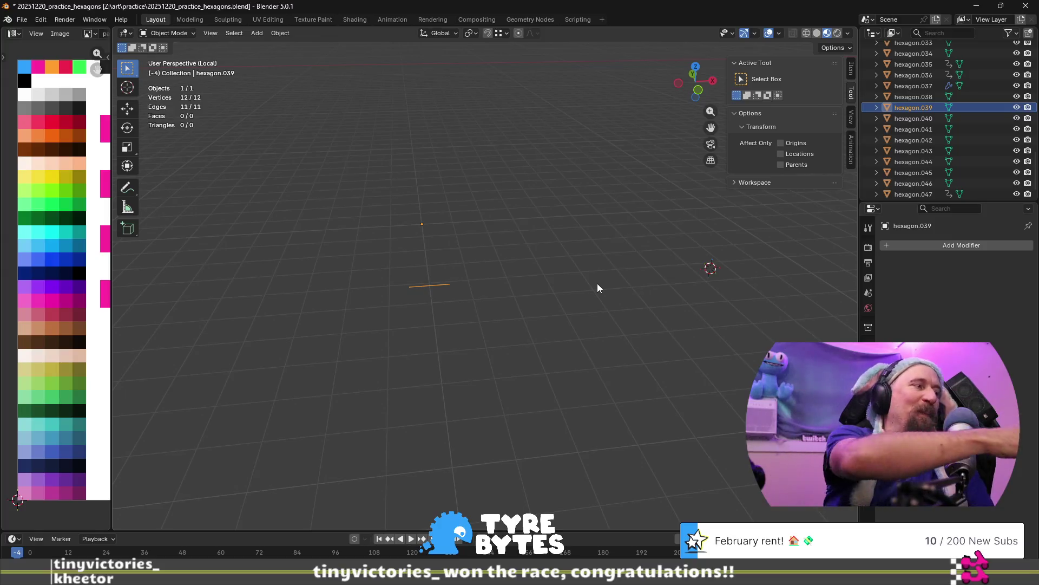
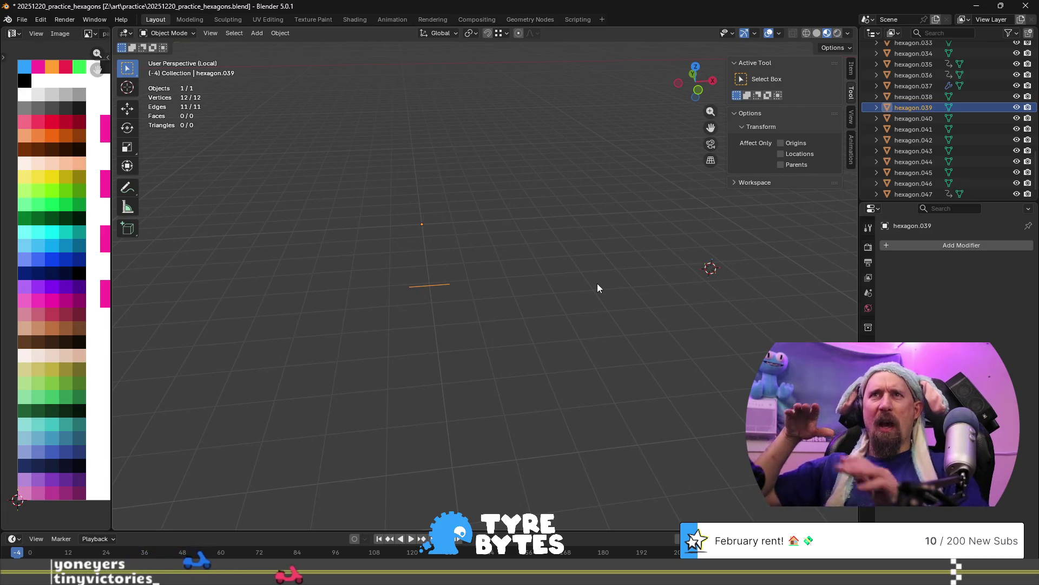
Snap the 3D cursor to the selected point on the curve.
mouse_move(596, 284)
middle_down()
mouse_move(541, 314)
mouse_move(447, 308)
mouse_move(452, 297)
mouse_move(390, 283)
mouse_move(434, 293)
middle_up()
mouse_move(621, 339)
middle_down()
mouse_move(392, 315)
mouse_move(537, 360)
mouse_move(553, 348)
mouse_move(387, 326)
middle_up()
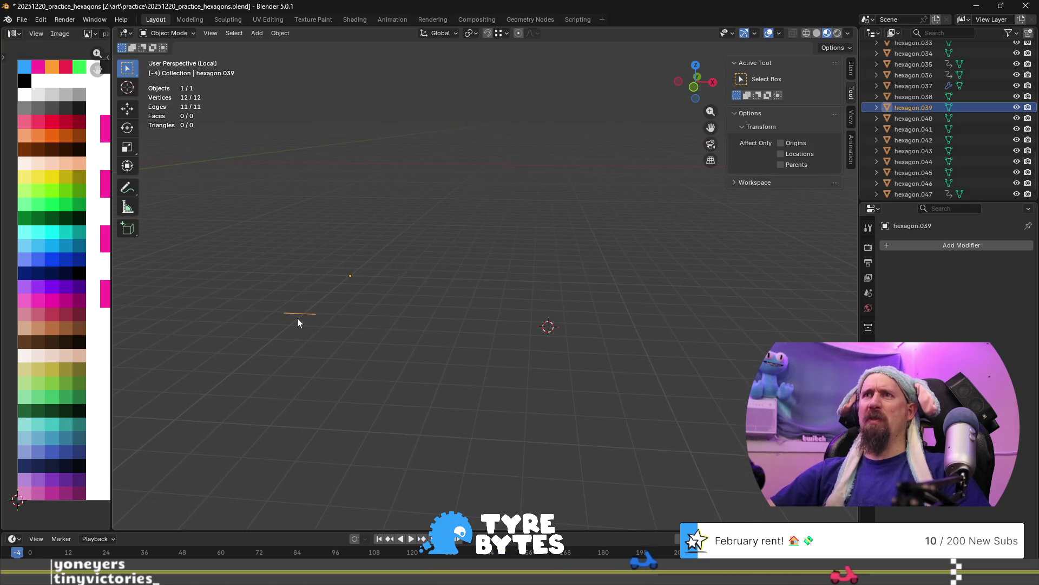
scroll(298, 317, up, 2)
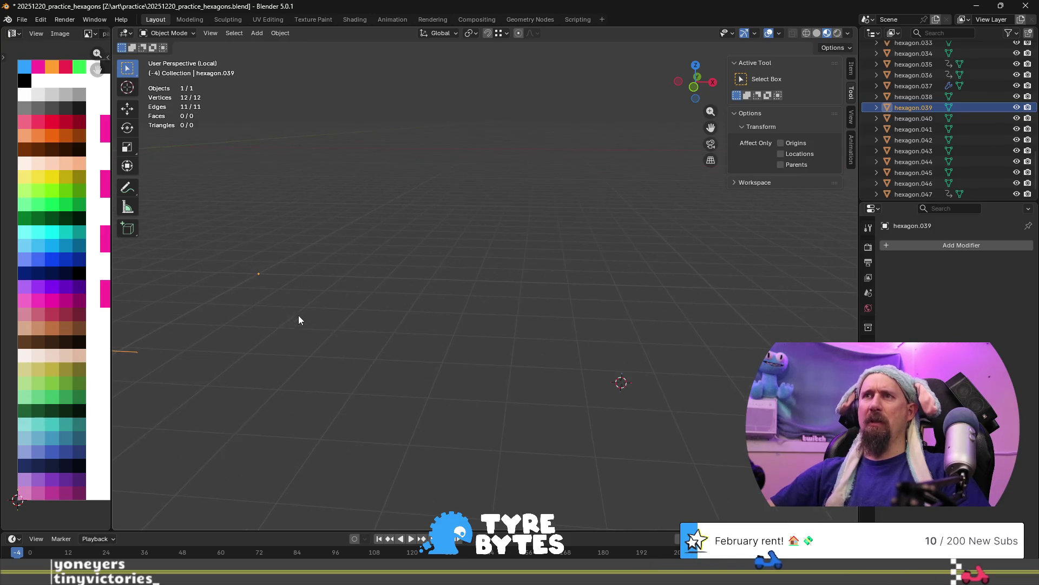
key(shift+s)
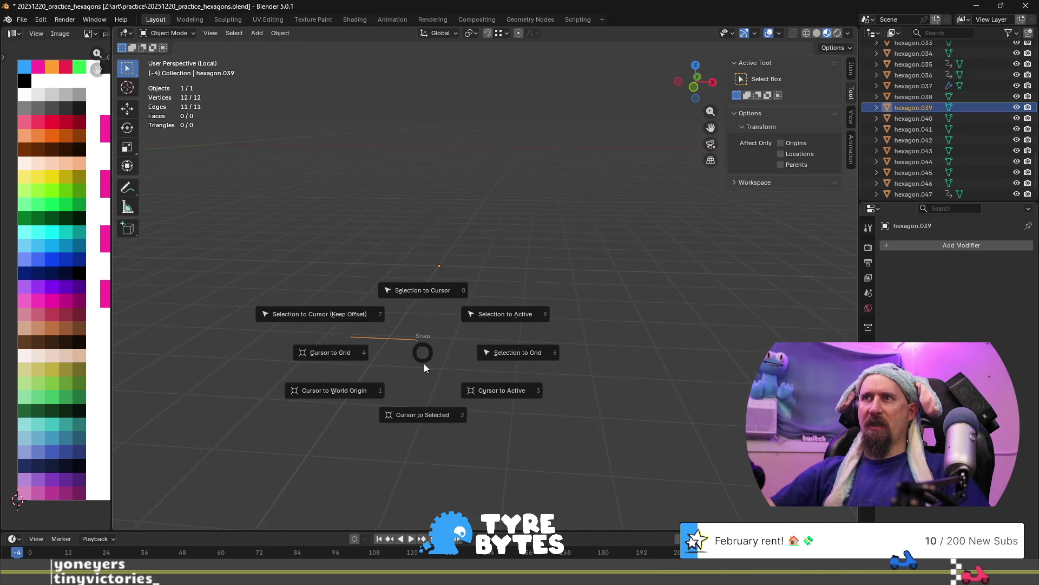
click(420, 381)
In Edit Mode, snap the arc onto the 3D cursor and scale it down slightly.
scroll(451, 375, down, 3)
scroll(499, 369, down, 5)
shift+middle_drag(664, 334, 509, 340)
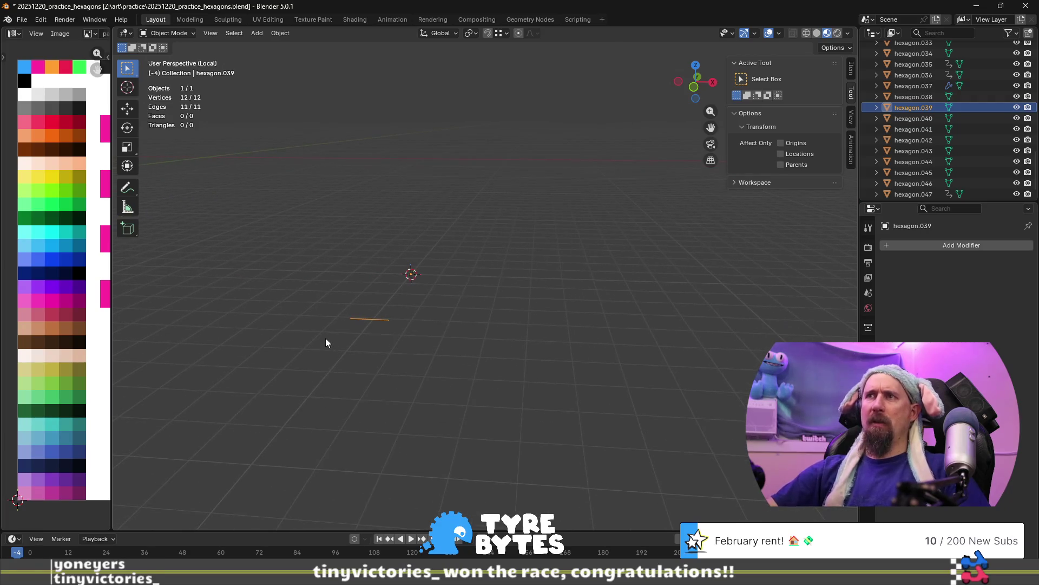
key(Tab)
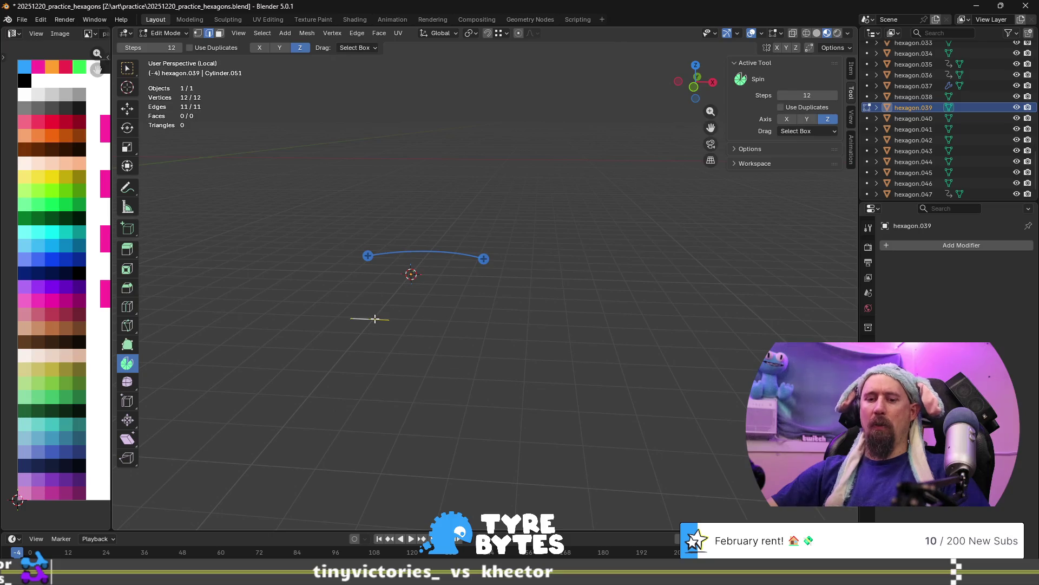
key(shift+s)
click(389, 262)
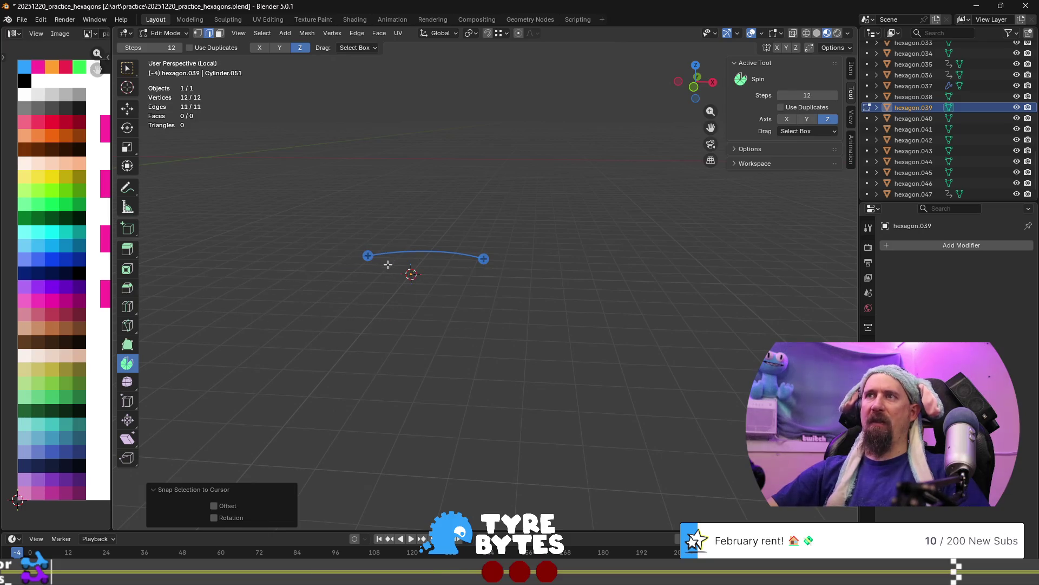
key(s)
click(382, 313)
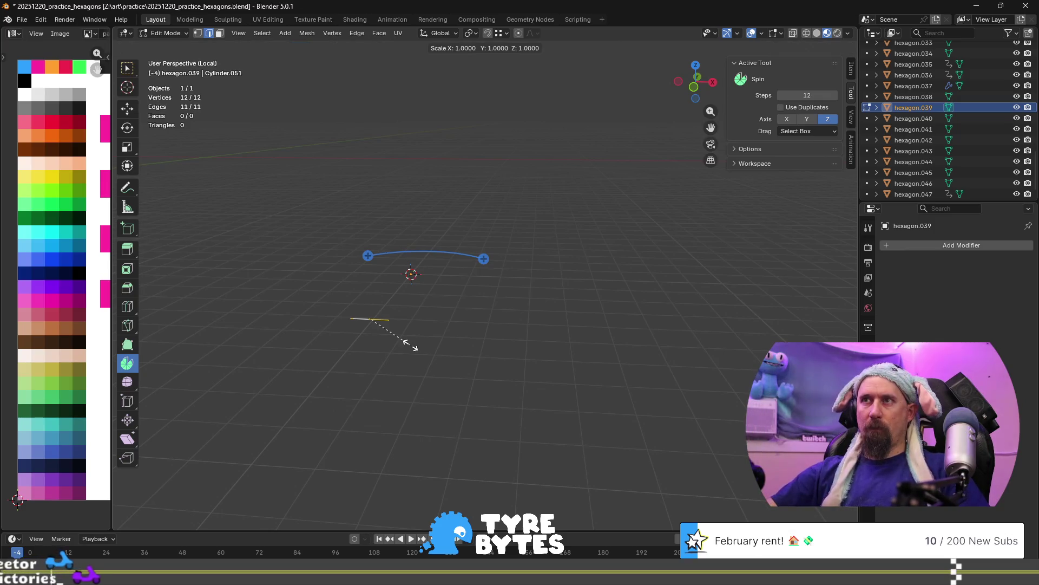
Re-centre the 3D cursor on the shrunken edge and return to Object Mode.
key(shift+s)
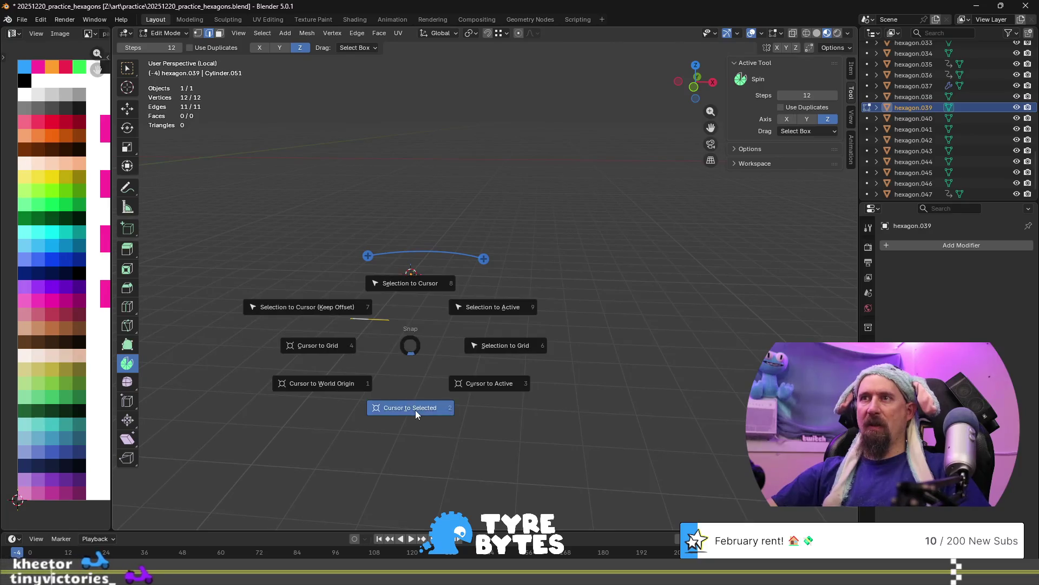
click(415, 410)
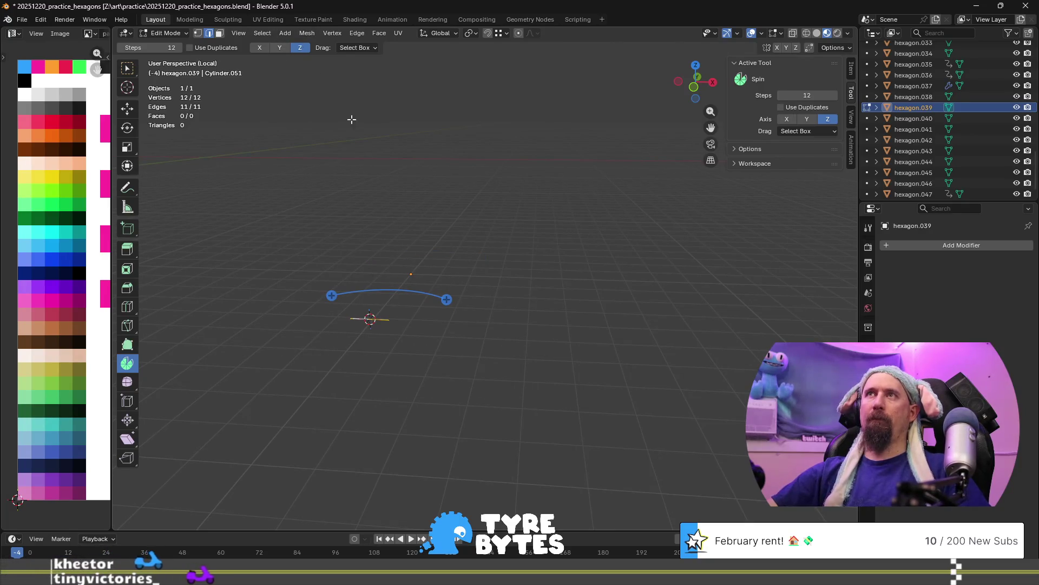
key(Tab)
click(277, 33)
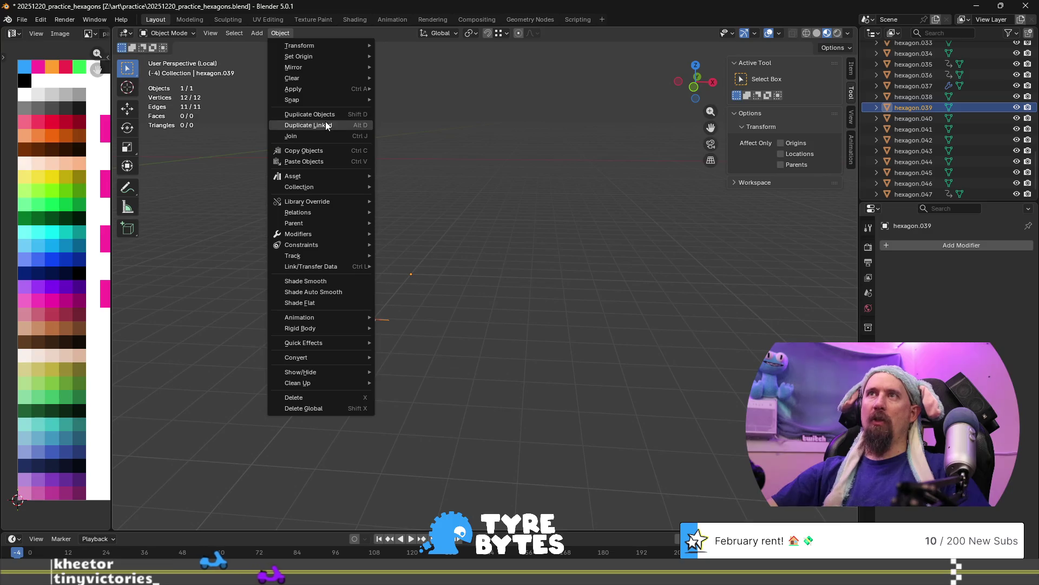
Set hexagon.039's origin to the 3D cursor, re-enter Edit Mode, and exit Local View.
mouse_move(326, 91)
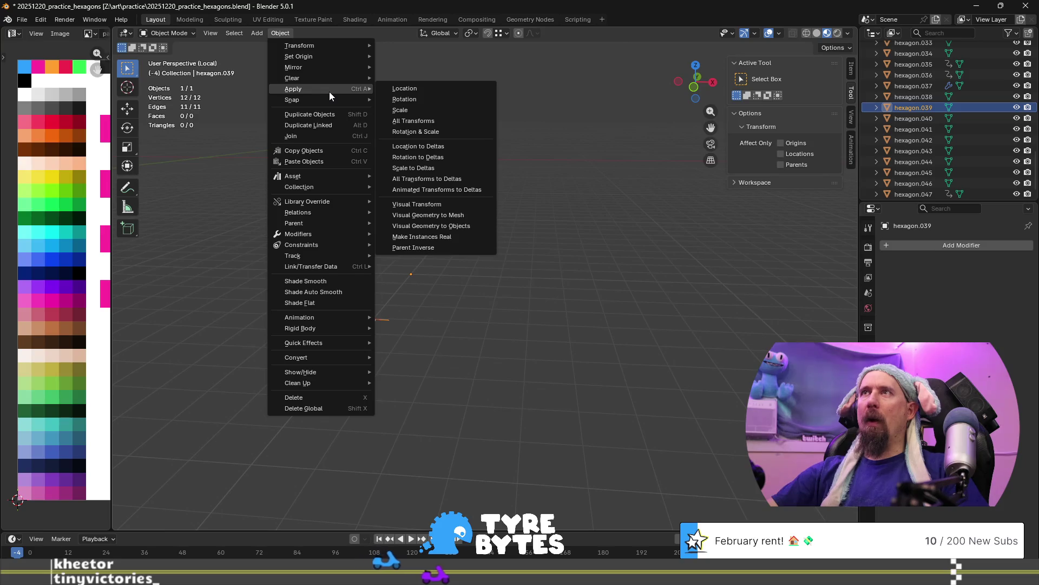
mouse_move(314, 57)
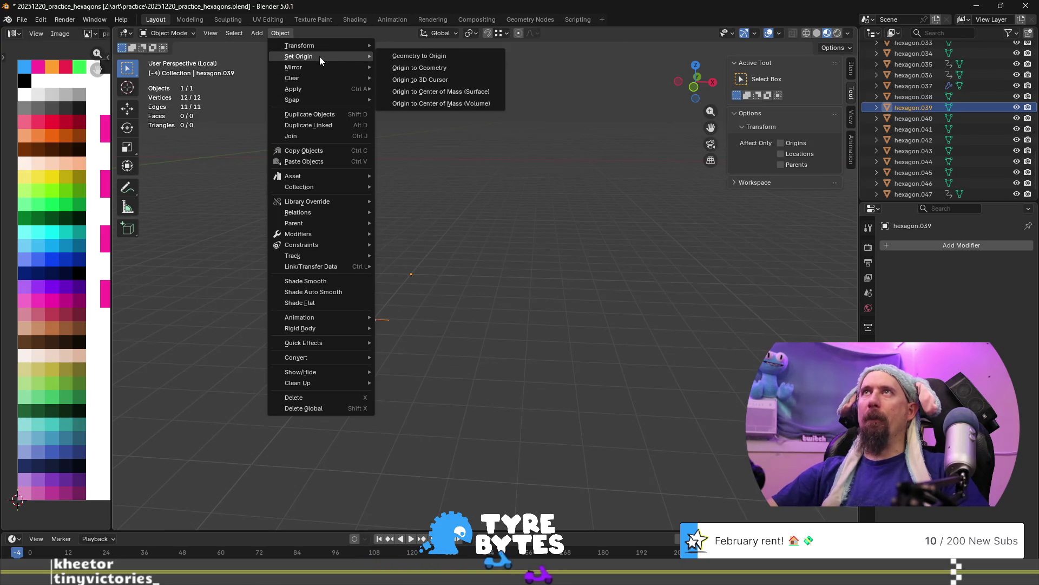
click(447, 79)
key(Tab)
mouse_move(625, 274)
middle_down()
mouse_move(557, 278)
mouse_move(593, 293)
middle_up()
key(KP_Divide)
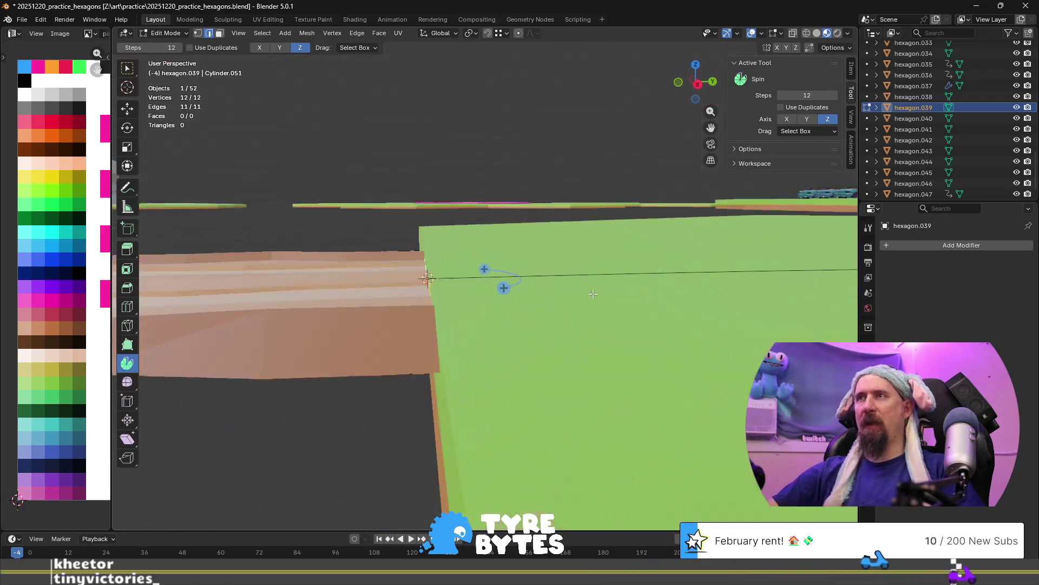
Try a spin on the curve edges, then undo it.
scroll(537, 312, down, 3)
middle_drag(537, 312, 593, 275)
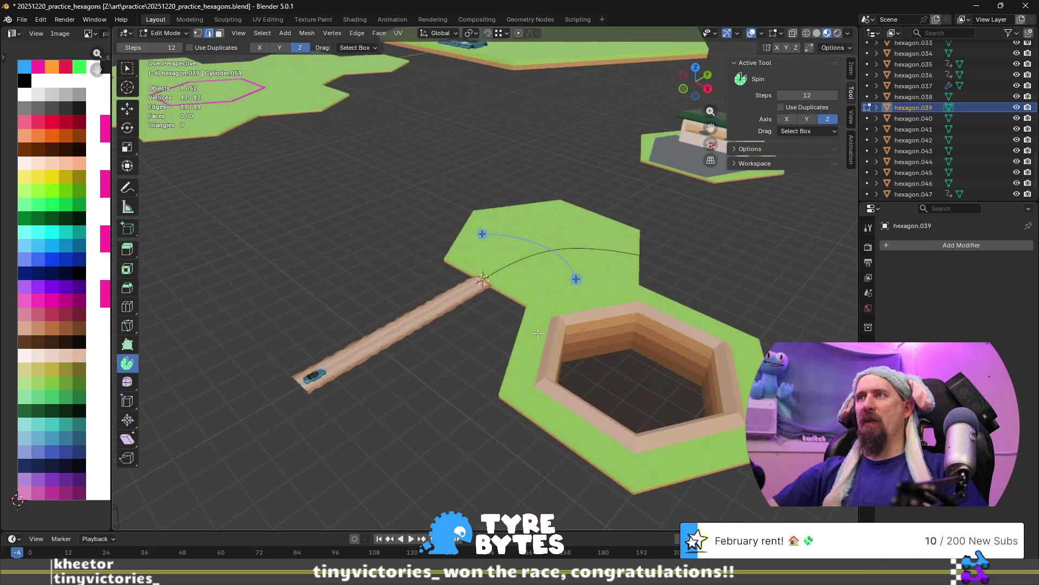
drag(576, 279, 563, 316)
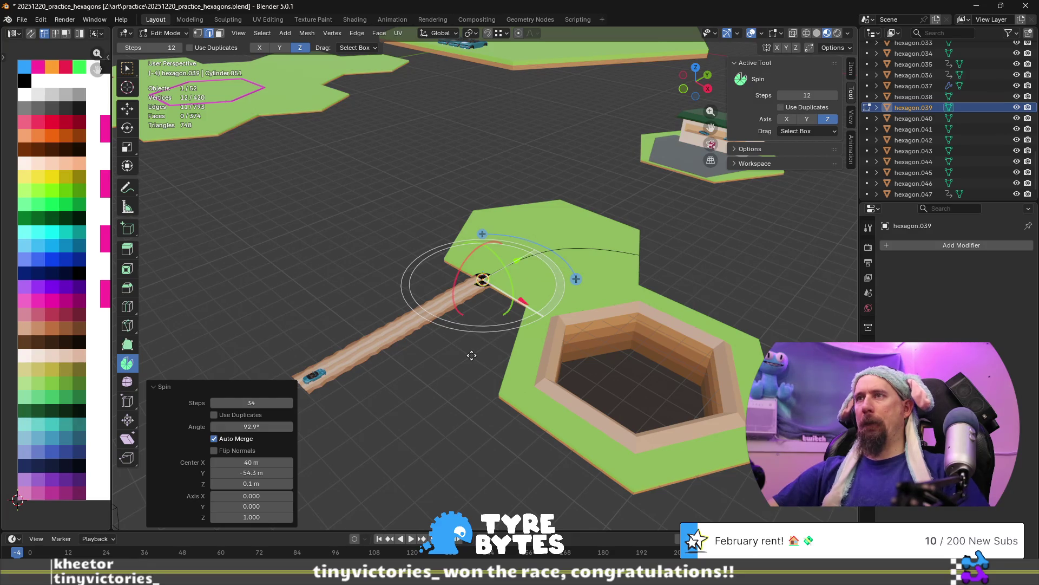
key(ctrl+z)
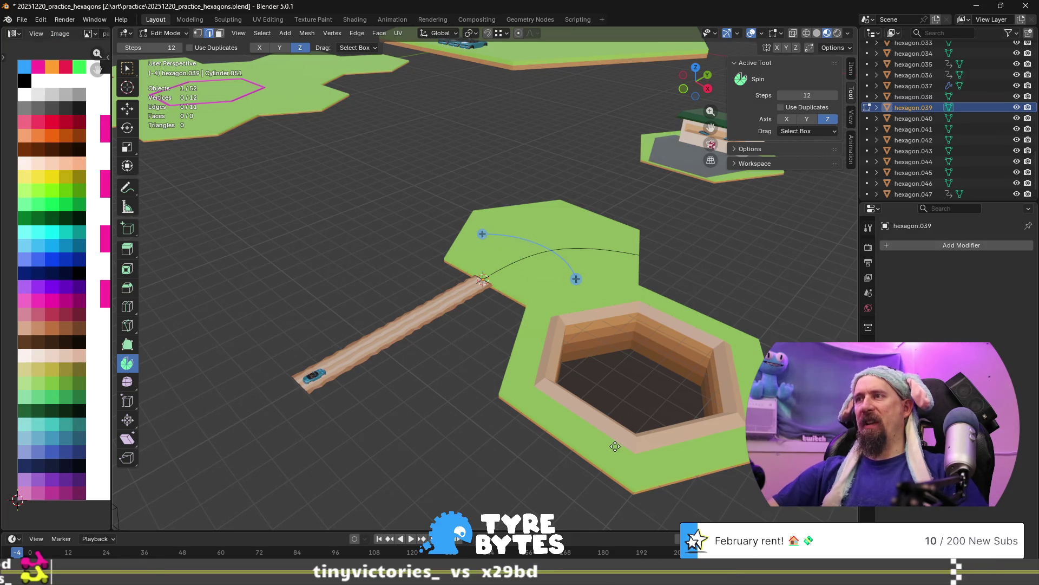
Snap the 3D cursor to the centre of the groundhog_hole_massive pit.
key(Tab)
click(614, 446)
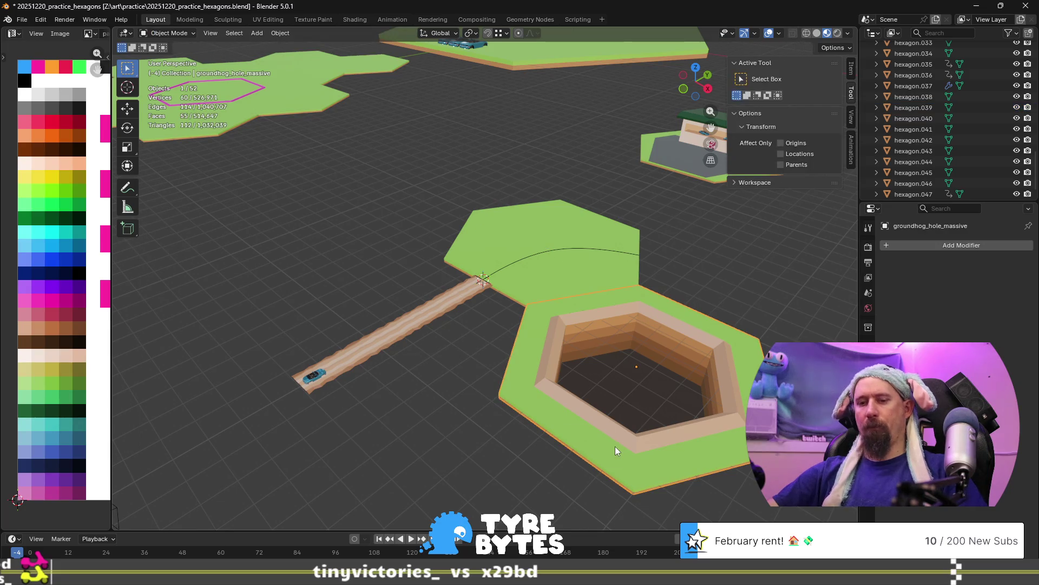
key(shift+s)
click(624, 511)
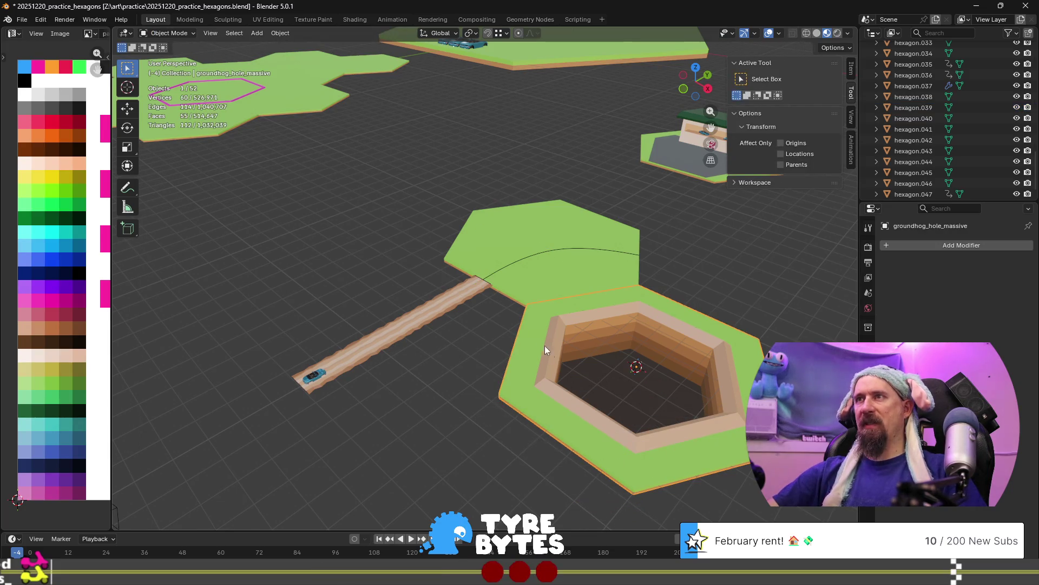
Select hexagon.039 in Edit Mode and spin its arc 83.1° in 34 steps around the pit.
click(486, 281)
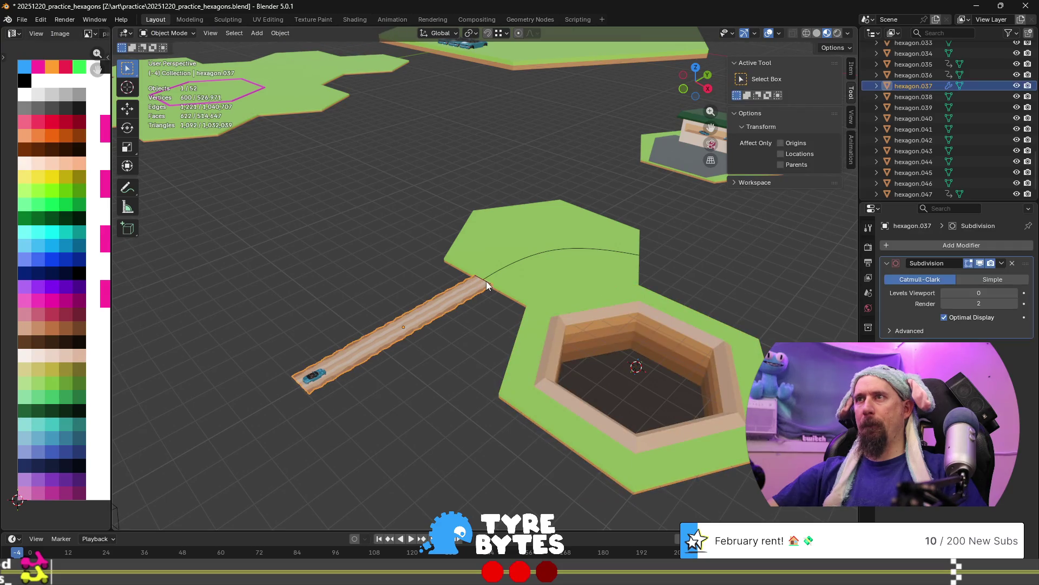
scroll(487, 280, up, 5)
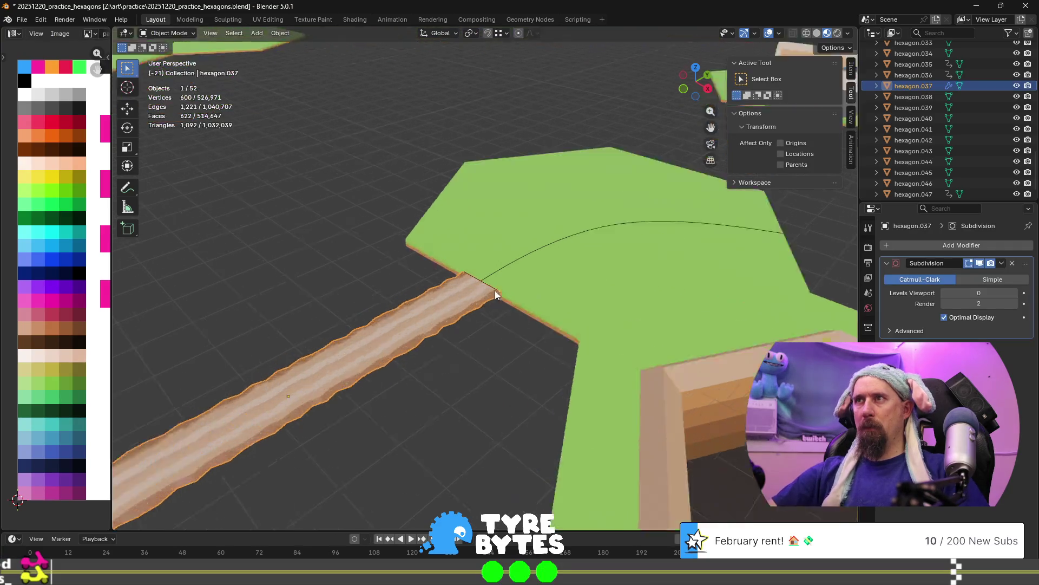
click(504, 319)
mouse_move(504, 320)
middle_down()
mouse_move(540, 338)
mouse_move(408, 300)
mouse_move(543, 329)
middle_up()
scroll(541, 329, down, 5)
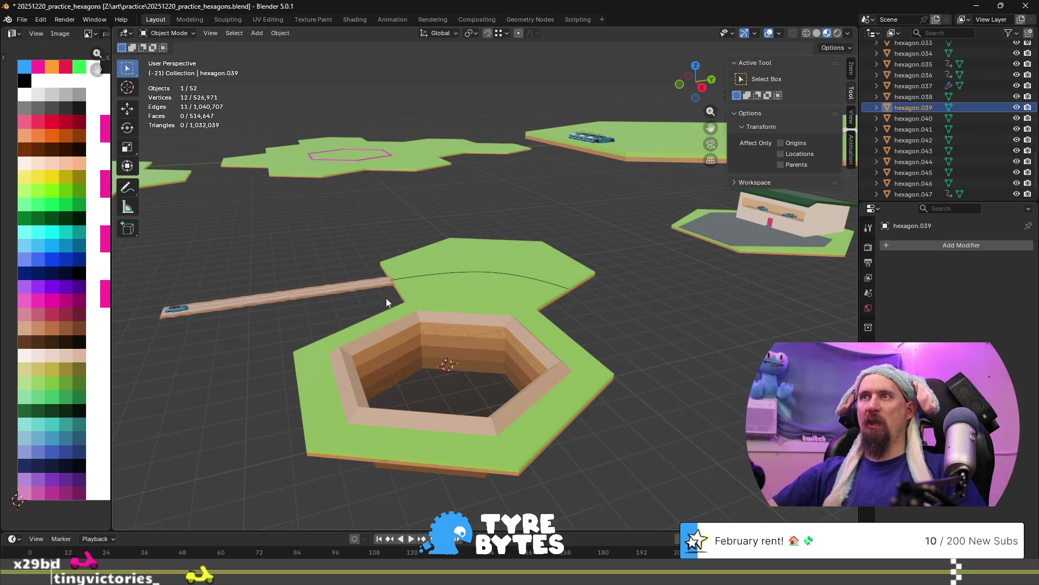
key(Tab)
mouse_move(537, 382)
mouse_down()
mouse_move(476, 417)
mouse_move(414, 428)
mouse_up()
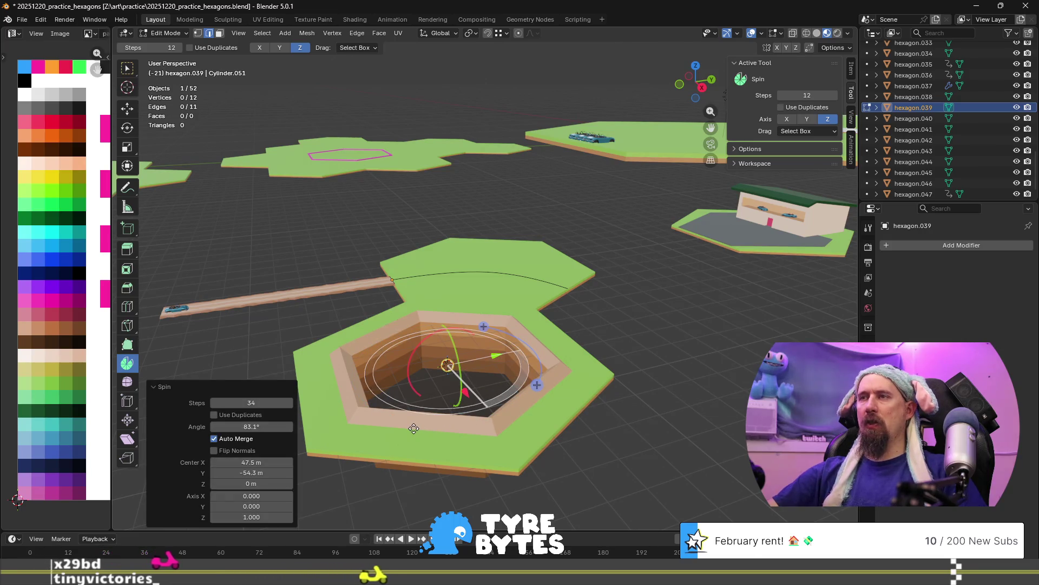
Dismiss the spin panel and re-enter Edit Mode on hexagon.039.
middle_drag(413, 428, 453, 394)
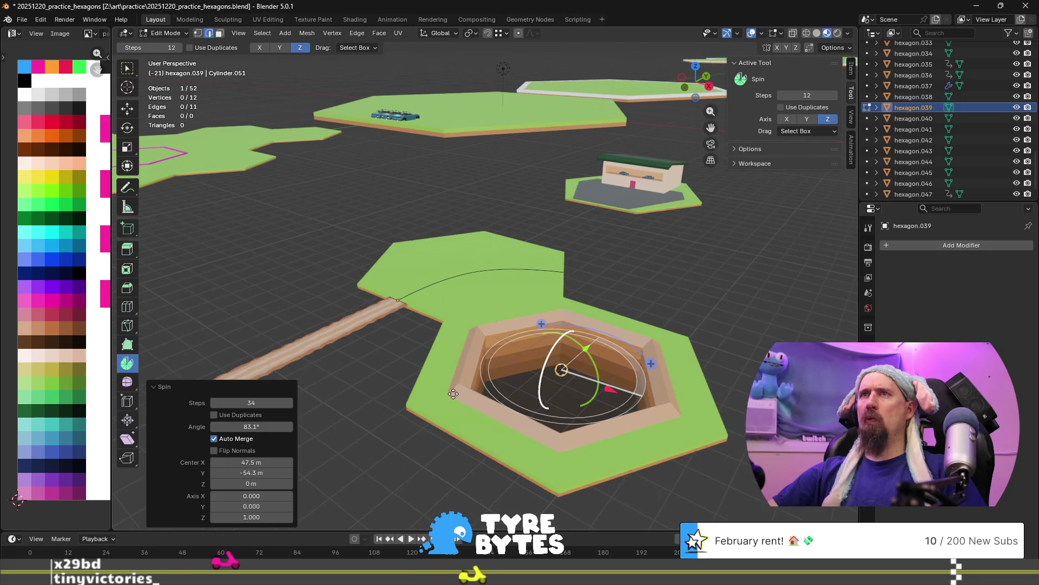
scroll(494, 361, up, 3)
click(494, 361)
middle_drag(494, 361, 370, 335)
key(Tab)
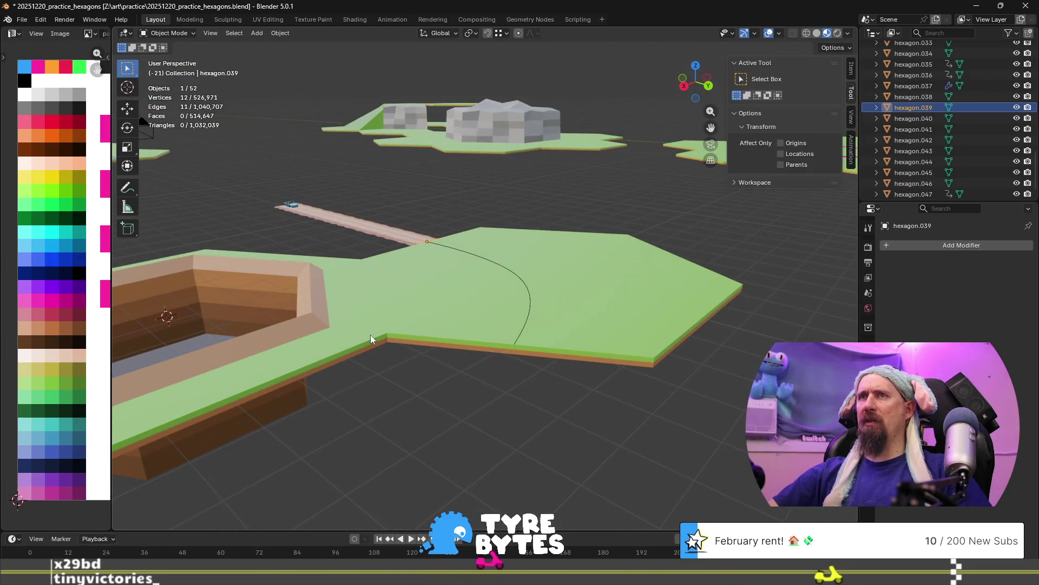
mouse_move(406, 250)
middle_down()
mouse_move(414, 274)
mouse_move(401, 236)
middle_up()
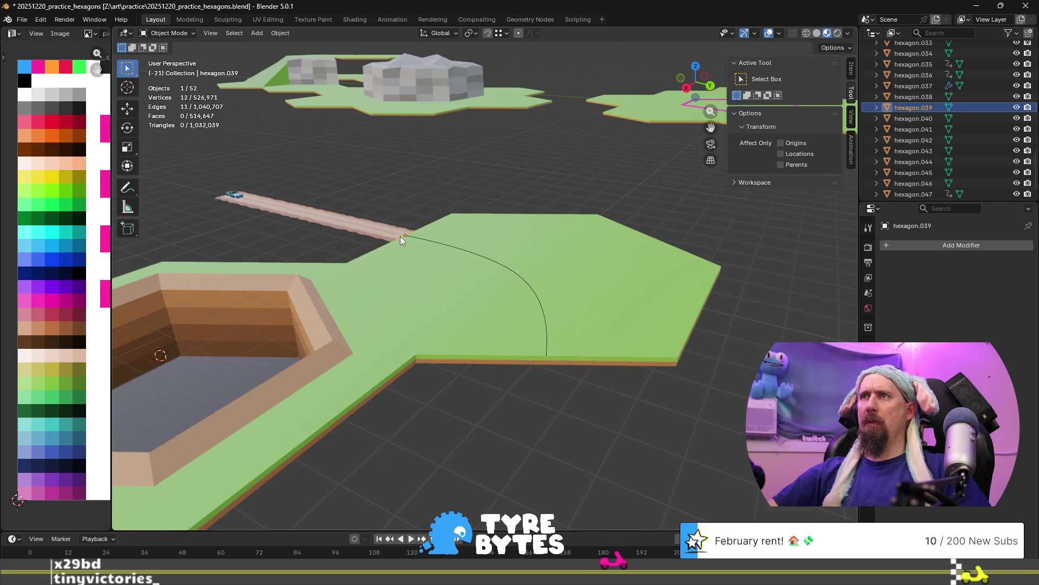
key(Tab)
scroll(403, 240, down, 3)
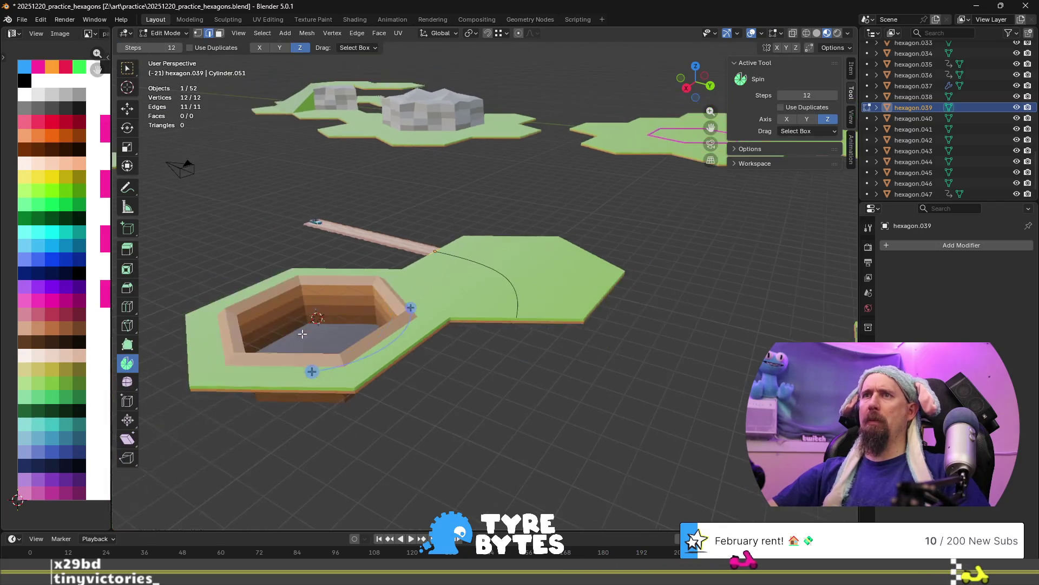
Spin the curve edge into a road strip with Angle 60° and Steps 36.
mouse_move(310, 367)
mouse_down()
mouse_move(266, 374)
mouse_move(230, 338)
mouse_up()
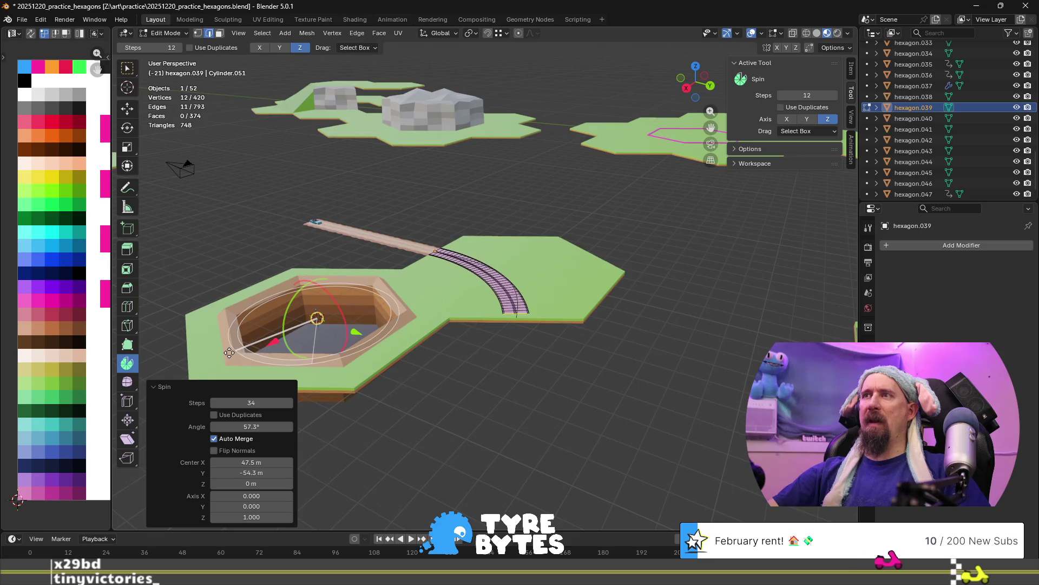
middle_drag(230, 338, 581, 272)
scroll(552, 283, up, 3)
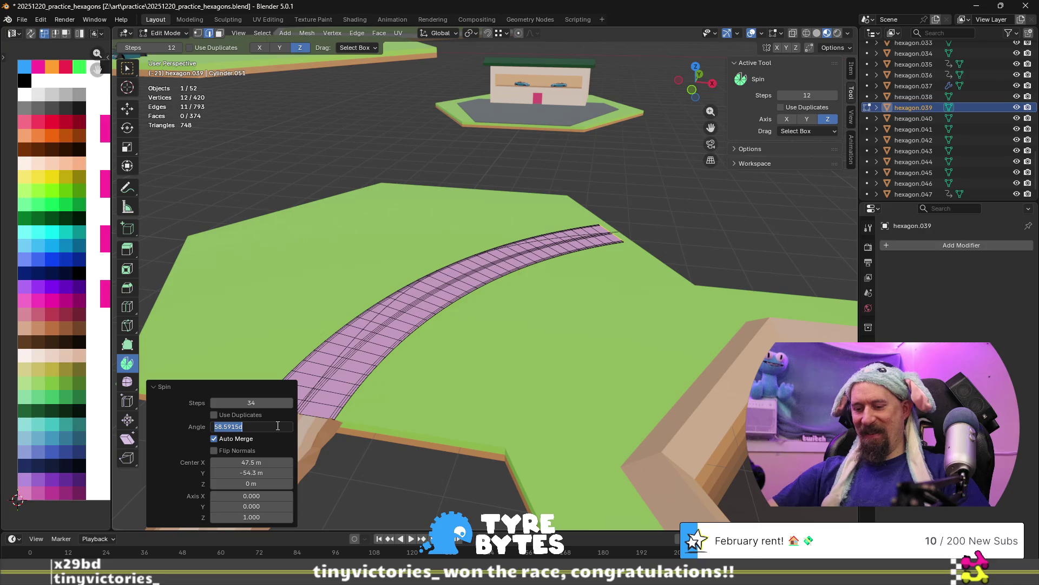
key(Return)
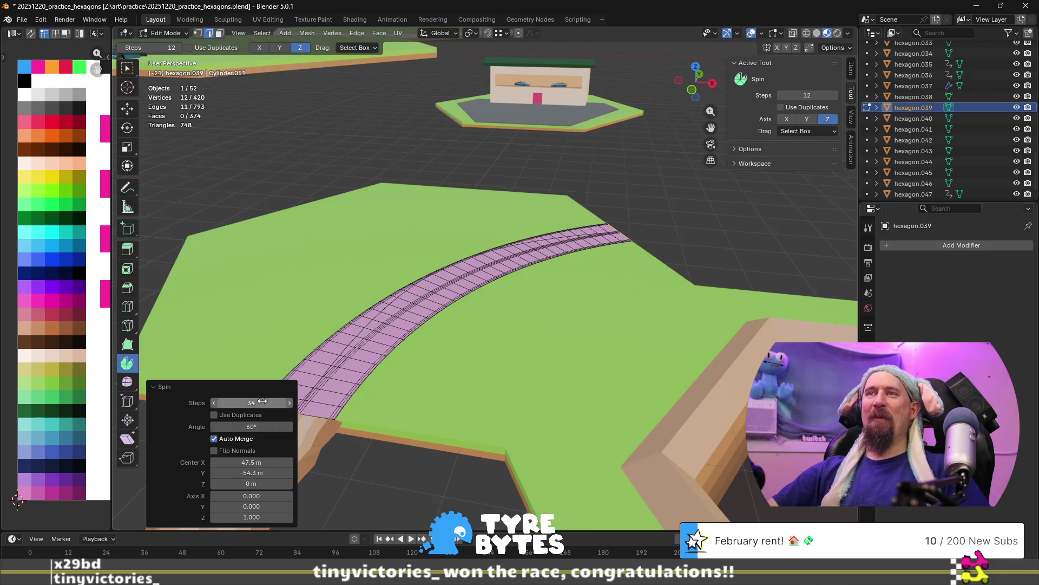
click(258, 401)
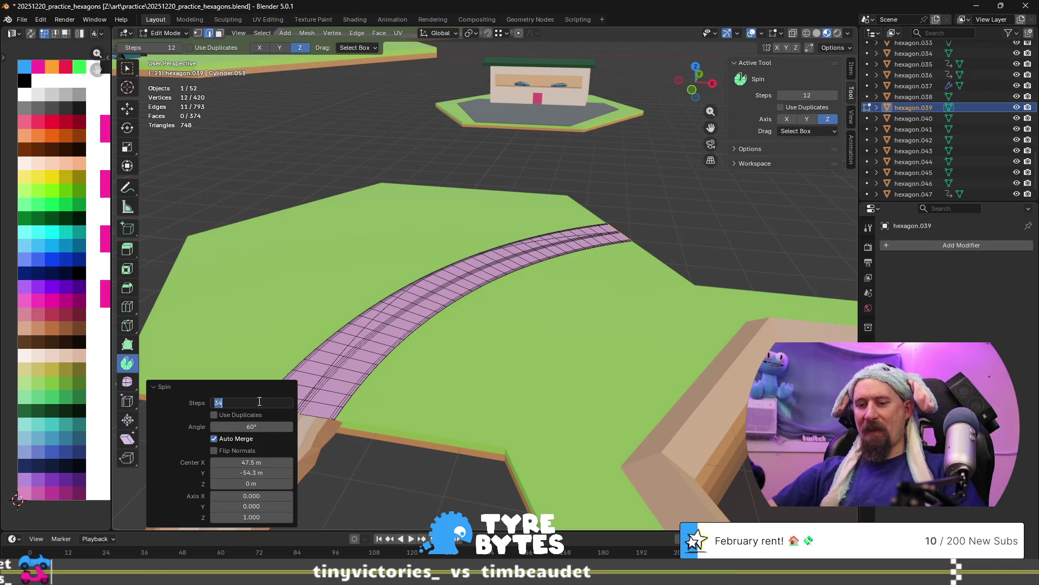
text(36)
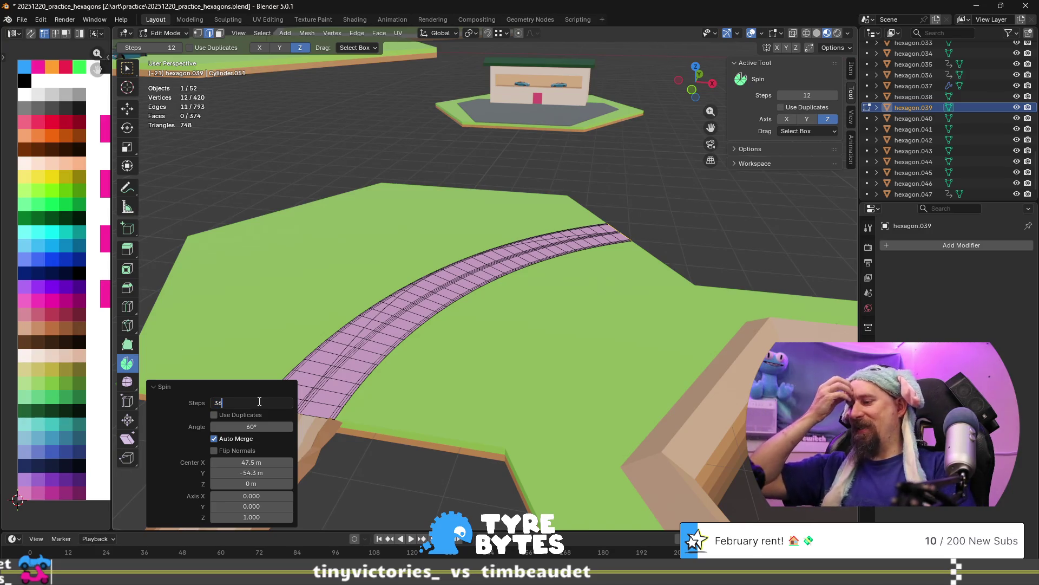
key(Return)
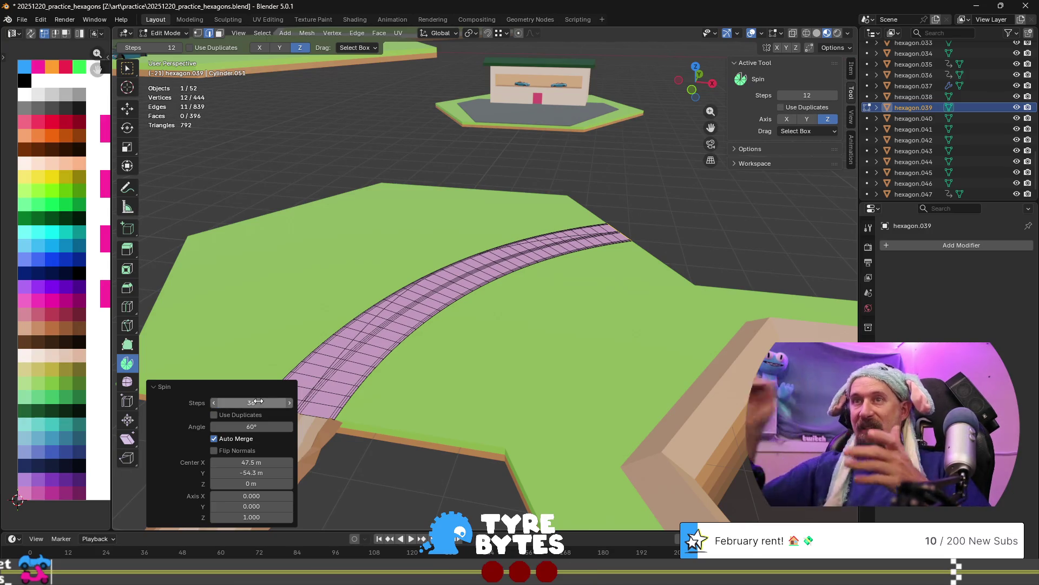
mouse_move(469, 300)
middle_down()
mouse_move(556, 291)
mouse_move(430, 287)
mouse_move(375, 258)
mouse_move(392, 293)
mouse_move(456, 304)
mouse_move(454, 293)
middle_up()
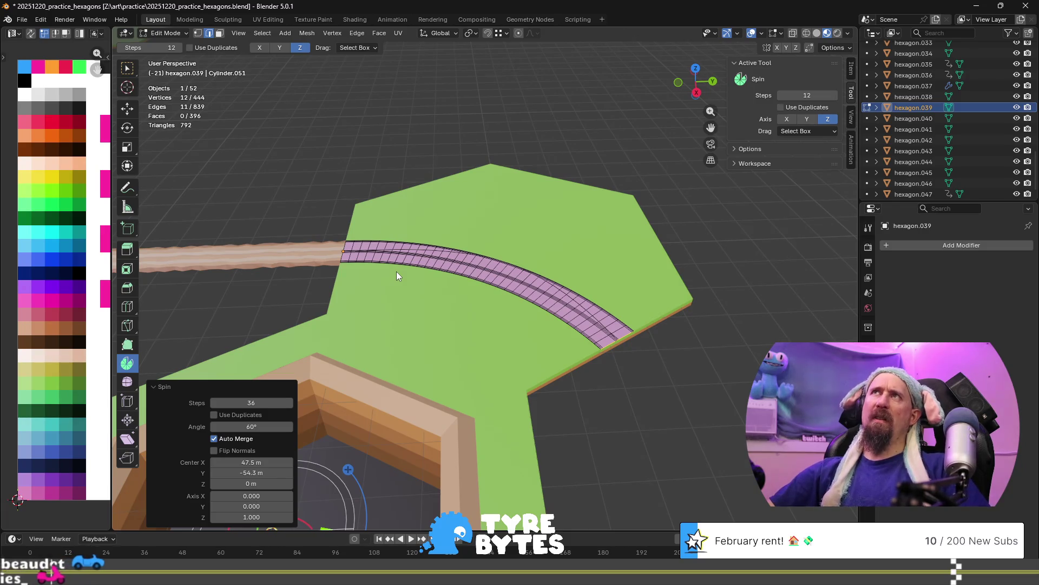
Inspect the curved strip from low and high angles, then select all of hexagon.039's geometry.
mouse_move(380, 242)
middle_down()
mouse_move(487, 274)
mouse_move(433, 362)
mouse_move(573, 224)
mouse_move(496, 260)
mouse_move(540, 265)
mouse_move(486, 255)
mouse_move(564, 240)
middle_up()
mouse_move(602, 210)
middle_down()
mouse_move(440, 222)
mouse_move(408, 206)
mouse_move(414, 217)
mouse_move(394, 222)
mouse_move(434, 262)
mouse_move(467, 271)
mouse_move(456, 222)
mouse_move(402, 295)
middle_up()
key(Tab)
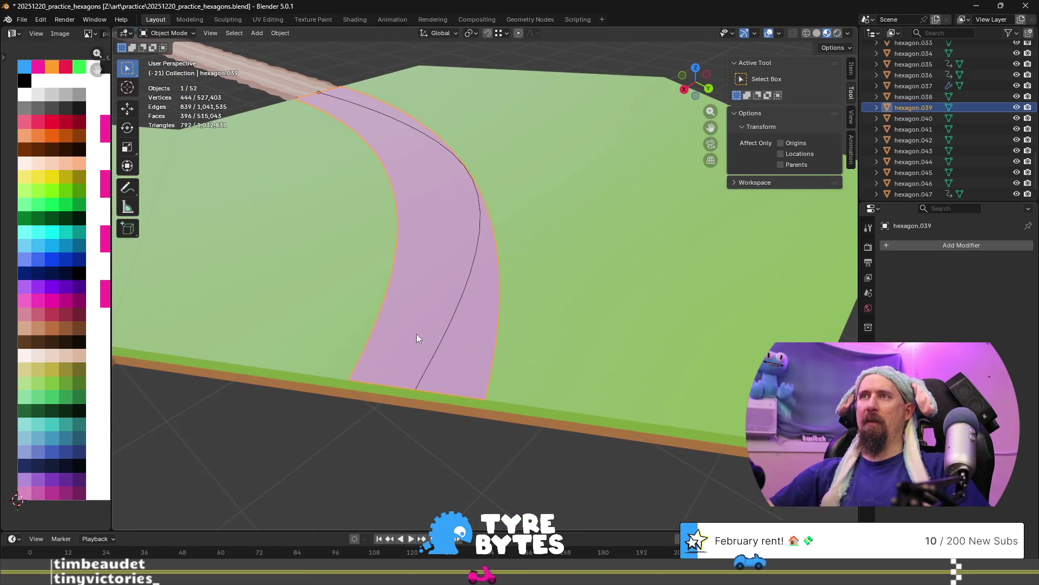
key(Tab)
key(a)
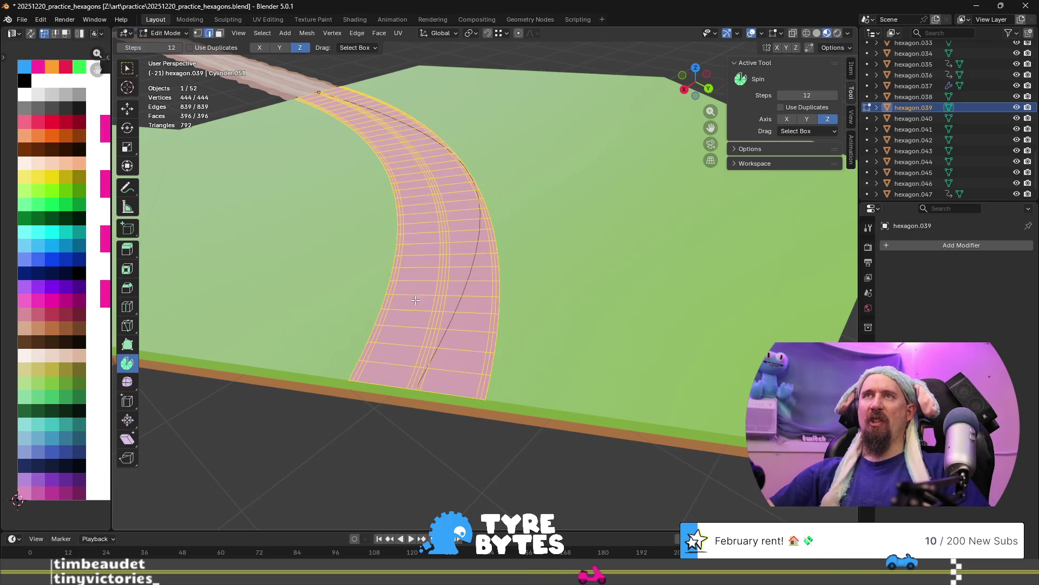
scroll(414, 304, down, 4)
scroll(423, 277, up, 7)
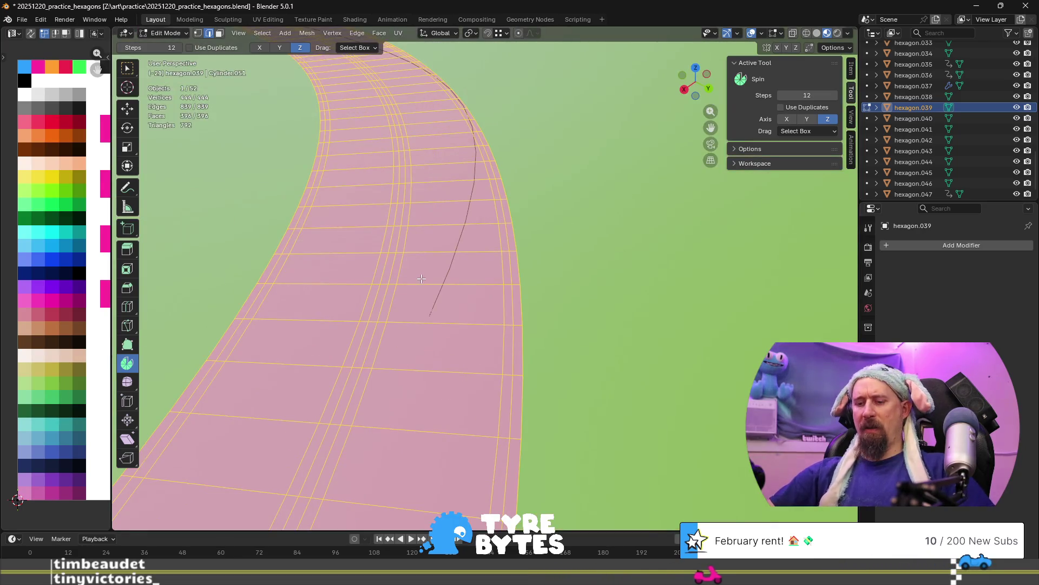
scroll(420, 281, down, 5)
mouse_move(420, 281)
middle_down()
mouse_move(567, 332)
mouse_move(534, 319)
middle_up()
scroll(535, 319, down, 2)
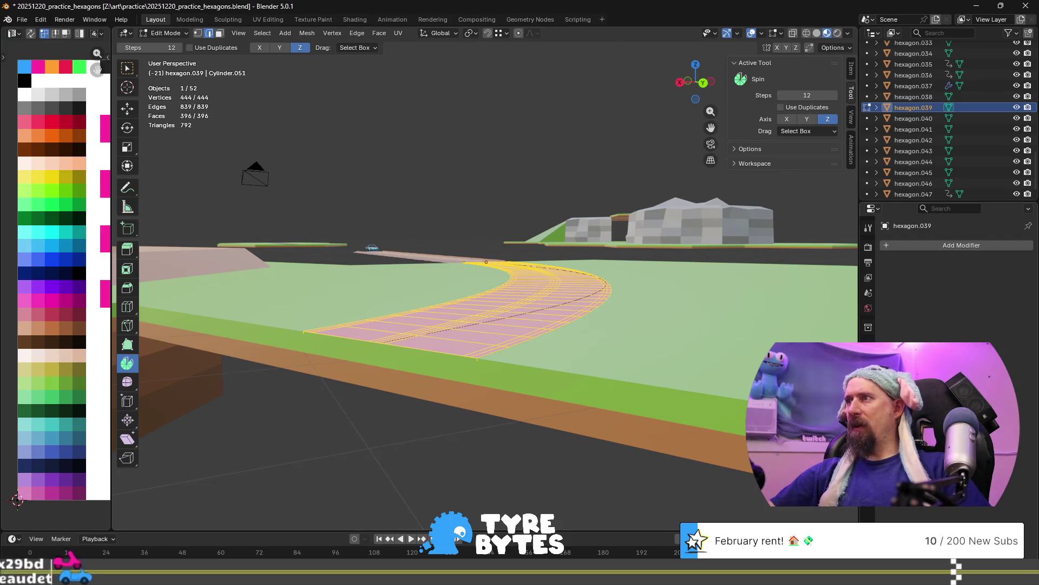
Shrink the road's UVs and move them onto the dark asphalt palette swatch.
scroll(541, 315, up, 2)
scroll(584, 330, up, 3)
mouse_move(595, 335)
middle_down()
mouse_move(631, 345)
mouse_move(569, 341)
middle_up()
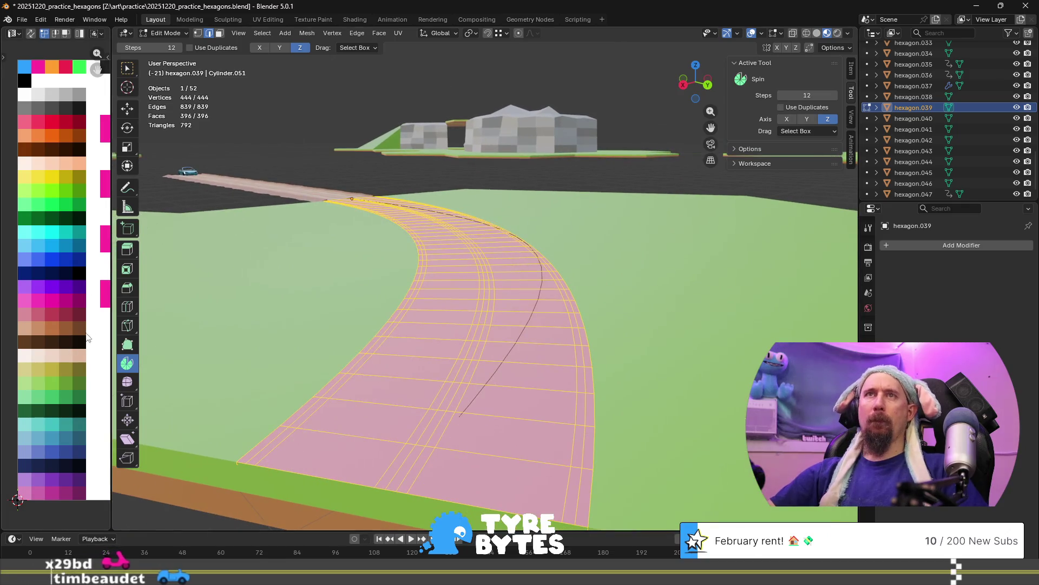
click(77, 286)
key(g)
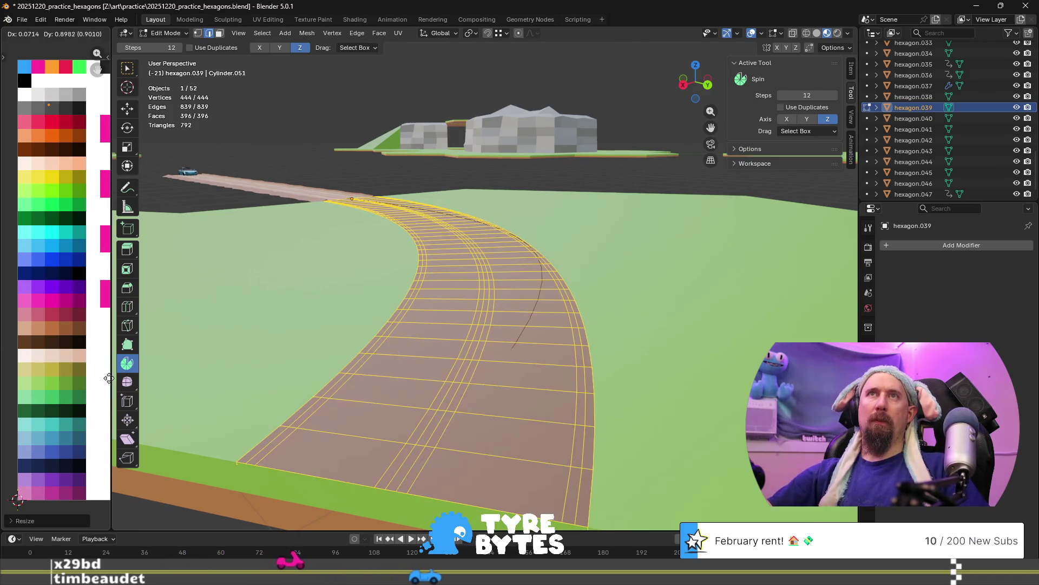
click(111, 380)
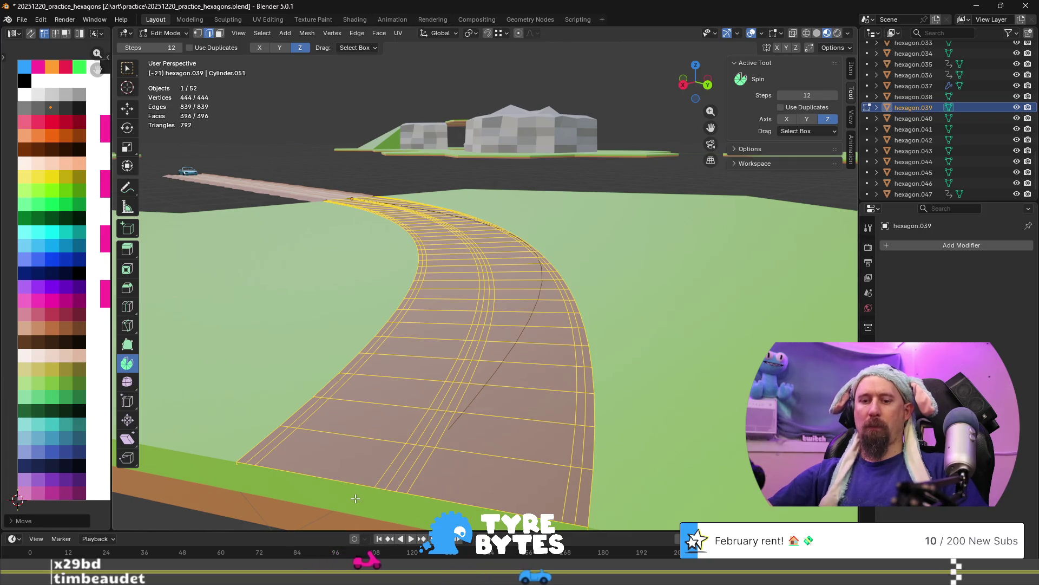
Map the two road-edge face loops to white and the two centre-line loops to yellow.
key(3)
key(alt+a)
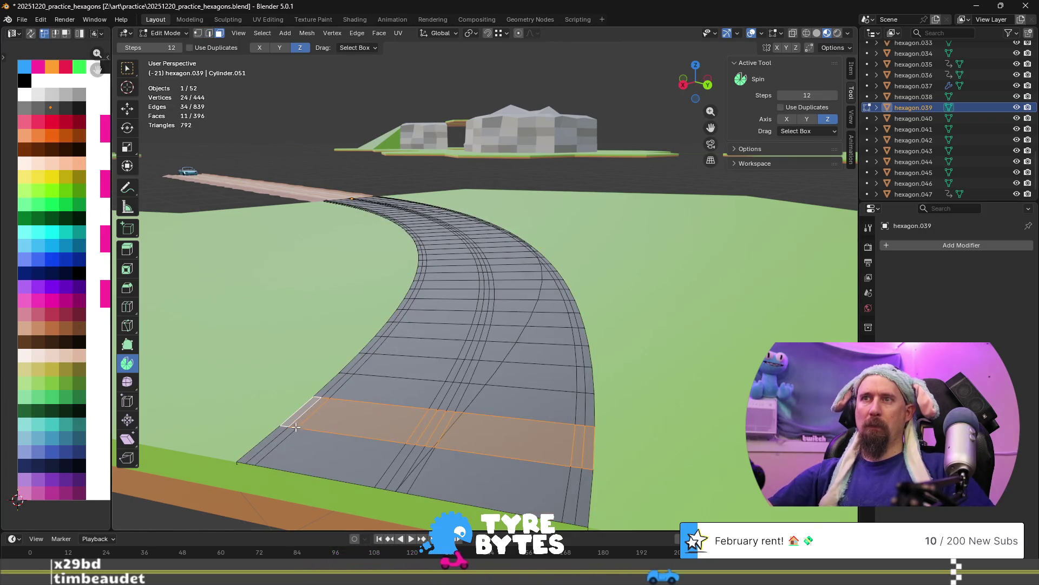
alt+click(310, 413)
alt+shift+click(577, 445)
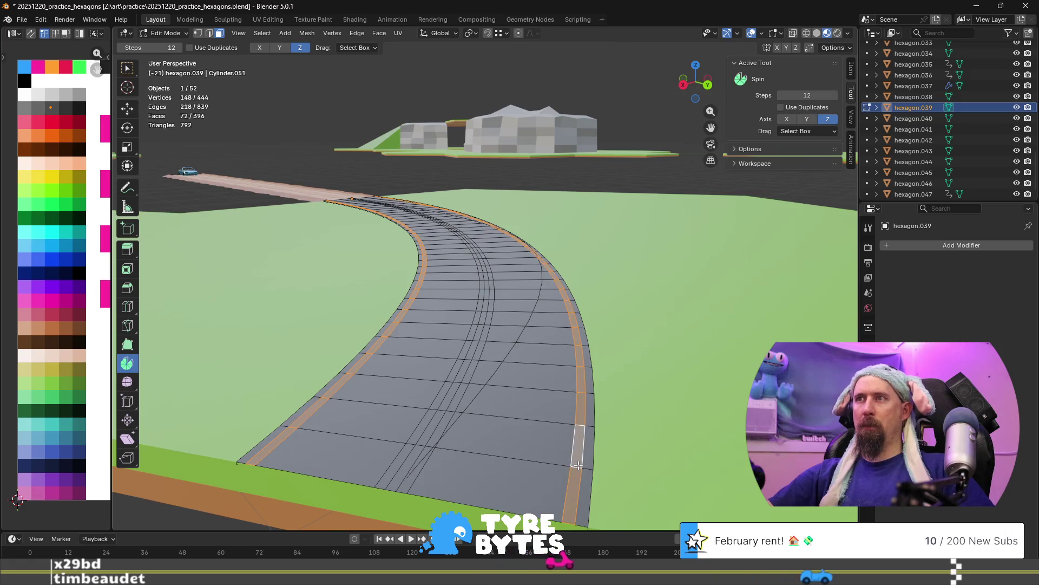
drag(50, 111, 41, 93)
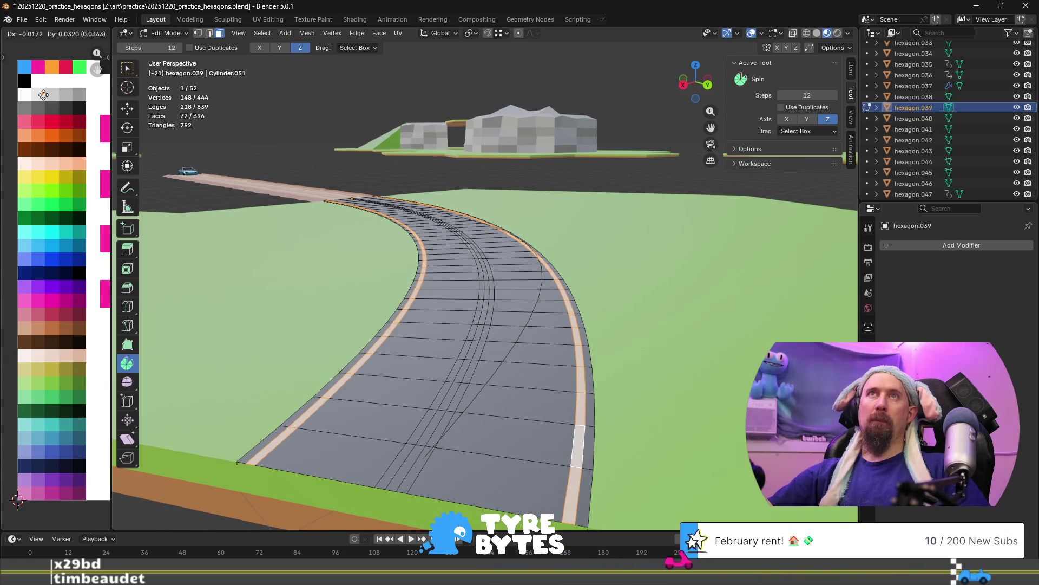
alt+click(410, 445)
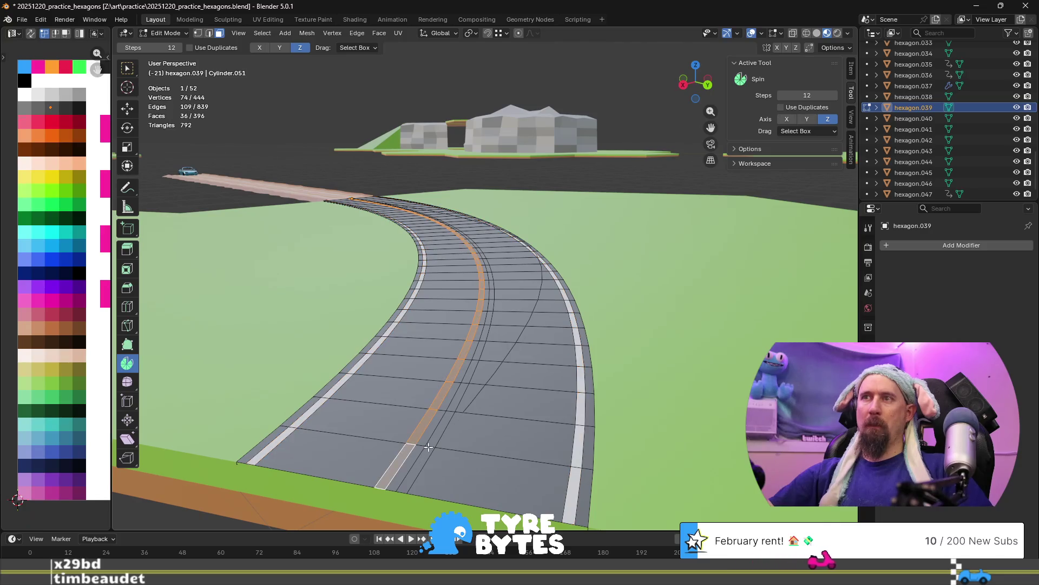
alt+shift+click(429, 448)
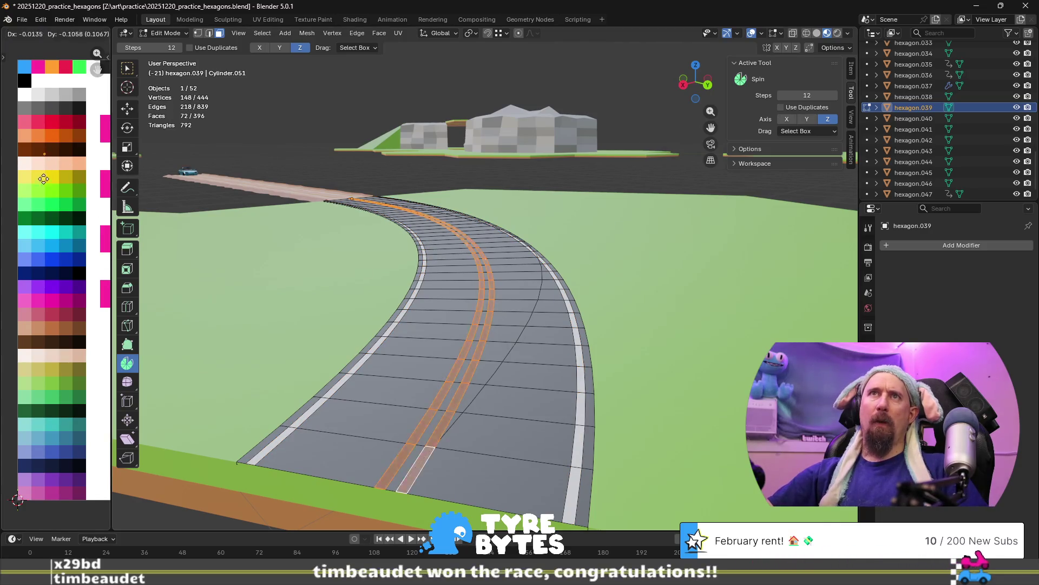
drag(51, 107, 46, 176)
Return to Object Mode and select the hexagon.038 tile.
key(Tab)
scroll(452, 281, down, 5)
mouse_move(462, 318)
middle_down()
mouse_move(440, 274)
mouse_move(547, 295)
mouse_move(623, 277)
middle_up()
scroll(576, 313, up, 3)
scroll(576, 313, down, 5)
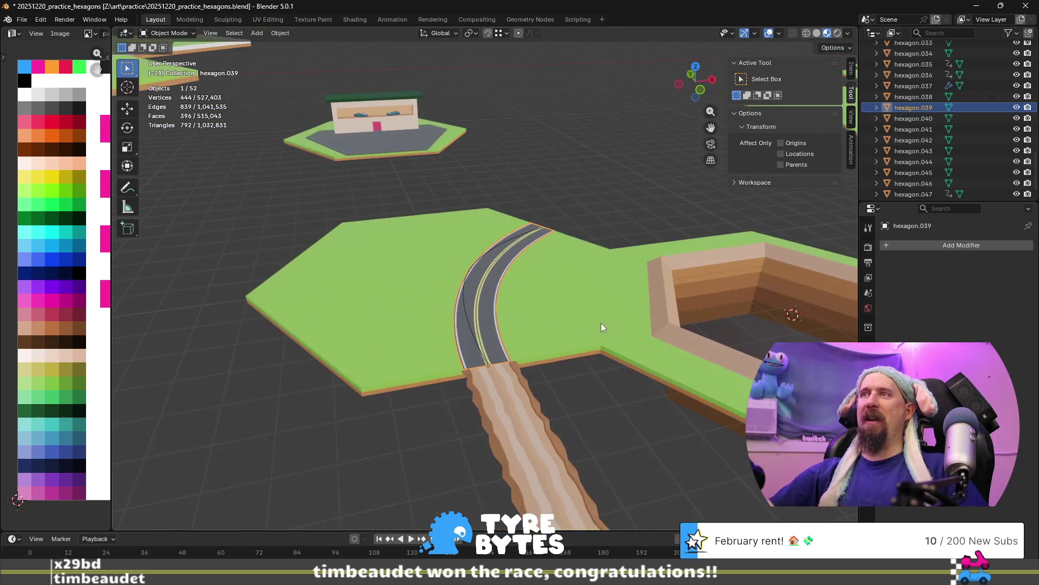
click(577, 313)
scroll(577, 316, down, 5)
Select hexagon.039 together with hexagon.038, then switch to the blender.org LTS page.
mouse_move(639, 387)
middle_down()
mouse_move(615, 412)
mouse_move(660, 398)
mouse_move(561, 378)
middle_up()
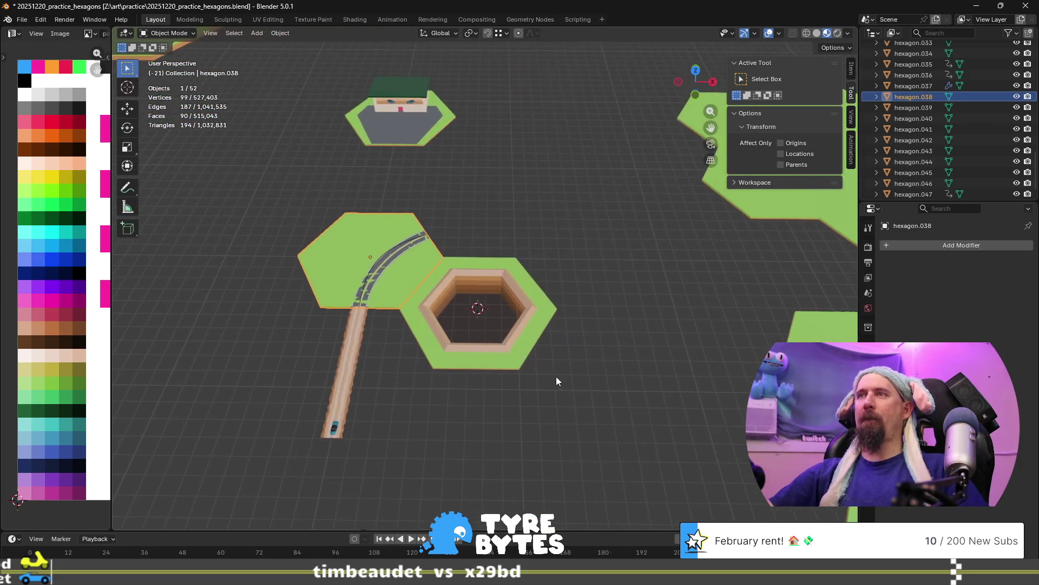
scroll(412, 303, up, 5)
click(303, 222)
shift+click(310, 253)
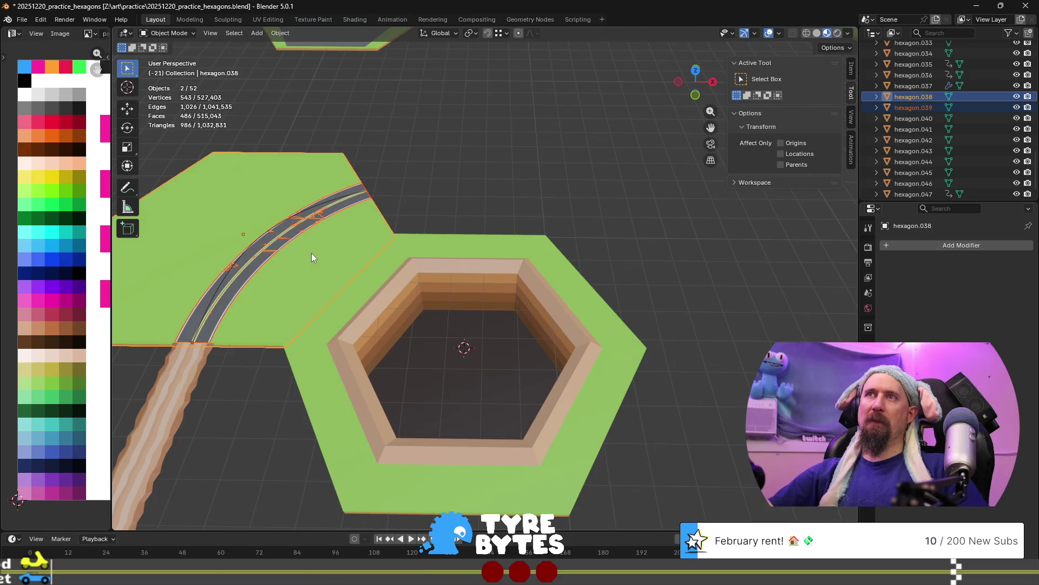
scroll(313, 265, down, 4)
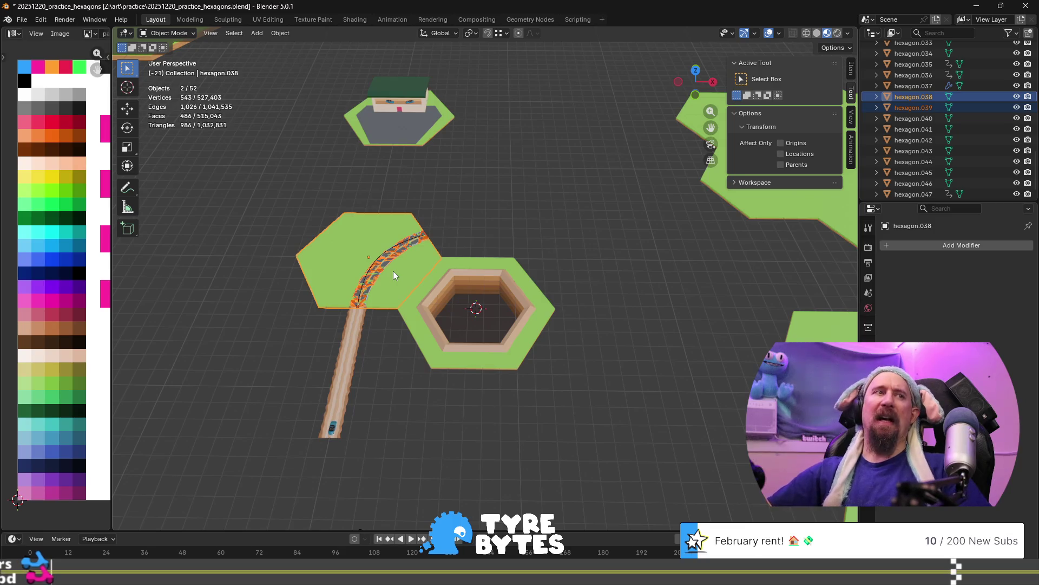
key(alt+Tab)
scroll(331, 345, down, 8)
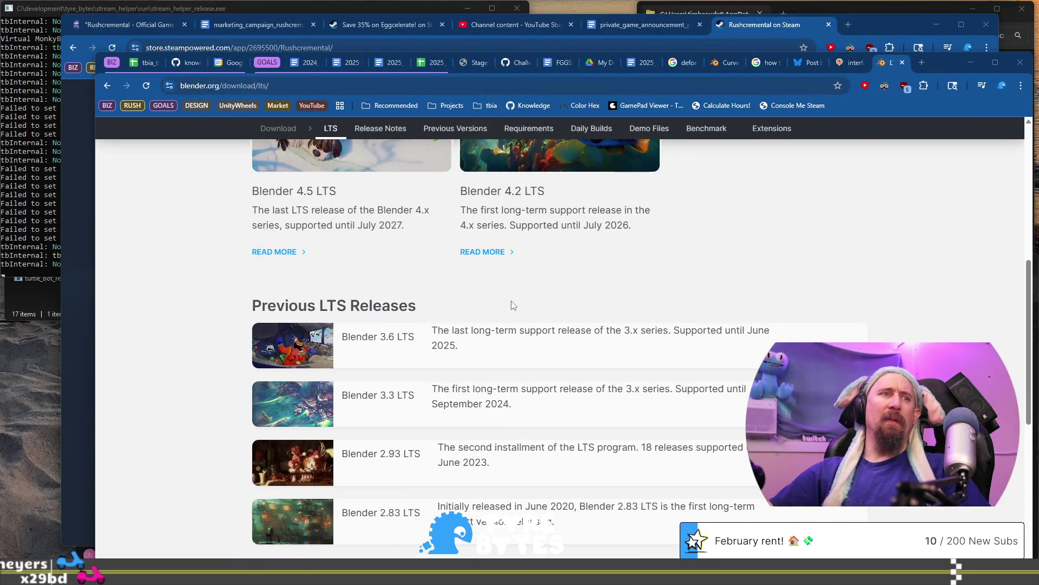
Scroll through the Blender 4.5 and 4.2 LTS release listings, then switch back to Blender.
scroll(513, 305, down, 5)
scroll(528, 379, up, 6)
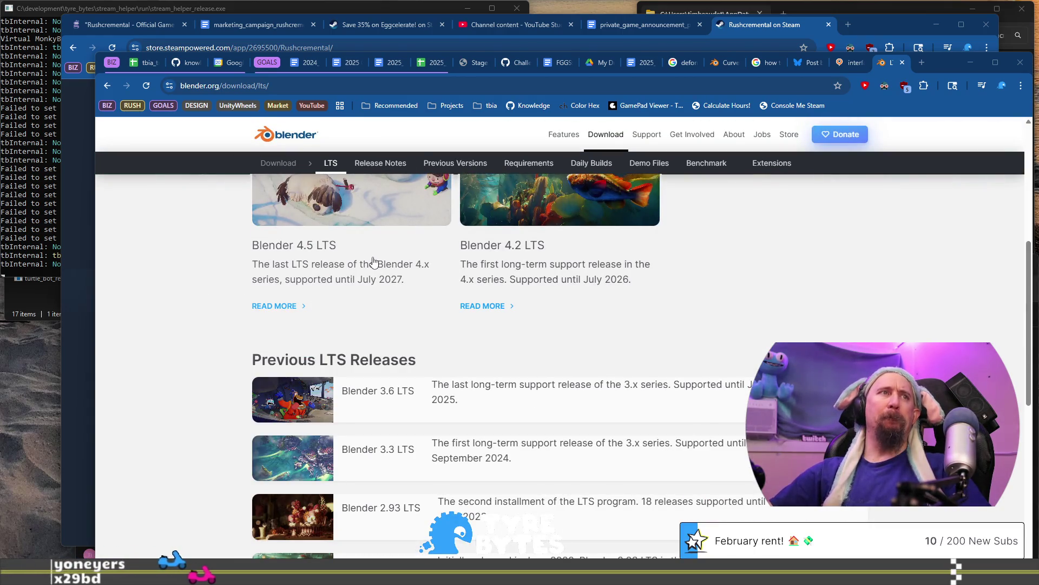
scroll(373, 261, up, 2)
scroll(374, 262, up, 1)
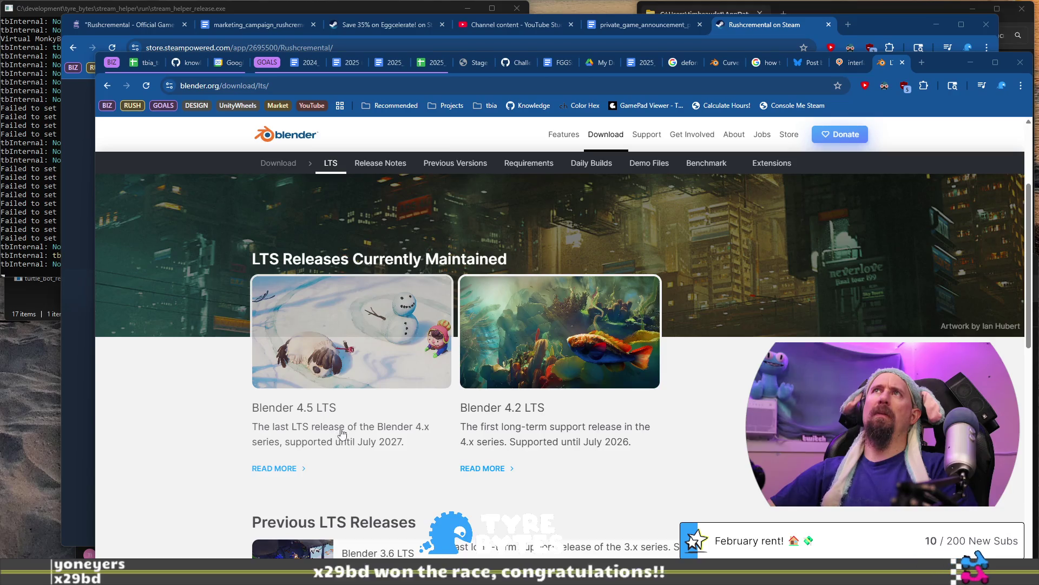
scroll(317, 420, down, 1)
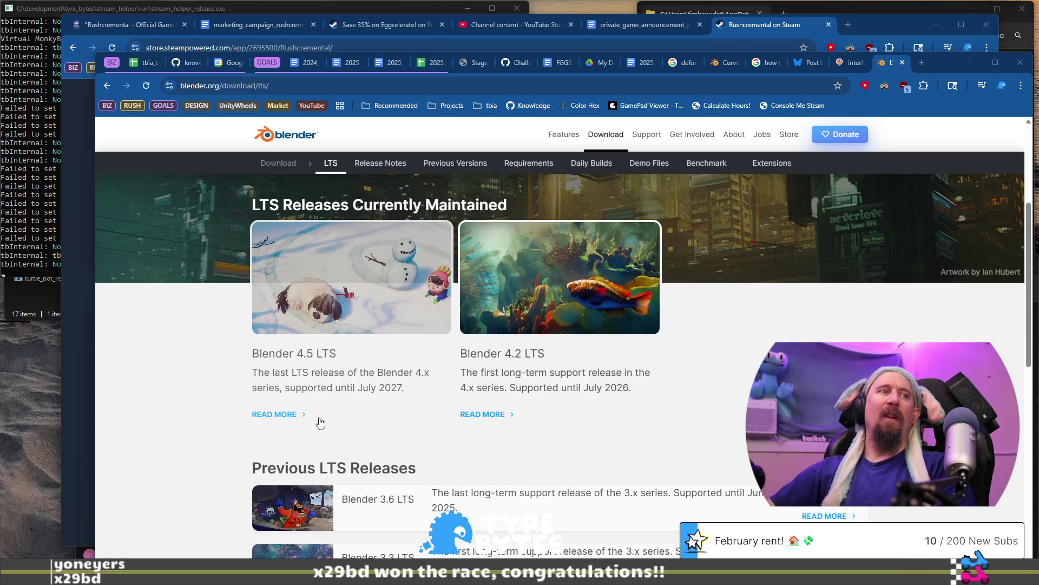
scroll(425, 455, down, 2)
scroll(425, 355, up, 4)
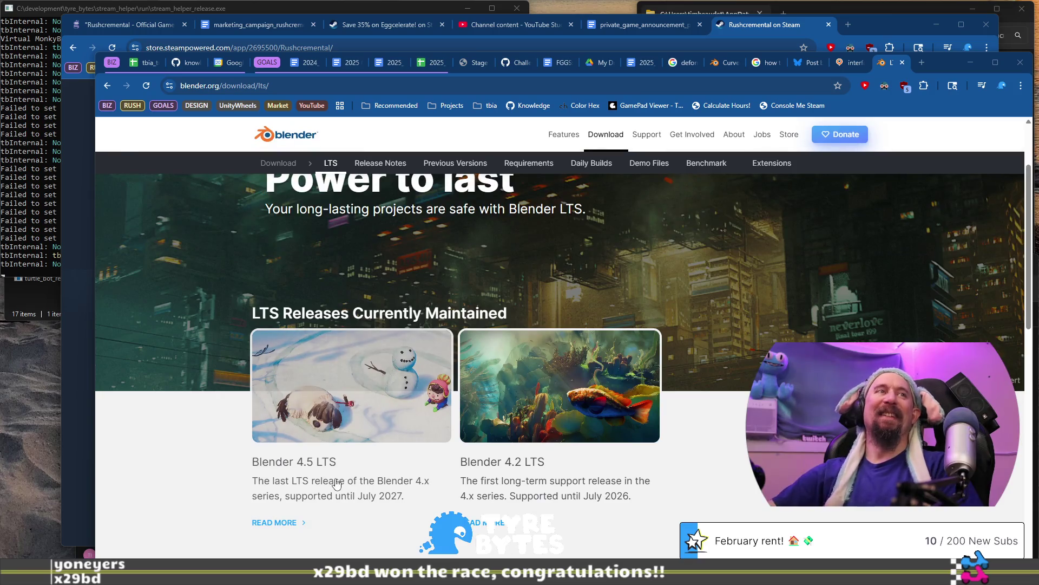
scroll(336, 479, up, 2)
scroll(337, 471, down, 3)
scroll(338, 465, up, 2)
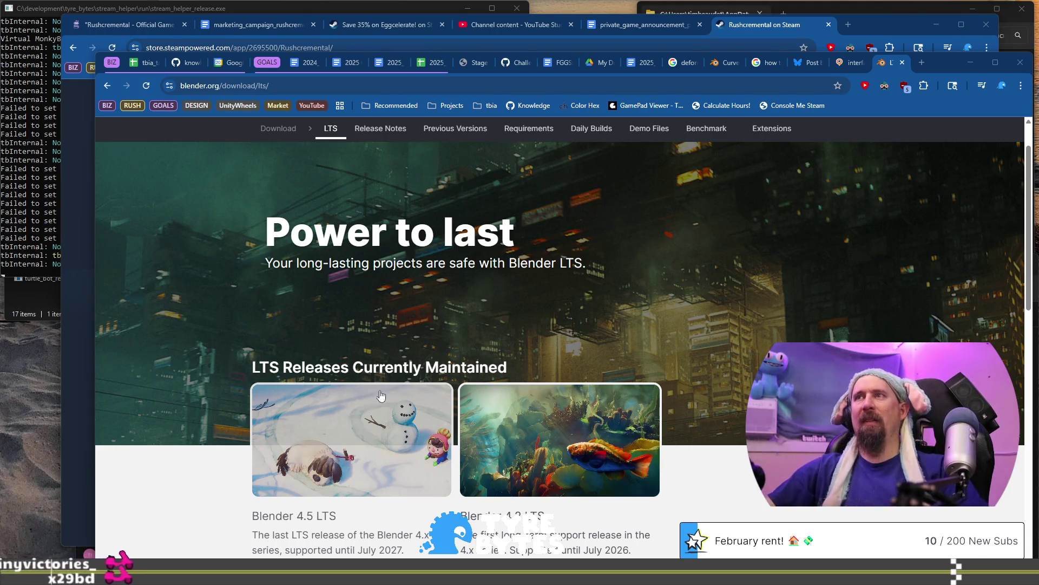
key(alt+Tab)
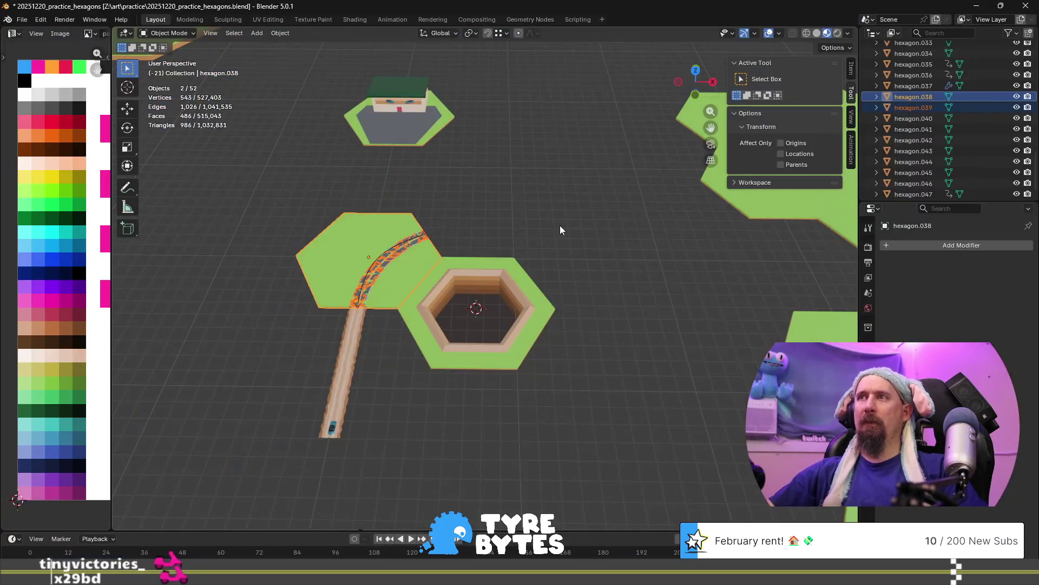
Join the curved road piece into the active hexagon.038 tile with Ctrl+J.
scroll(483, 287, up, 3)
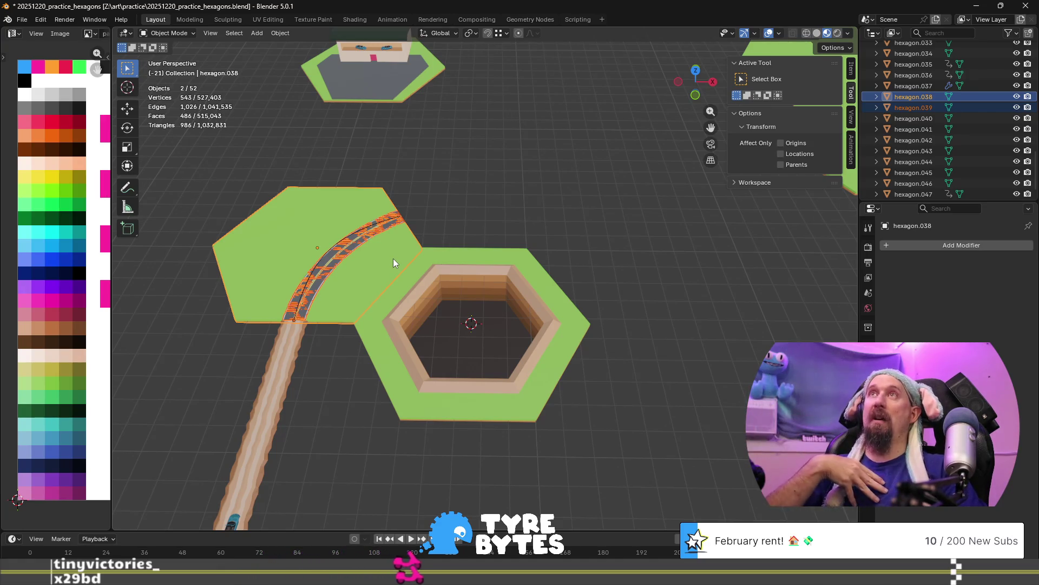
middle_drag(462, 334, 376, 285)
click(343, 267)
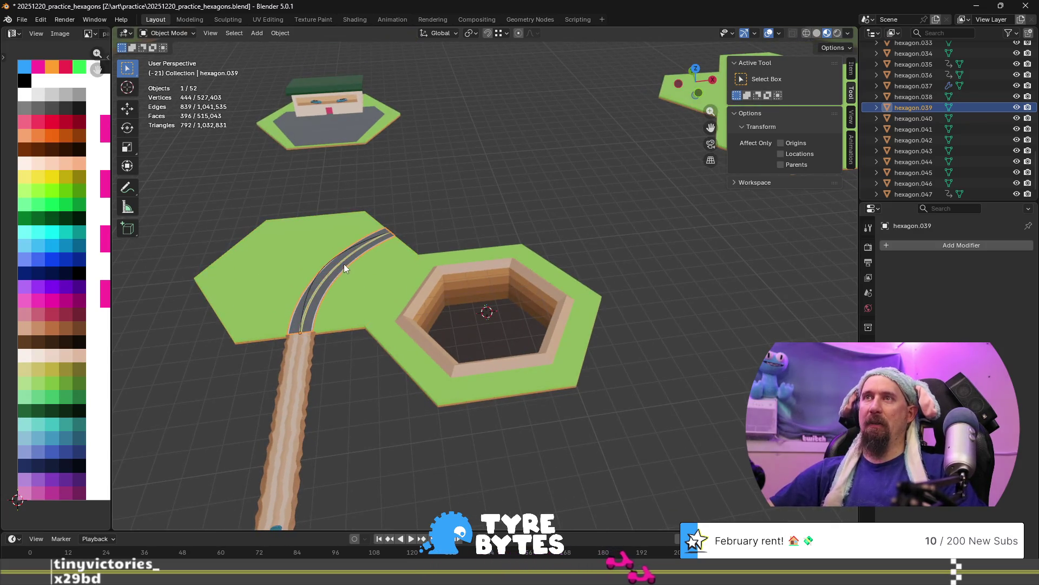
shift+click(357, 285)
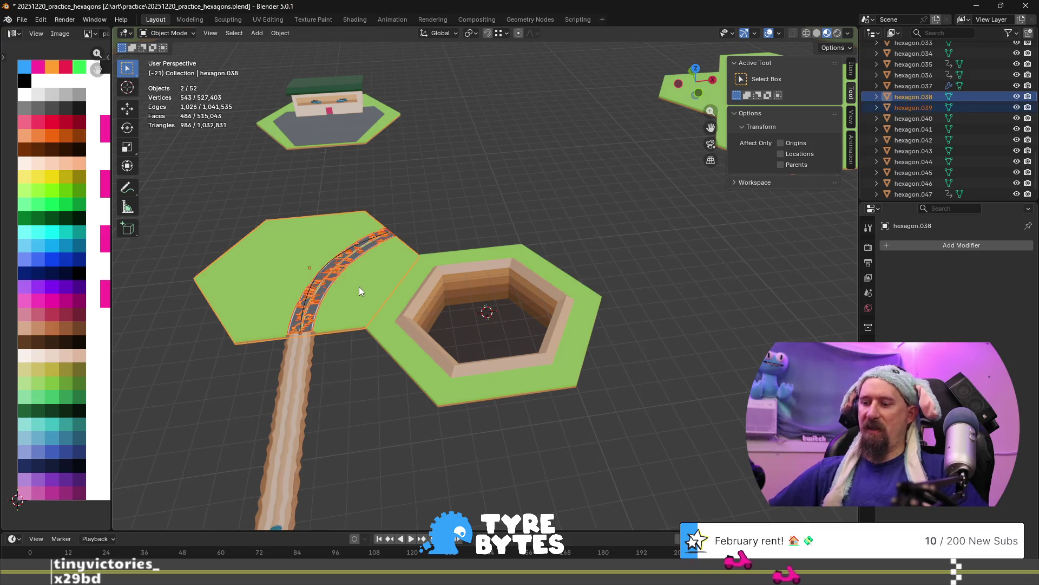
key(ctrl+j)
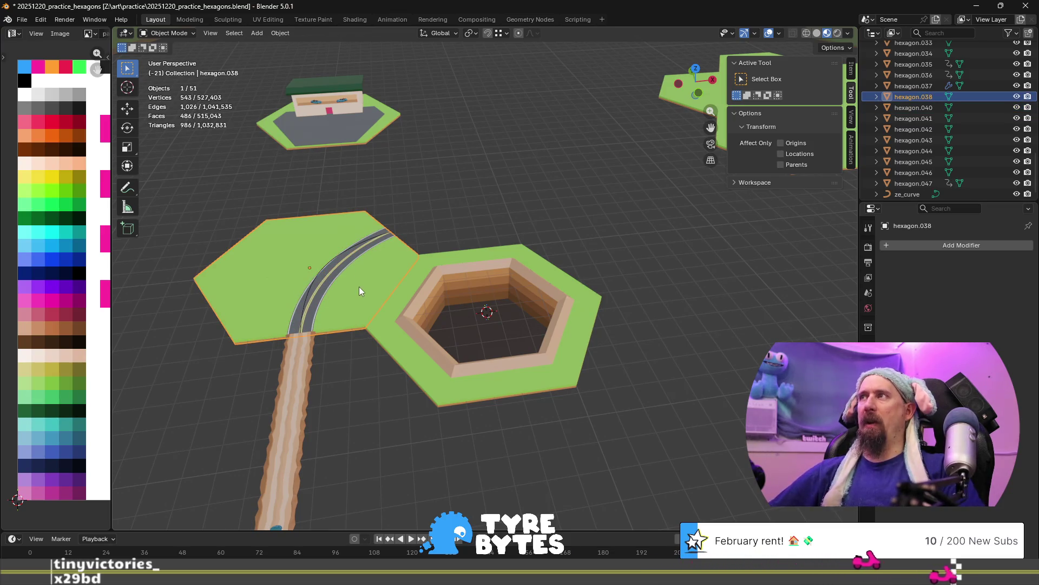
key(F2)
Rename the merged tile from hexagon.038 to road_turn_wide.
text(h)
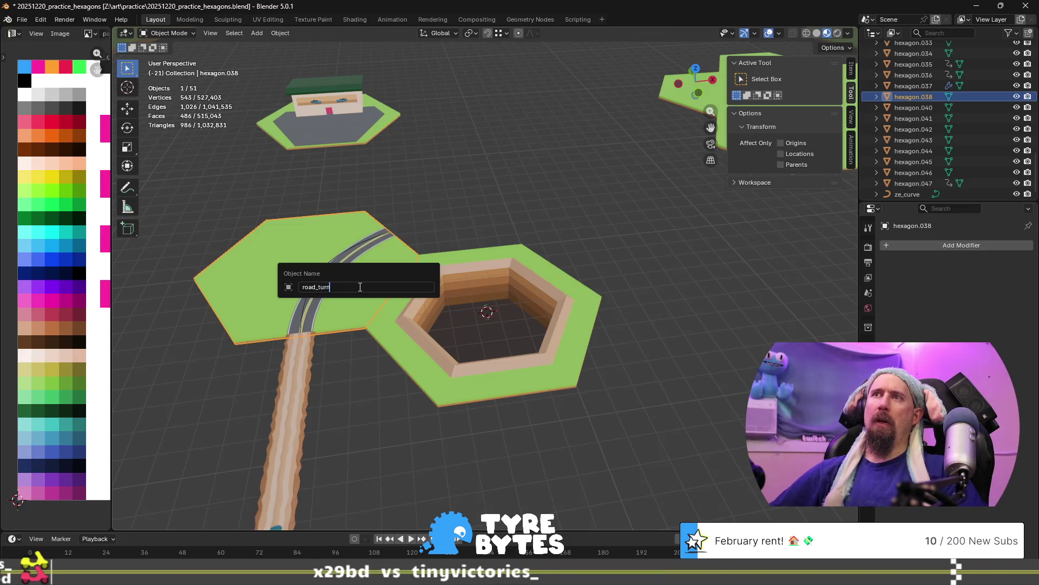
text(_wide)
key(Return)
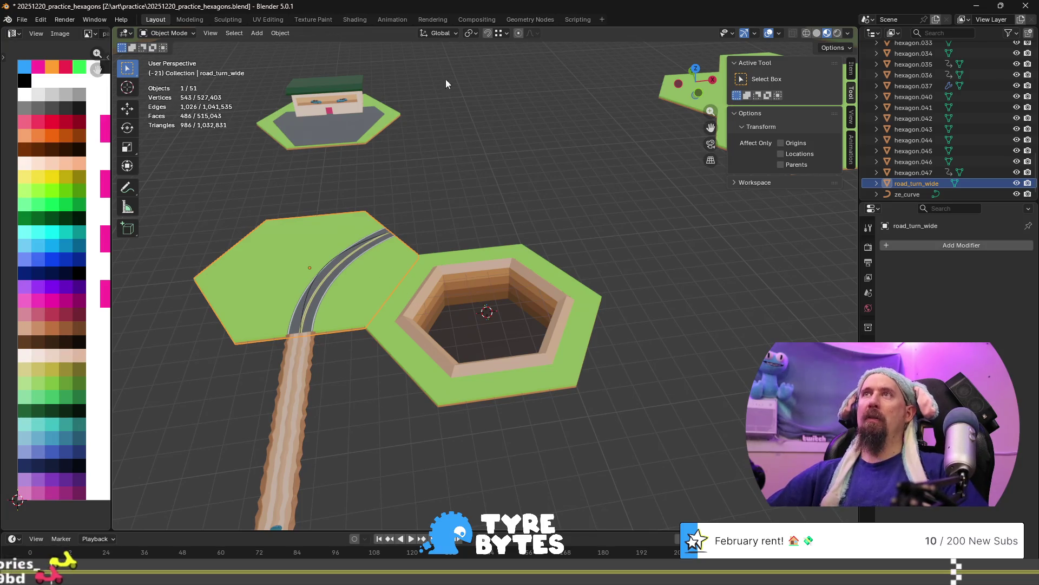
click(470, 33)
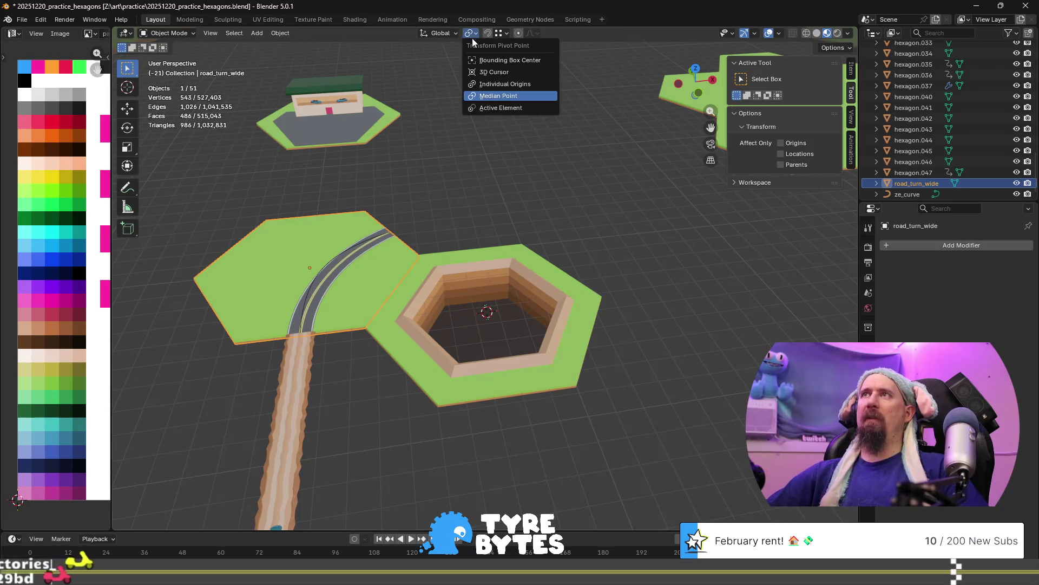
Set the pivot to the 3D cursor and add a road tile copy rotated -60° about Z.
click(508, 73)
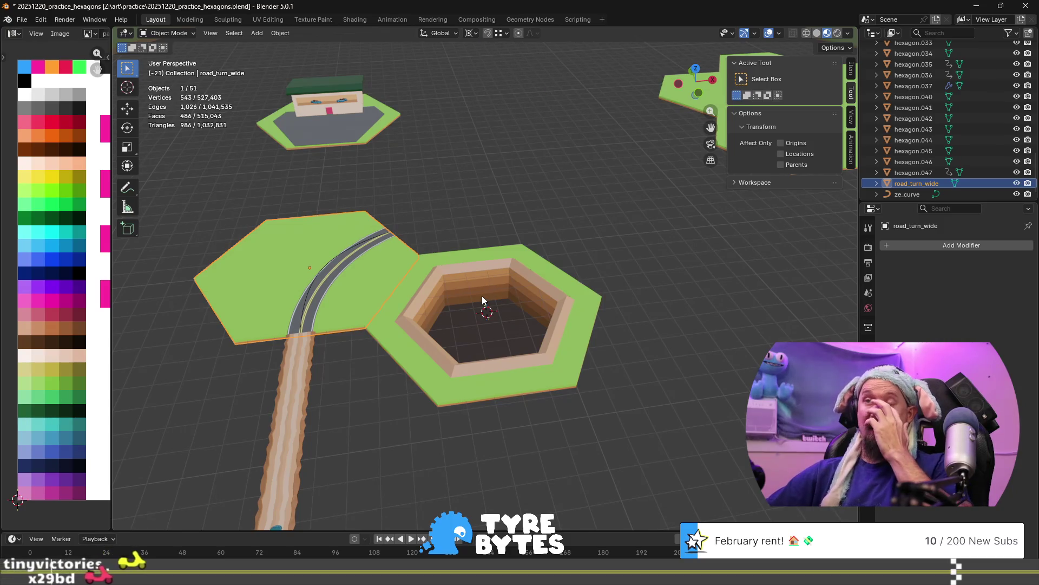
key(shift+d)
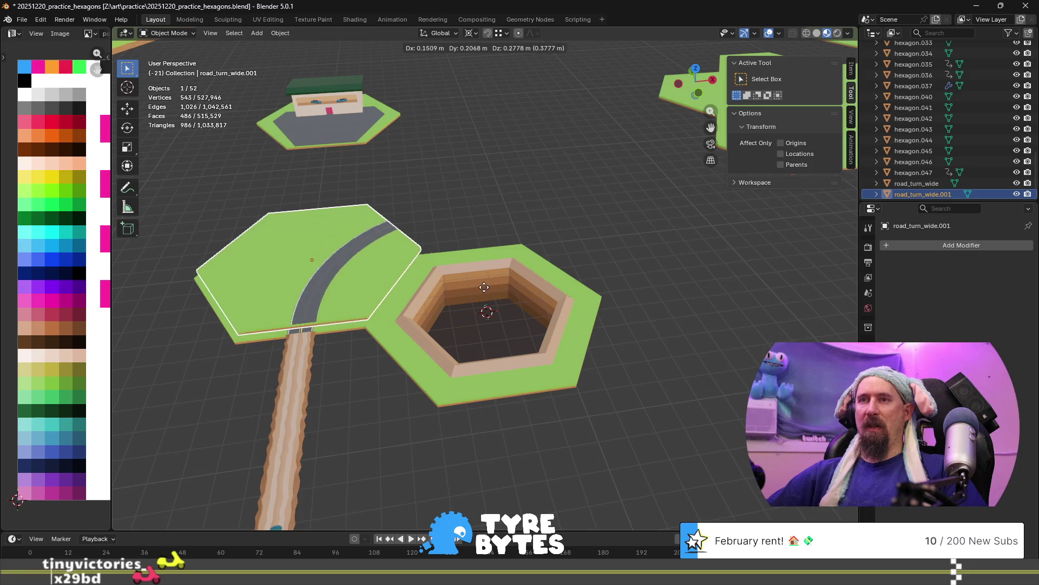
right_click(483, 287)
text(rz)
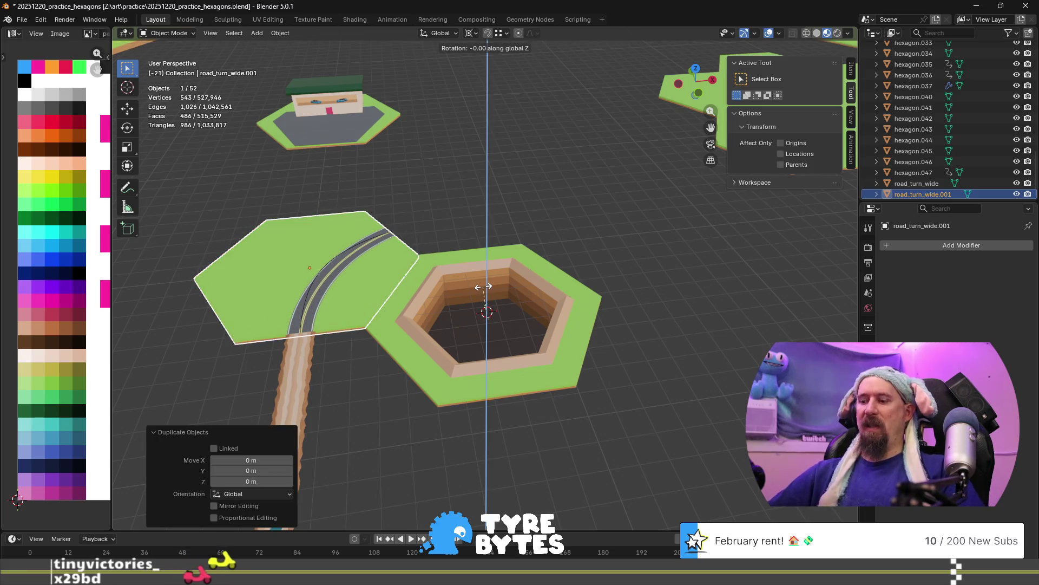
text(60)
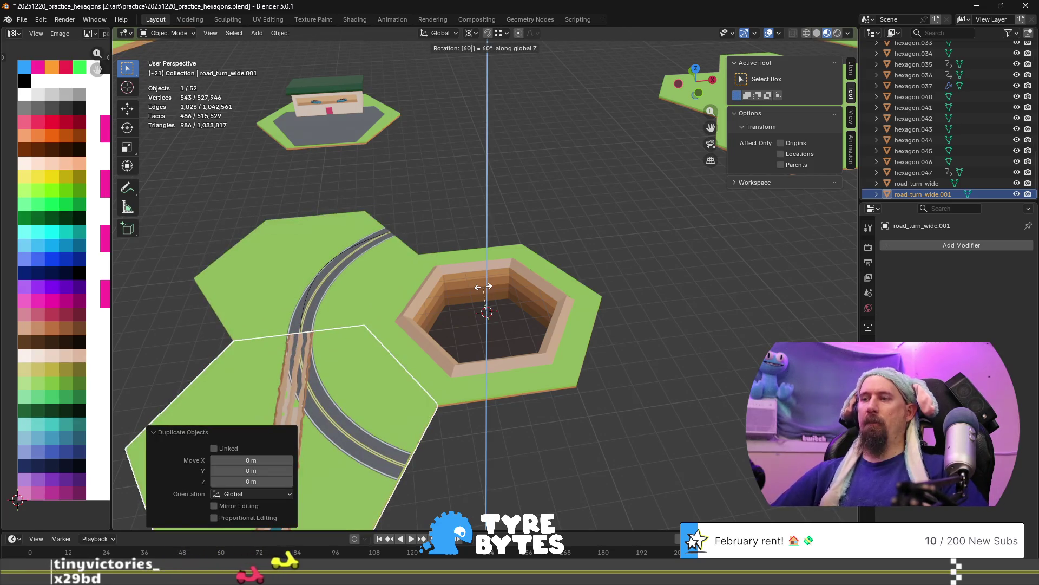
key(minus)
key(Return)
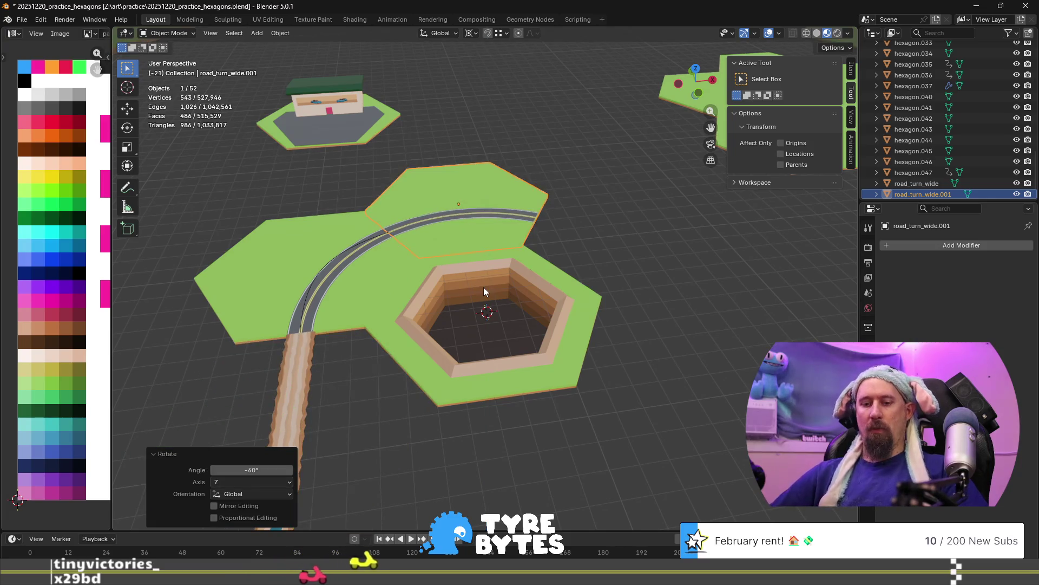
Add a second road tile copy rotated a further -60° about Z around the crater.
key(shift+d)
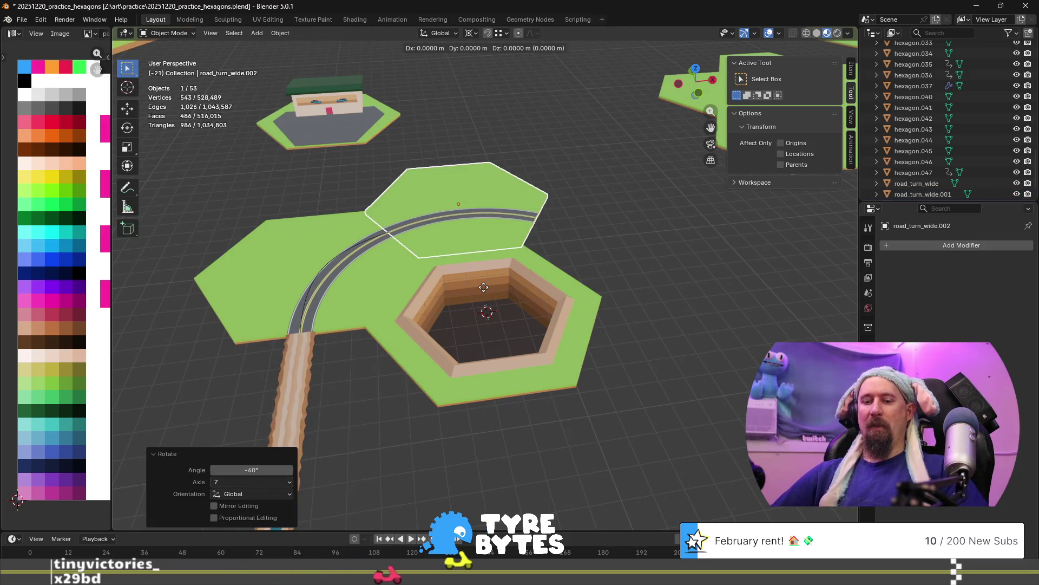
text(z60)
key(Escape)
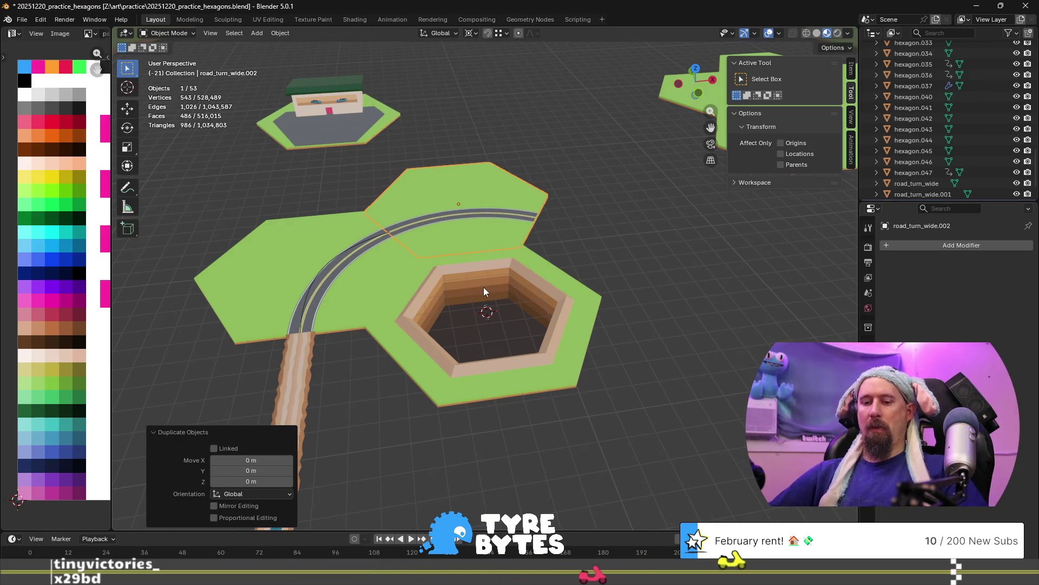
key(r)
key(z)
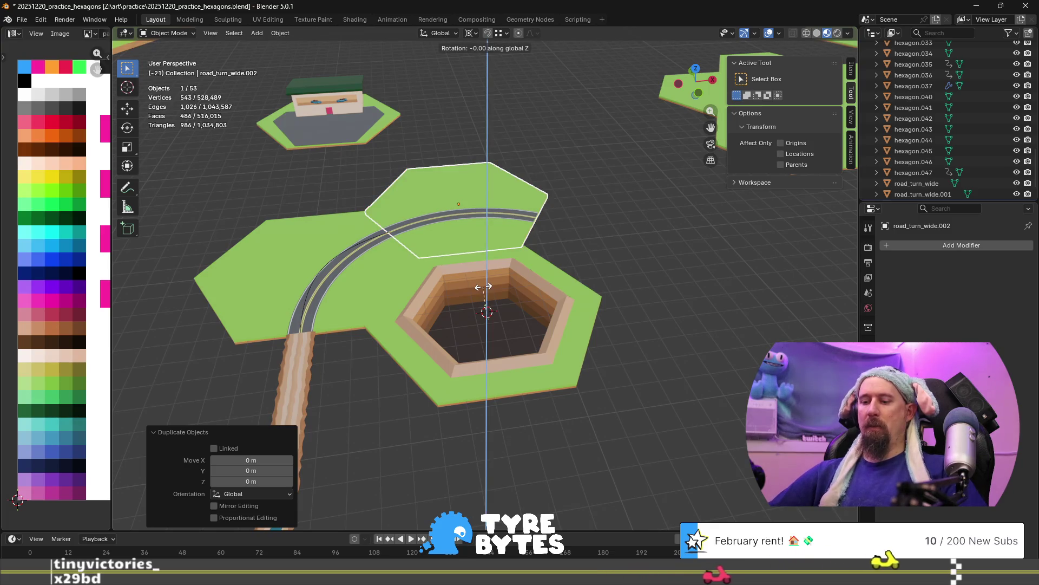
text(-60)
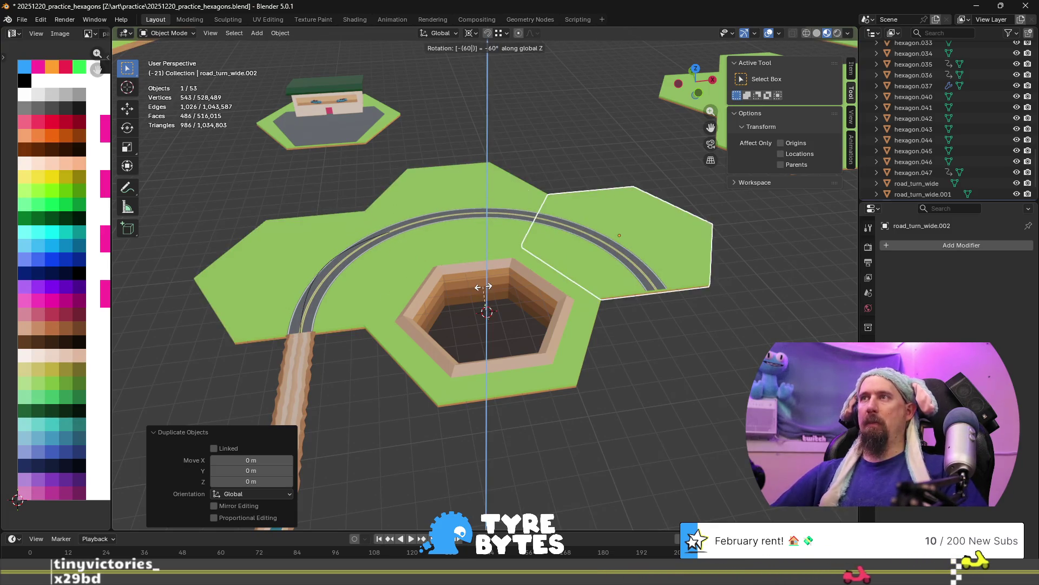
key(Return)
scroll(616, 350, down, 5)
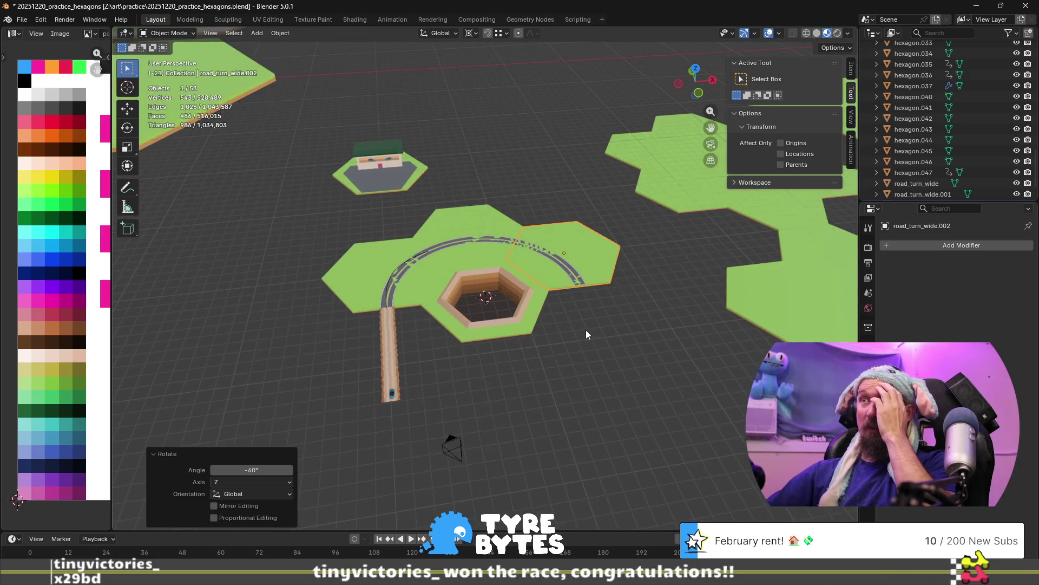
Duplicate the road tile in place and rotate the copy -60° about Z as road_turn_wide.003.
scroll(450, 283, down, 2)
scroll(449, 284, up, 5)
mouse_move(449, 284)
middle_down()
mouse_move(538, 330)
mouse_move(498, 336)
mouse_move(591, 337)
middle_up()
scroll(596, 337, down, 3)
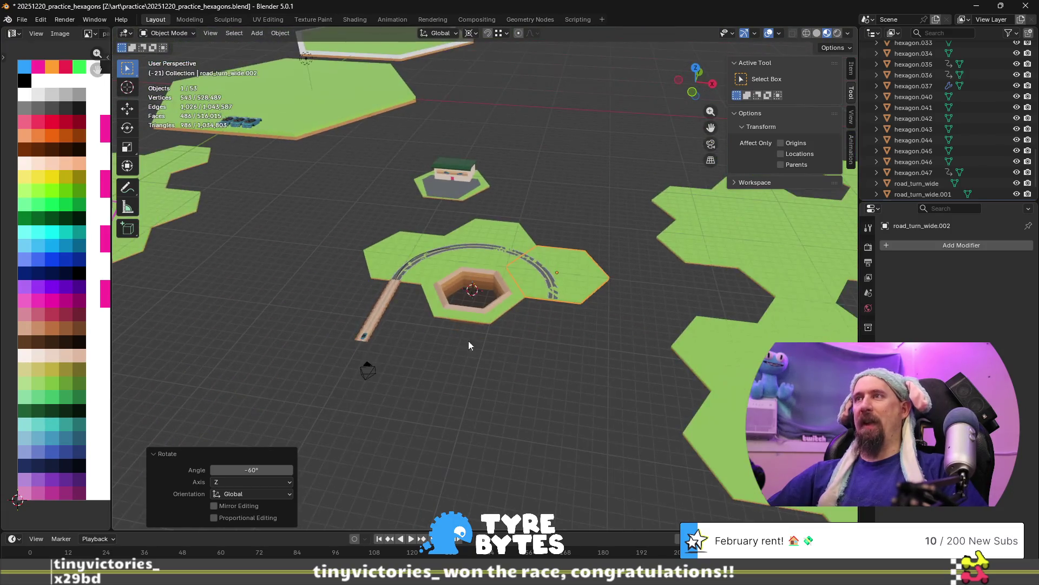
middle_drag(460, 336, 567, 333)
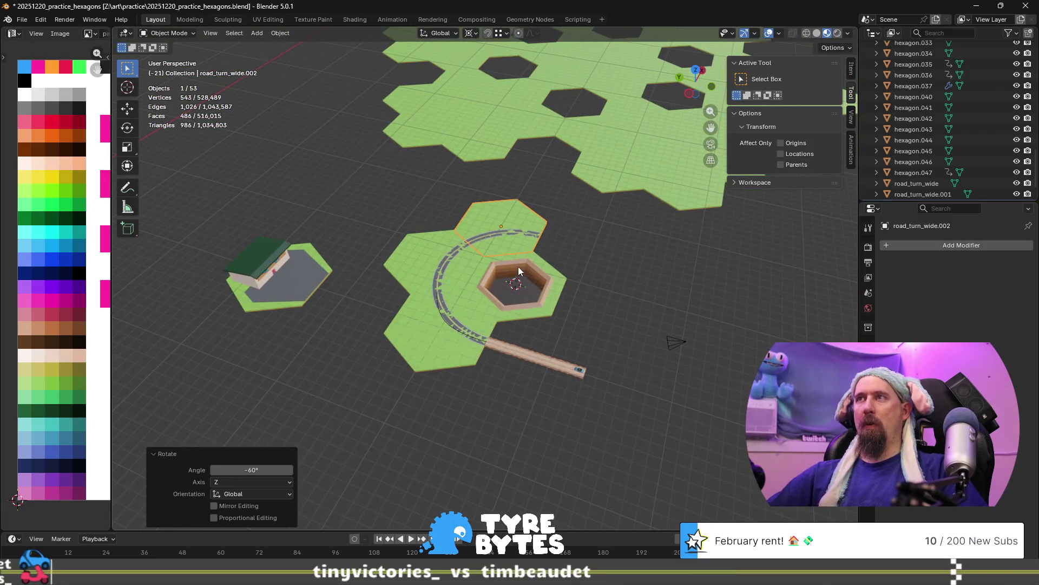
key(shift+d)
right_click(537, 258)
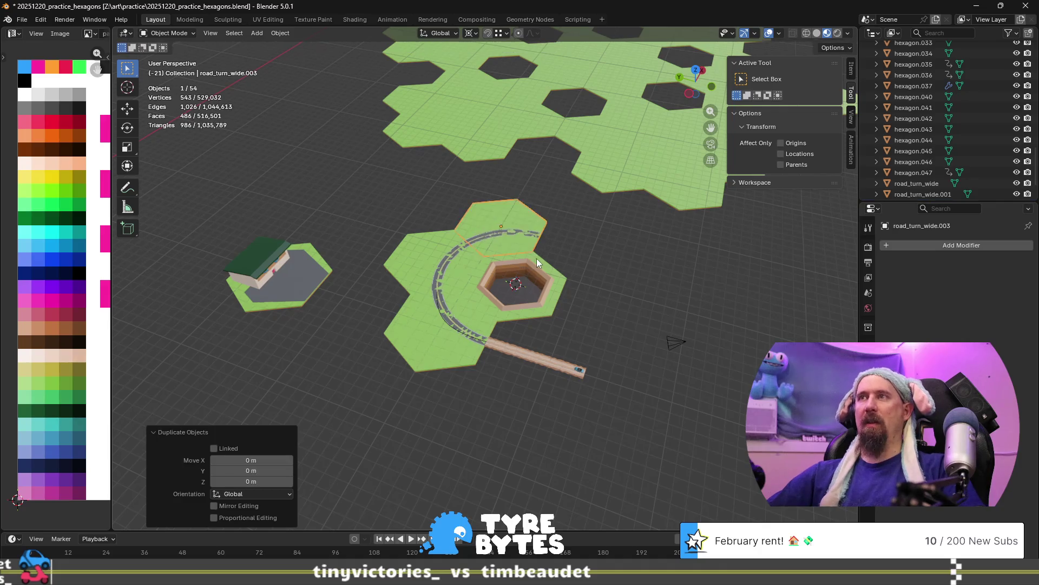
key(r)
text(z)
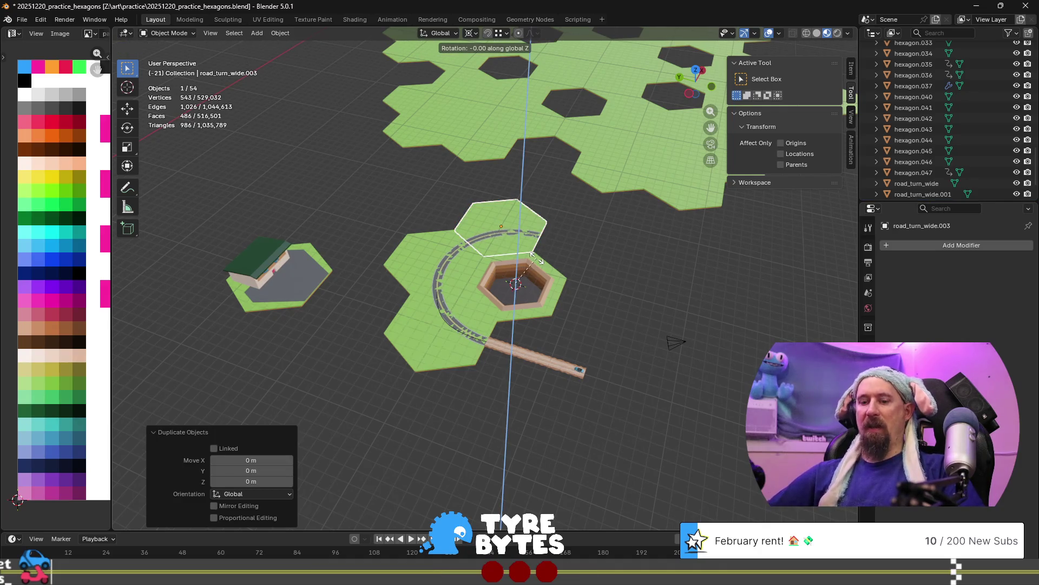
text(-60)
key(Return)
scroll(537, 258, up, 4)
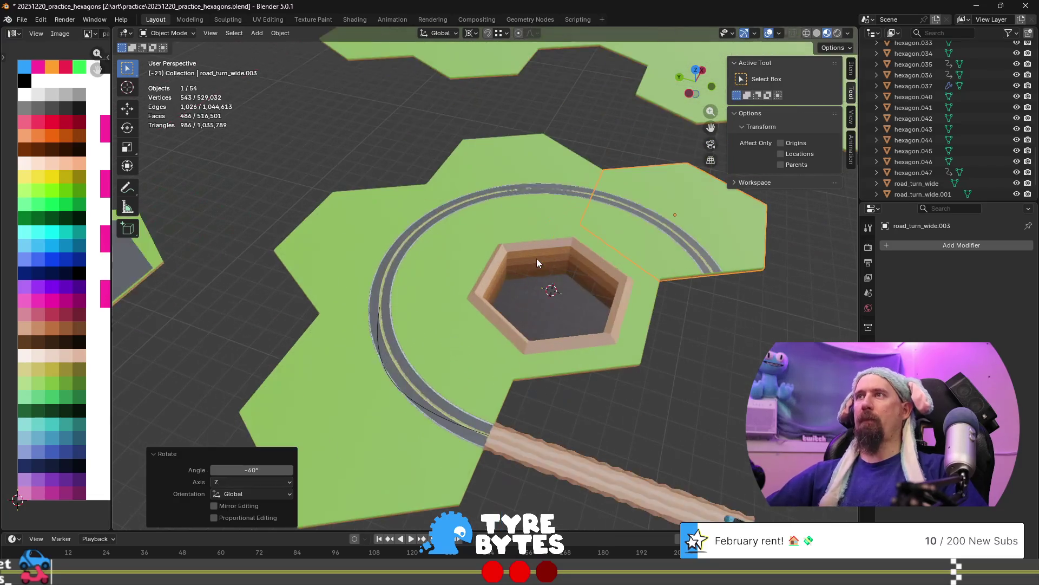
shift+middle_drag(595, 288, 430, 290)
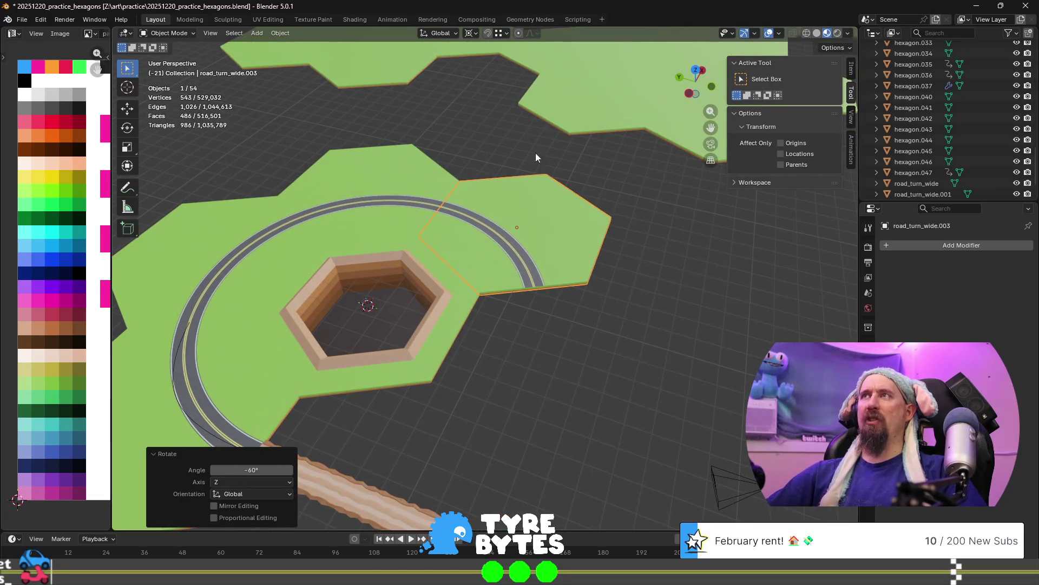
click(472, 33)
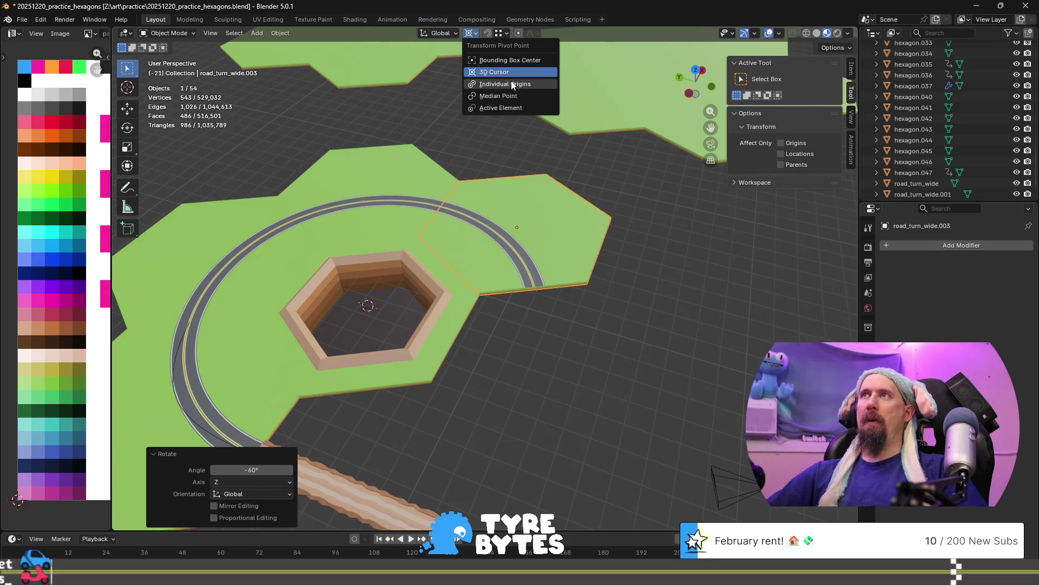
Switch the pivot to the tile's own centre and cancel a trial 60° rotation.
click(514, 95)
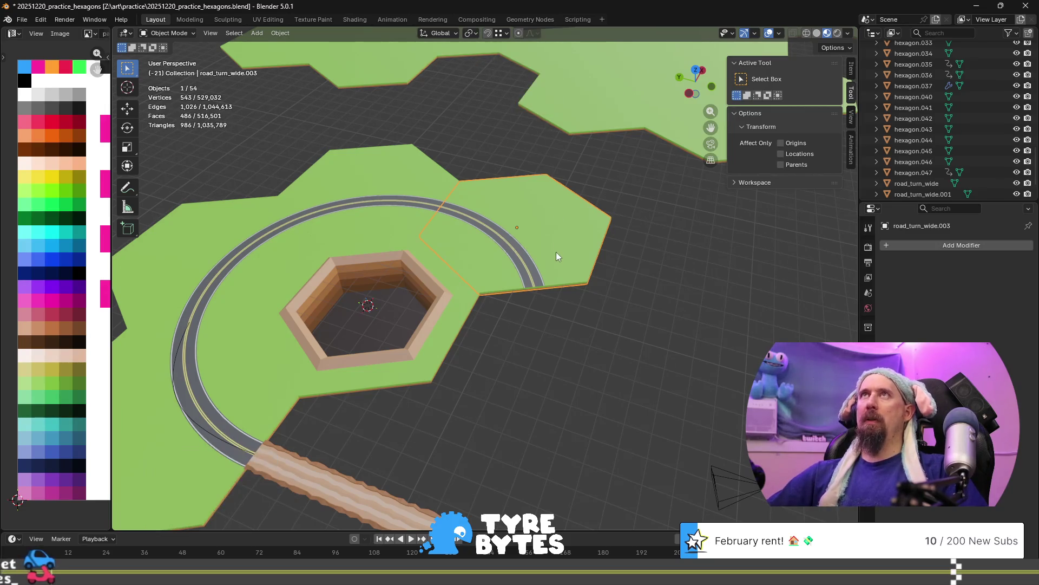
key(r)
key(z)
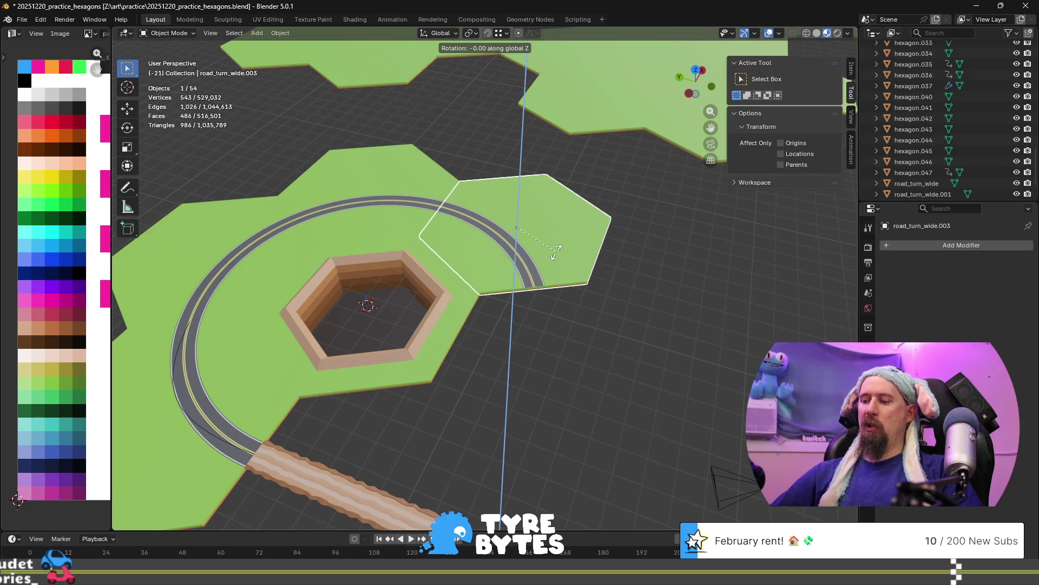
text(120)
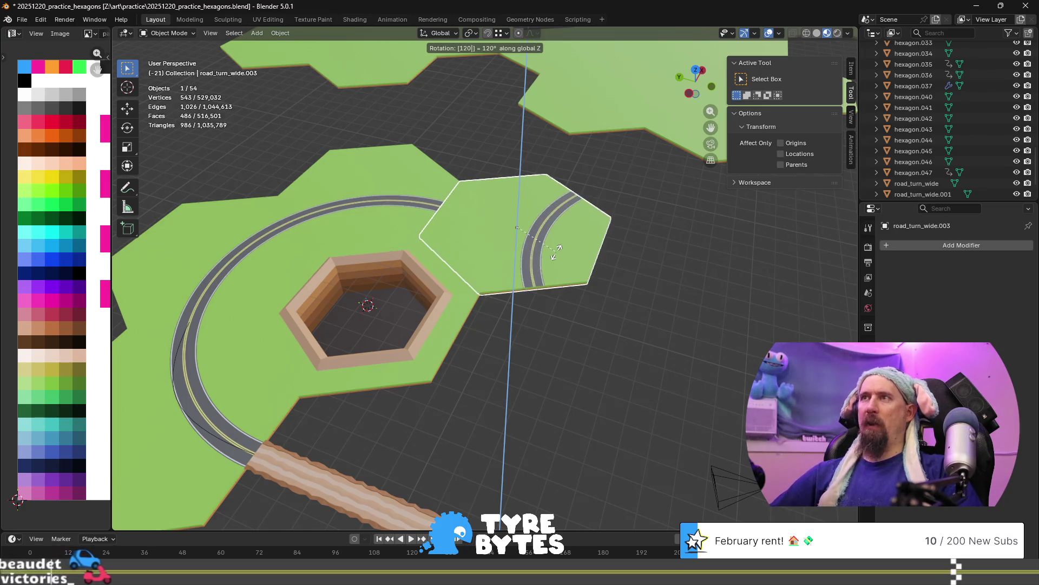
key(BackSpace)
key(BackSpace)
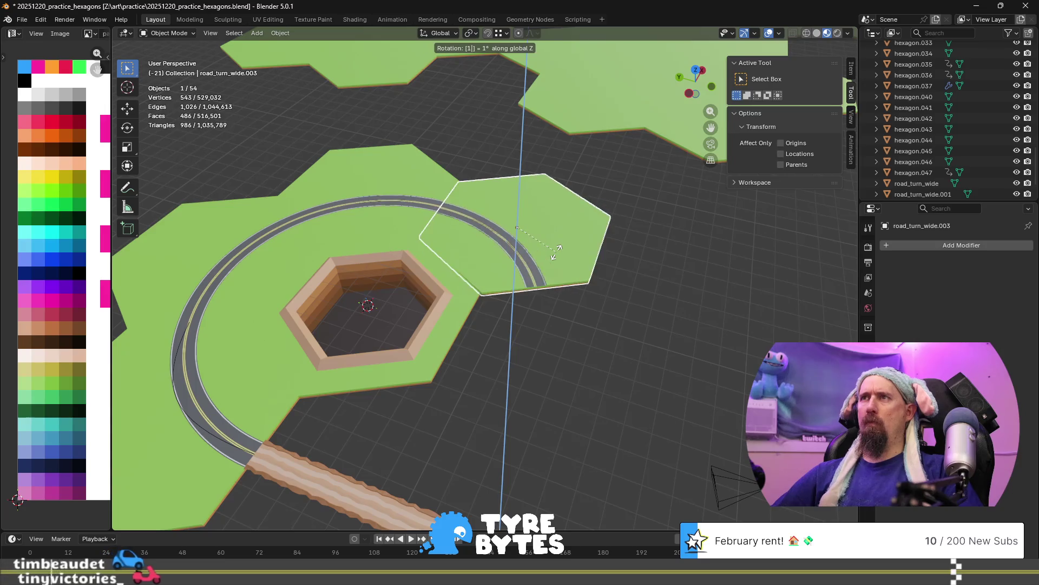
text(60-)
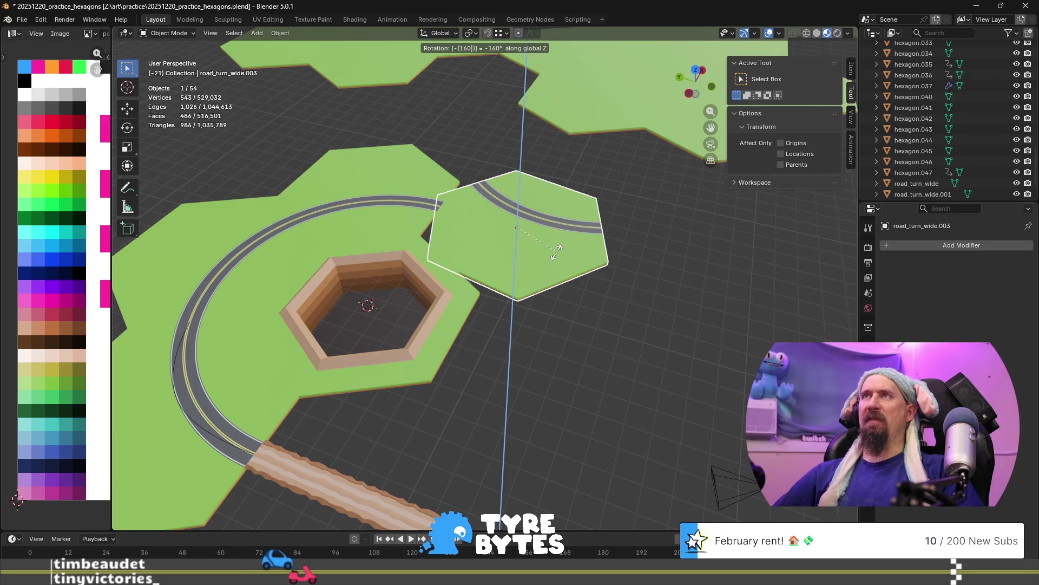
key(BackSpace)
key(BackSpace)
key(BackSpace)
text(6)
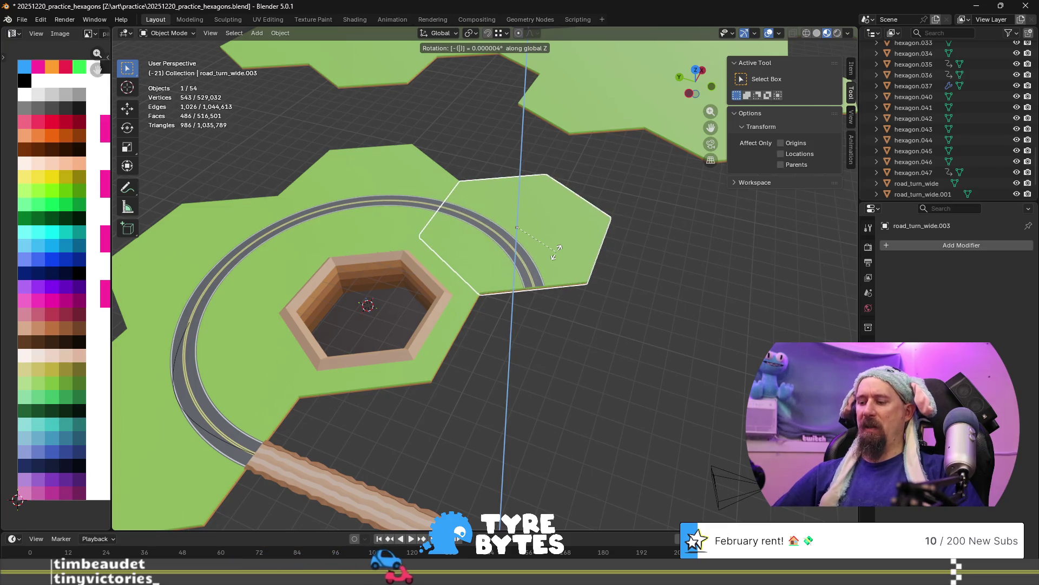
text(0)
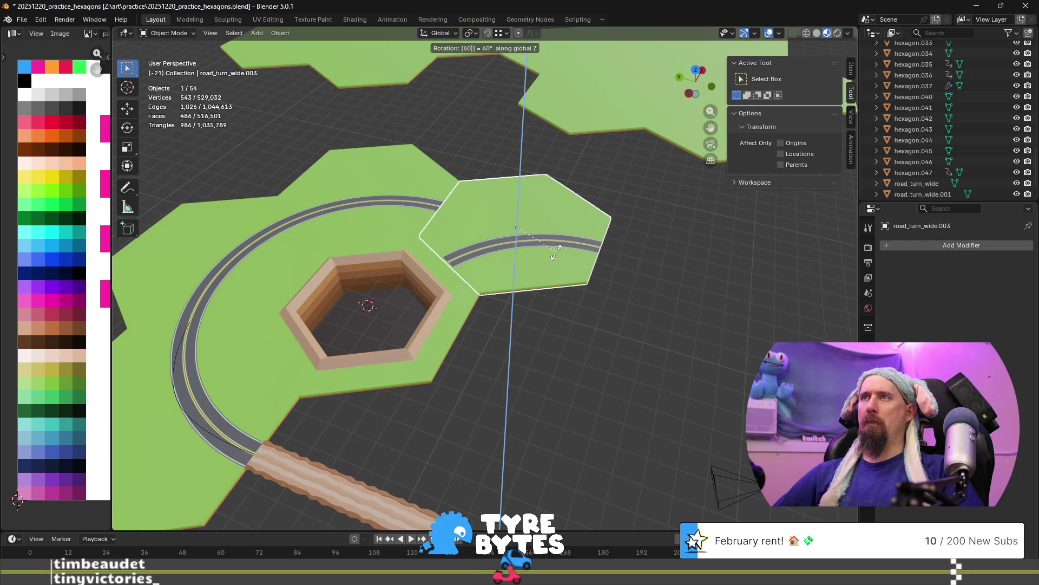
key(Escape)
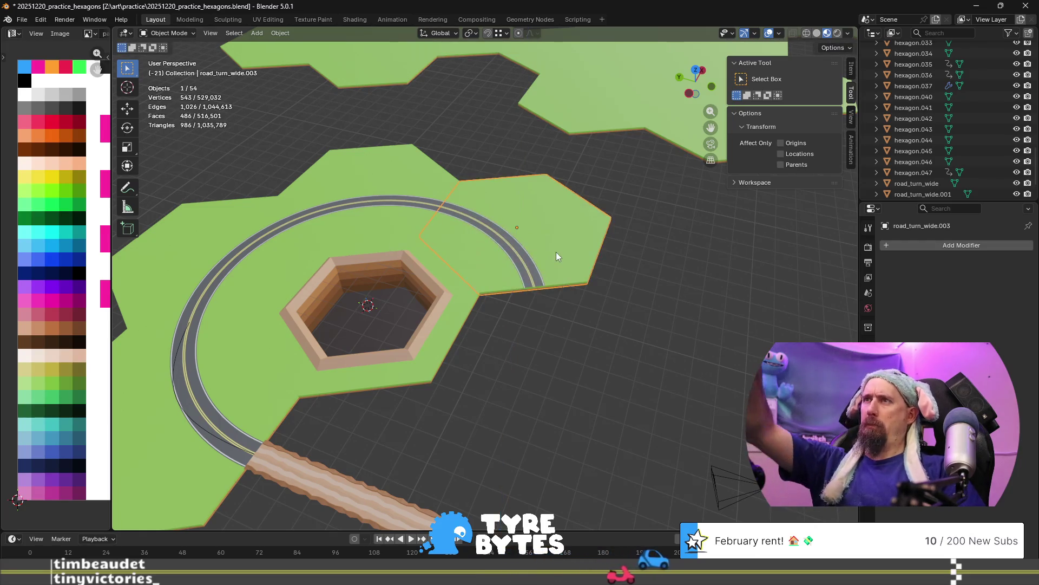
Rotate road_turn_wide.003 -120° about Z in place.
key(s)
key(r)
key(z)
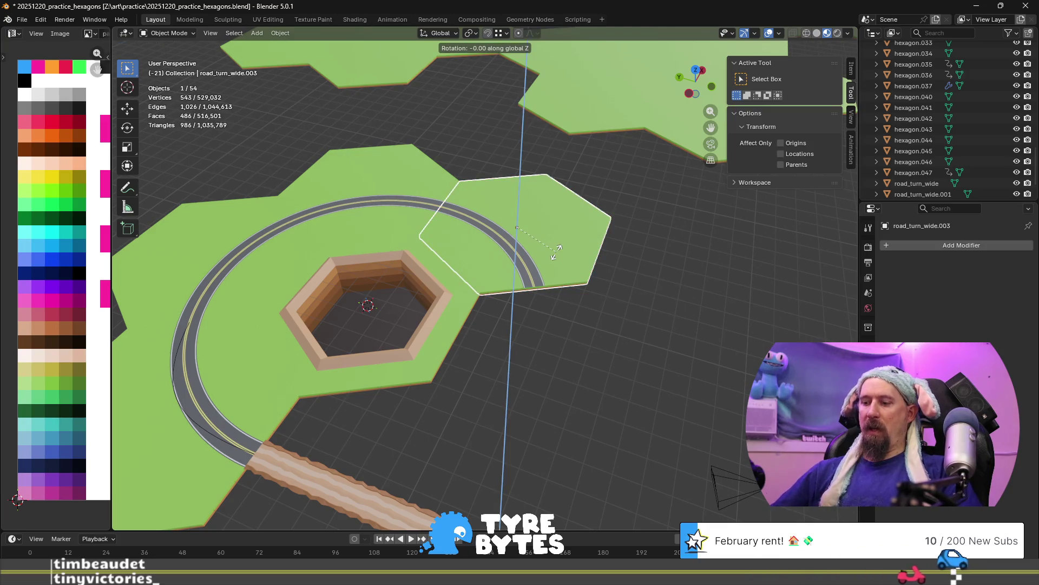
text(-120)
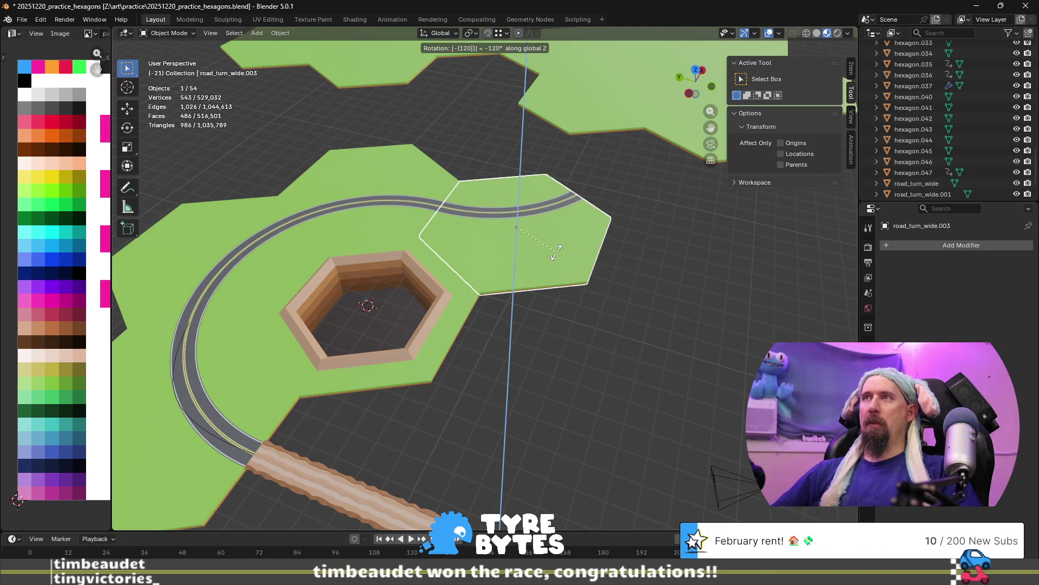
key(Return)
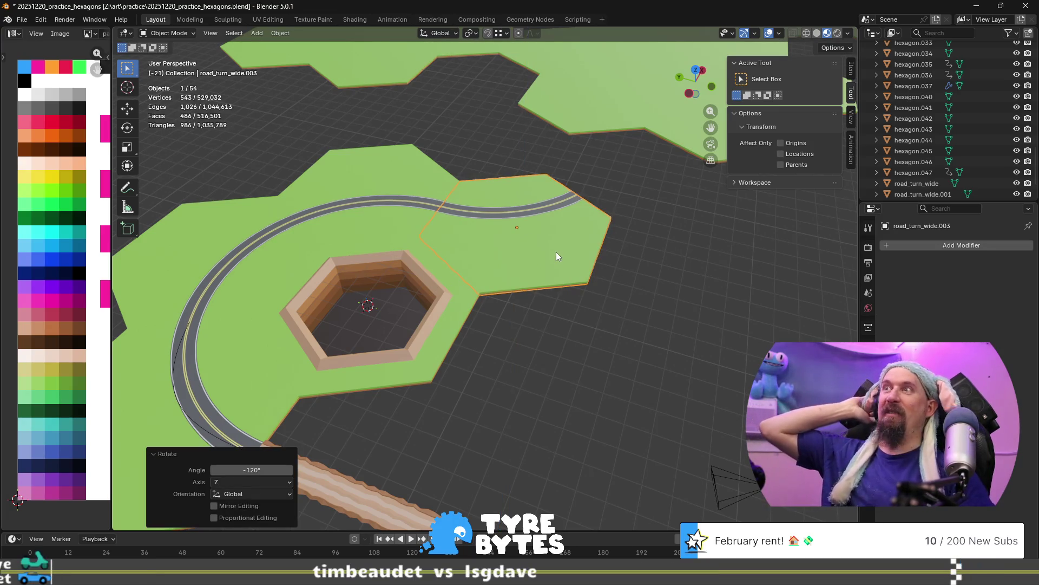
Select the groundhog hole tile and view the tile layout from above.
scroll(536, 282, down, 5)
scroll(530, 292, up, 5)
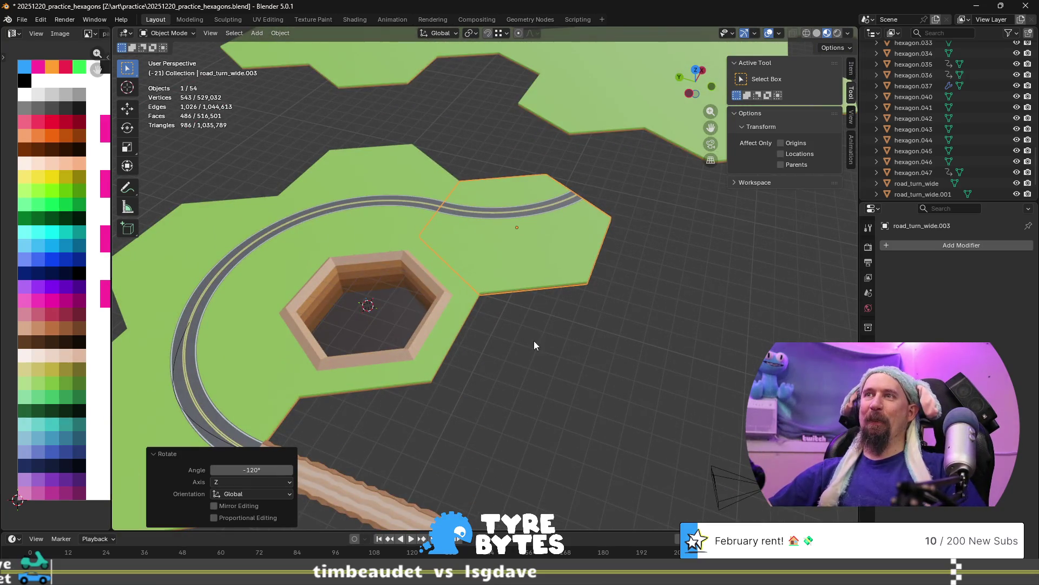
shift+middle_drag(534, 345, 564, 216)
click(463, 184)
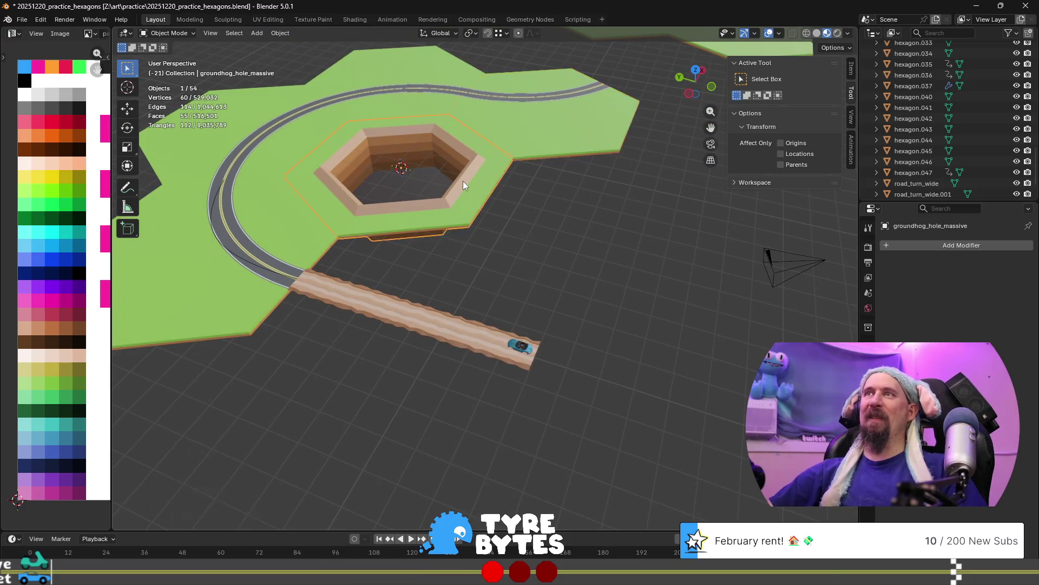
scroll(459, 211, down, 3)
mouse_move(523, 242)
middle_down()
mouse_move(451, 242)
mouse_move(483, 240)
middle_up()
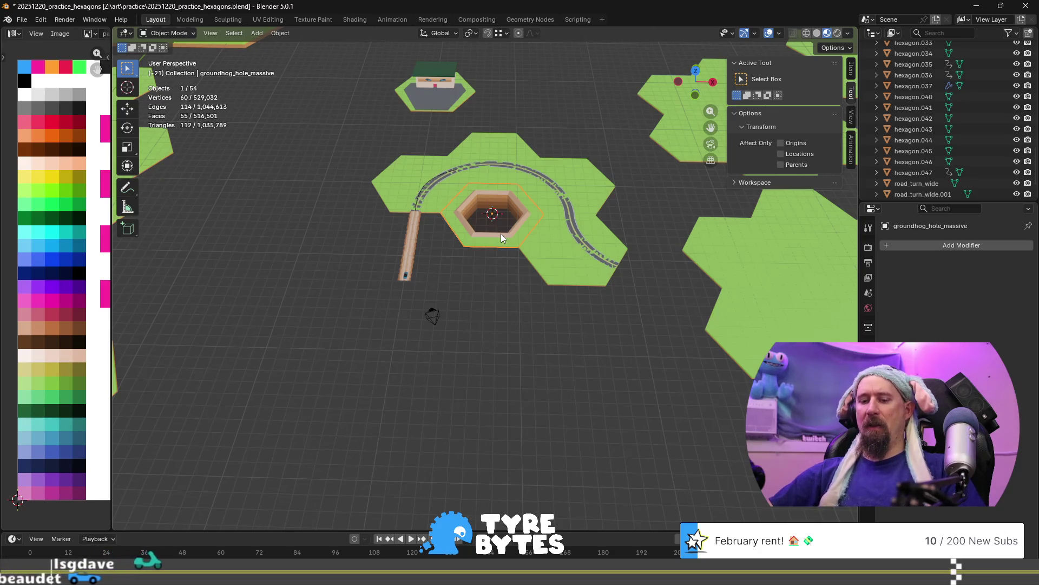
Move groundhog_hole_massive -15 m along X, frame it, then select road_turn_wide.
key(g)
key(x)
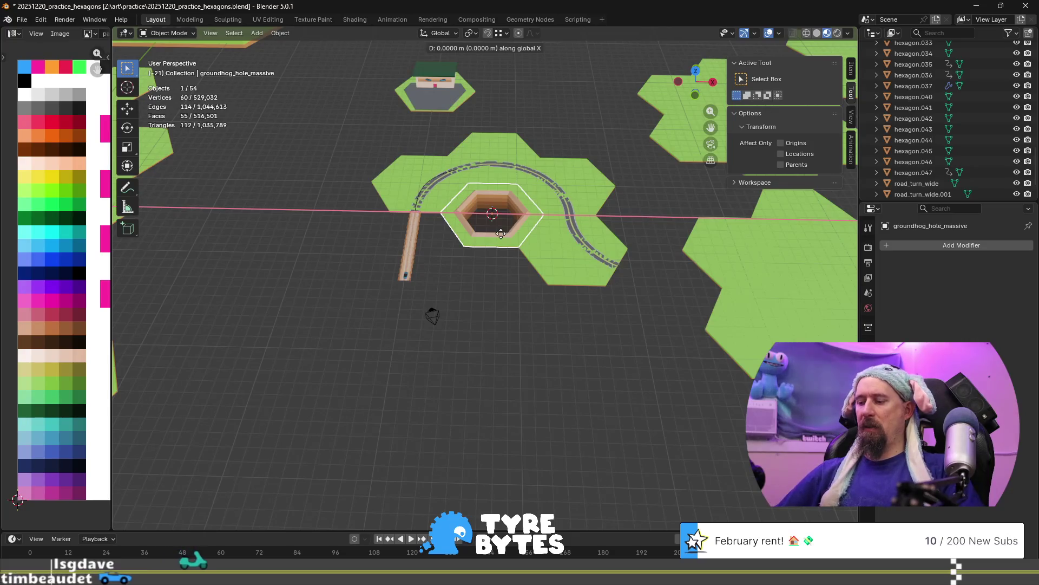
text(-15)
key(Return)
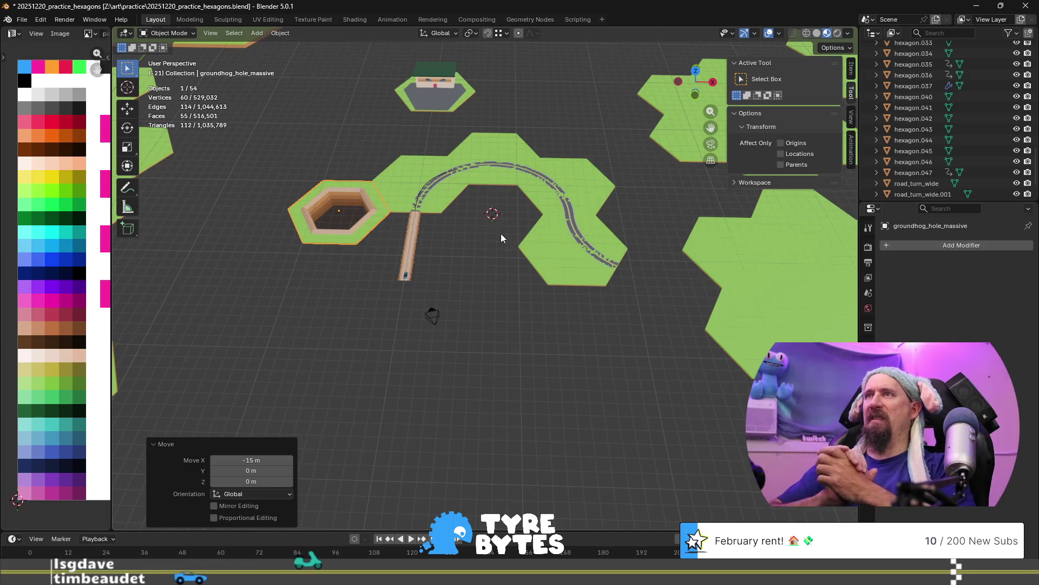
scroll(501, 232, up, 6)
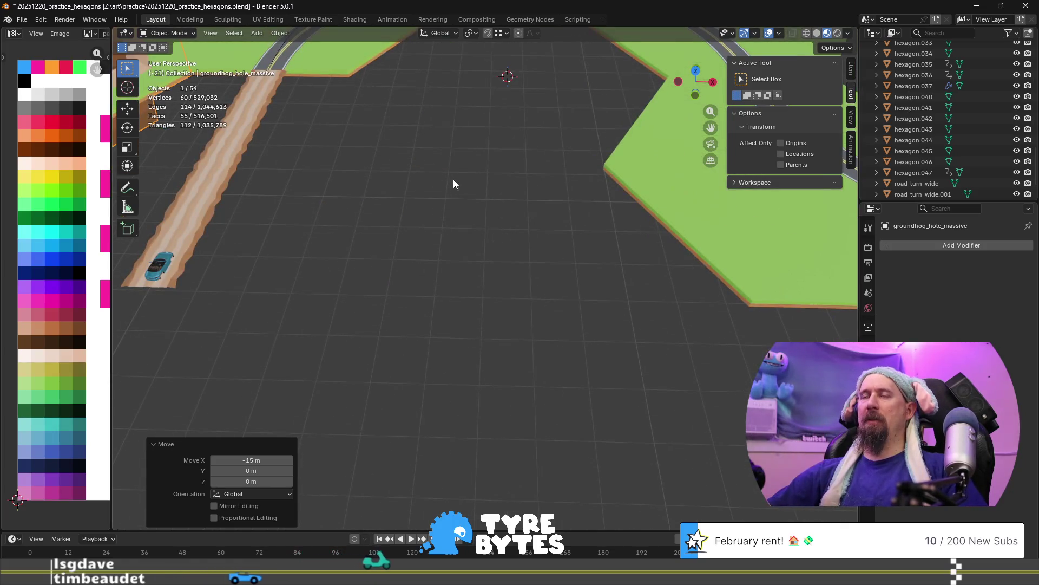
key(KP_Decimal)
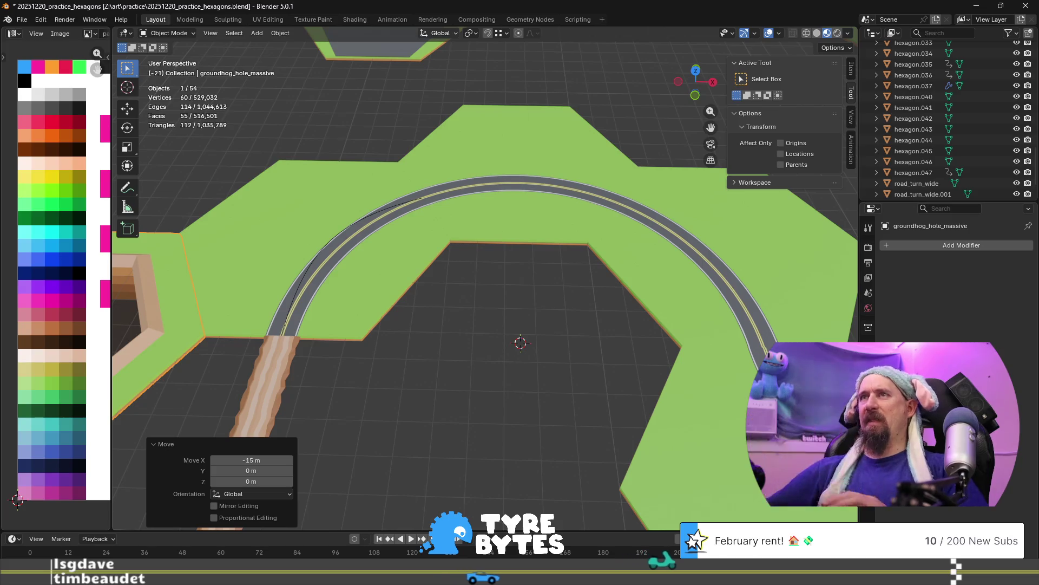
scroll(577, 367, down, 2)
scroll(557, 369, up, 3)
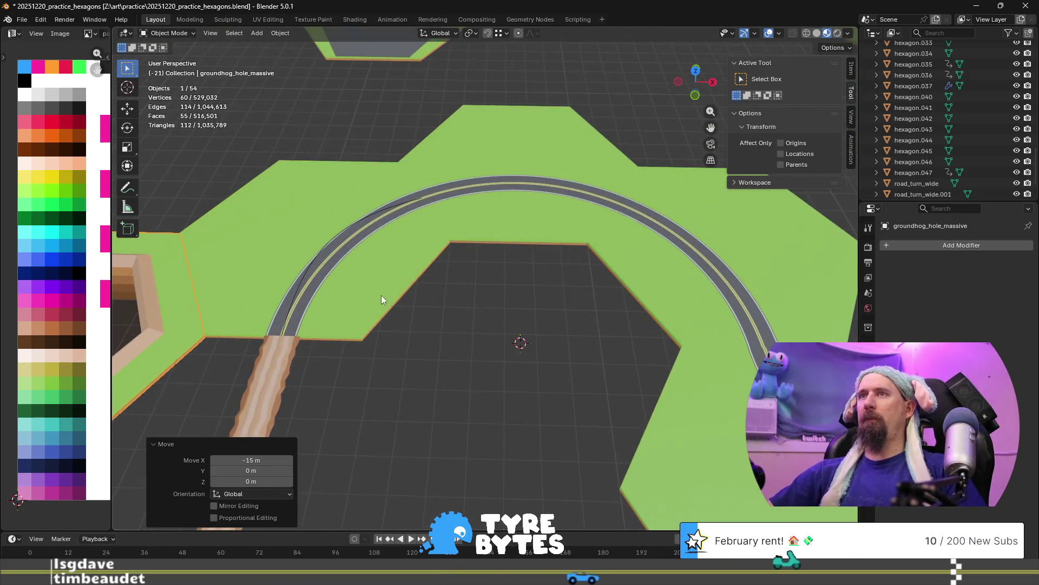
click(370, 281)
mouse_move(402, 331)
shift+middle_down()
mouse_move(422, 316)
mouse_move(428, 259)
shift+middle_up()
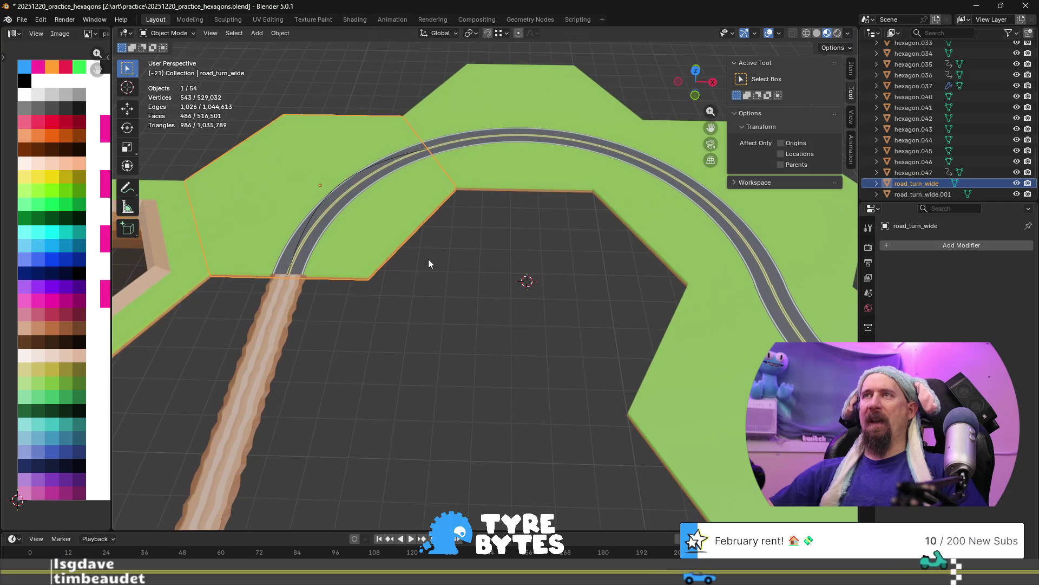
Delete the straight dirt road piece hexagon.037 and the blue car.
scroll(428, 259, down, 4)
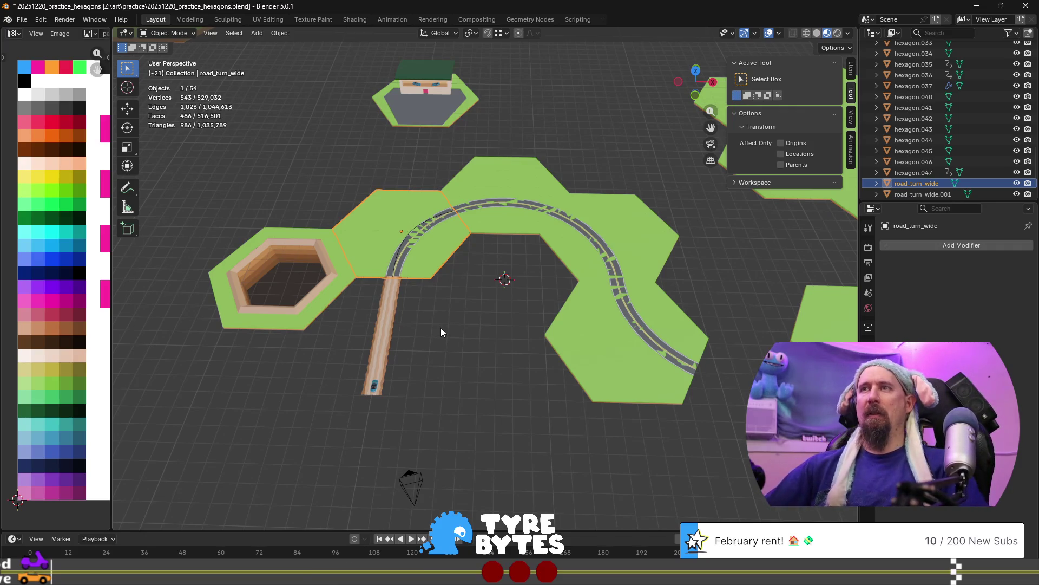
click(395, 321)
scroll(396, 320, up, 3)
scroll(395, 320, down, 3)
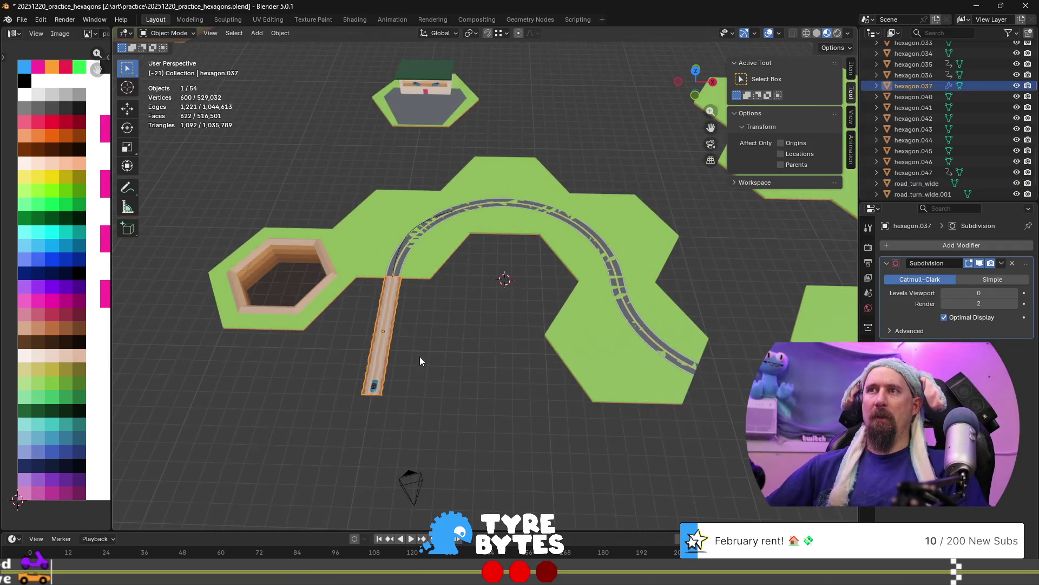
scroll(423, 359, up, 3)
scroll(387, 346, down, 3)
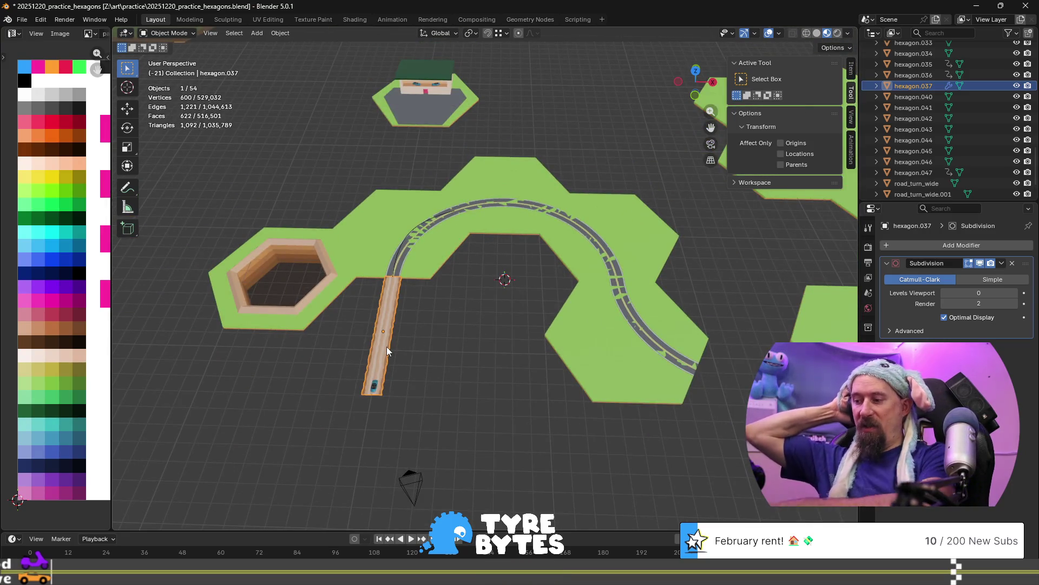
key(Delete)
click(374, 385)
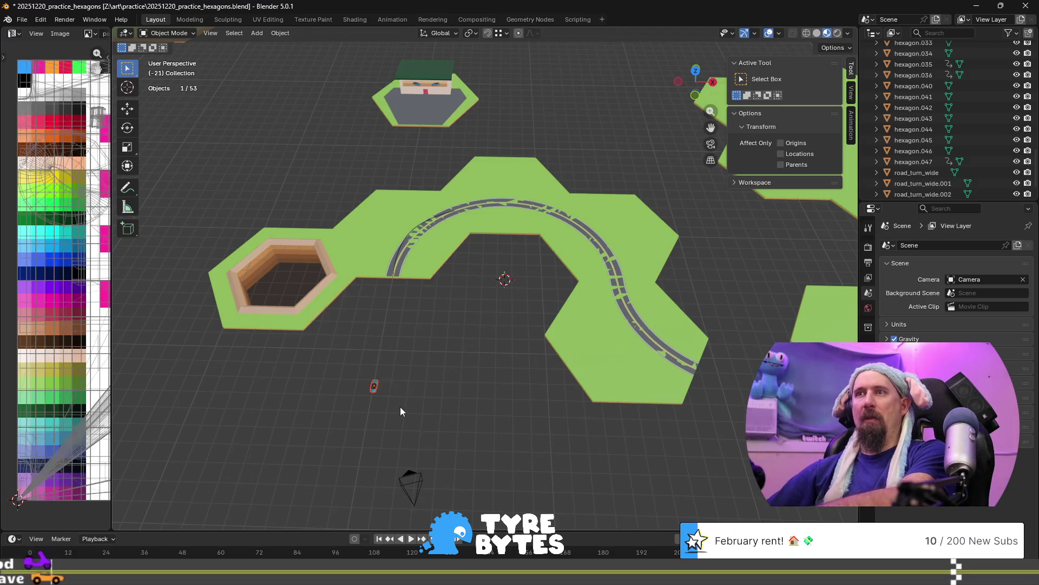
key(Delete)
scroll(400, 407, up, 5)
Select the curved road_turn_wide tile and duplicate it.
click(381, 240)
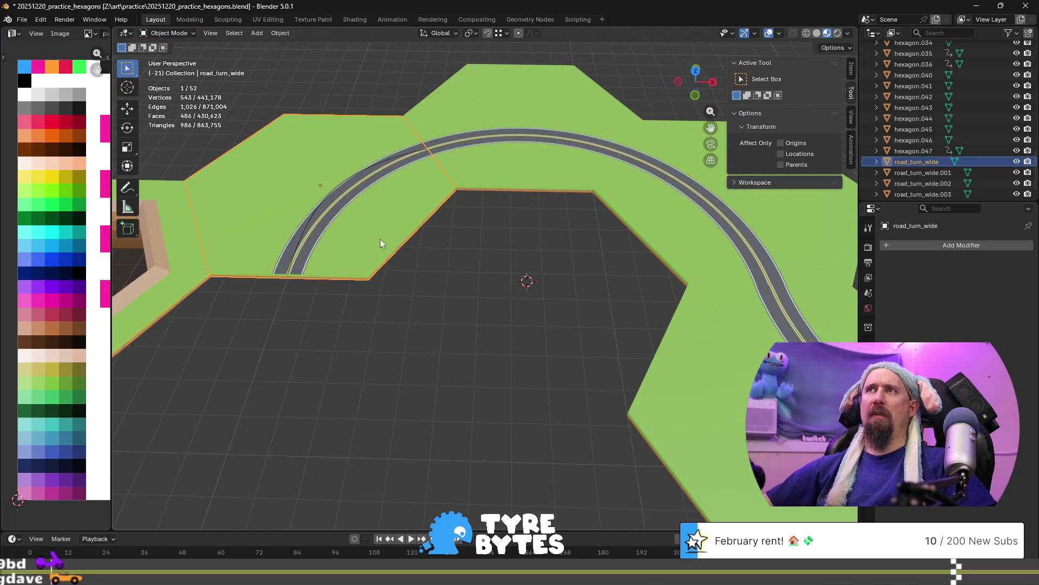
mouse_move(399, 283)
shift+middle_down()
mouse_move(486, 316)
mouse_move(536, 307)
mouse_move(410, 291)
shift+middle_up()
scroll(531, 307, down, 5)
scroll(531, 308, up, 4)
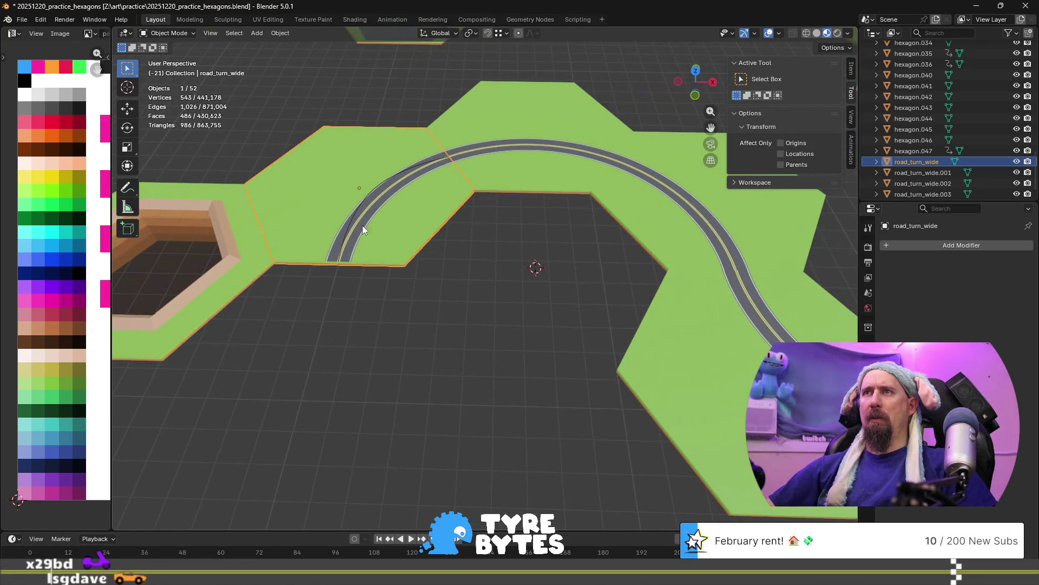
key(shift+d)
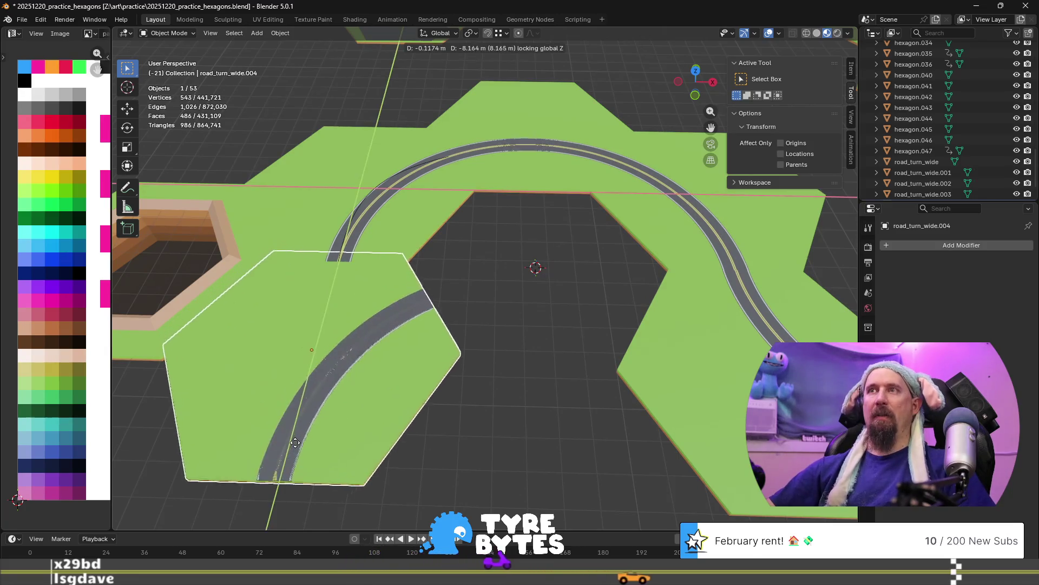
Move the road_turn_wide.004 copy -8.666 m along Y.
key(shift+z)
key(Escape)
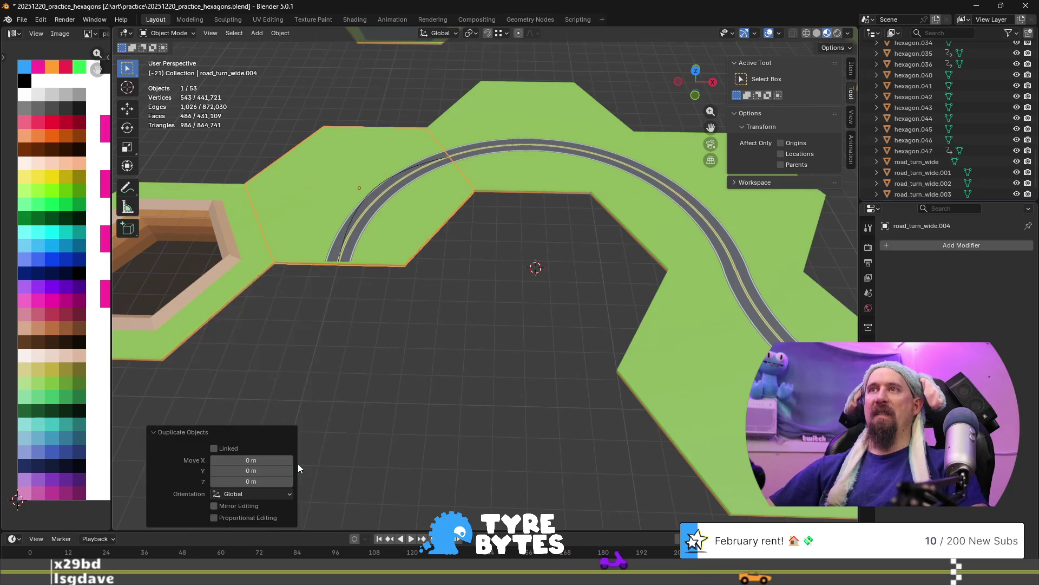
scroll(446, 349, down, 5)
shift+middle_drag(486, 319, 541, 262)
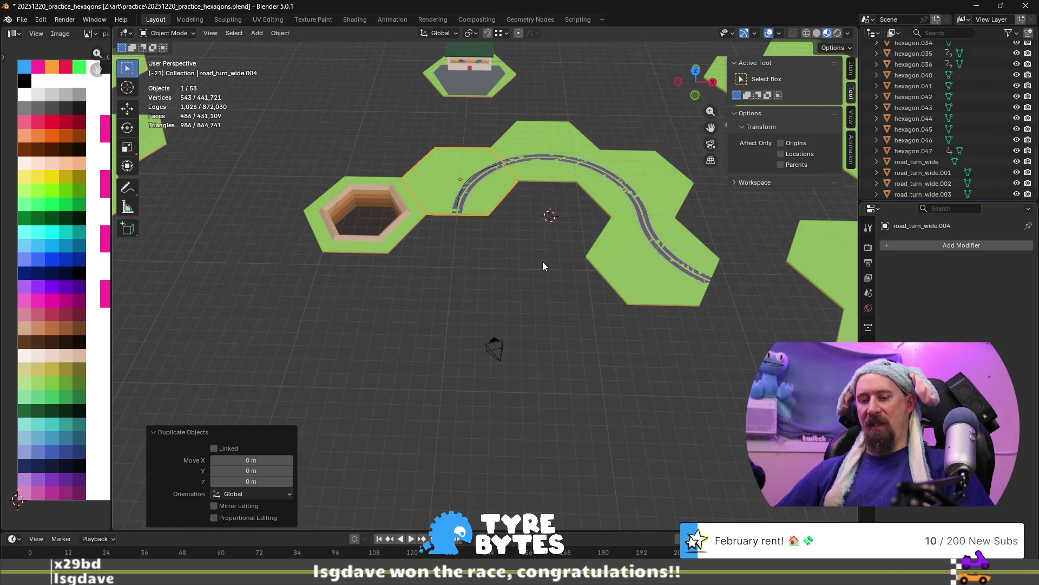
text(gy)
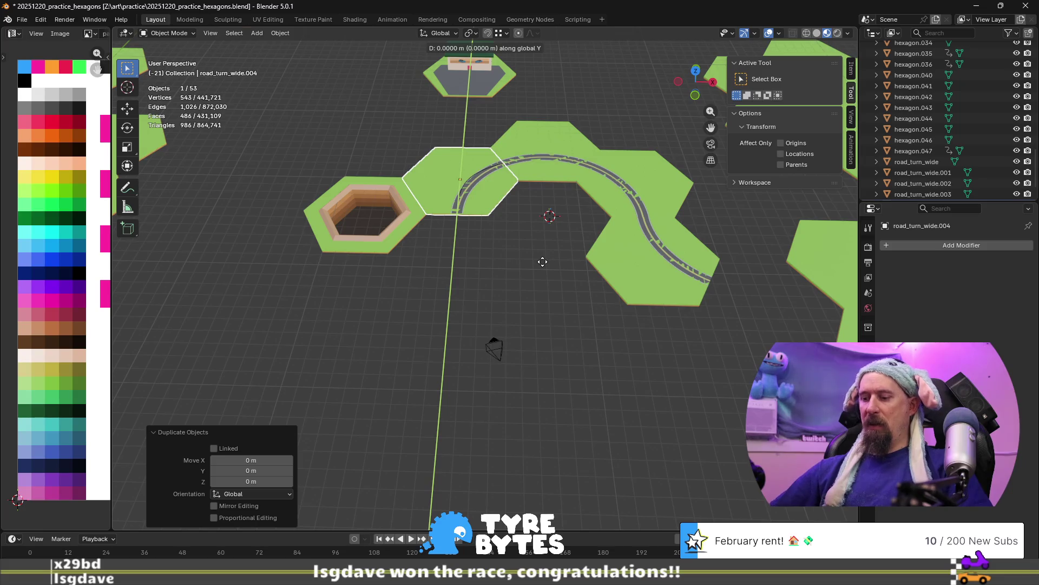
text(8.666)
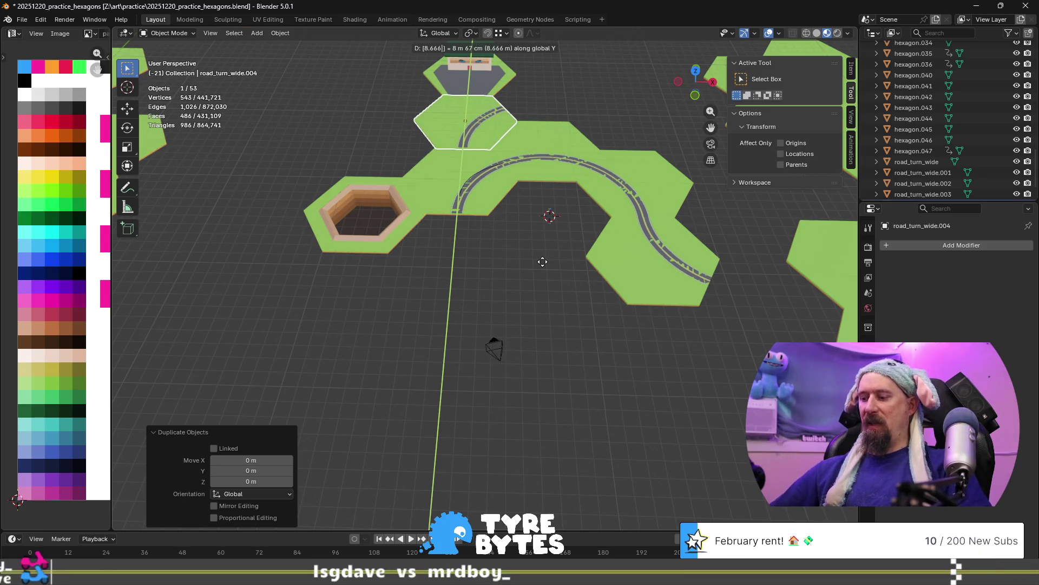
key(minus)
key(Return)
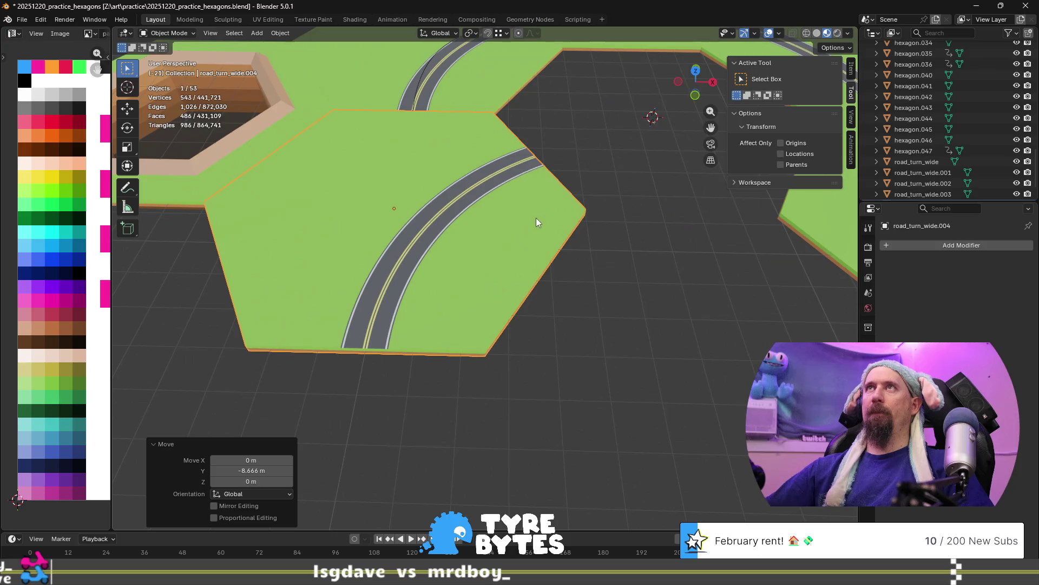
Rotate road_turn_wide.004 120° about Z so its curve joins the neighbouring road.
mouse_move(567, 233)
middle_down()
mouse_move(598, 322)
mouse_move(573, 315)
mouse_move(563, 333)
mouse_move(592, 341)
middle_up()
scroll(612, 317, up, 3)
scroll(613, 317, down, 3)
scroll(625, 315, up, 2)
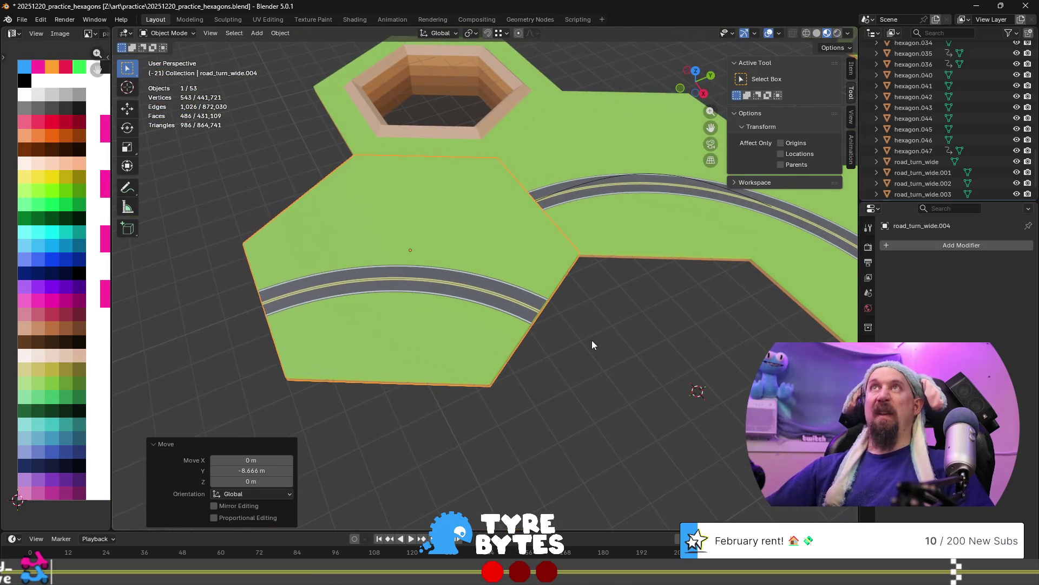
scroll(592, 340, down, 3)
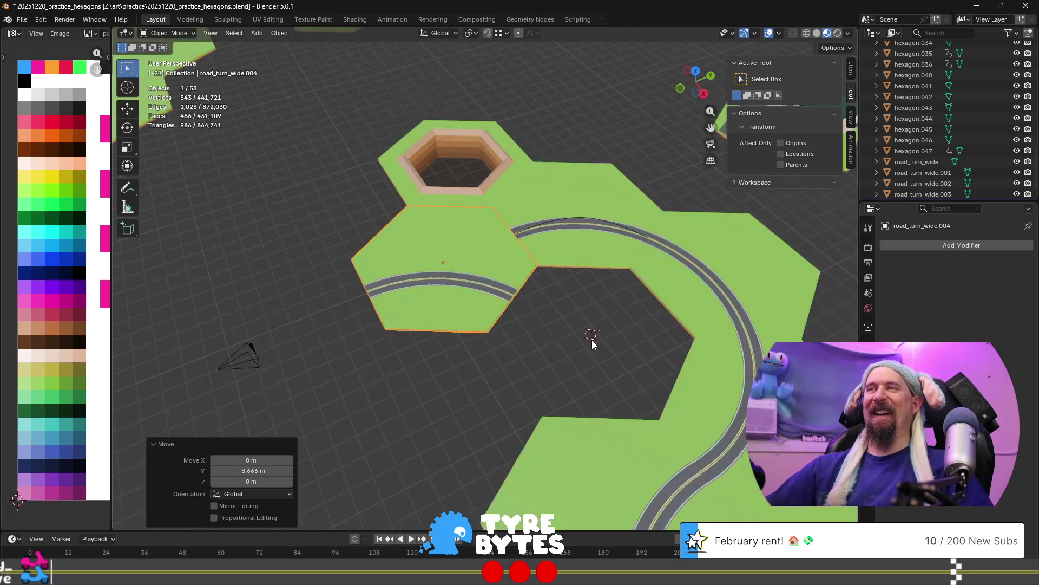
key(r)
key(z)
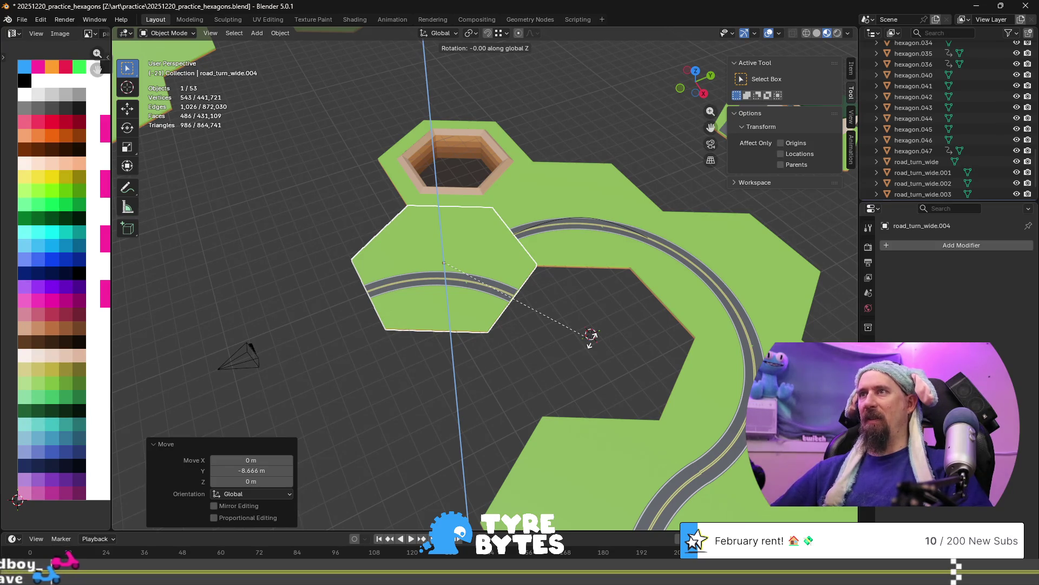
text(-60)
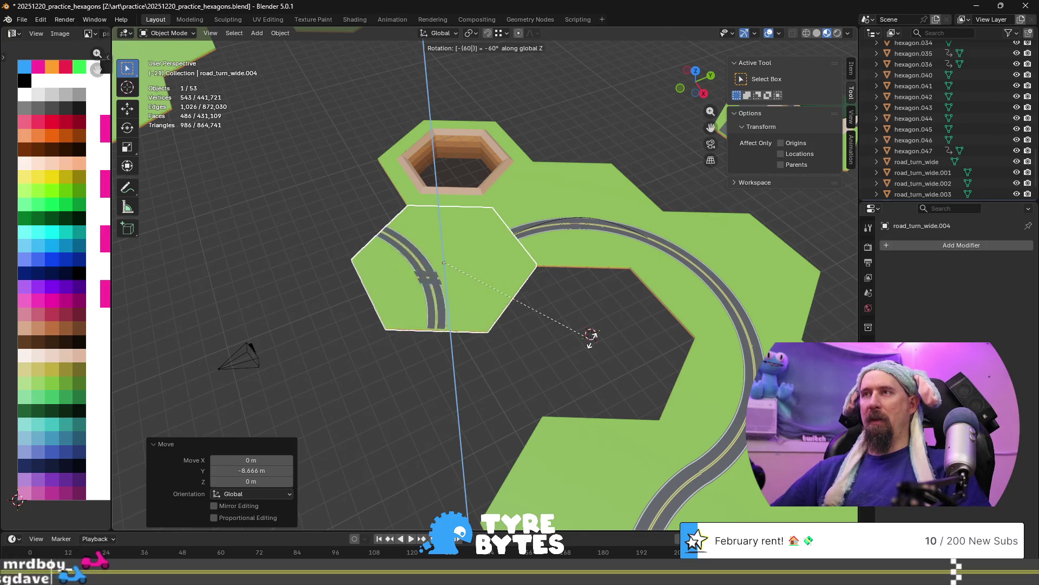
key(BackSpace)
key(BackSpace)
text(120)
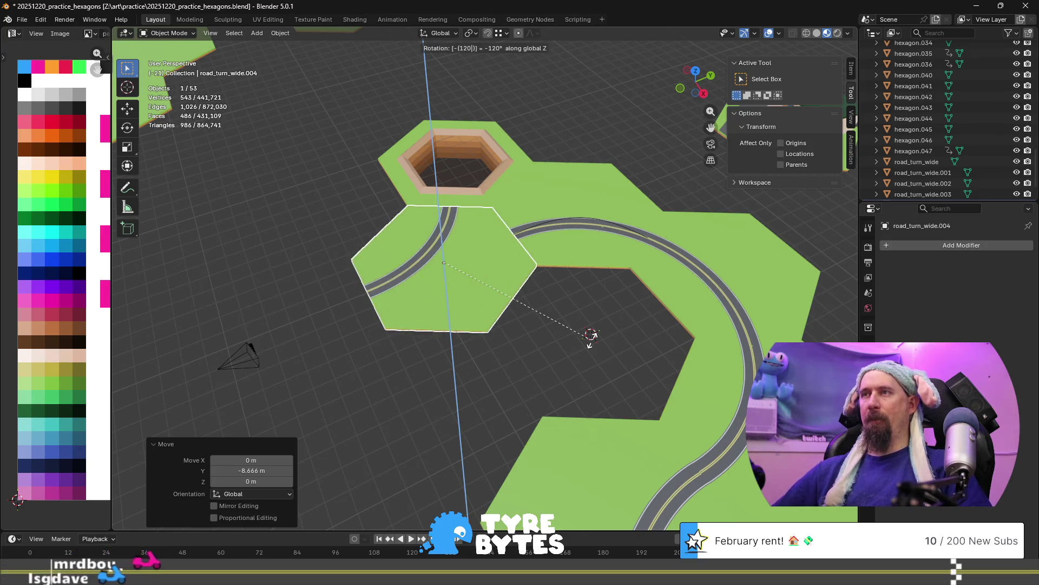
key(minus)
key(Return)
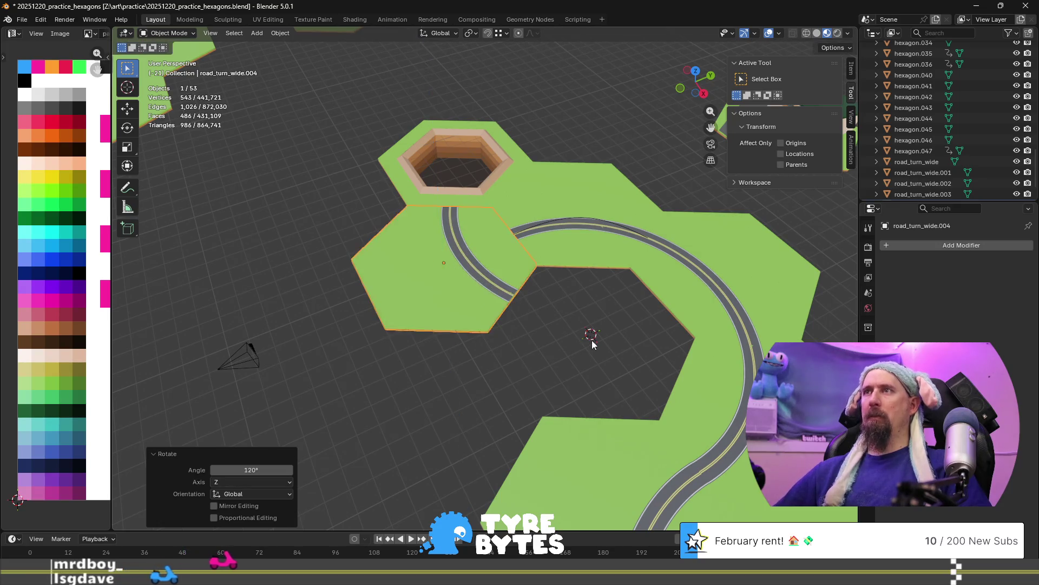
scroll(593, 340, up, 10)
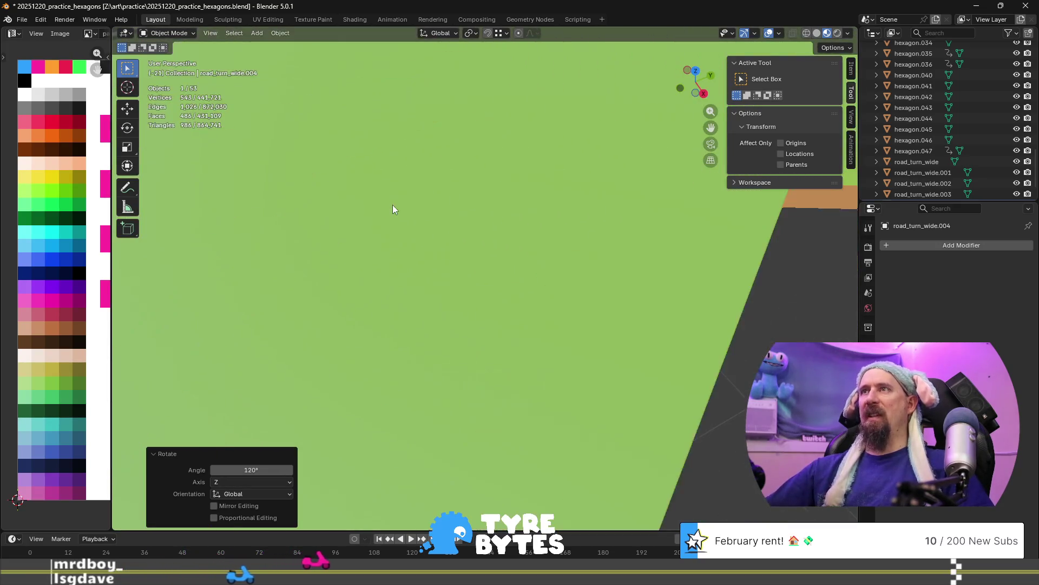
scroll(435, 175, down, 5)
scroll(434, 325, up, 2)
scroll(449, 259, up, 5)
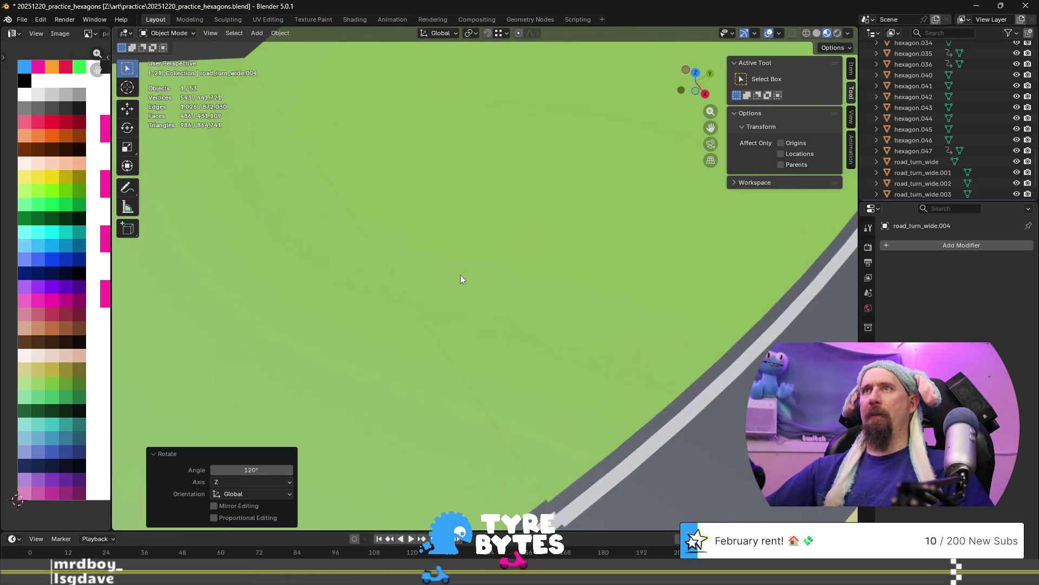
scroll(461, 275, down, 3)
shift+middle_drag(511, 332, 491, 312)
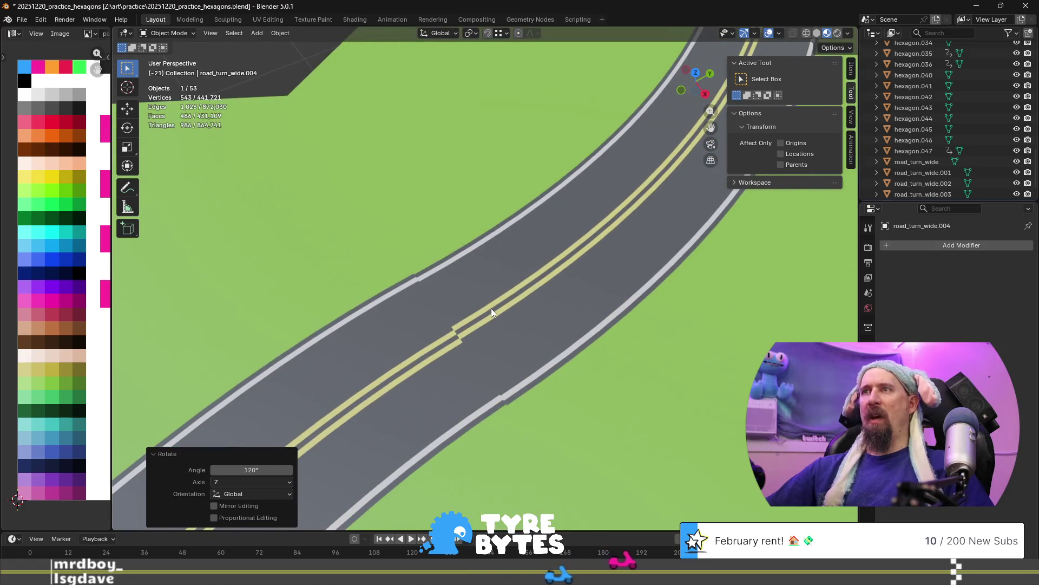
mouse_move(502, 387)
middle_down()
mouse_move(440, 353)
mouse_move(465, 307)
middle_up()
right_click(454, 382)
key(Escape)
scroll(463, 285, down, 2)
mouse_move(385, 288)
shift+middle_down()
mouse_move(514, 314)
mouse_move(536, 302)
shift+middle_up()
scroll(513, 314, down, 2)
shift+middle_drag(522, 209, 501, 268)
scroll(502, 268, up, 2)
scroll(502, 268, up, 3)
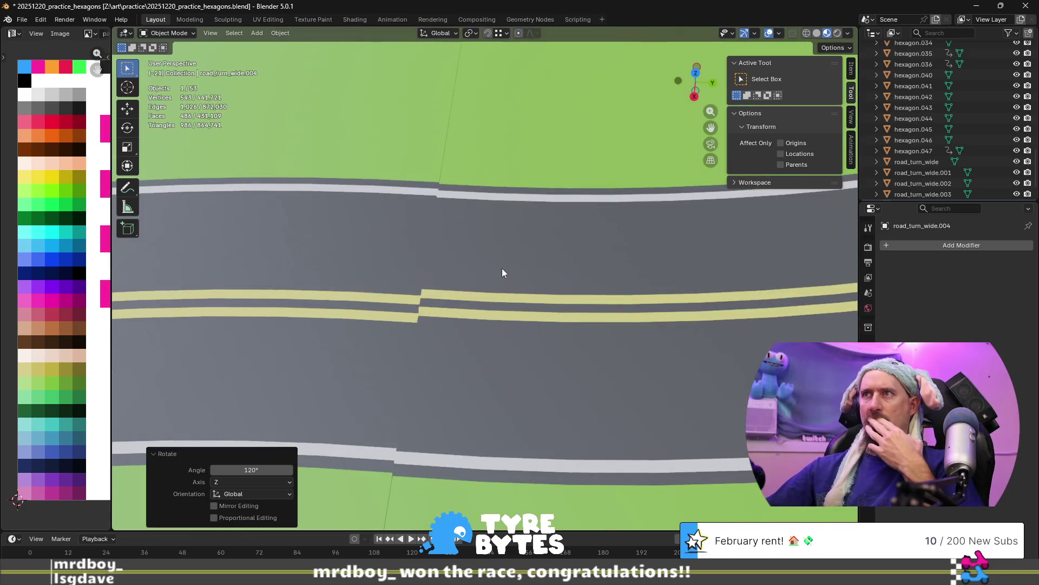
scroll(502, 268, down, 3)
scroll(501, 268, down, 3)
mouse_move(563, 233)
middle_down()
mouse_move(477, 196)
mouse_move(500, 336)
middle_up()
scroll(500, 341, up, 2)
scroll(498, 340, up, 2)
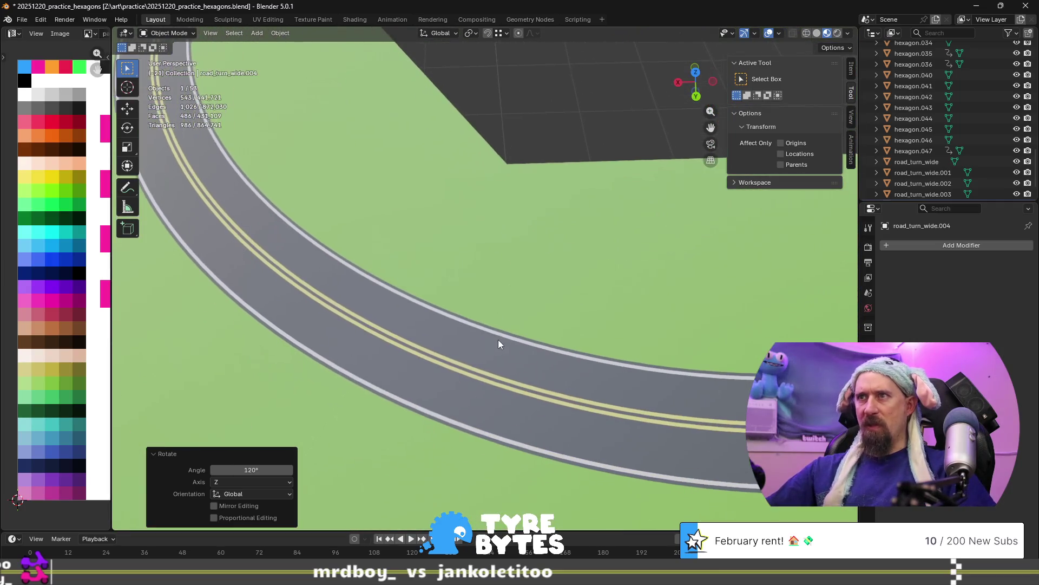
scroll(443, 319, up, 2)
scroll(422, 325, down, 4)
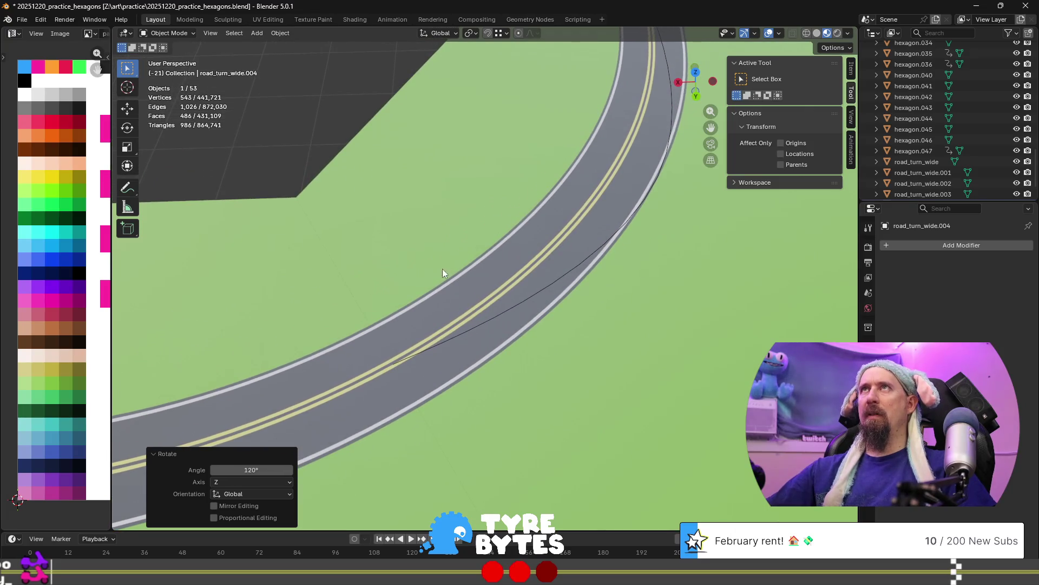
scroll(422, 325, down, 5)
scroll(386, 434, up, 2)
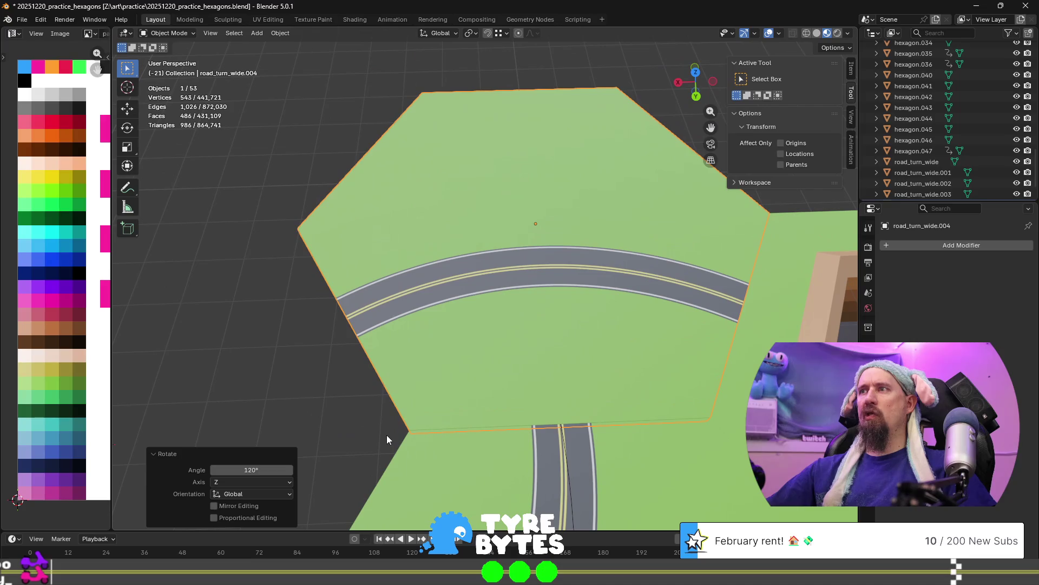
scroll(395, 421, down, 4)
scroll(548, 385, up, 3)
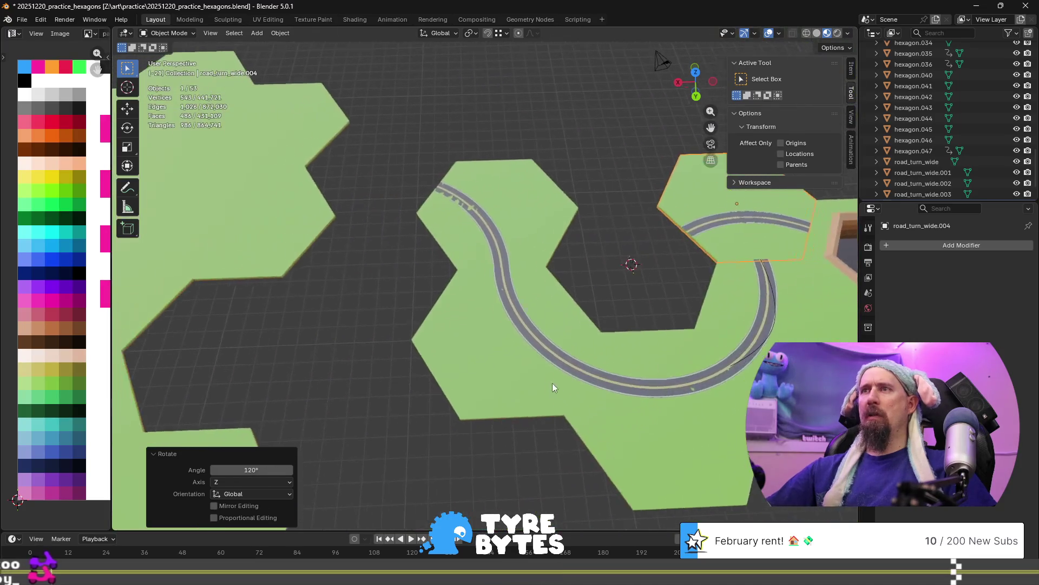
scroll(415, 299, up, 4)
scroll(494, 267, down, 1)
scroll(457, 294, up, 4)
scroll(453, 295, down, 4)
click(459, 266)
Compare the location and rotation of road_turn_wide.002 and .003 in the N-panel Item tab.
scroll(460, 261, down, 4)
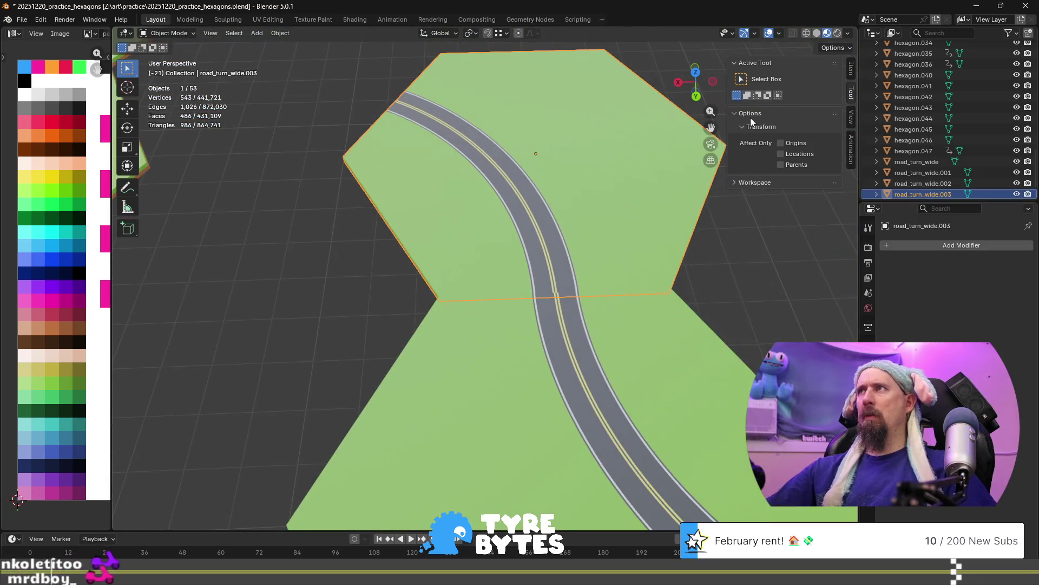
click(851, 69)
shift+scroll(532, 298, down, 5)
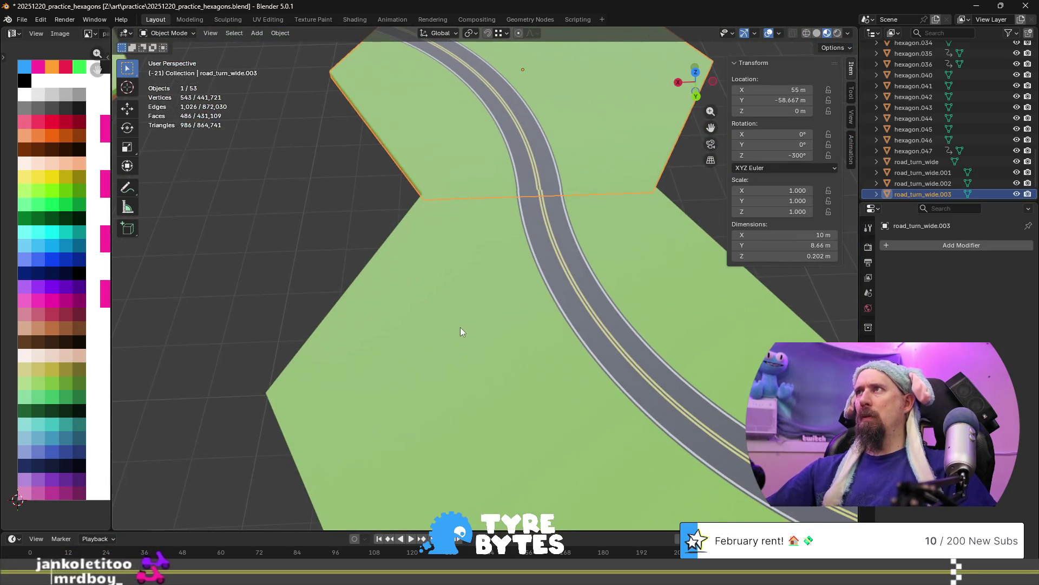
click(460, 325)
click(454, 138)
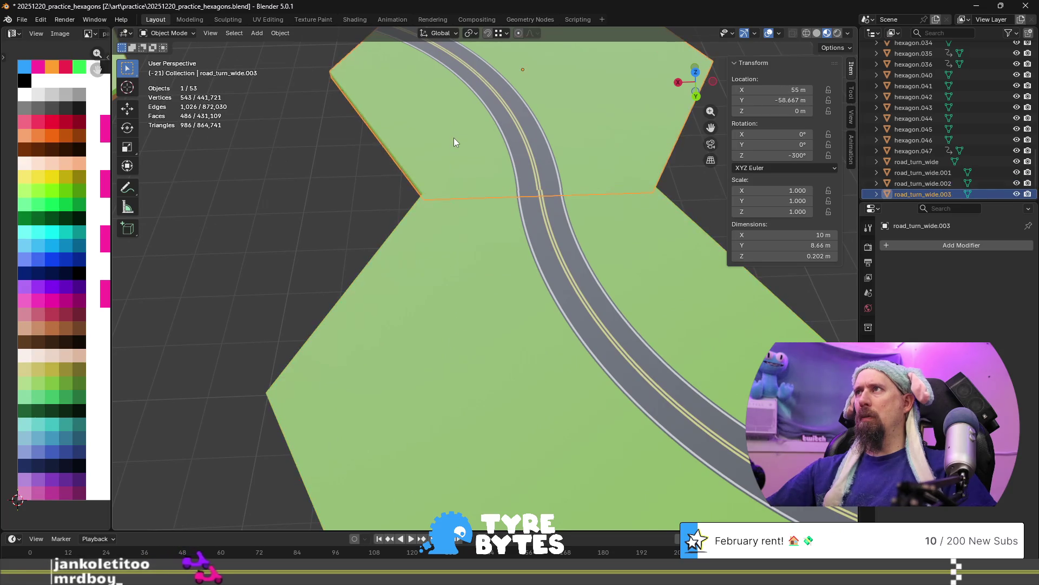
click(470, 300)
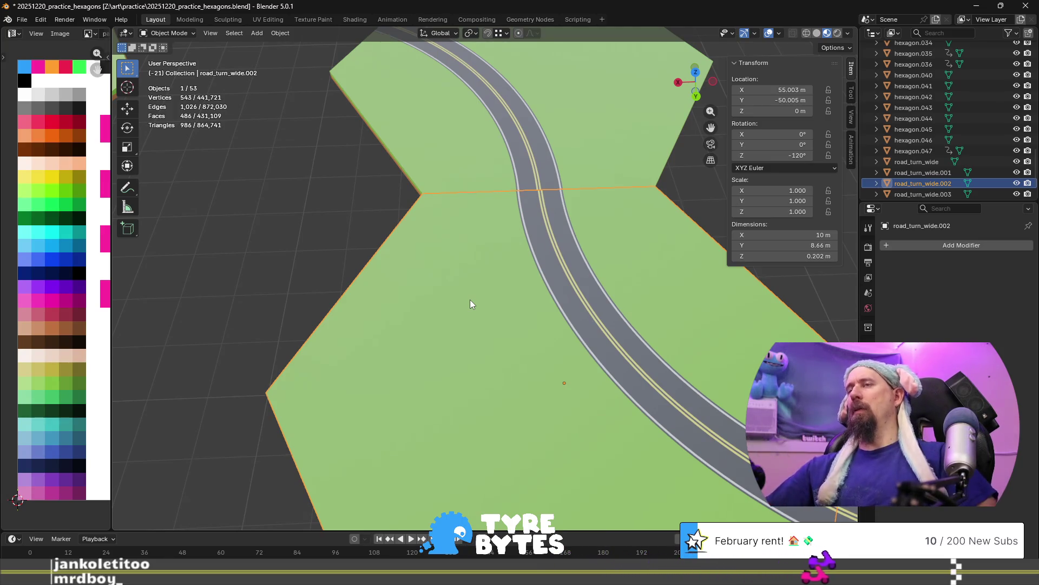
scroll(470, 300, down, 3)
scroll(470, 300, up, 1)
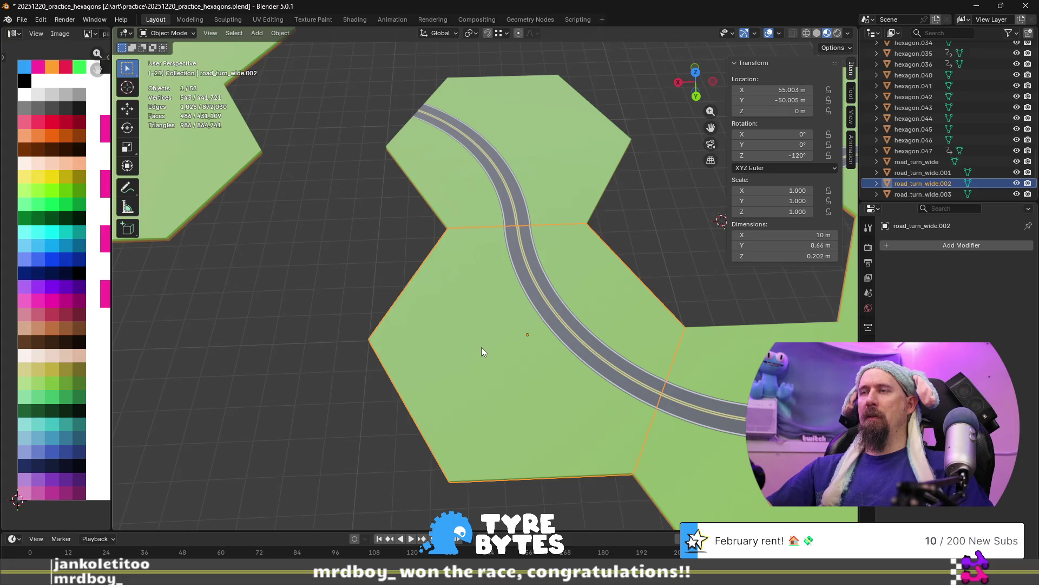
mouse_move(481, 346)
shift+middle_down()
mouse_move(421, 306)
mouse_move(369, 290)
shift+middle_up()
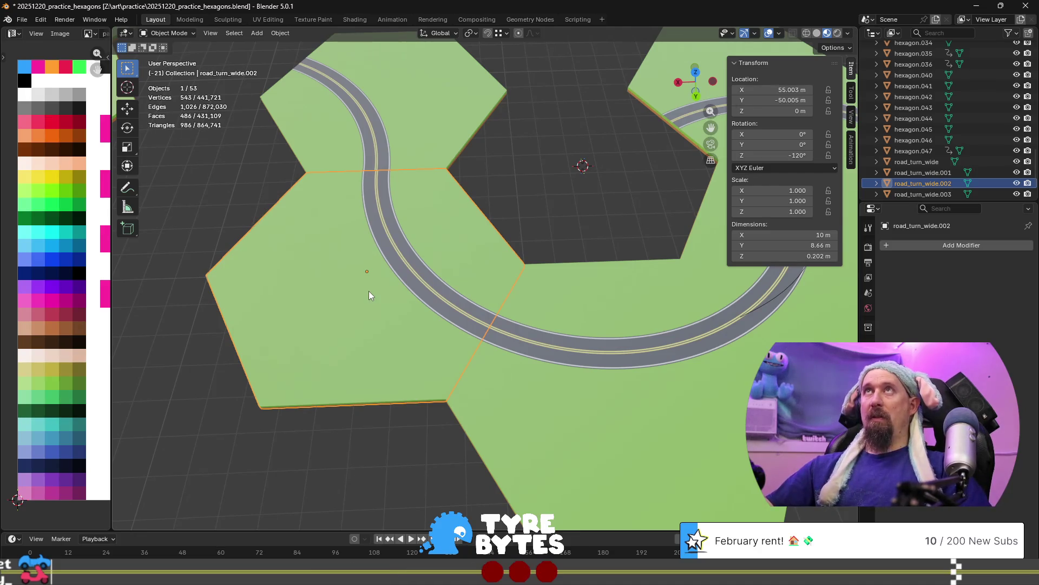
scroll(512, 278, down, 6)
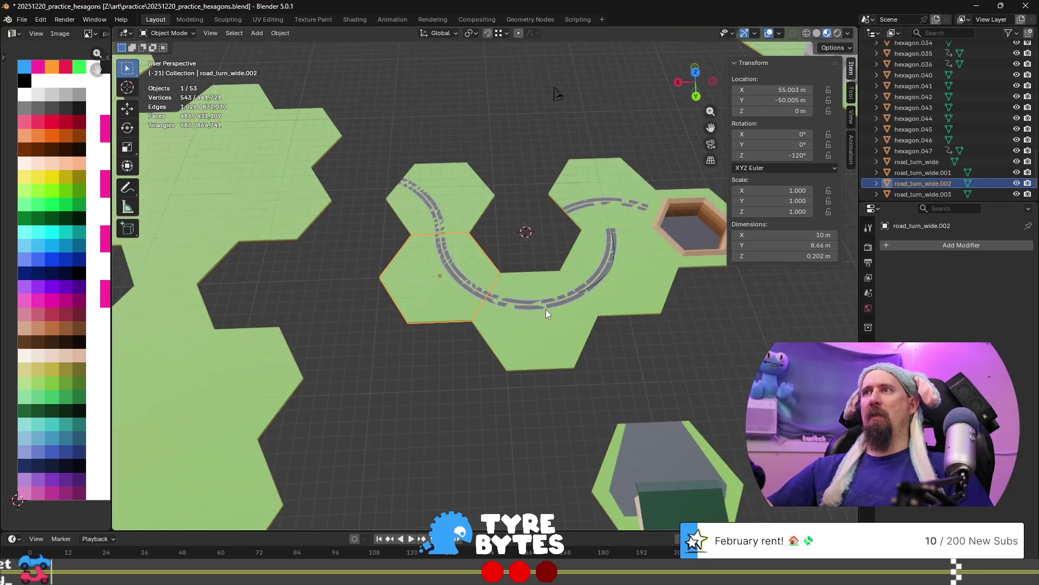
scroll(546, 310, up, 3)
scroll(384, 218, up, 1)
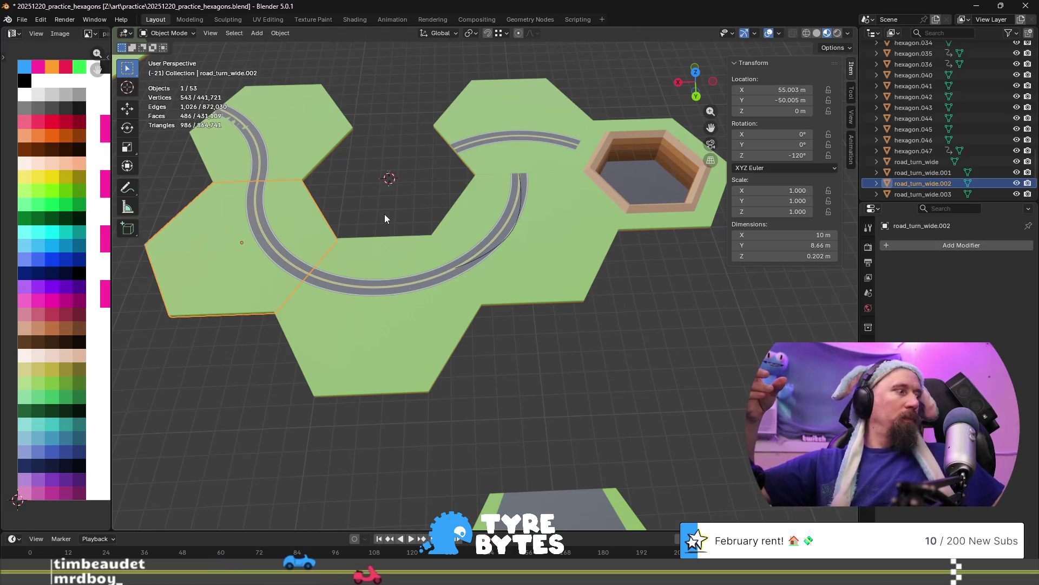
scroll(384, 213, up, 3)
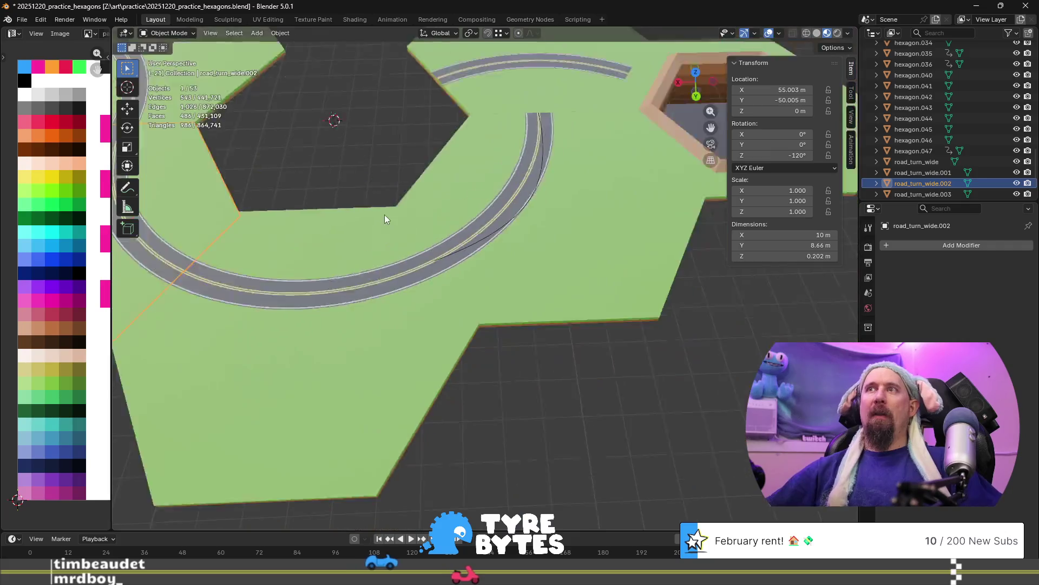
scroll(384, 214, down, 2)
shift+middle_drag(382, 215, 512, 251)
scroll(552, 209, up, 3)
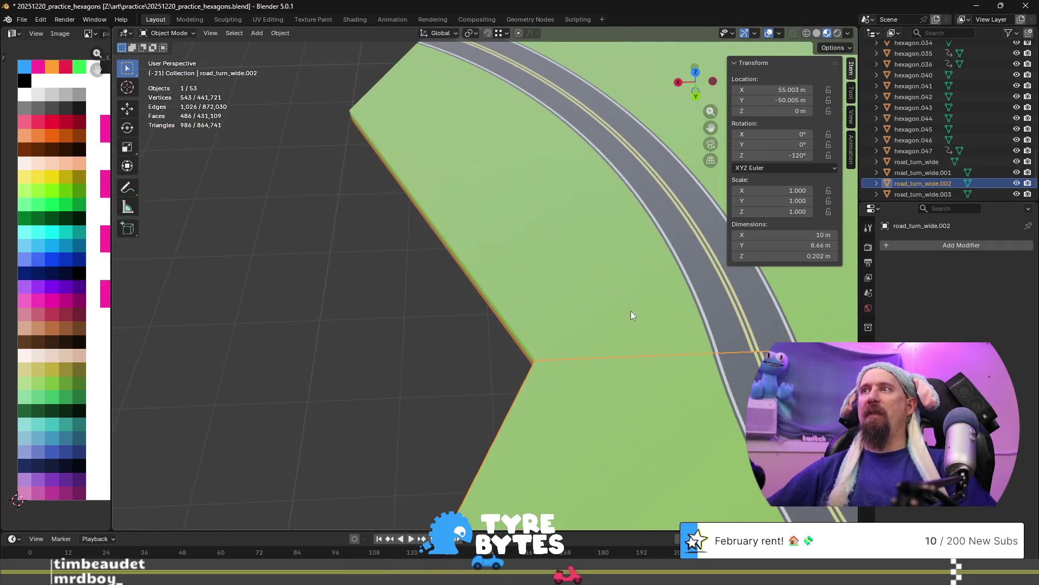
scroll(471, 290, down, 3)
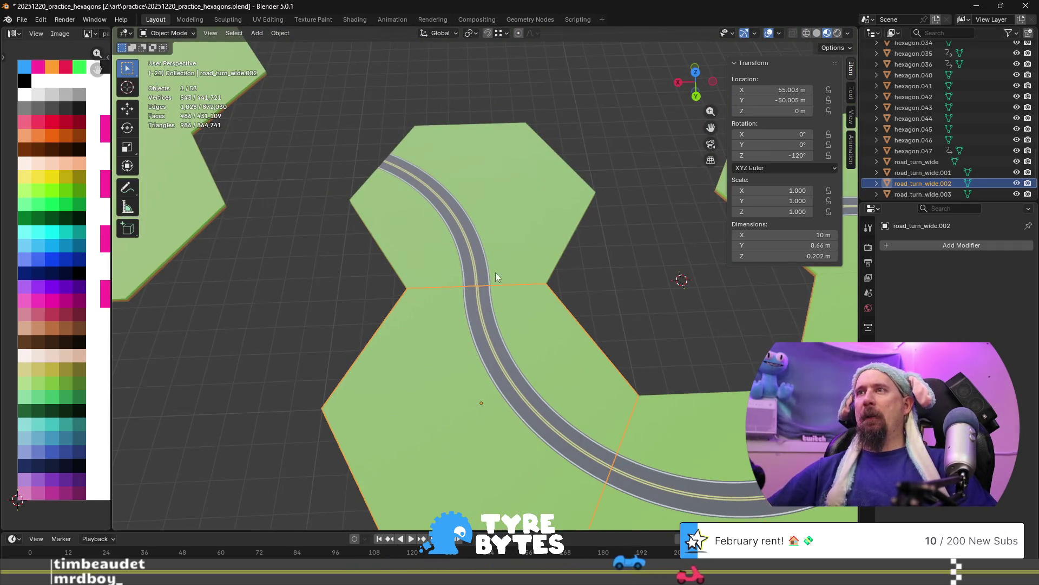
scroll(472, 280, up, 3)
scroll(472, 280, down, 2)
Delete road_turn_wide.003, .002 and .001, then select the original road_turn_wide.
click(570, 227)
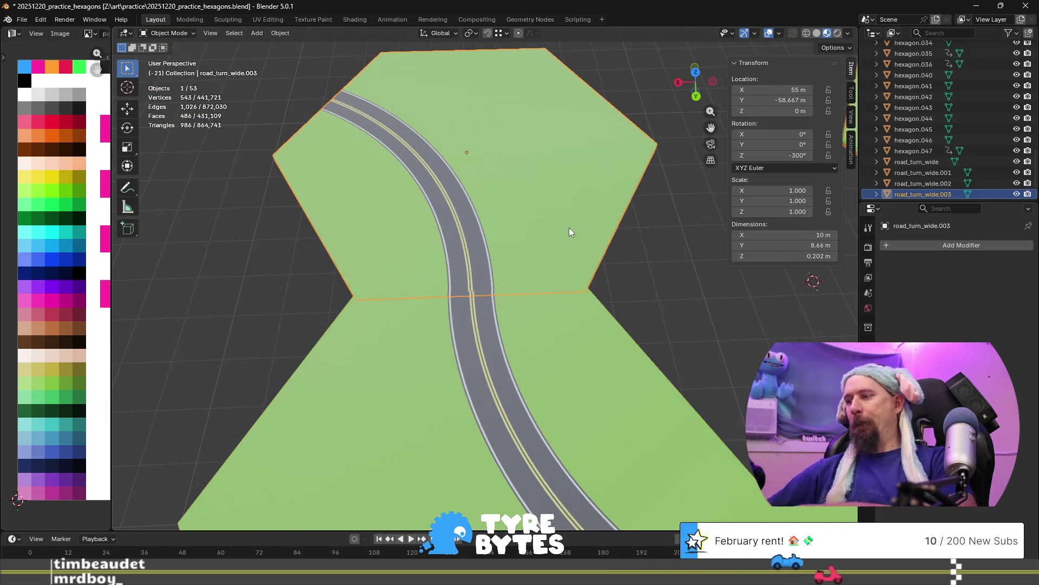
key(Delete)
scroll(570, 227, down, 4)
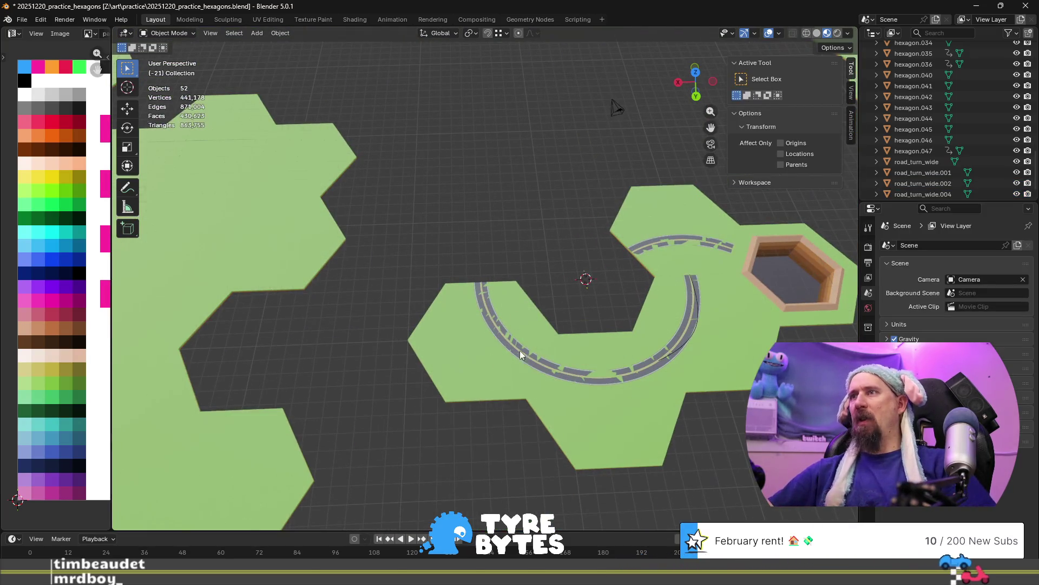
scroll(549, 359, up, 3)
click(559, 343)
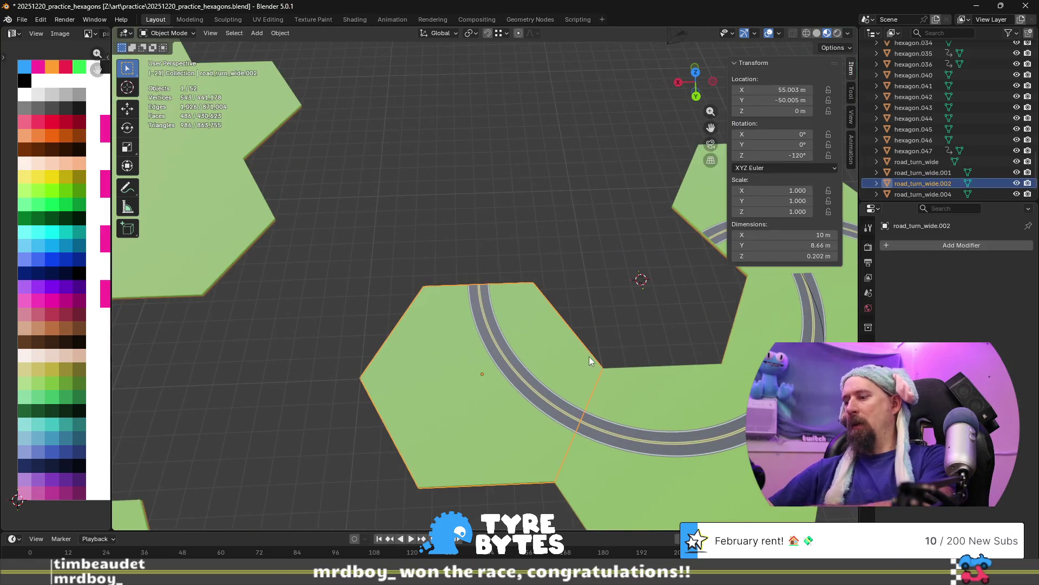
key(Delete)
click(629, 394)
key(Delete)
click(756, 333)
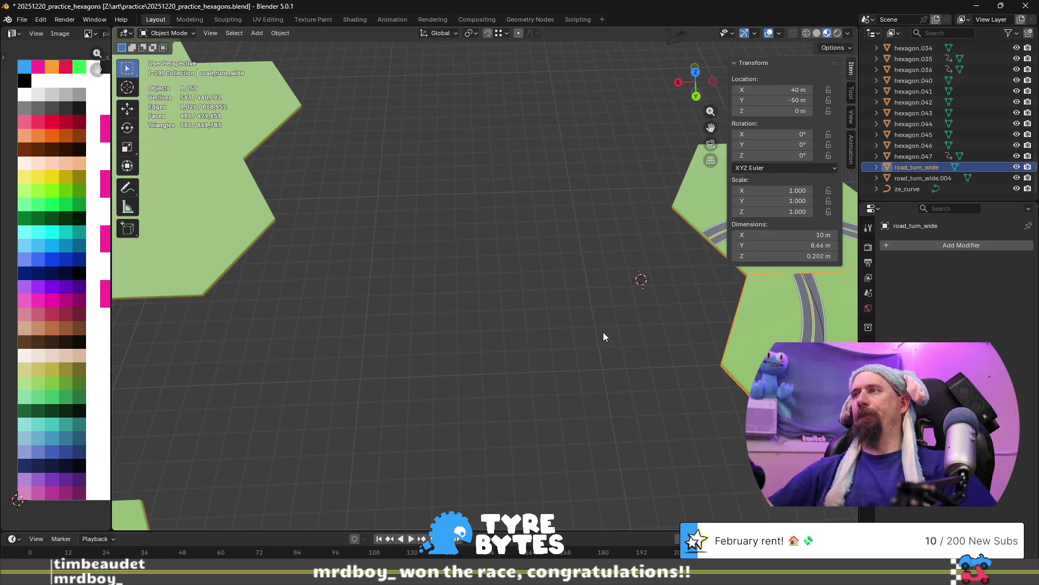
Frame road_turn_wide and select three of its corner vertices in Edit Mode vertex mode.
key(KP_Decimal)
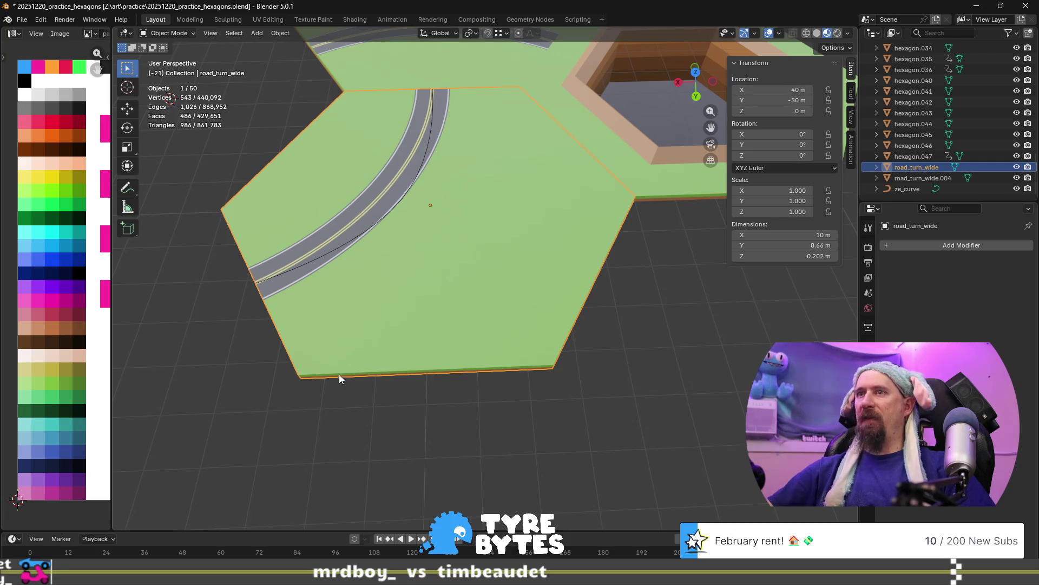
key(Tab)
key(1)
click(303, 366)
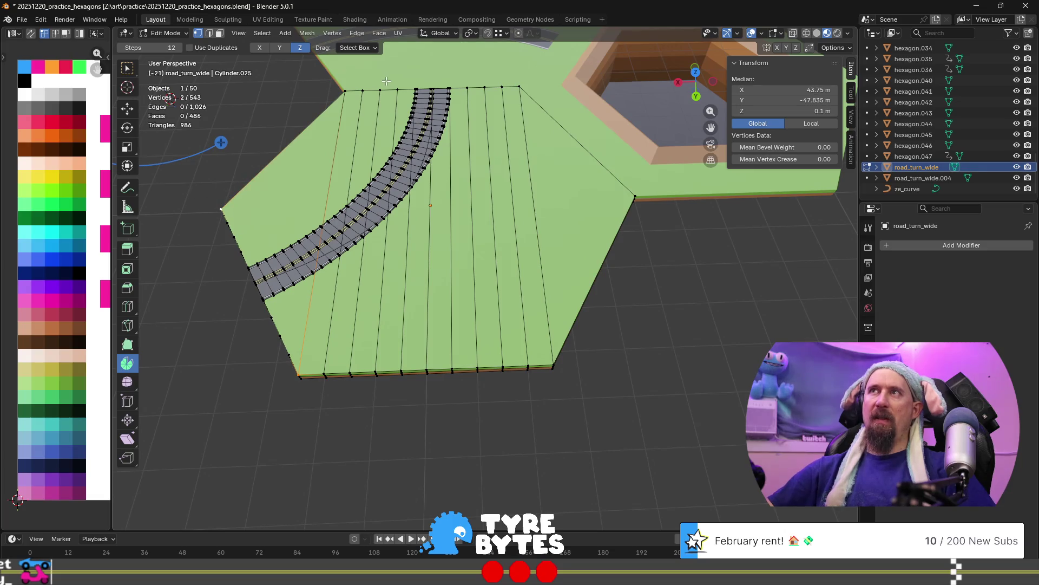
shift+click(345, 90)
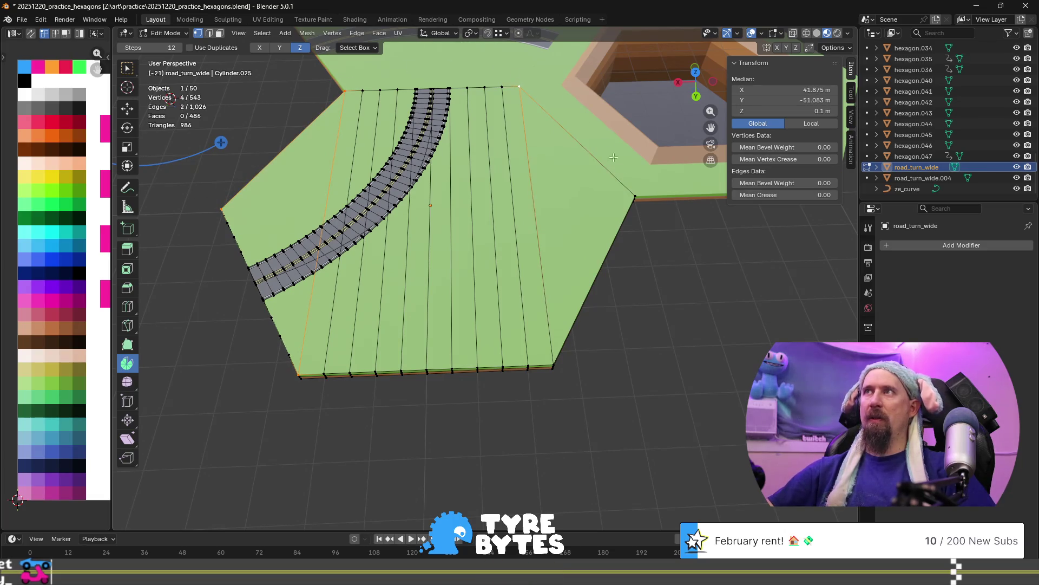
shift+click(570, 361)
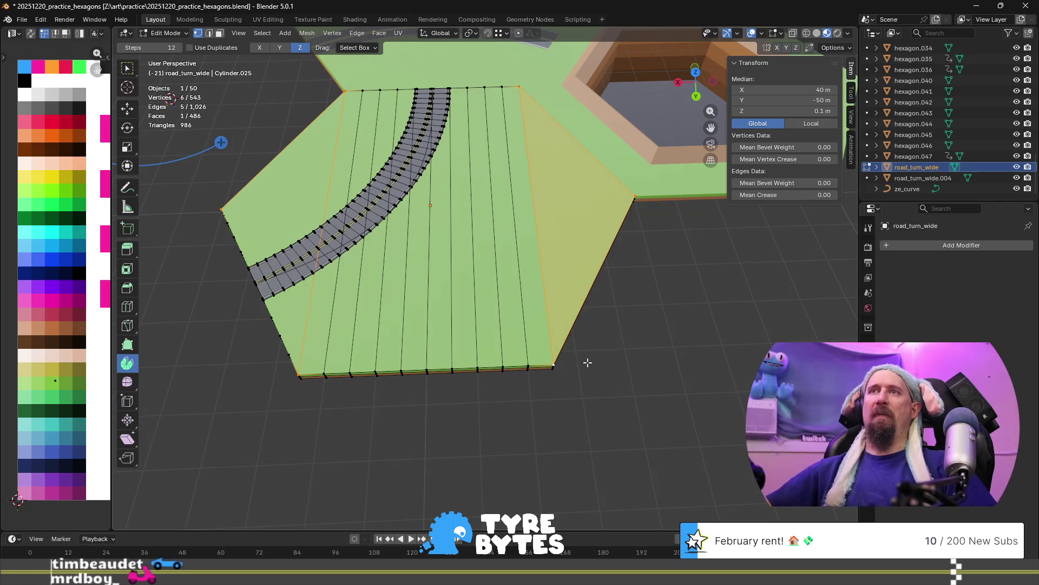
scroll(395, 346, down, 4)
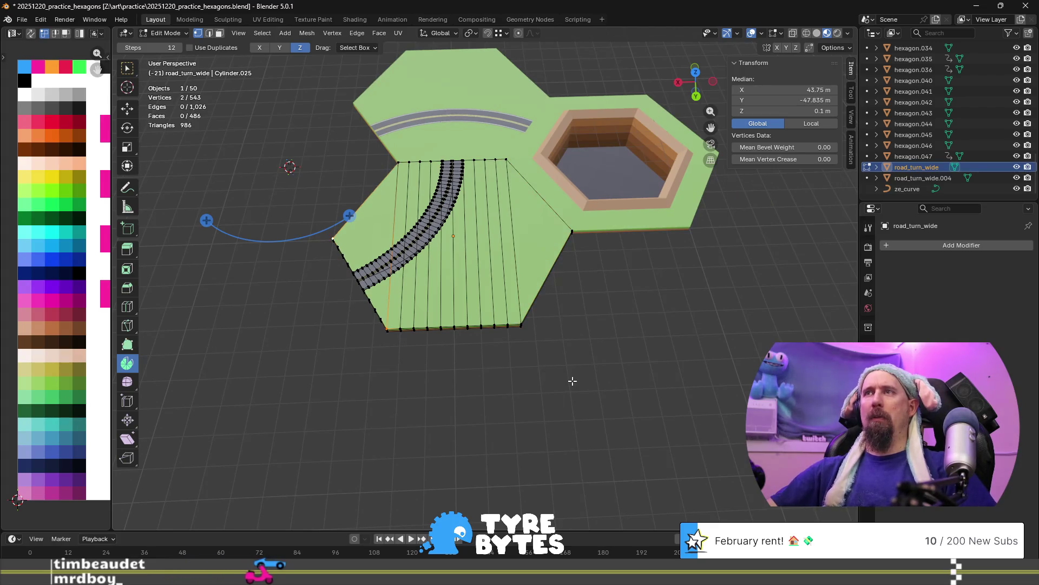
key(Tab)
Undo and redo through history until road_turn_wide.003 and the earlier road tiles are back.
key(ctrl+z)
key(ctrl+z)
key(ctrl+z)
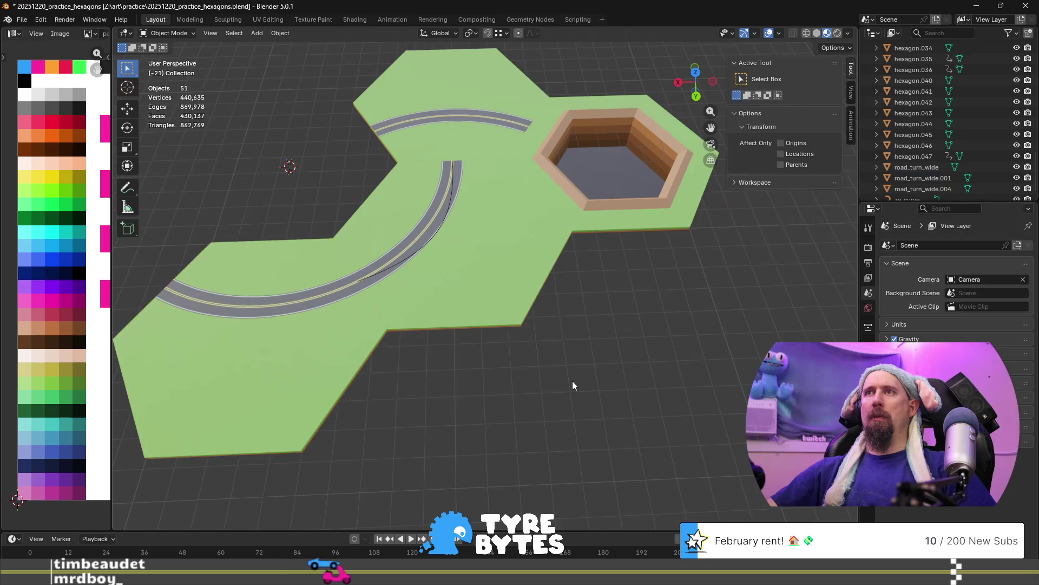
key(ctrl+z)
key(ctrl+z)
key(ctrl+z)
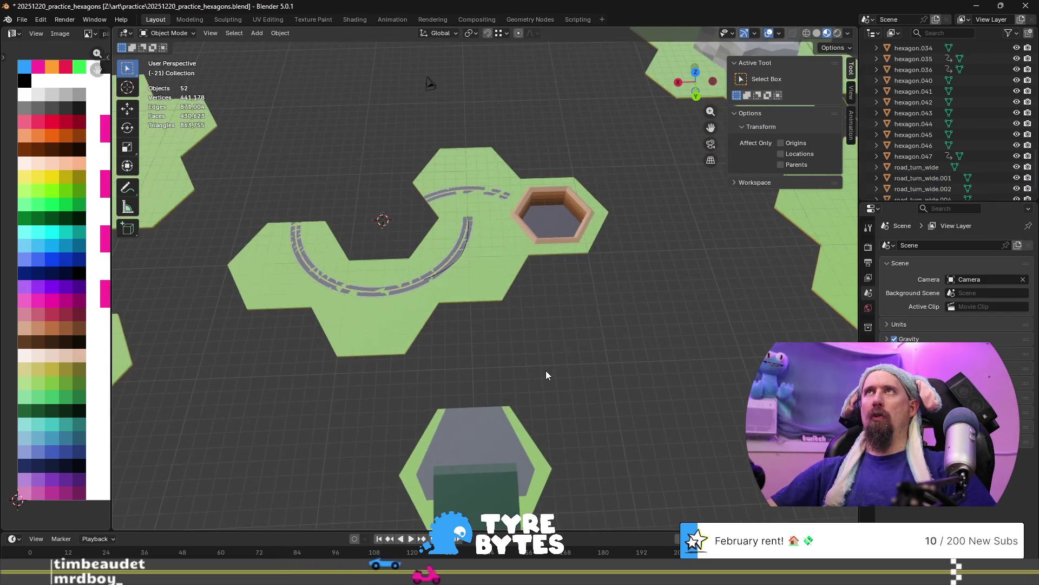
key(ctrl+z)
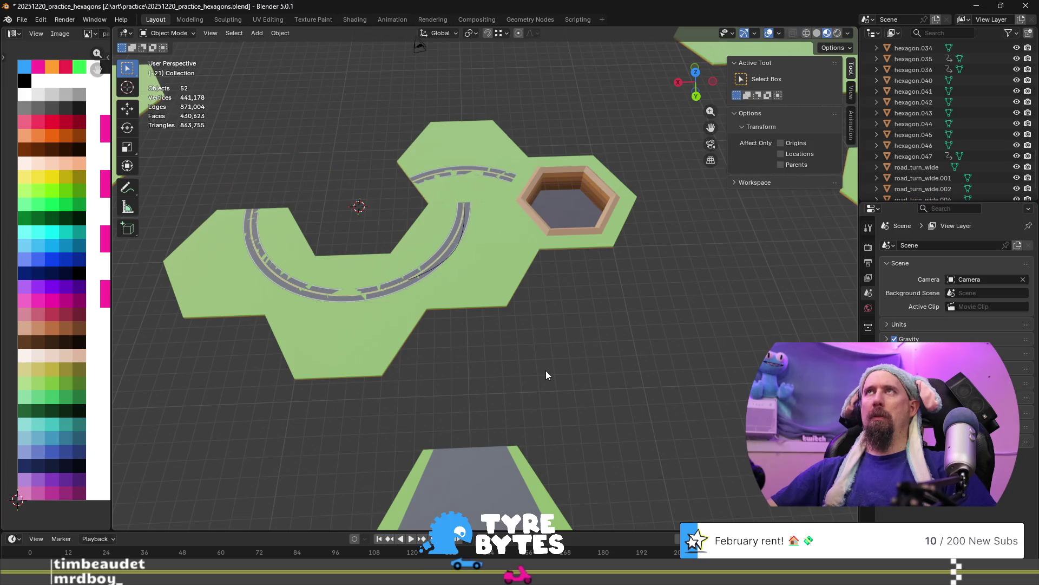
key(ctrl+z)
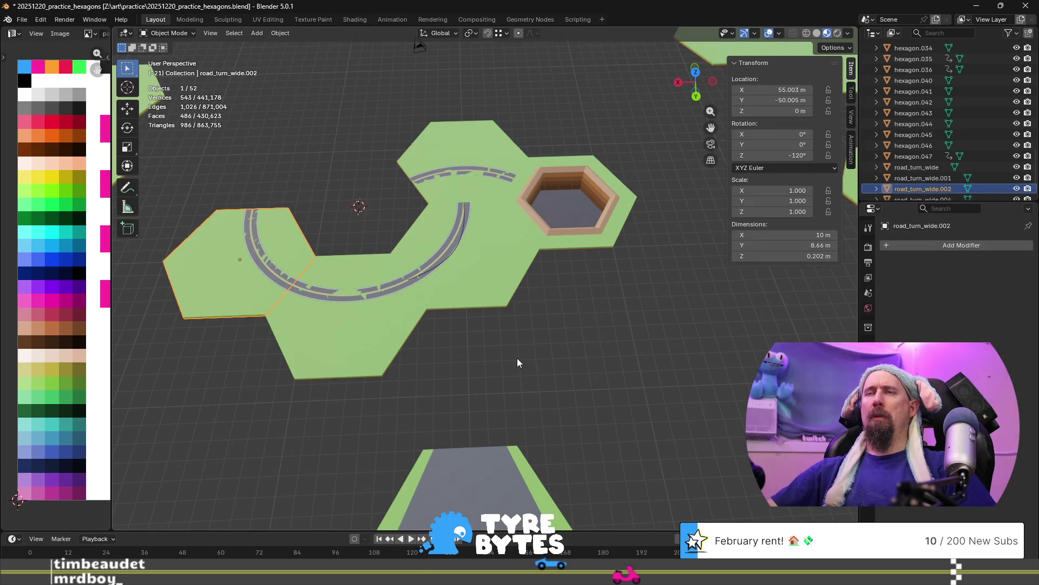
key(ctrl+shift+z)
key(ctrl+shift+z)
Frame road_turn_wide.003 and orbit to compare the road joins along the curved track.
scroll(581, 213, up, 5)
key(KP_Decimal)
scroll(405, 262, up, 3)
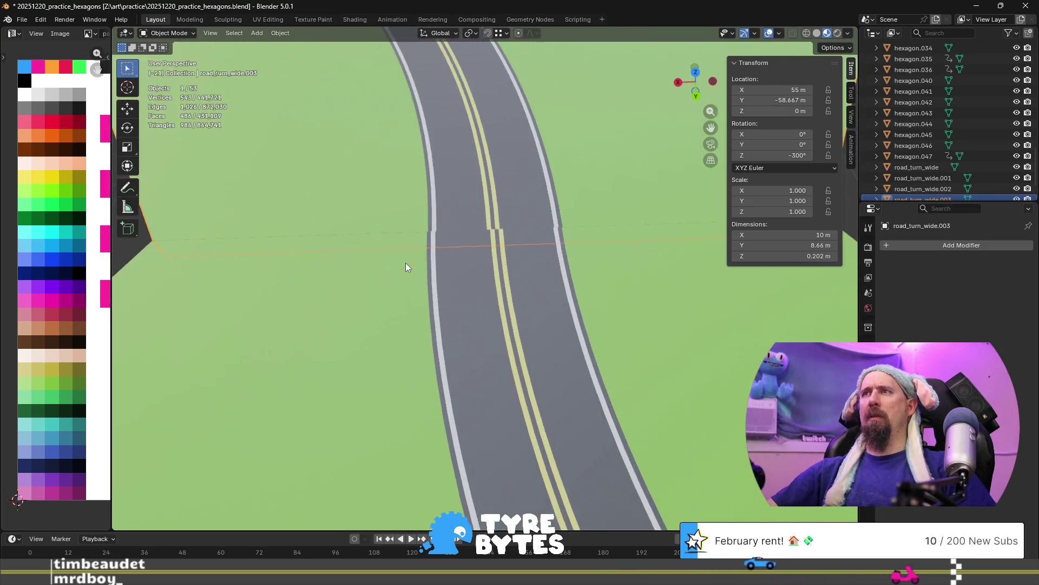
mouse_move(325, 285)
middle_down()
mouse_move(402, 303)
mouse_move(548, 264)
mouse_move(232, 279)
mouse_move(524, 333)
mouse_move(470, 323)
middle_up()
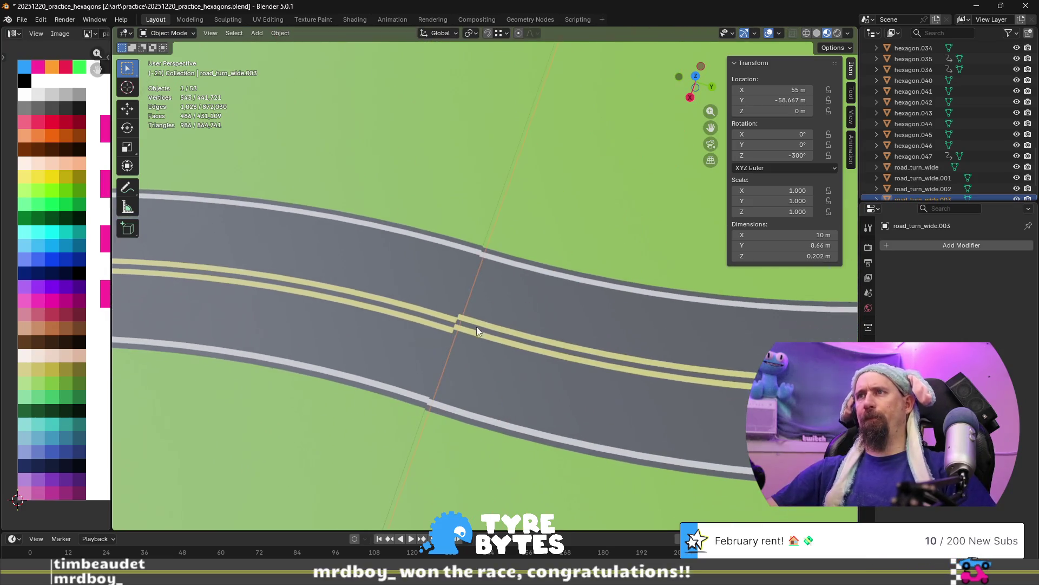
scroll(489, 333, down, 5)
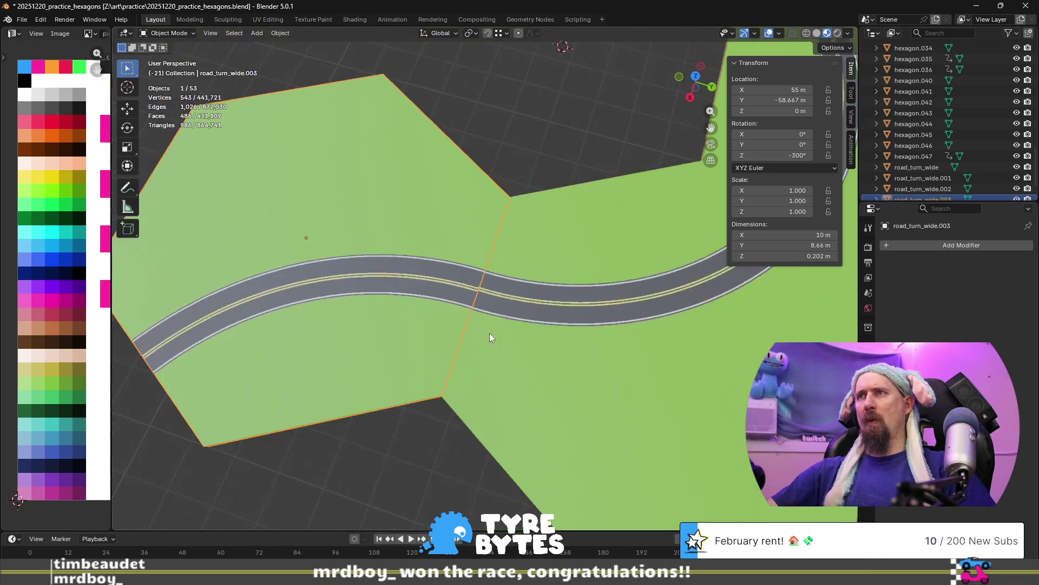
mouse_move(482, 275)
middle_down()
mouse_move(426, 239)
mouse_move(482, 227)
middle_up()
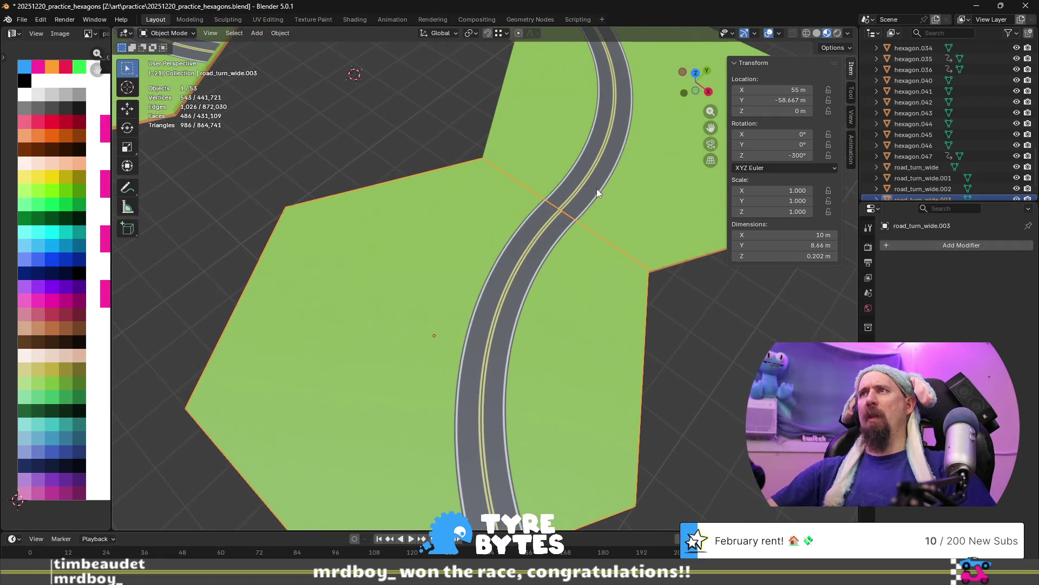
scroll(456, 292, down, 5)
scroll(466, 382, up, 3)
scroll(431, 262, up, 3)
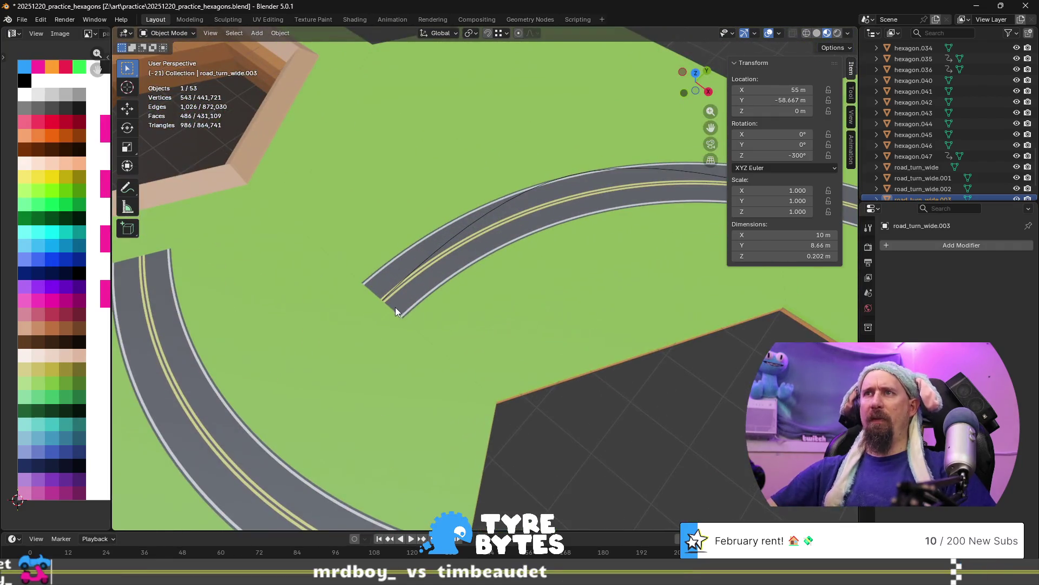
Select road_turn_wide and isolate it in local view.
click(406, 306)
click(497, 337)
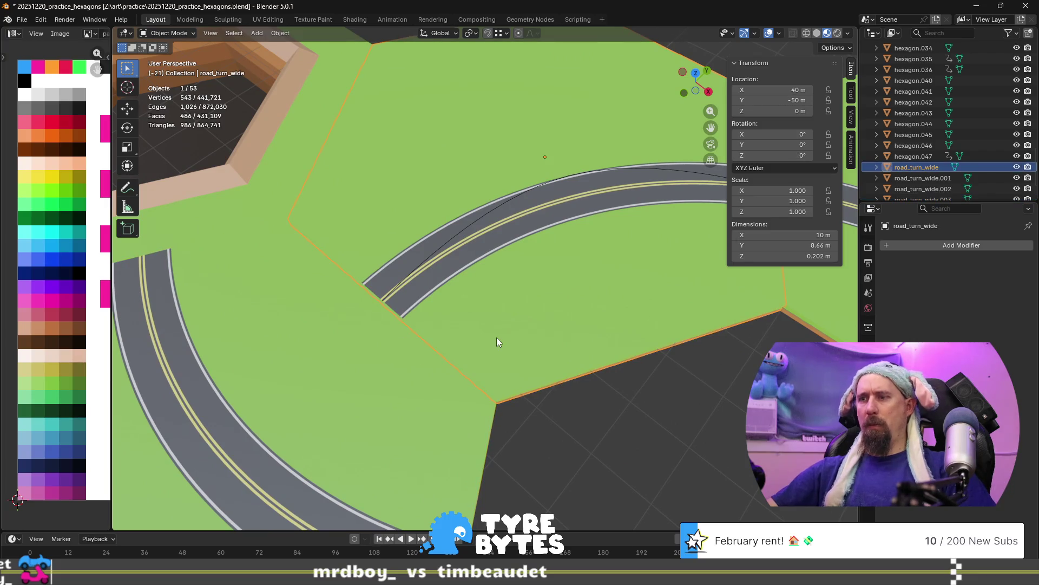
key(KP_Divide)
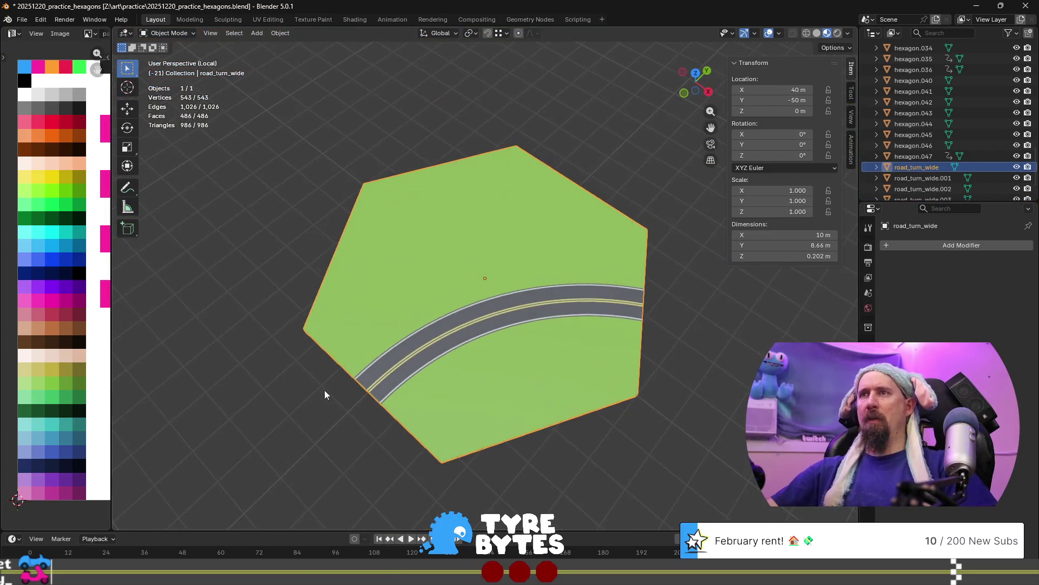
Orbit the isolated road_turn_wide tile to a tilted side view and enter Edit Mode.
middle_drag(324, 389, 424, 332)
scroll(533, 431, up, 4)
middle_drag(533, 431, 501, 319)
key(Tab)
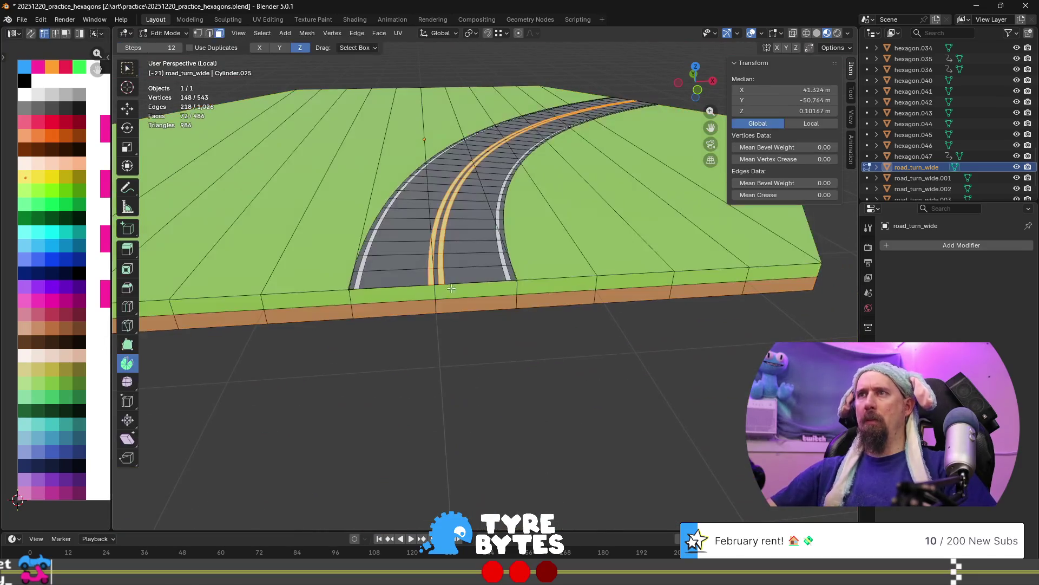
scroll(436, 301, up, 5)
scroll(435, 300, down, 4)
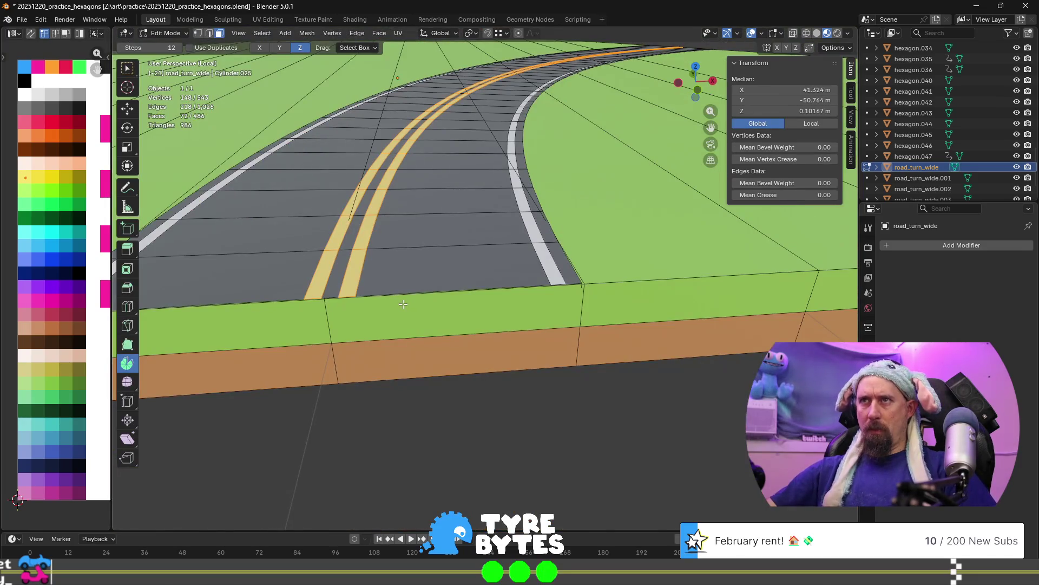
scroll(403, 304, down, 5)
Orbit from a side view to an overhead view to inspect the inset road surface.
middle_drag(403, 304, 331, 328)
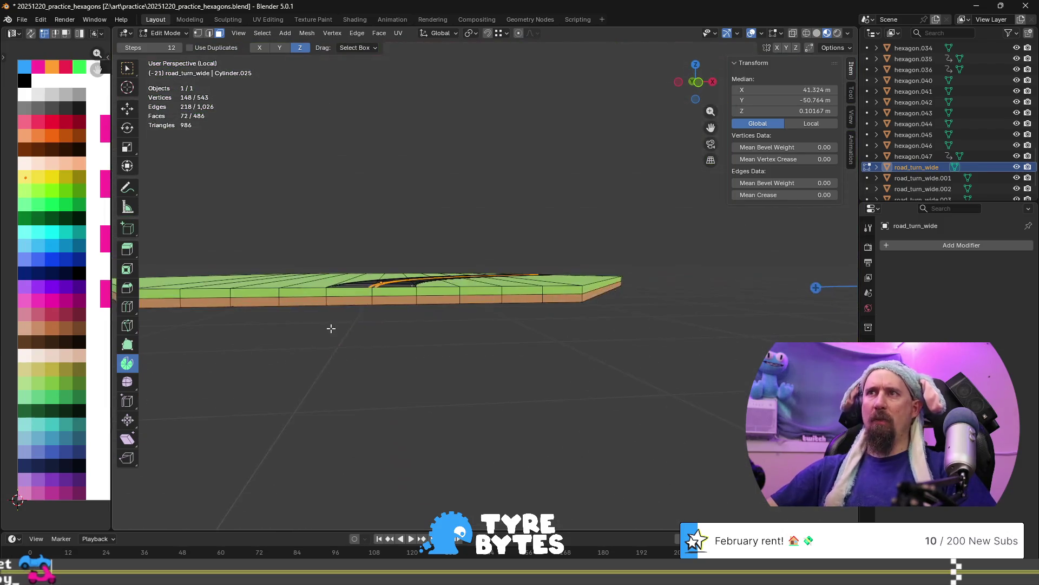
scroll(332, 328, up, 6)
mouse_move(417, 359)
middle_down()
mouse_move(572, 326)
mouse_move(532, 356)
middle_up()
scroll(553, 341, up, 3)
scroll(552, 341, down, 3)
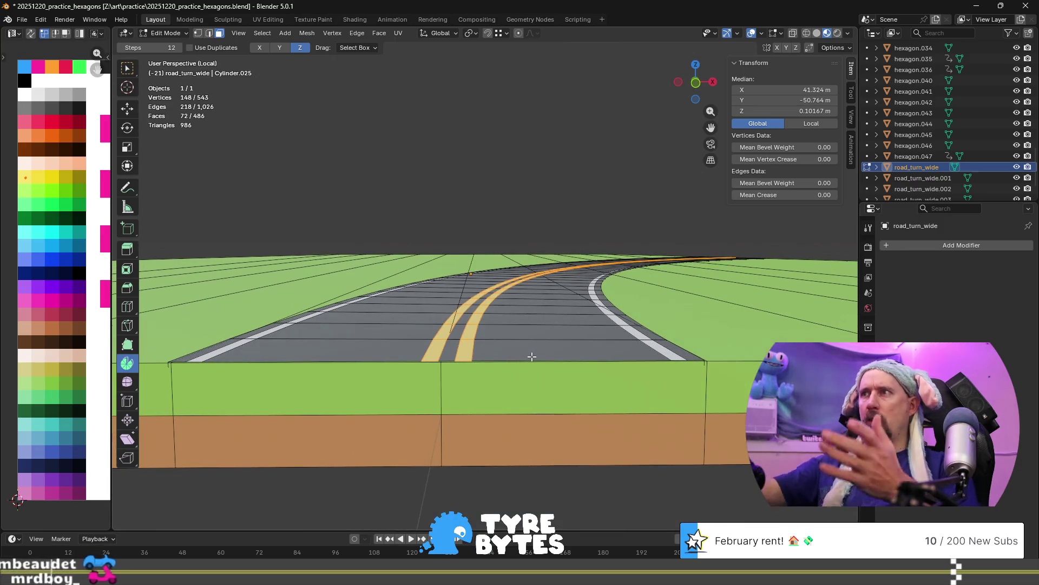
scroll(532, 356, down, 2)
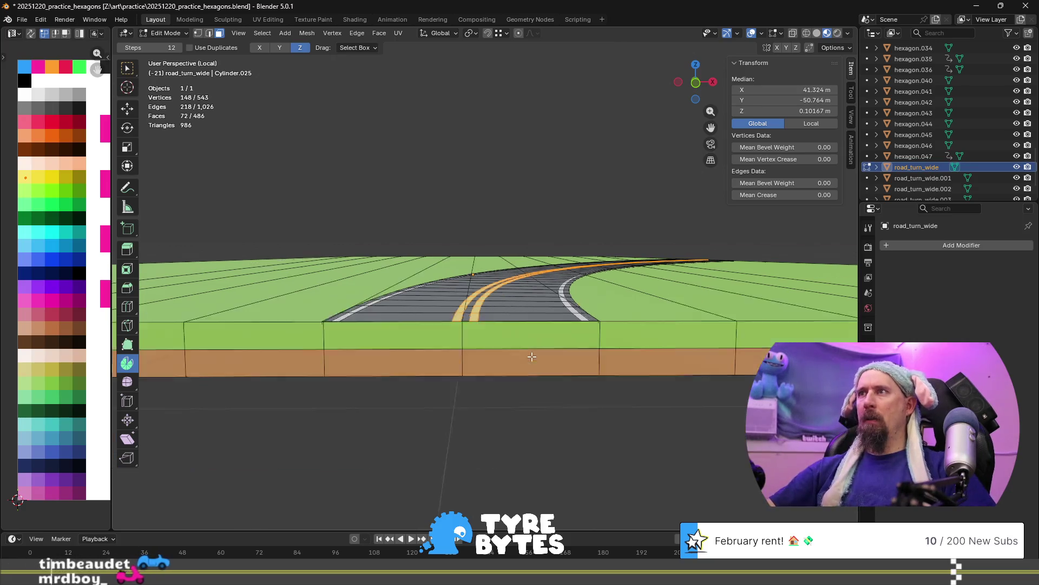
scroll(531, 356, down, 1)
middle_drag(532, 356, 489, 414)
scroll(489, 414, up, 2)
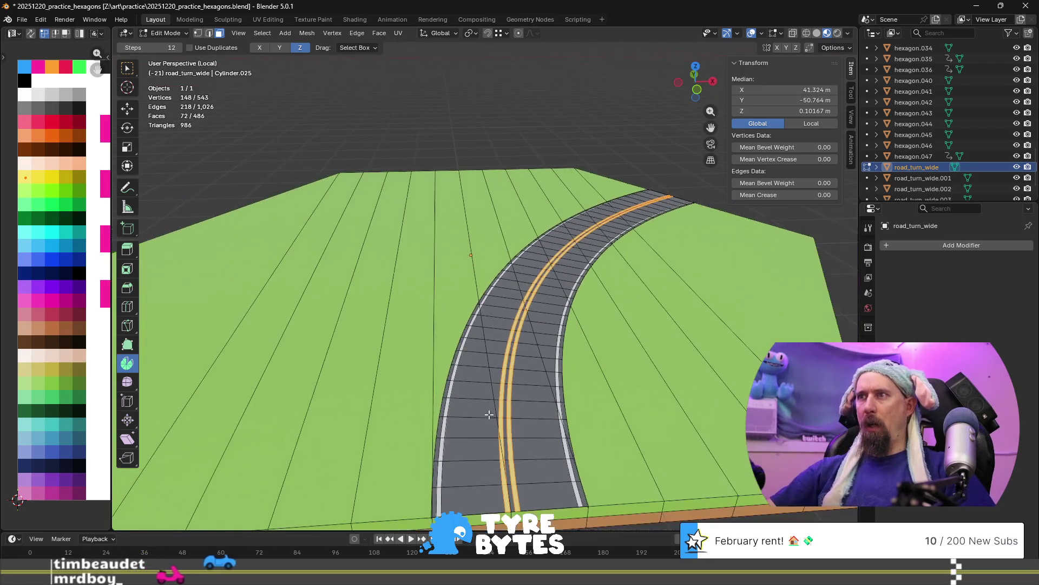
scroll(518, 441, down, 5)
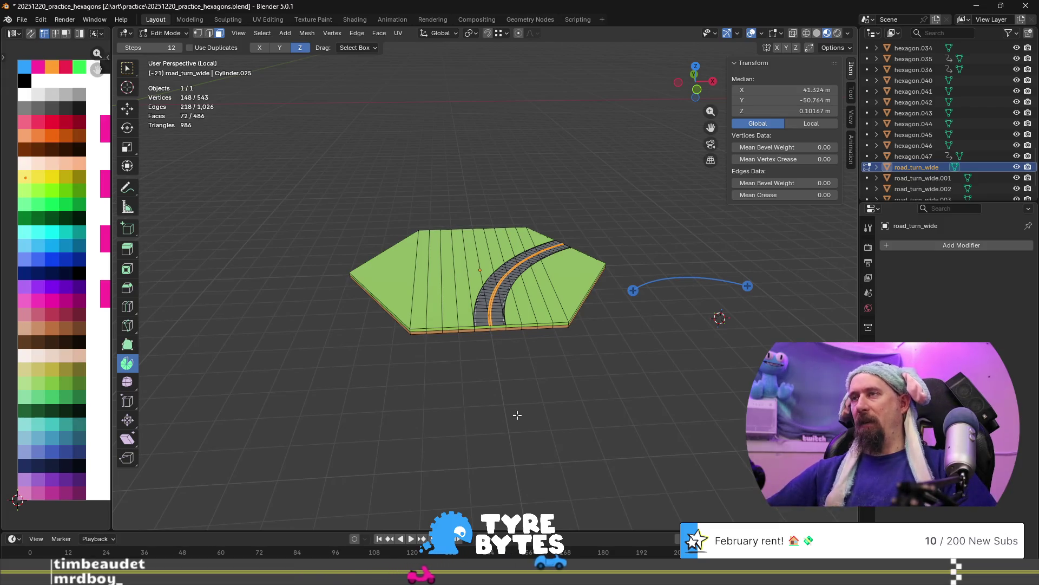
scroll(540, 334, down, 2)
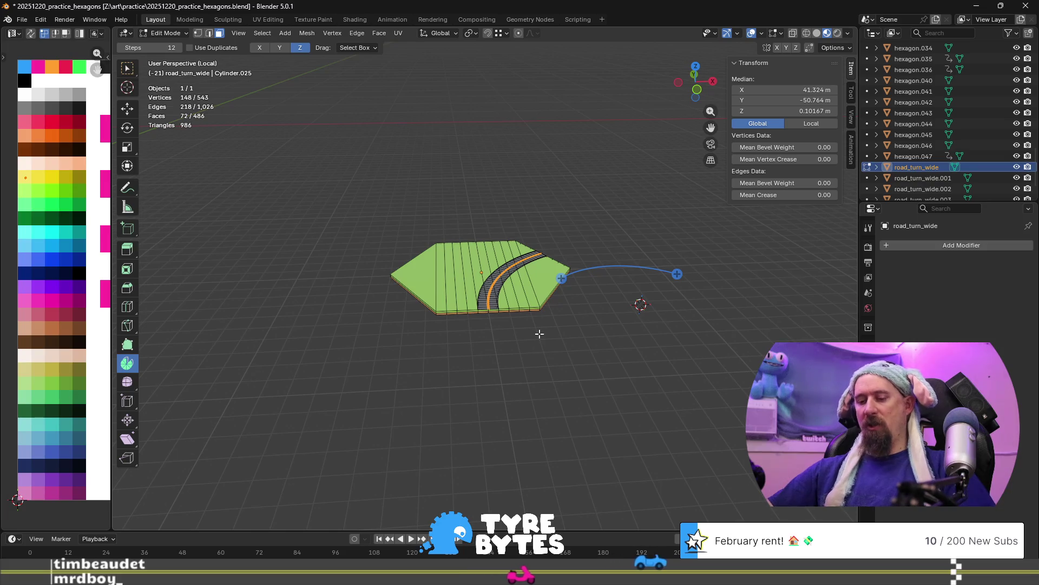
Exit local view back to Object Mode with road_turn_wide.003 selected.
key(KP_Divide)
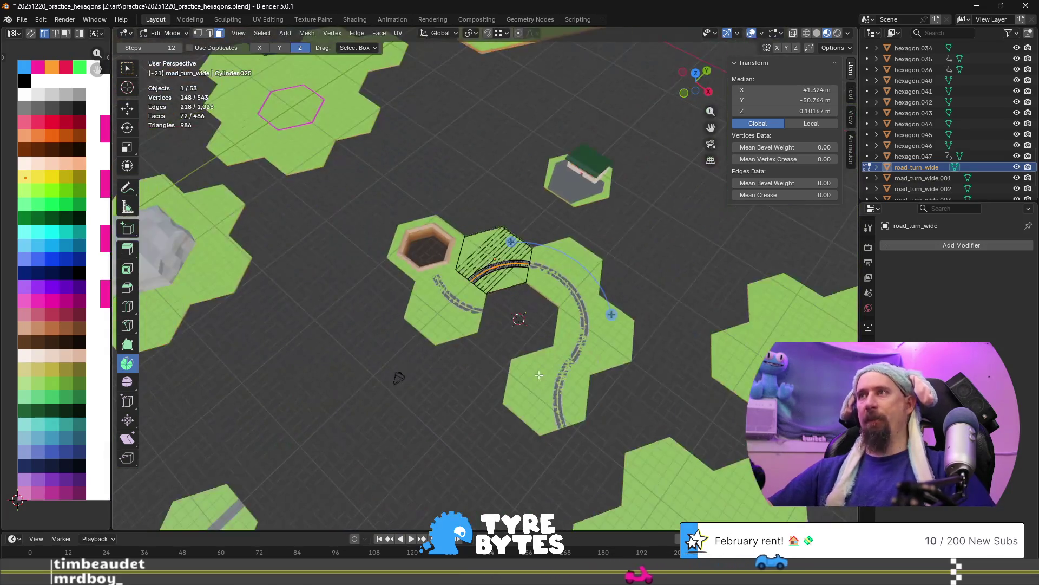
key(Tab)
click(513, 346)
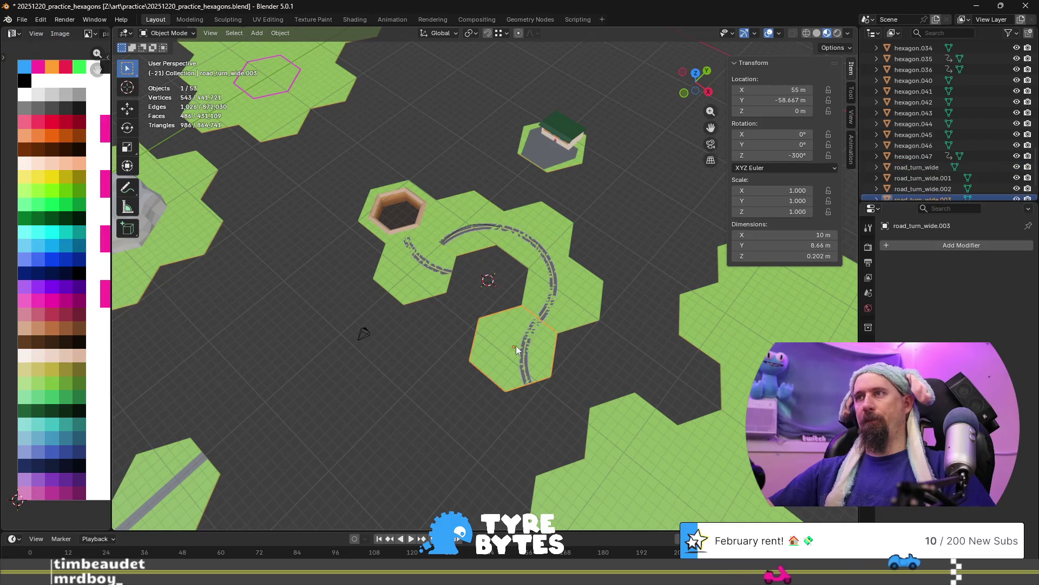
Delete the extra road_turn_wide tiles and the leftover dashed road piece.
key(Delete)
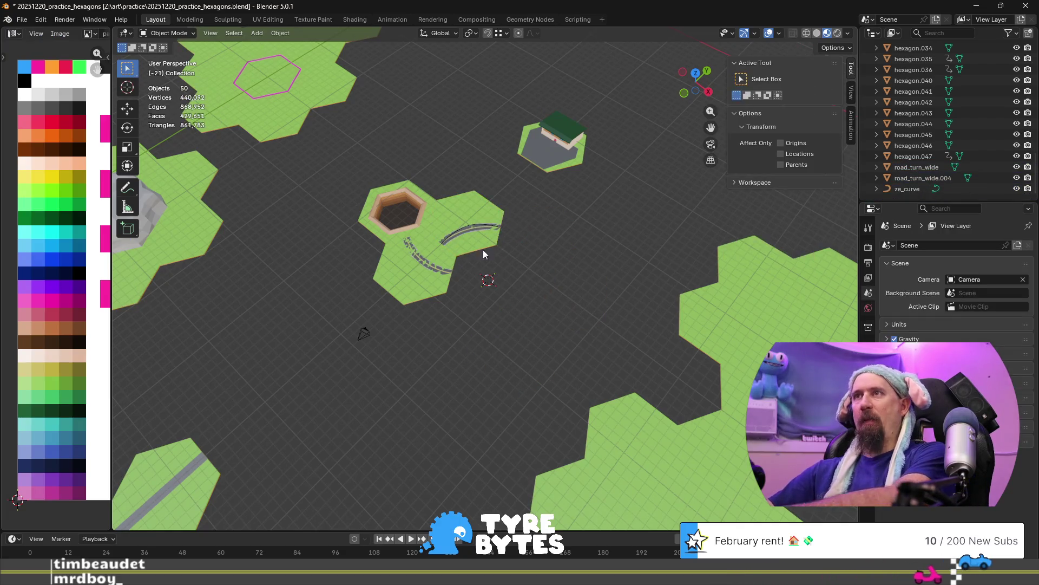
click(421, 281)
key(Delete)
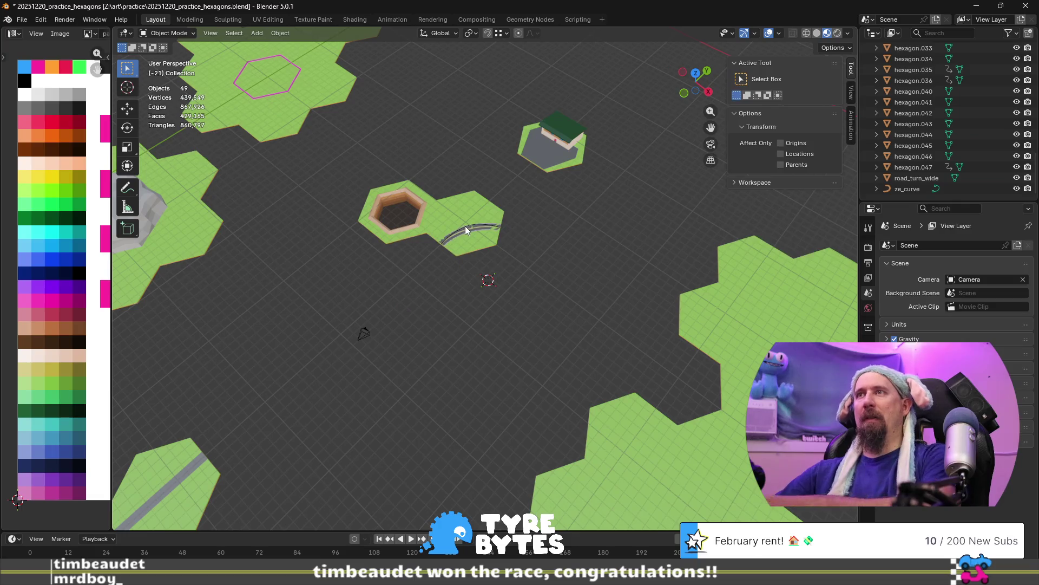
Select road_turn_wide and frame it closely around its road.
click(465, 226)
key(KP_Decimal)
scroll(433, 287, up, 5)
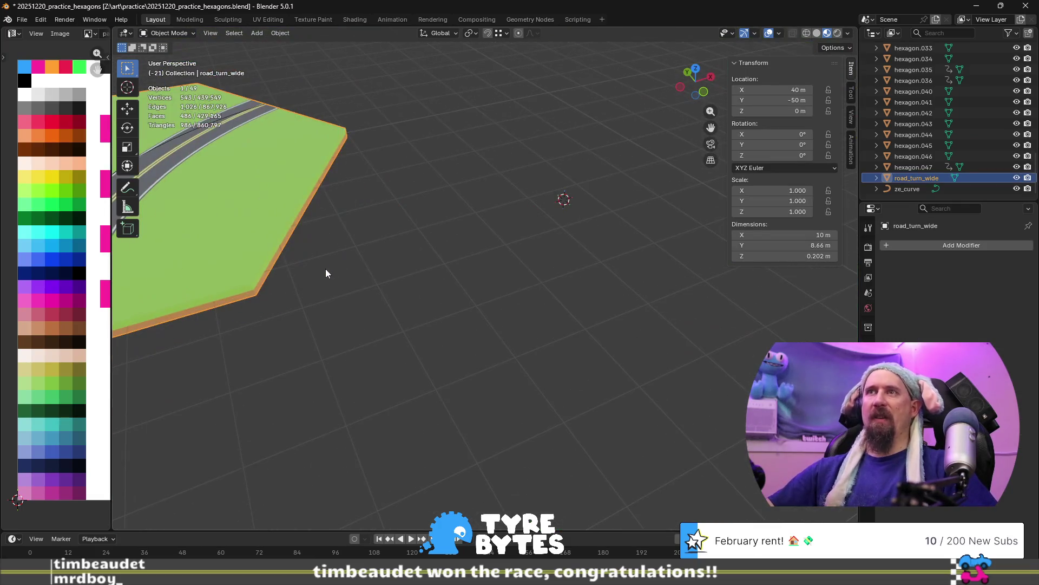
middle_drag(327, 268, 522, 262)
scroll(517, 271, up, 2)
middle_drag(438, 254, 417, 270)
scroll(331, 242, up, 3)
In Edit Mode, select the linked road strip and delete its faces.
key(Tab)
click(327, 238)
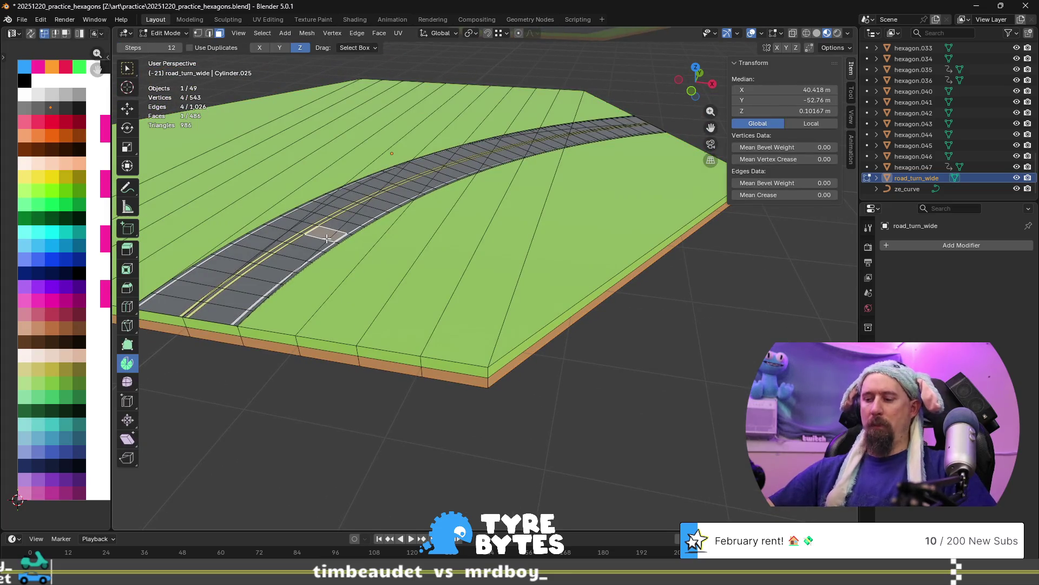
key(ctrl+l)
key(x)
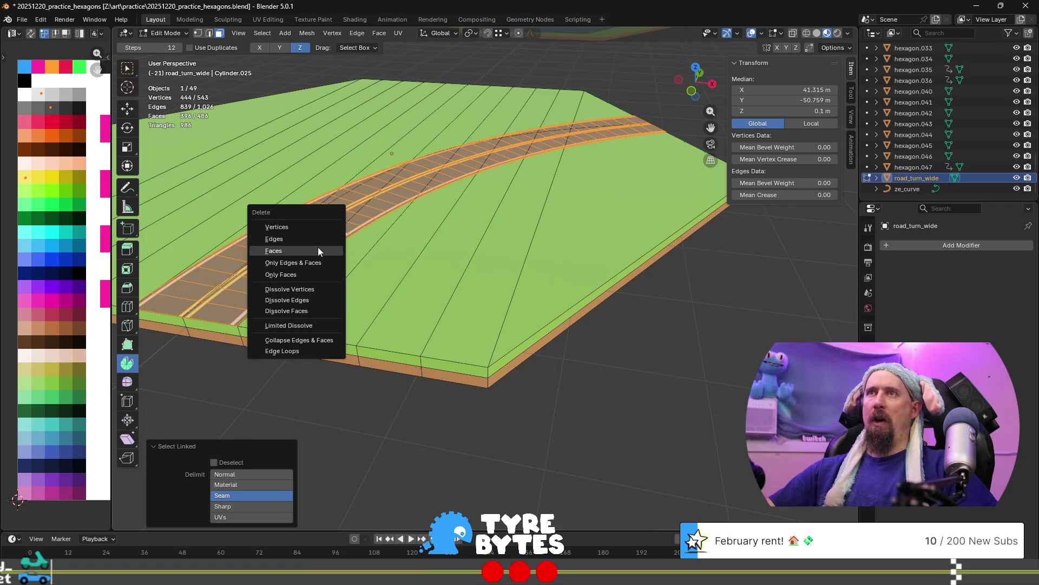
click(318, 249)
mouse_move(317, 249)
middle_down()
mouse_move(430, 272)
mouse_move(413, 279)
middle_up()
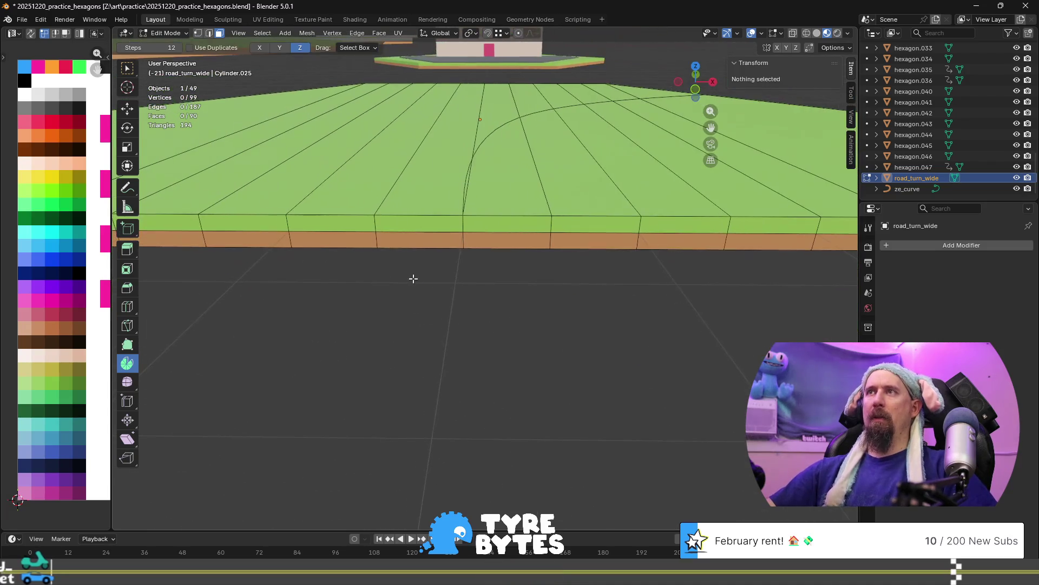
Select the top edges at the road strip's end in edge mode.
click(394, 213)
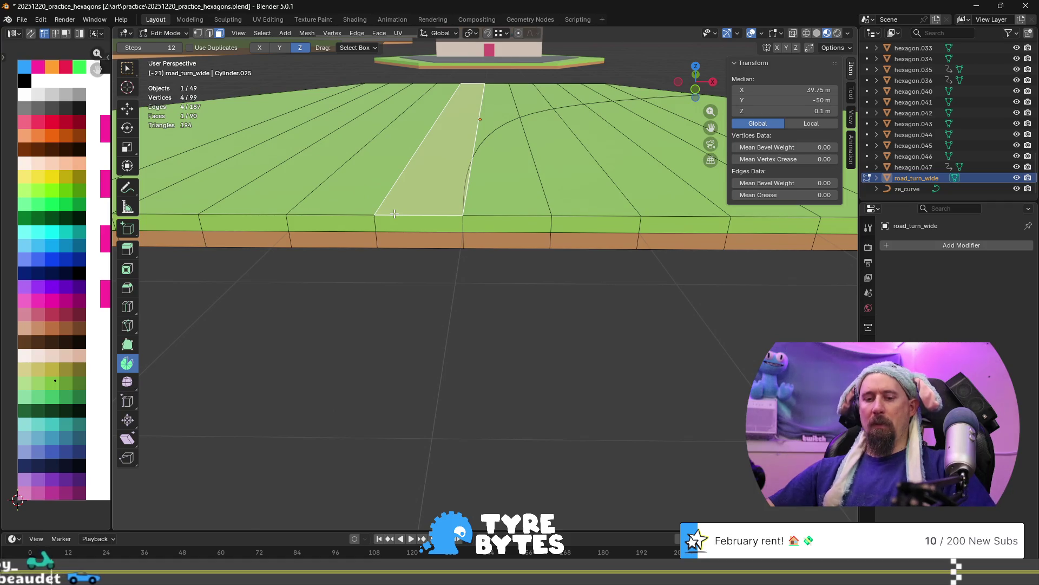
key(F3)
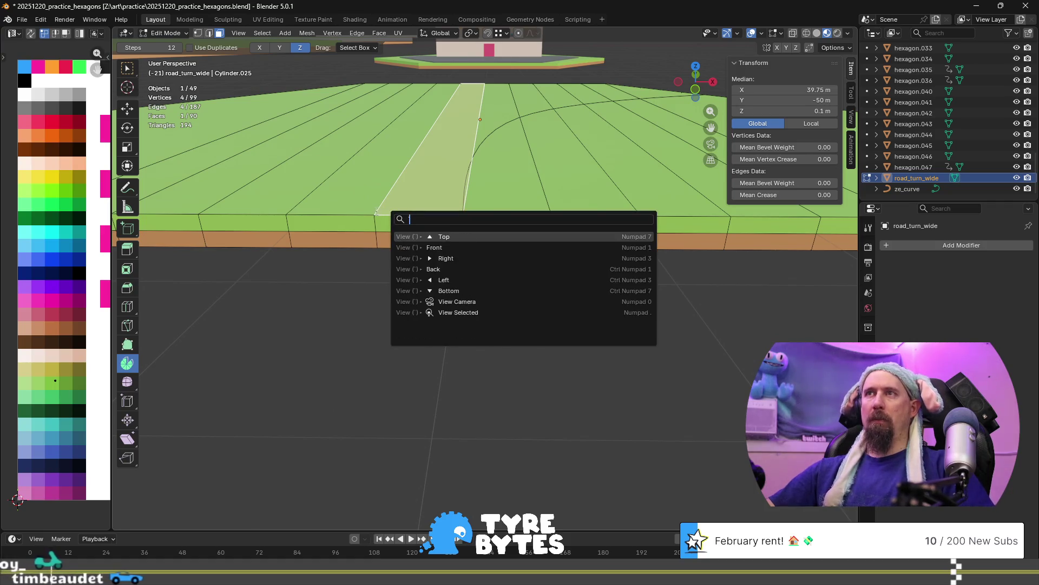
key(Escape)
click(419, 223)
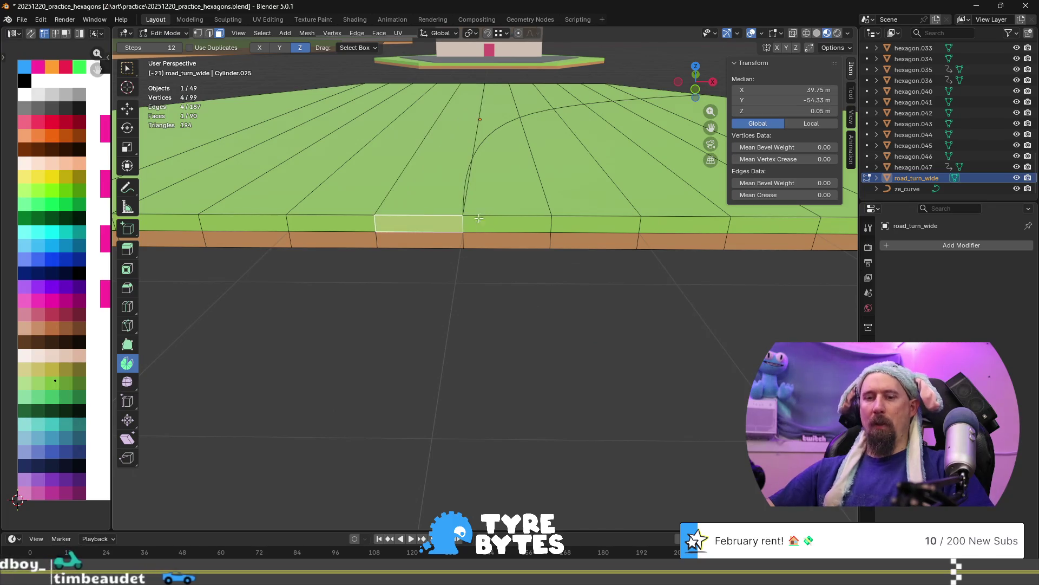
key(2)
shift+click(504, 216)
Extrude the end edges straight up by 0.0125 m.
scroll(515, 254, up, 2)
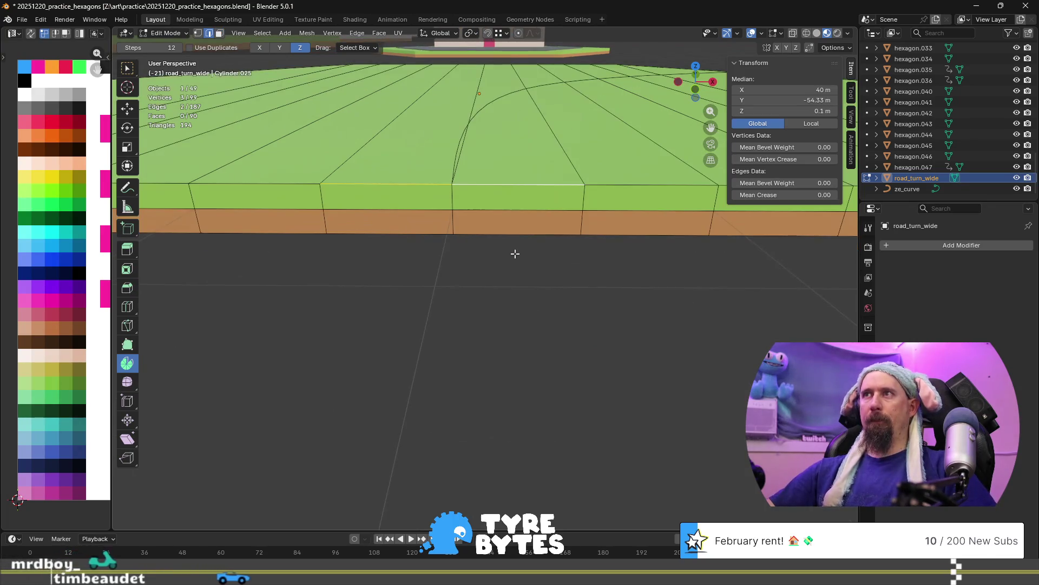
key(e)
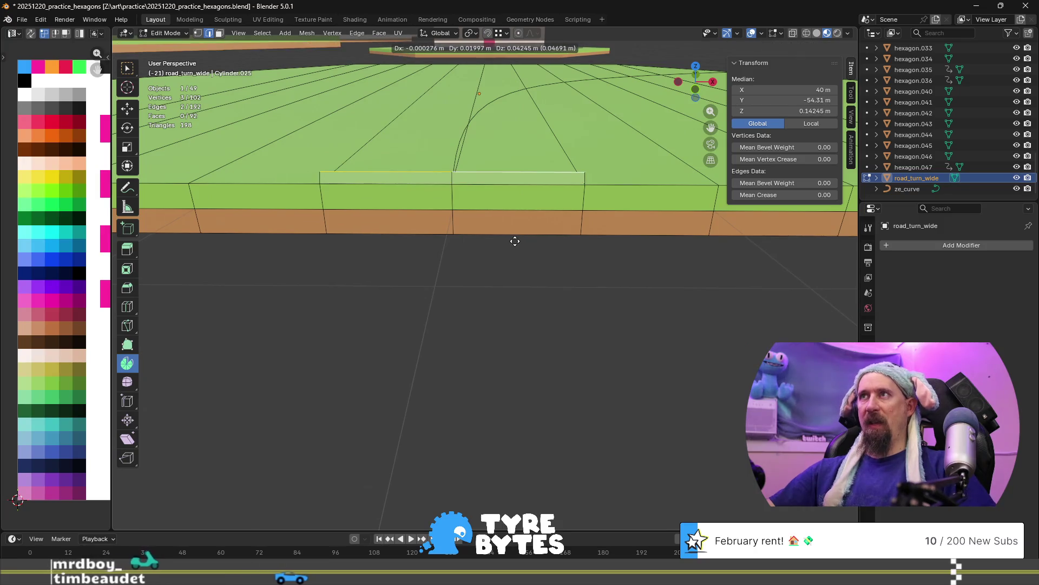
key(z)
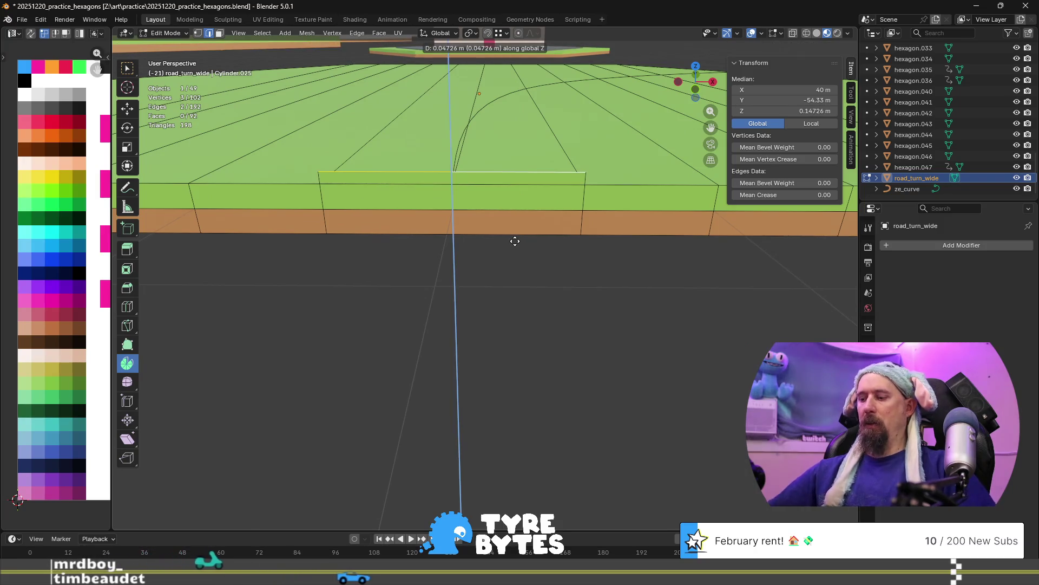
key(BackSpace)
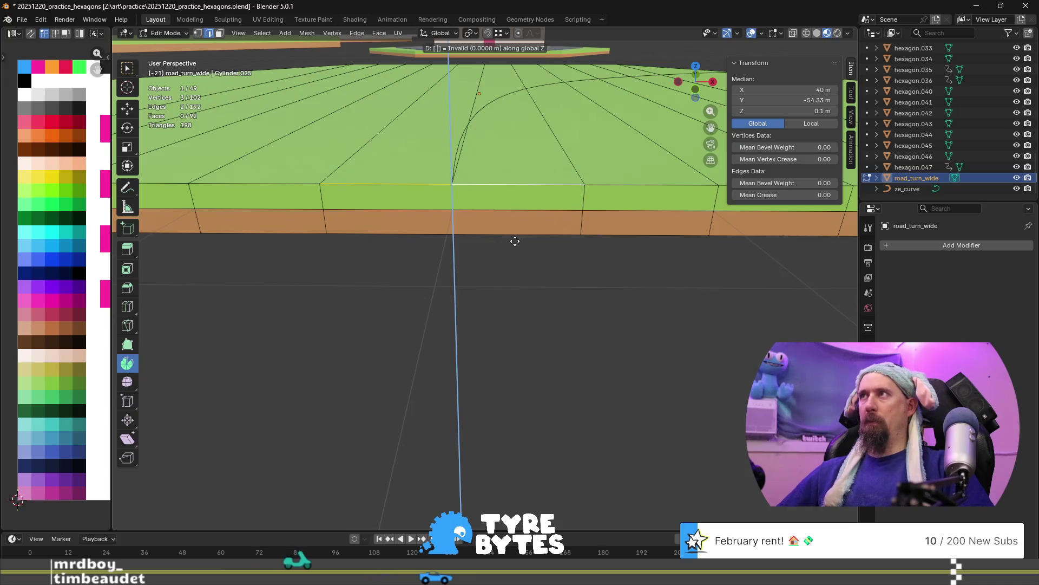
text(.1)
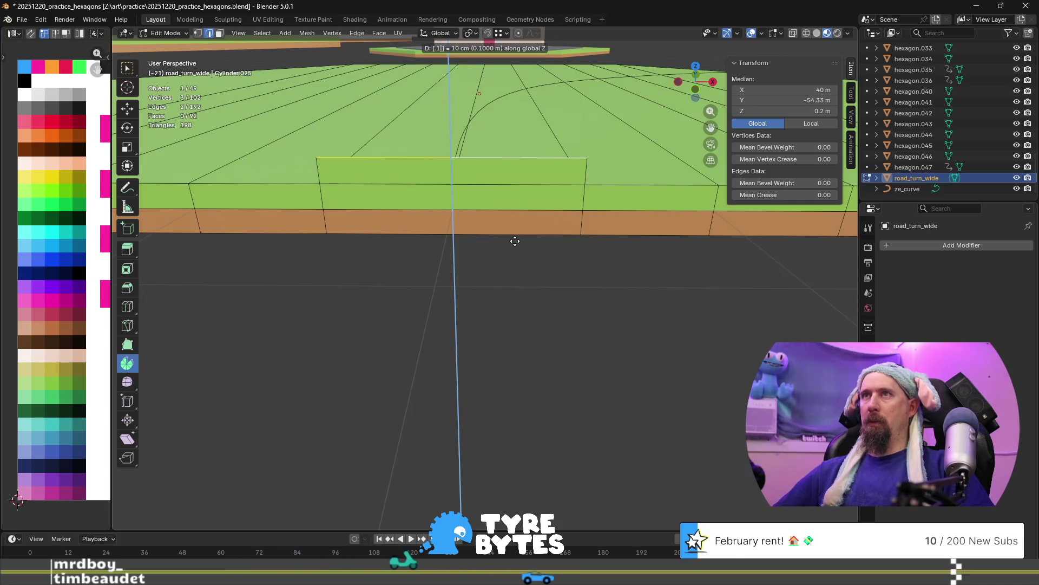
key(BackSpace)
text(012)
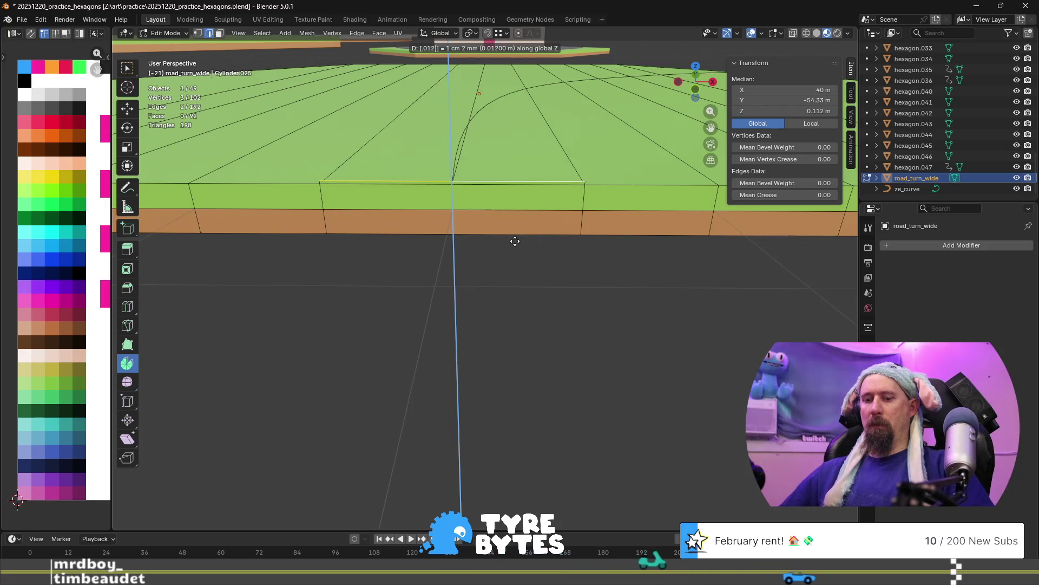
text(5)
key(Return)
Delete the two thin raised faces with Only Faces, keeping their edges.
scroll(515, 240, up, 5)
scroll(452, 189, down, 3)
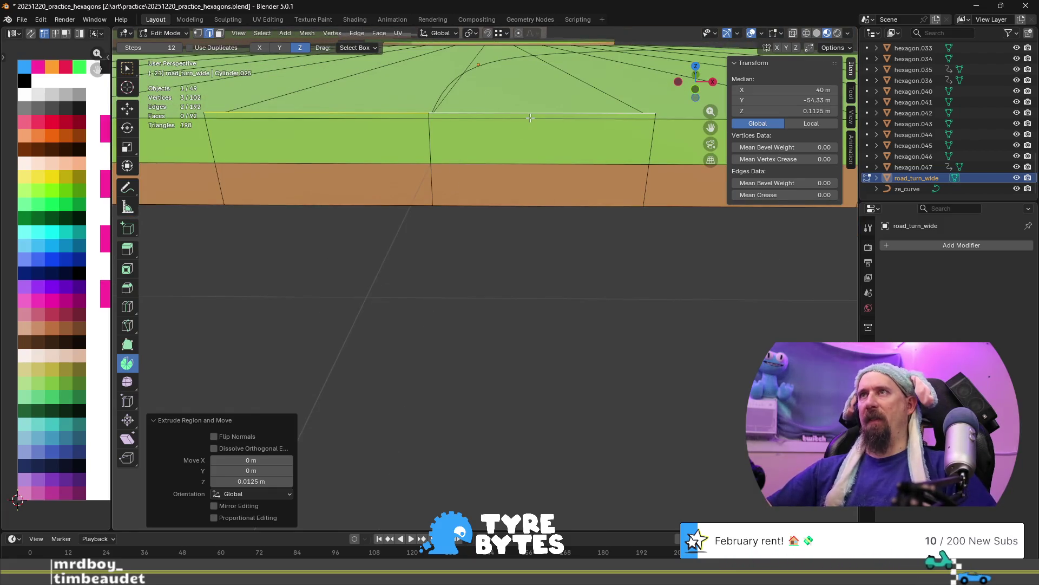
click(548, 116)
key(3)
click(548, 116)
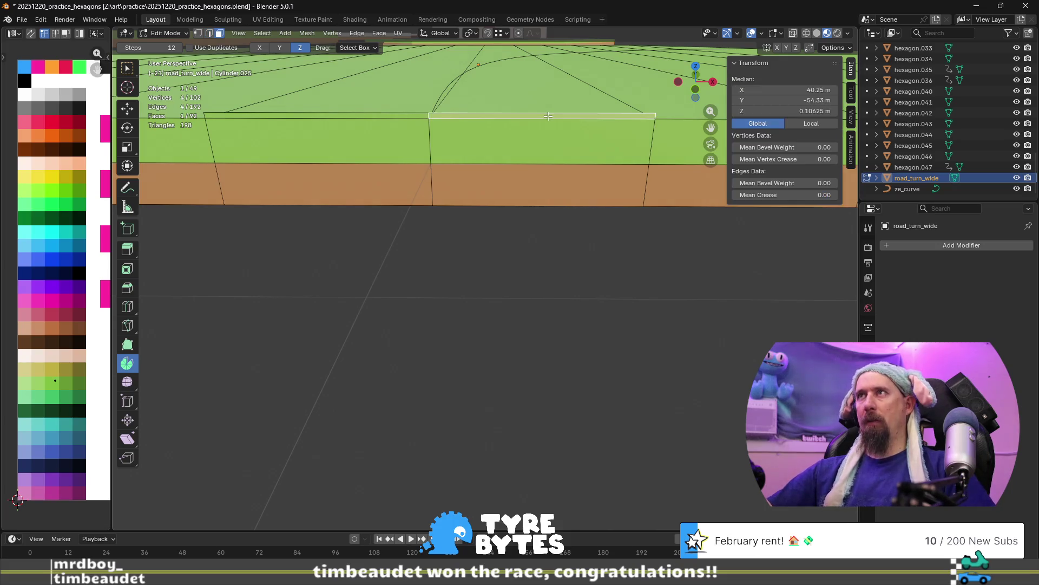
shift+click(410, 116)
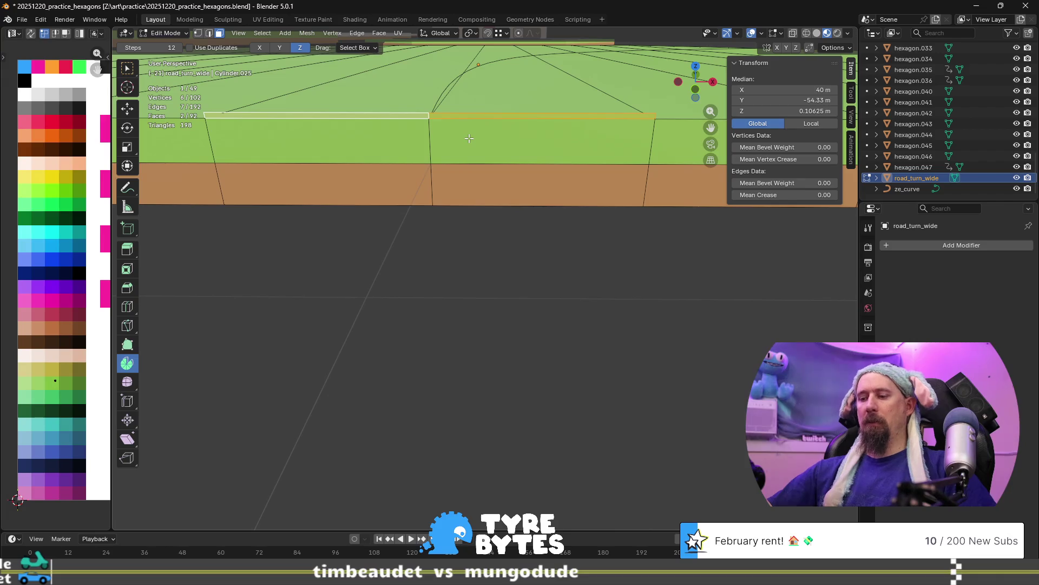
key(x)
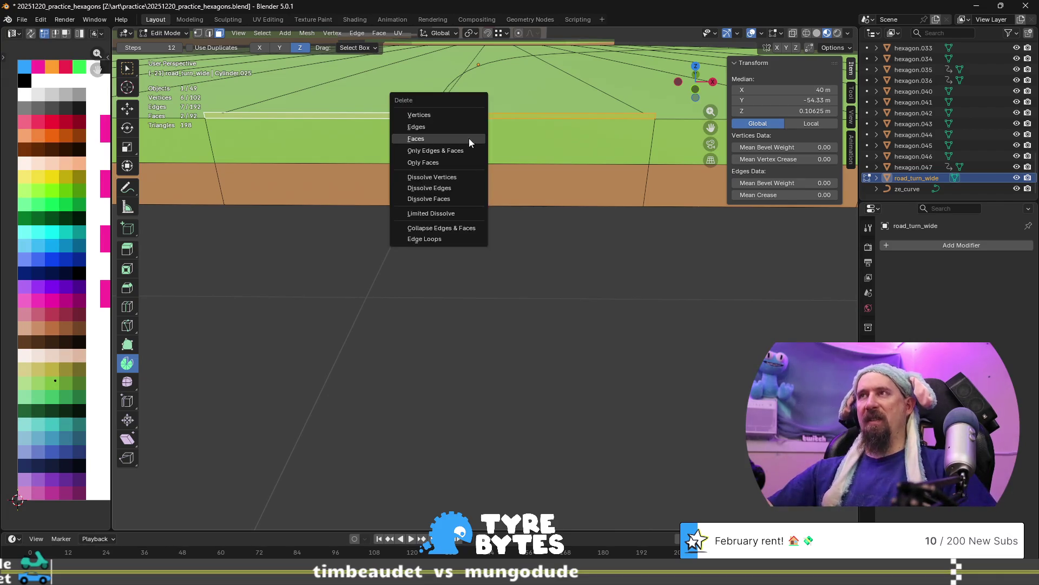
click(464, 160)
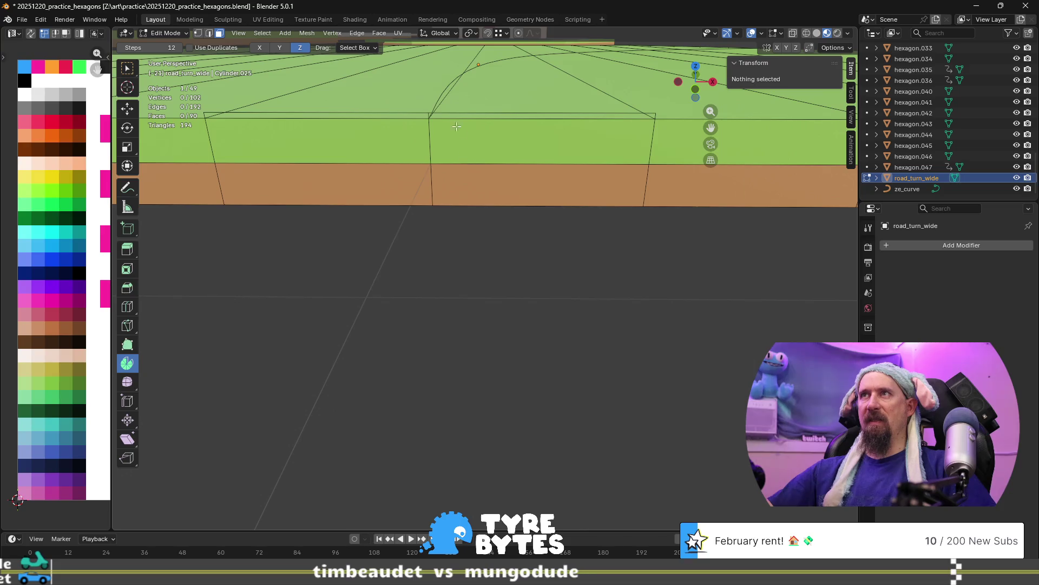
click(209, 110)
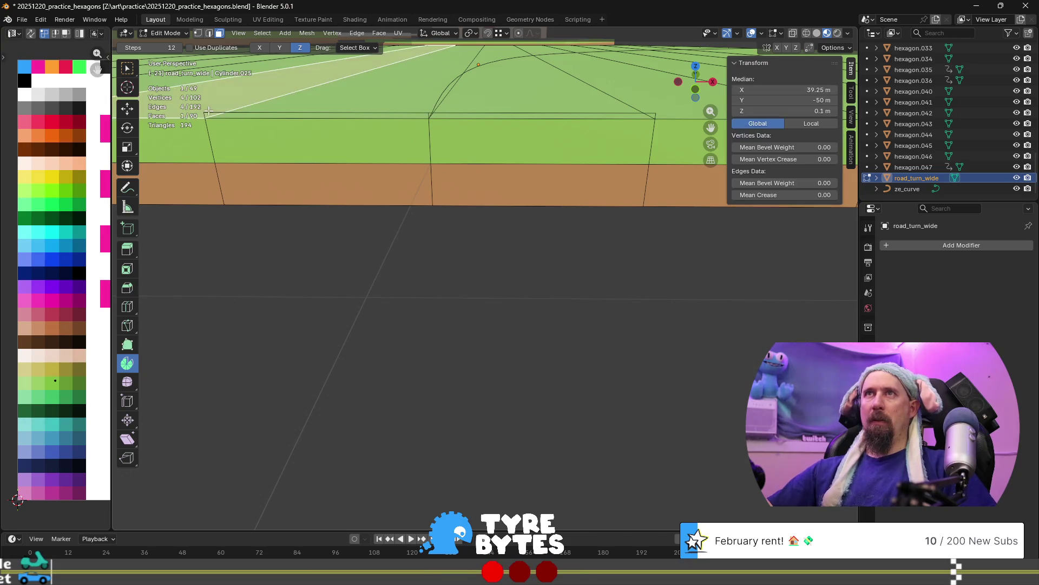
Select the raised end edges and separate them into road_turn_wide.001.
middle_drag(218, 115, 266, 119)
key(2)
click(486, 122)
shift+middle_drag(653, 128, 503, 164)
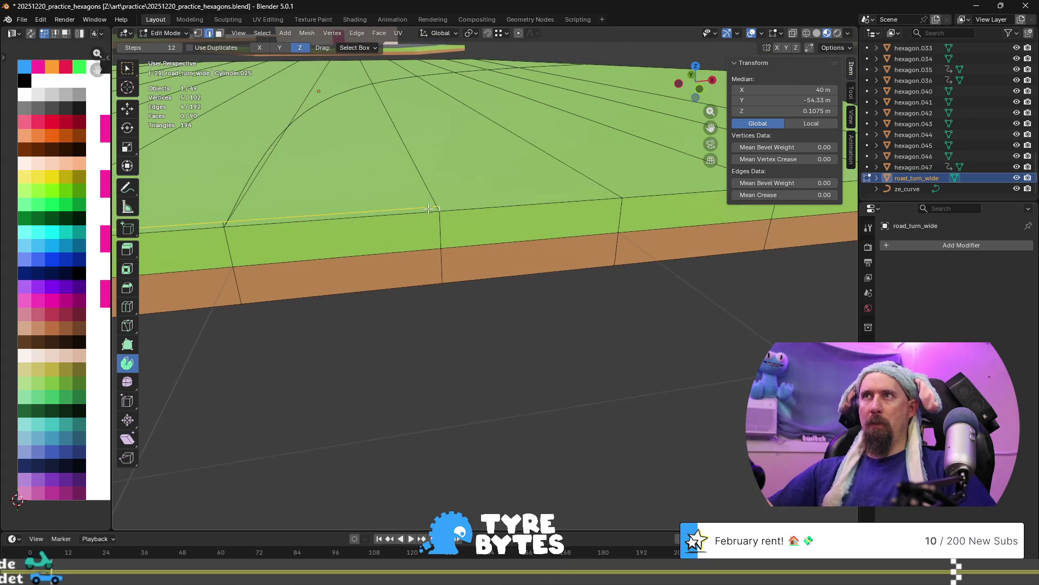
shift+click(231, 224)
mouse_move(231, 224)
shift+middle_down()
mouse_move(271, 238)
mouse_move(360, 235)
shift+middle_up()
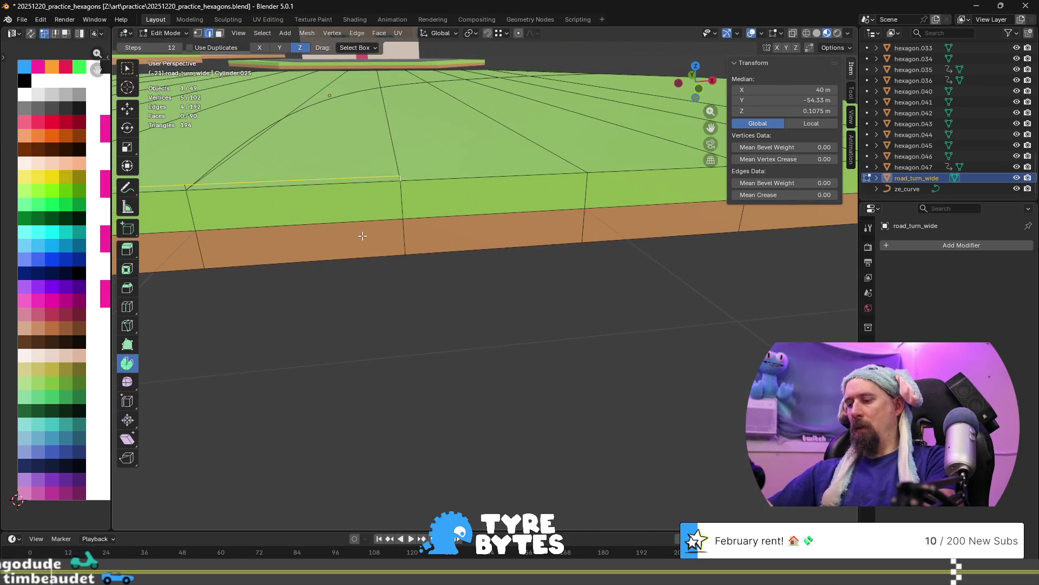
key(p)
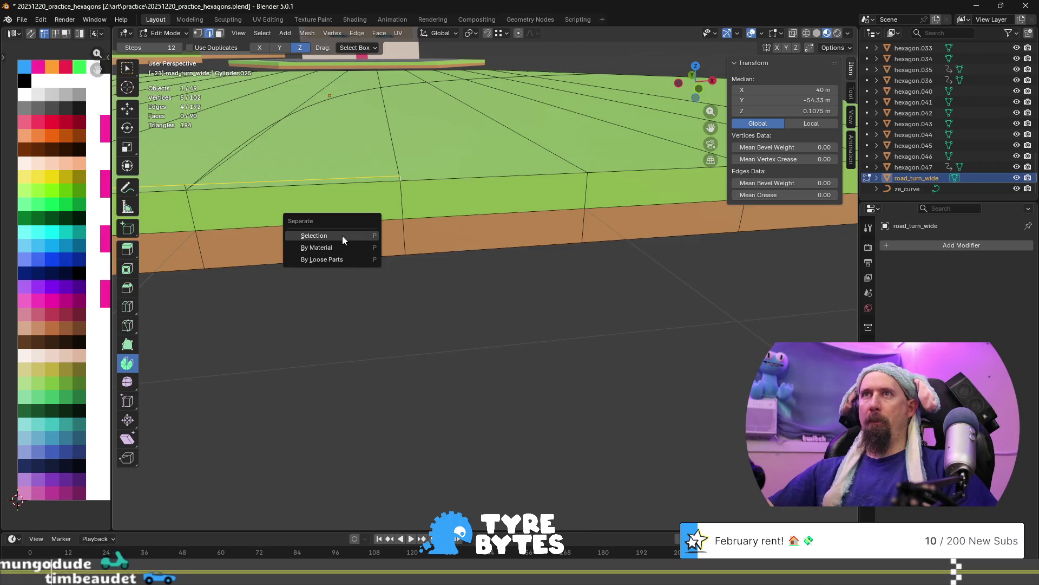
click(343, 236)
Delete the leftover edge at the road's end and return to Object Mode.
scroll(491, 250, up, 2)
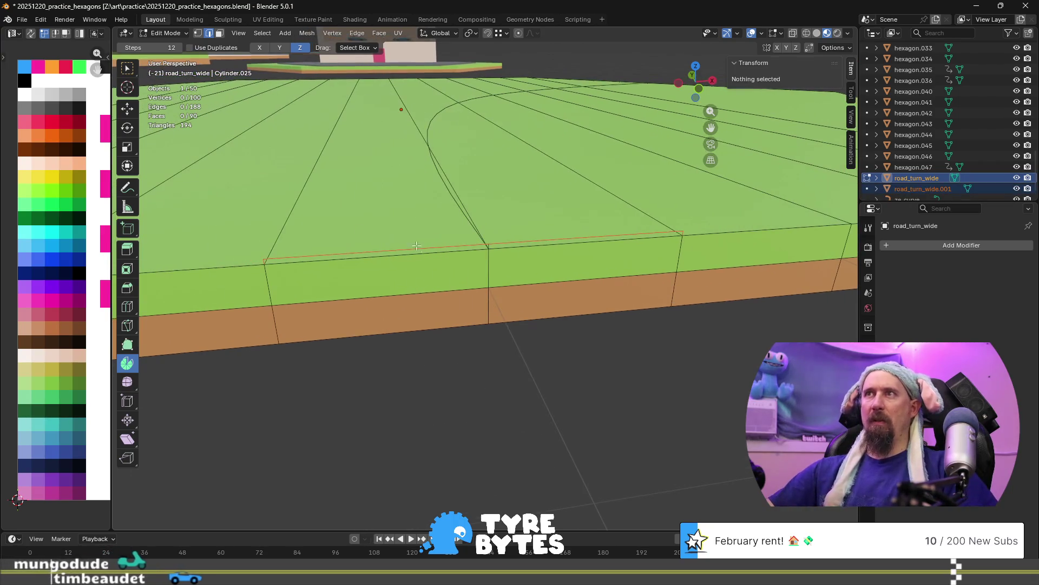
click(490, 251)
key(x)
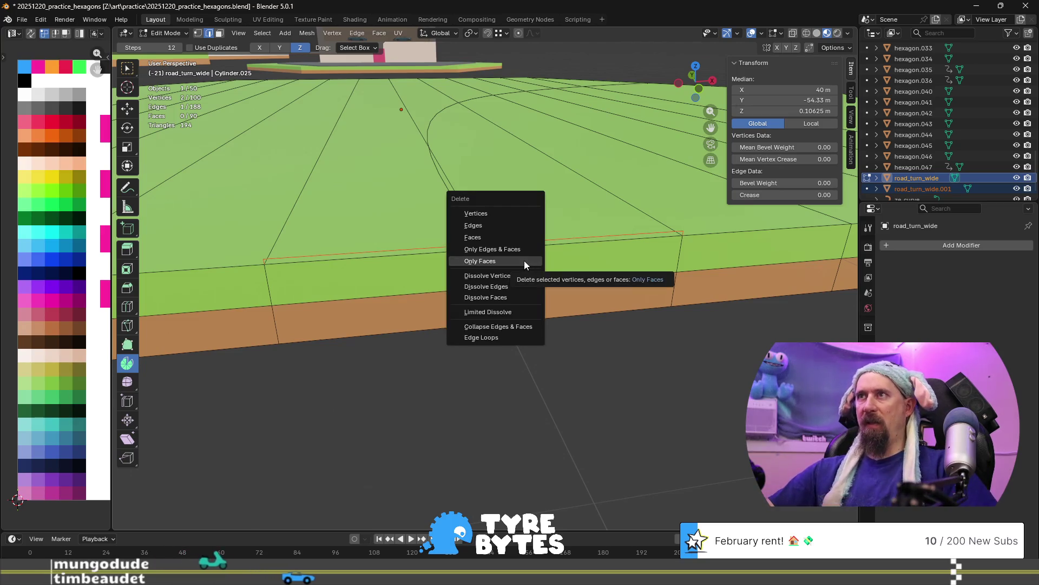
click(502, 225)
key(Tab)
mouse_move(501, 225)
middle_down()
mouse_move(573, 298)
mouse_move(557, 294)
middle_up()
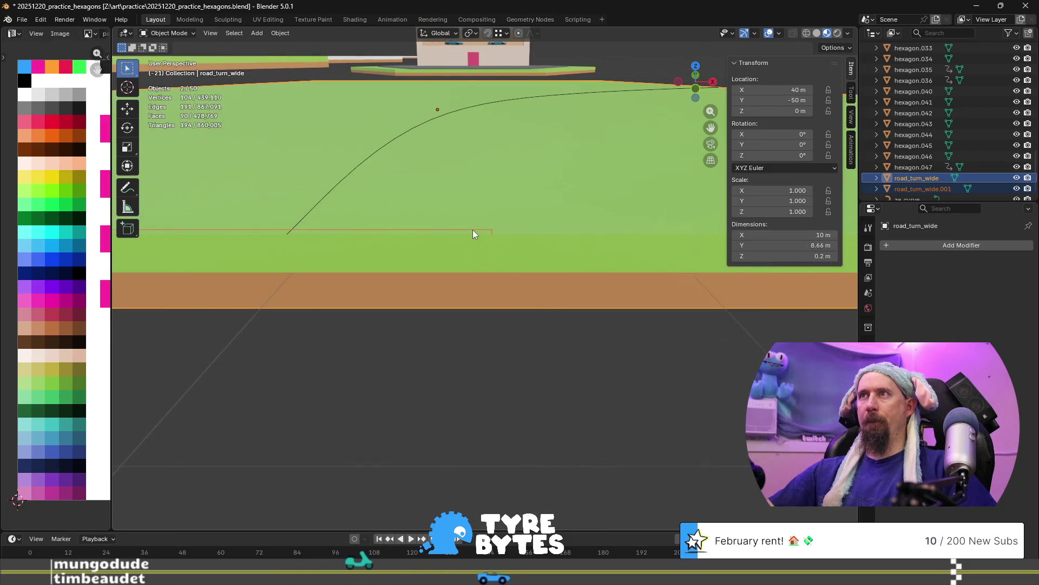
Select the separated road_turn_wide.001 edges and set the pivot point to the 3D cursor.
click(473, 229)
mouse_move(493, 258)
middle_down()
mouse_move(552, 304)
mouse_move(482, 354)
mouse_move(488, 343)
middle_up()
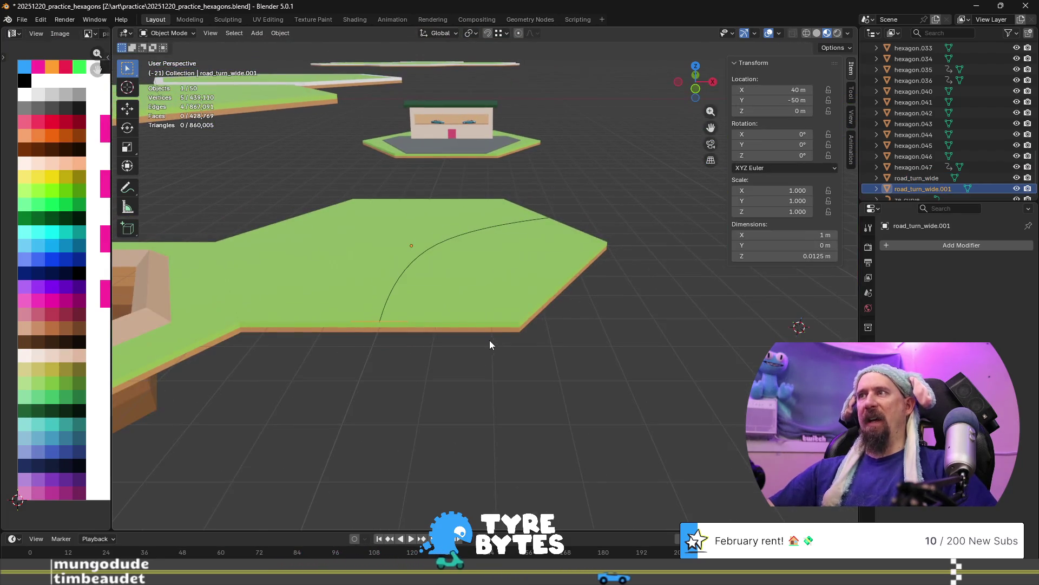
click(470, 33)
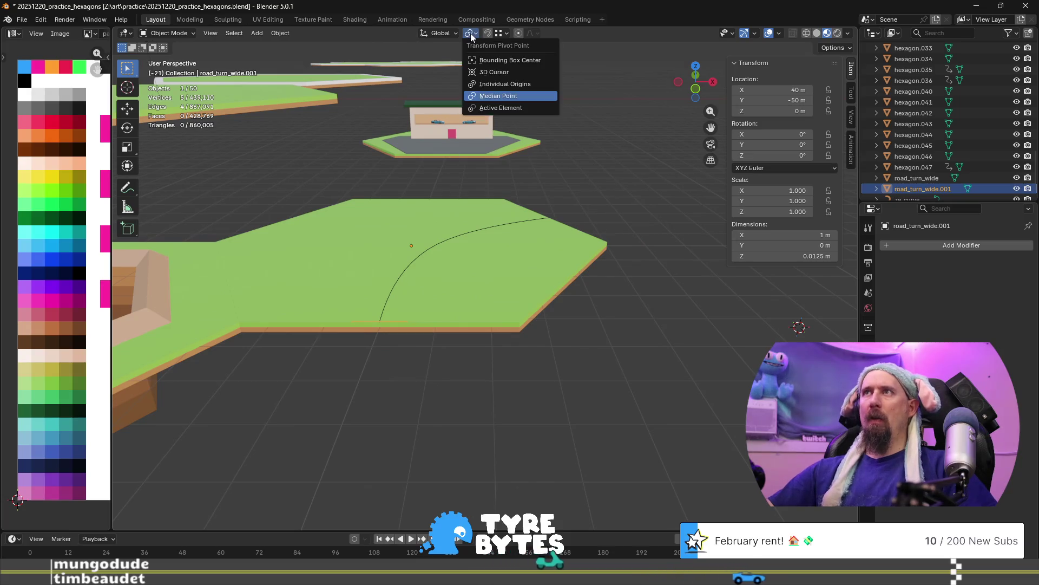
click(512, 73)
mouse_move(488, 219)
middle_down()
mouse_move(450, 333)
mouse_move(435, 327)
mouse_move(453, 333)
middle_up()
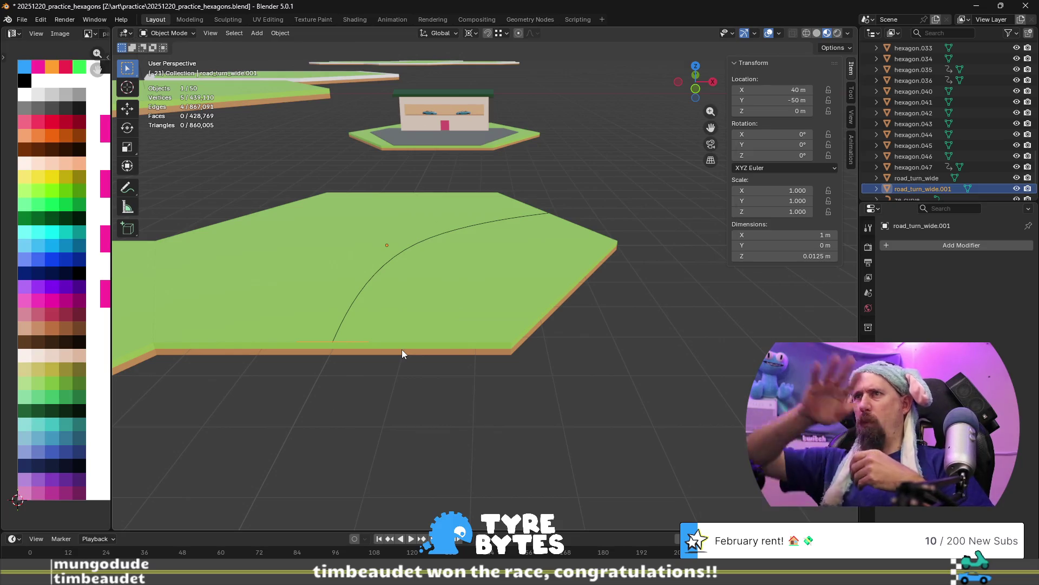
middle_drag(427, 374, 599, 334)
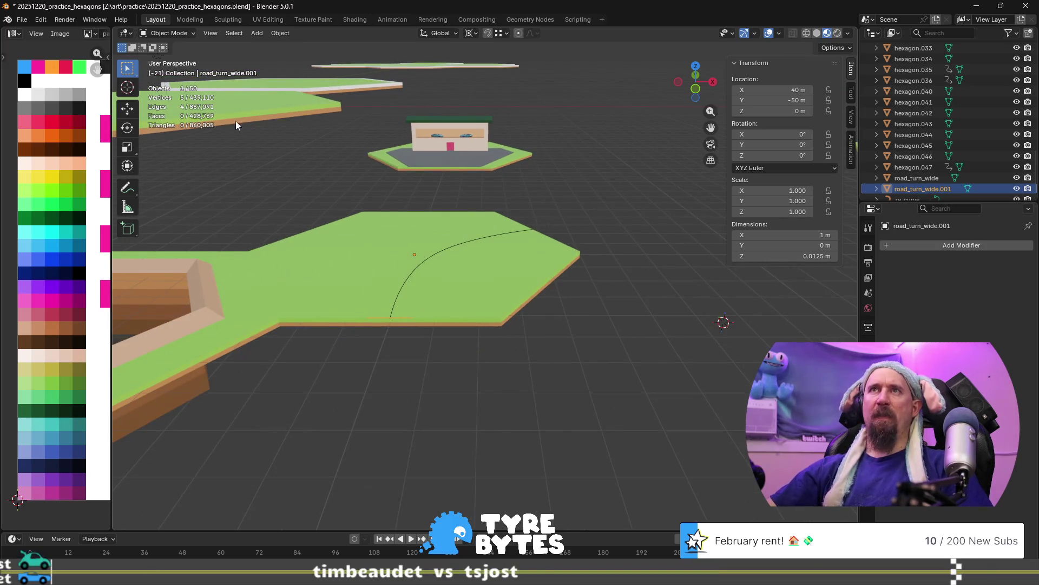
Spin the edges 60° around the curve's centre into a filled curved road strip.
key(Tab)
mouse_move(756, 294)
mouse_down()
mouse_move(753, 319)
mouse_move(736, 330)
mouse_up()
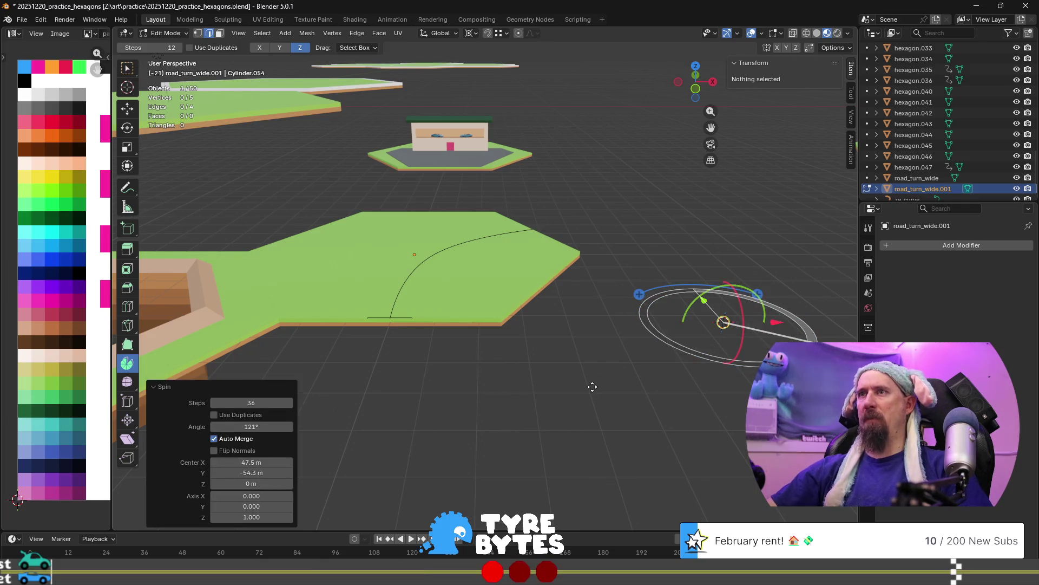
shift+middle_drag(586, 375, 364, 300)
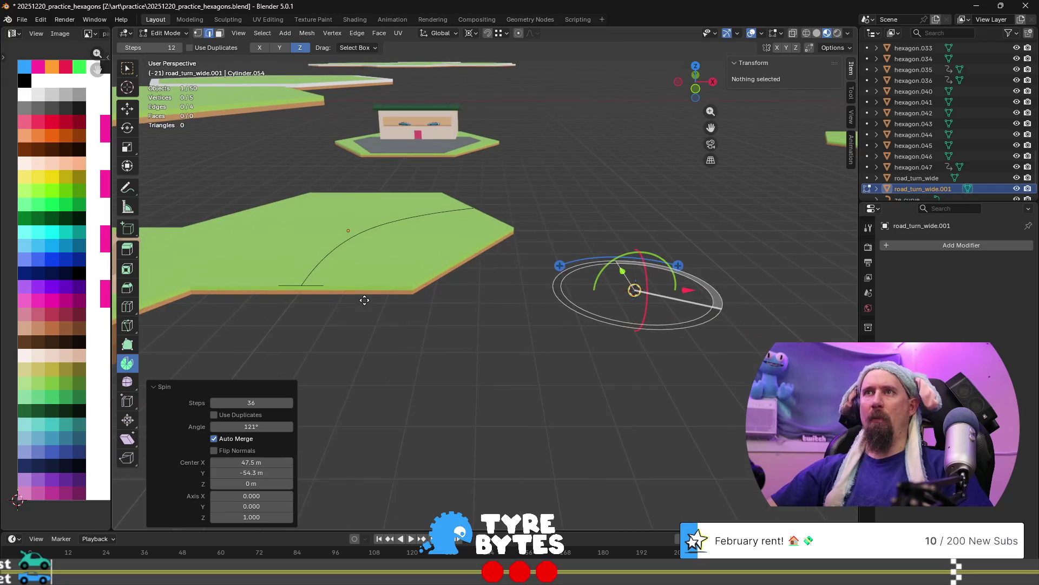
key(a)
mouse_move(689, 262)
mouse_down()
mouse_move(693, 275)
mouse_move(649, 255)
mouse_move(568, 263)
mouse_up()
click(262, 423)
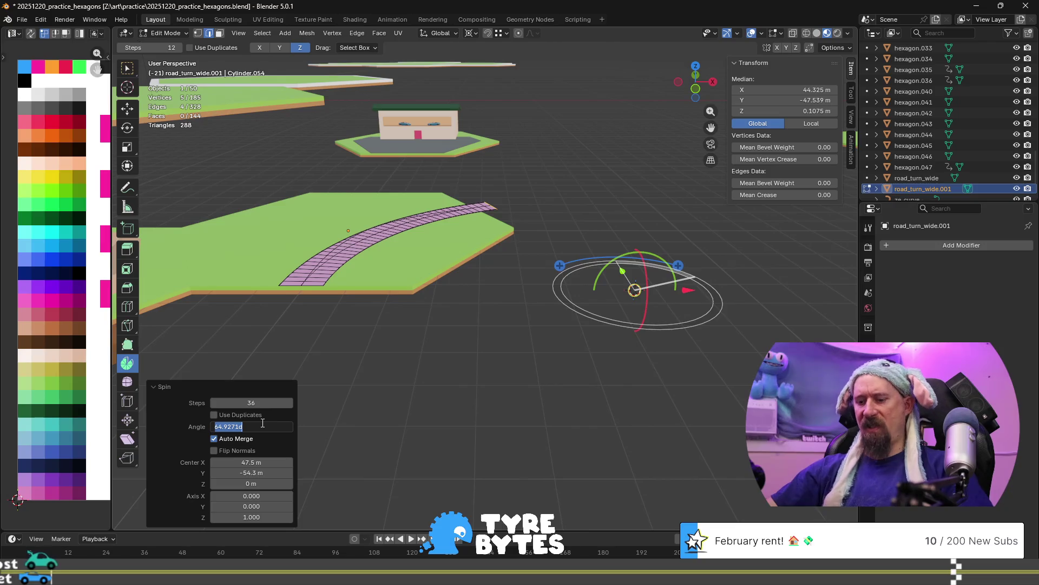
text(60)
key(Return)
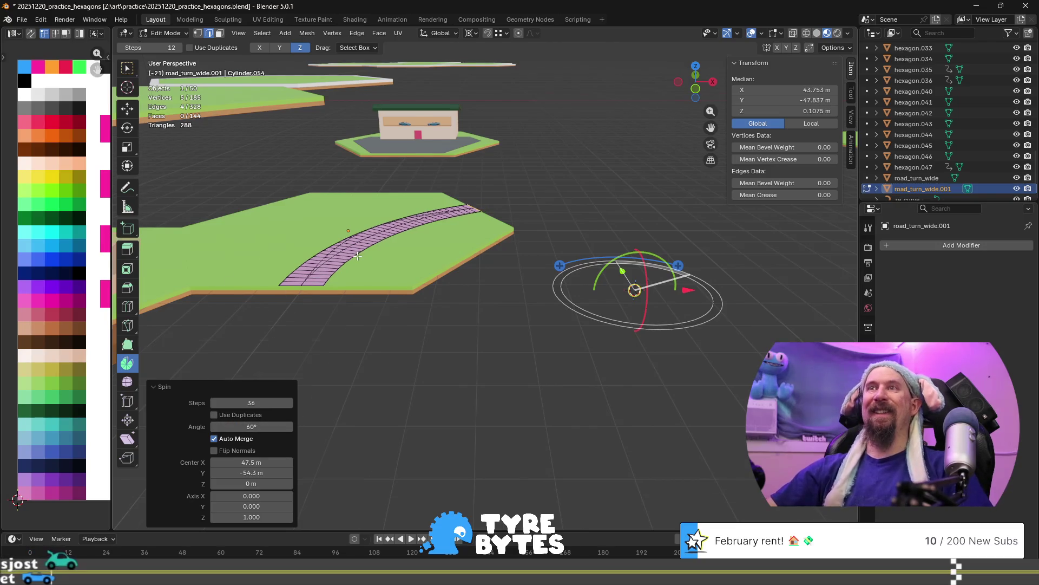
scroll(497, 291, up, 4)
scroll(497, 291, up, 3)
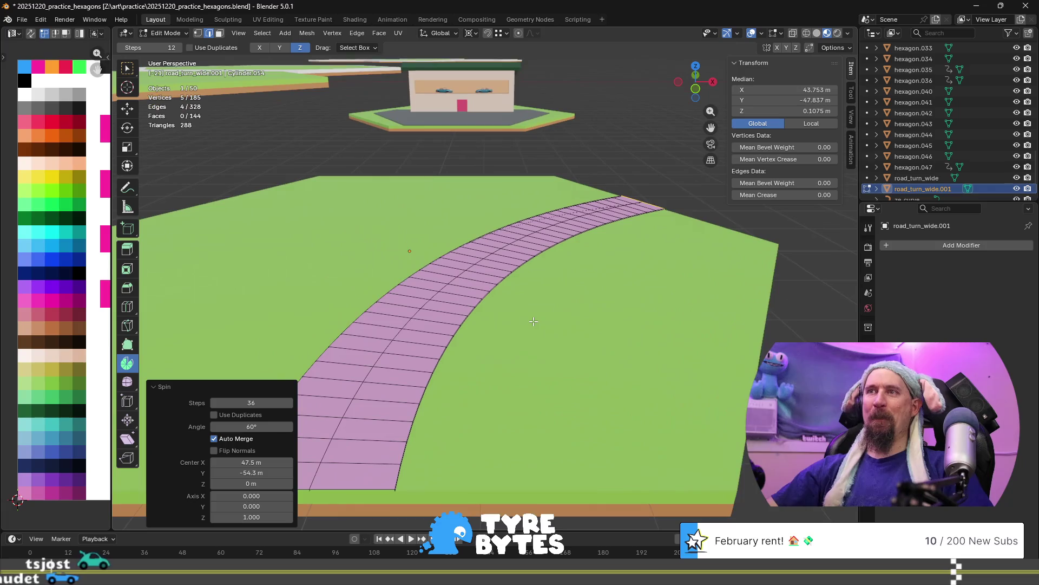
click(72, 439)
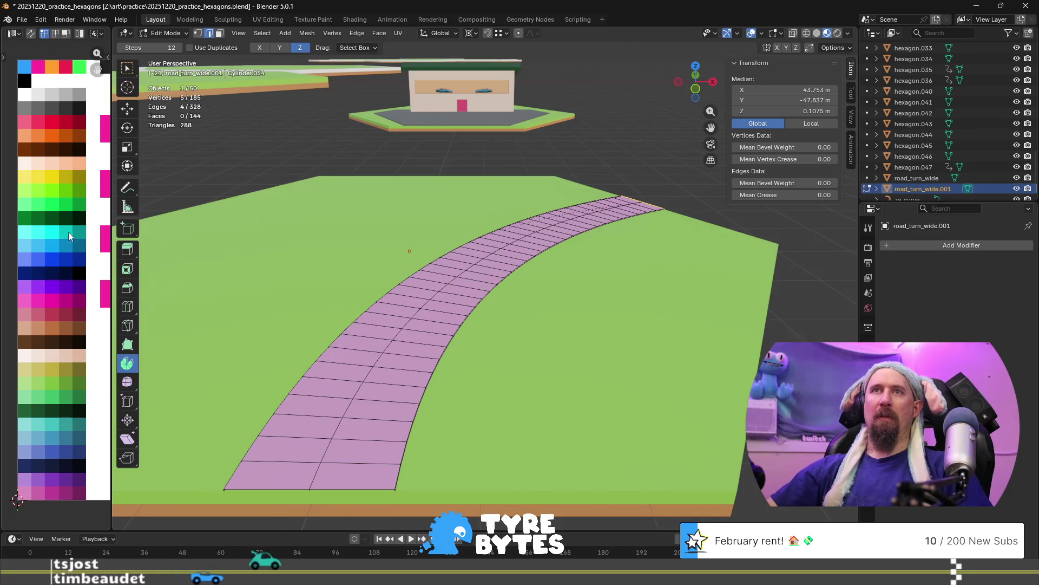
Shrink the road's UVs onto the dark grey swatch to colour it asphalt.
key(a)
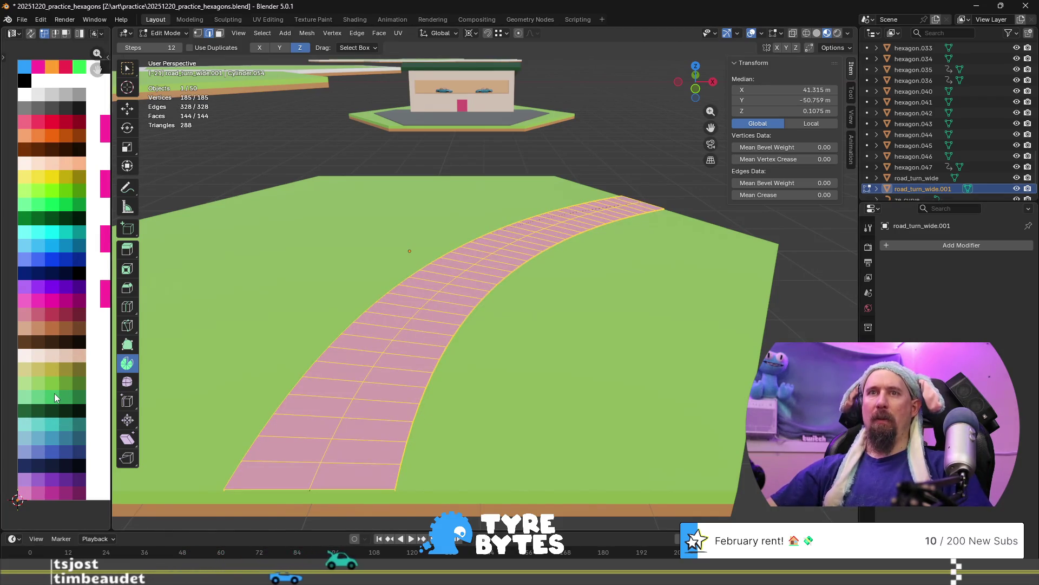
key(s)
click(54, 398)
mouse_move(54, 398)
mouse_down()
mouse_move(54, 111)
mouse_move(67, 109)
mouse_up()
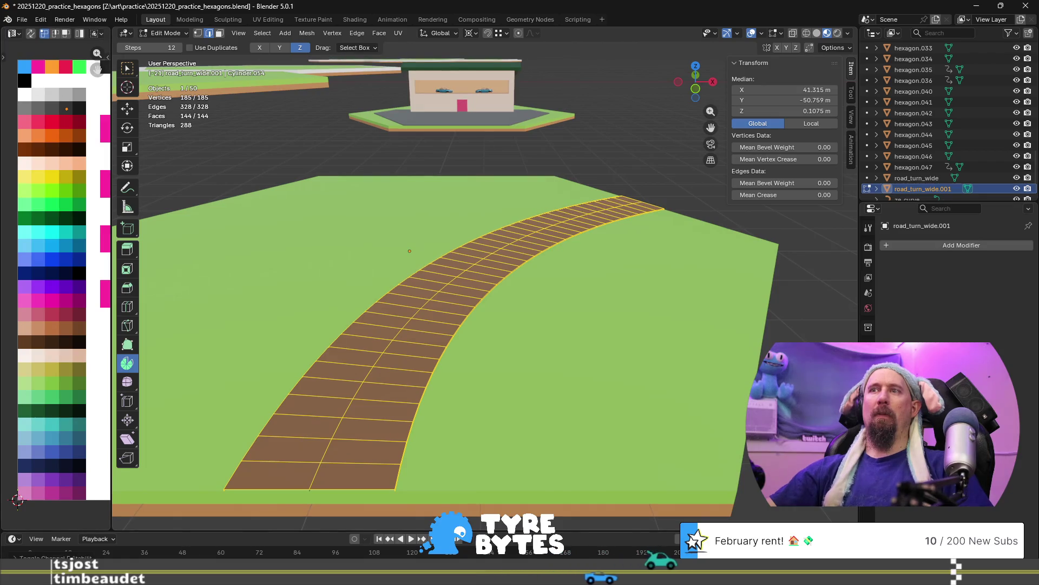
key(Tab)
scroll(479, 402, down, 4)
mouse_move(510, 376)
middle_down()
mouse_move(535, 372)
mouse_move(515, 366)
middle_up()
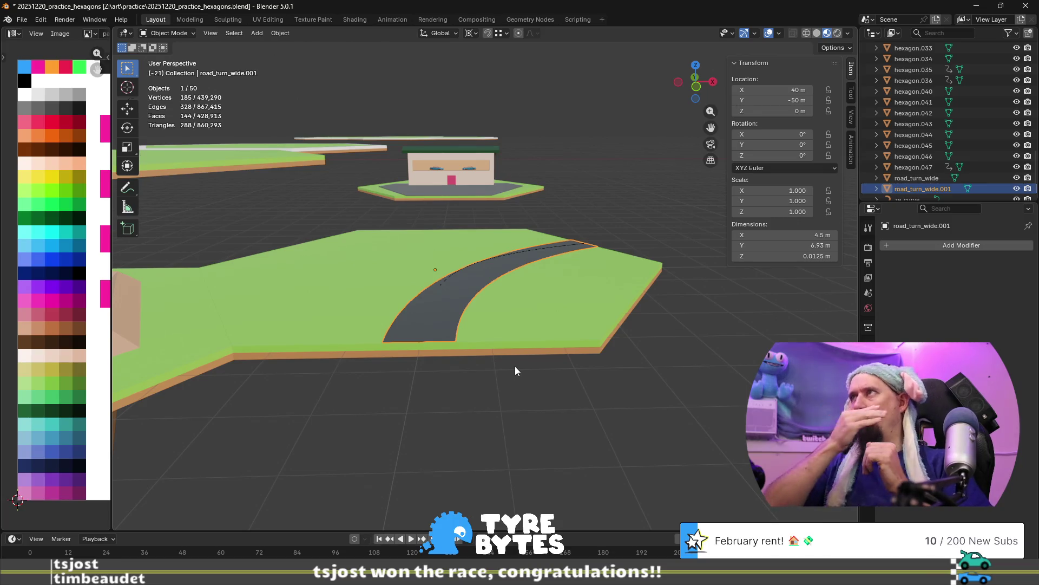
Add eleven evenly spaced lengthwise loop cuts on the road's right half.
scroll(424, 440, up, 3)
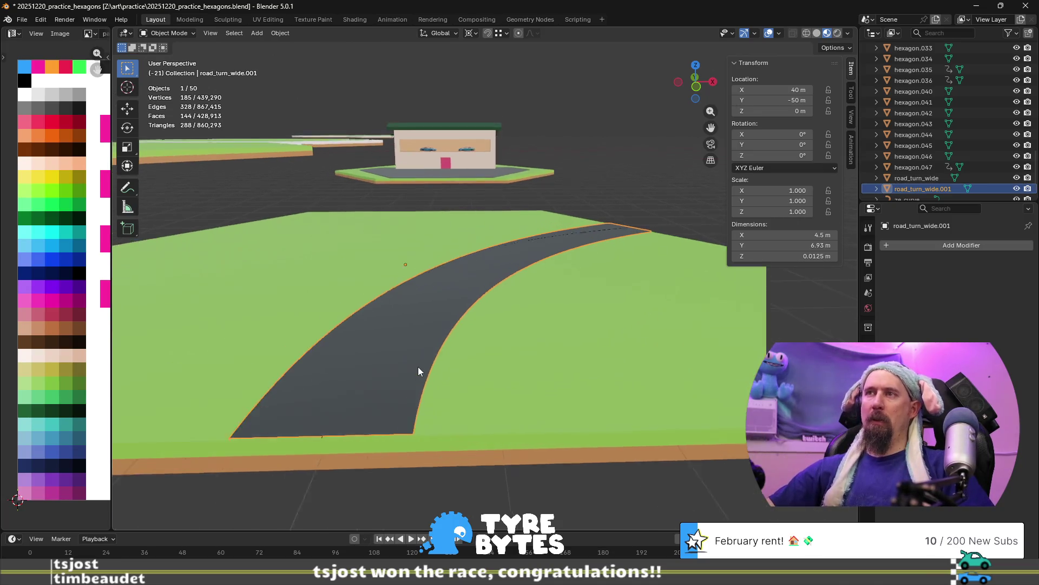
scroll(611, 336, down, 4)
middle_drag(609, 310, 489, 330)
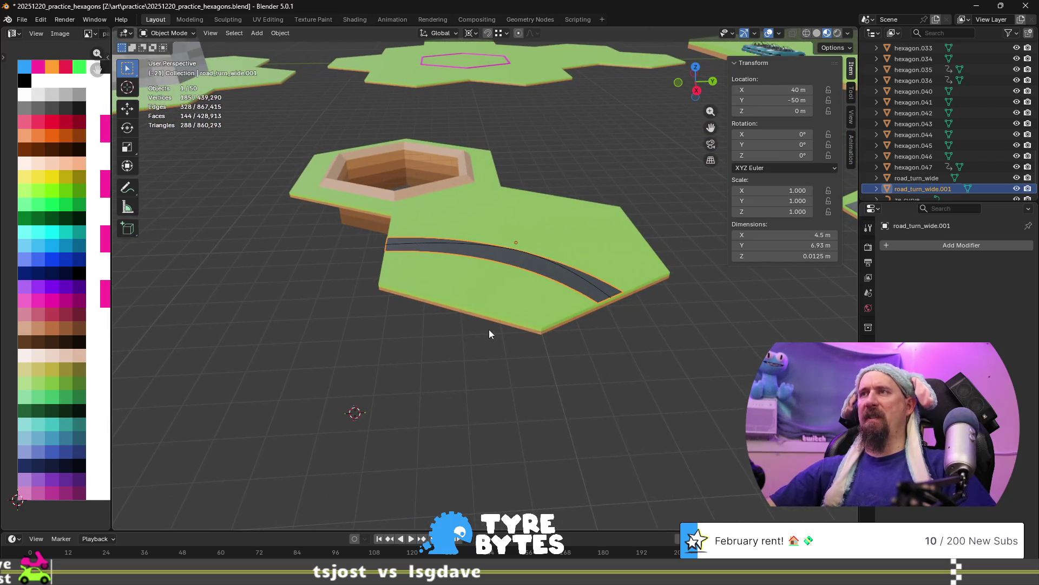
mouse_move(374, 291)
middle_down()
mouse_move(489, 275)
mouse_move(437, 343)
mouse_move(388, 382)
middle_up()
scroll(432, 362, up, 3)
scroll(432, 362, up, 4)
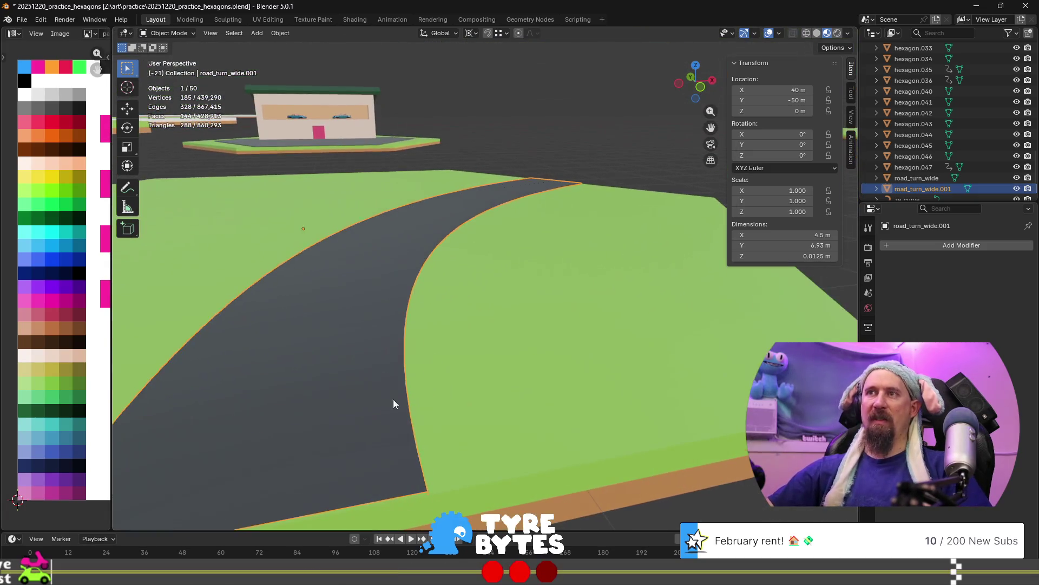
key(Tab)
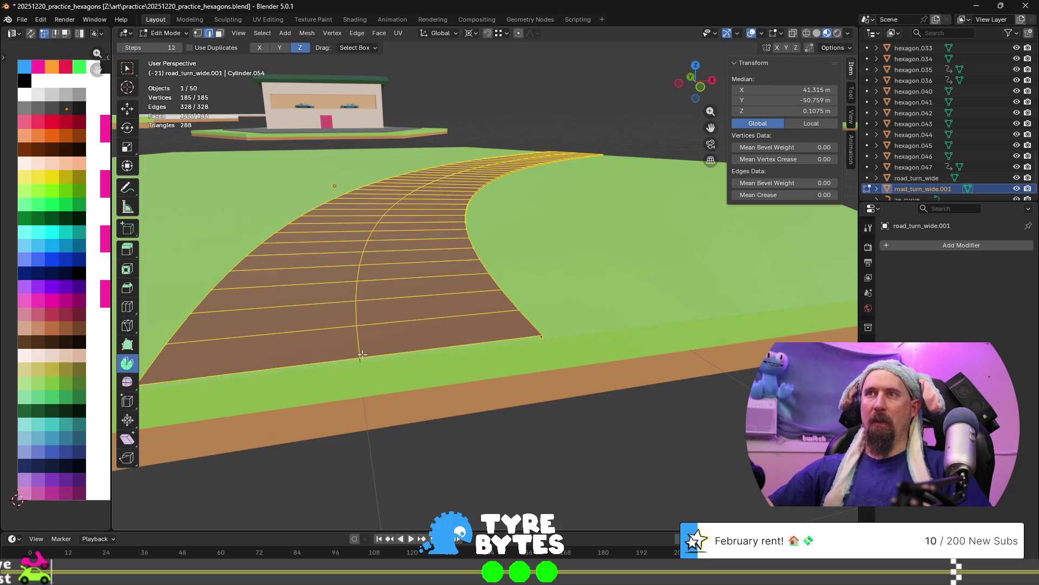
key(ctrl+r)
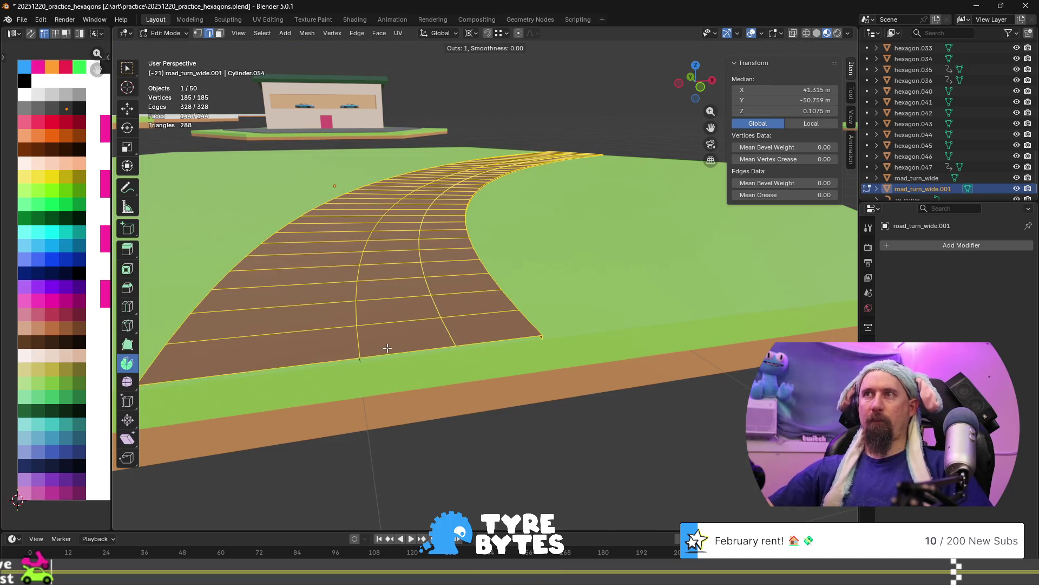
scroll(387, 348, up, 10)
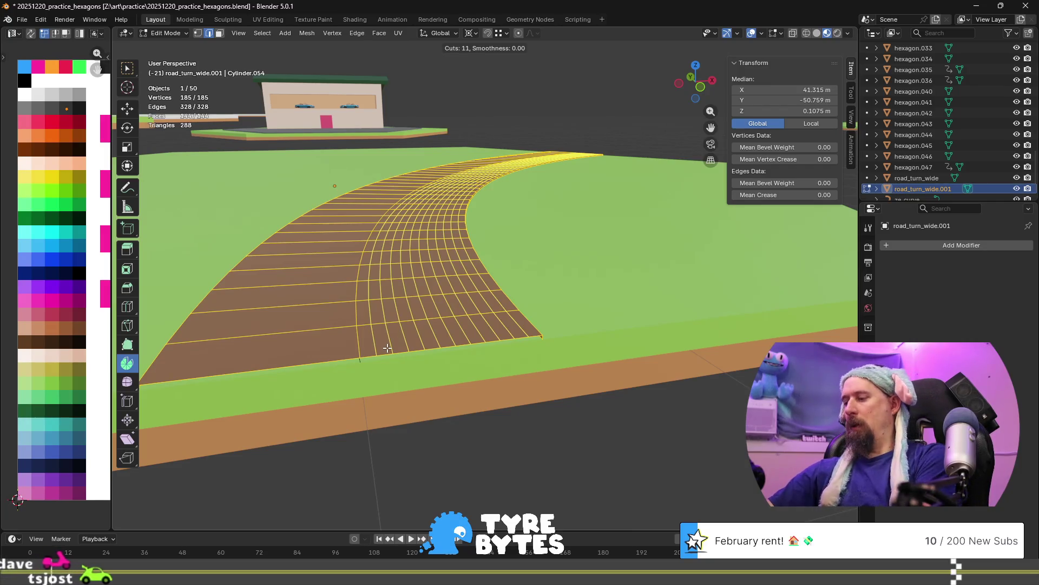
scroll(387, 348, down, 1)
scroll(388, 347, up, 1)
click(388, 347)
right_click(255, 363)
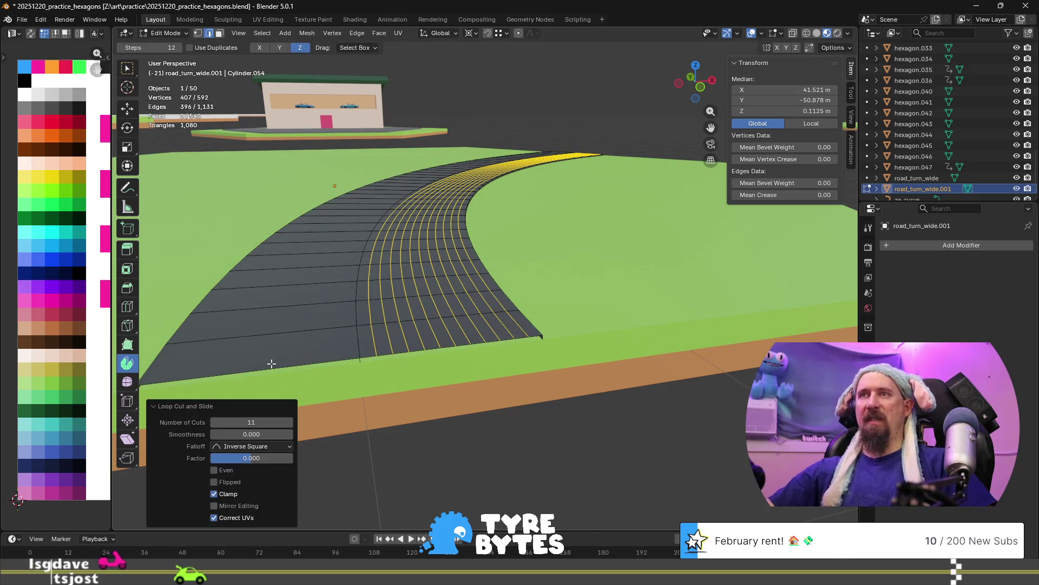
Add eleven more loop cuts on the left half, then switch to face selection.
key(ctrl+r)
scroll(279, 364, up, 1)
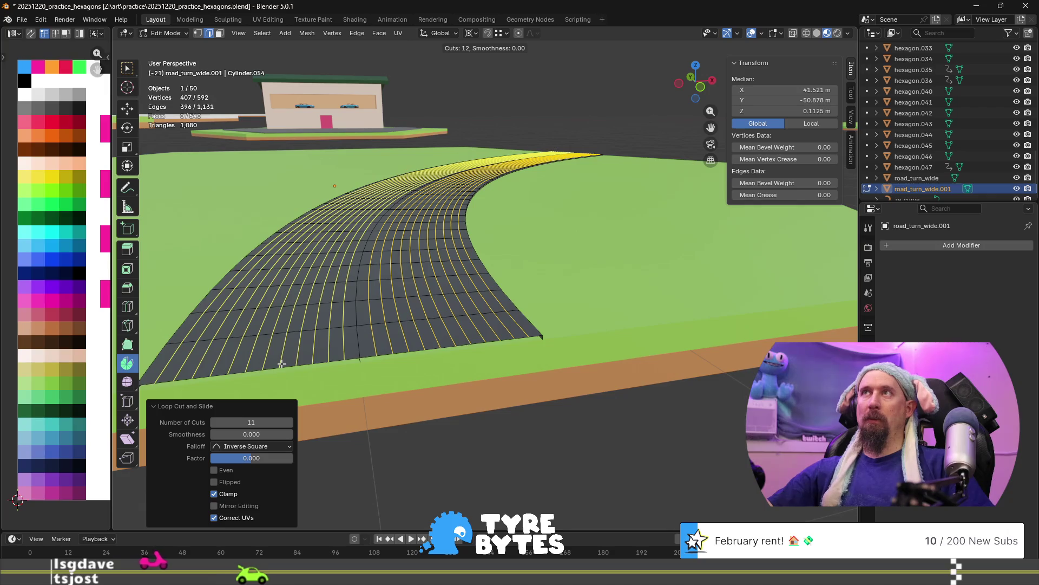
scroll(281, 363, down, 1)
click(281, 363)
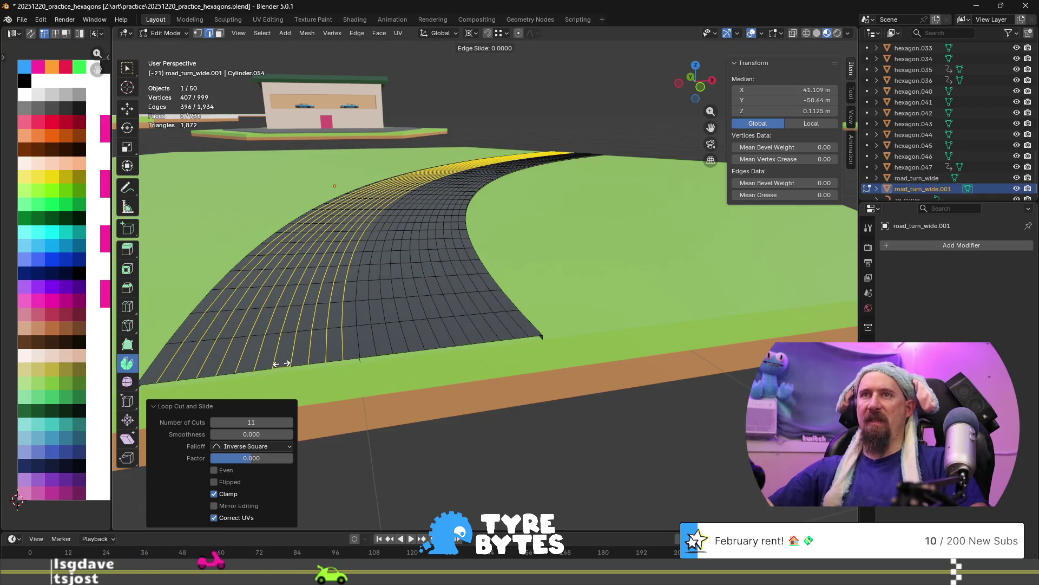
right_click(281, 363)
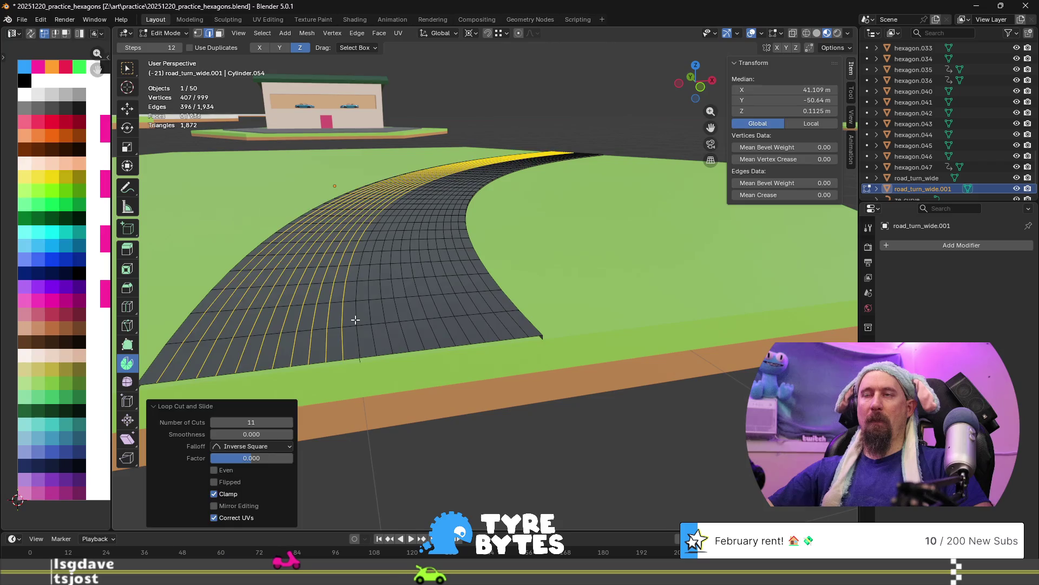
key(3)
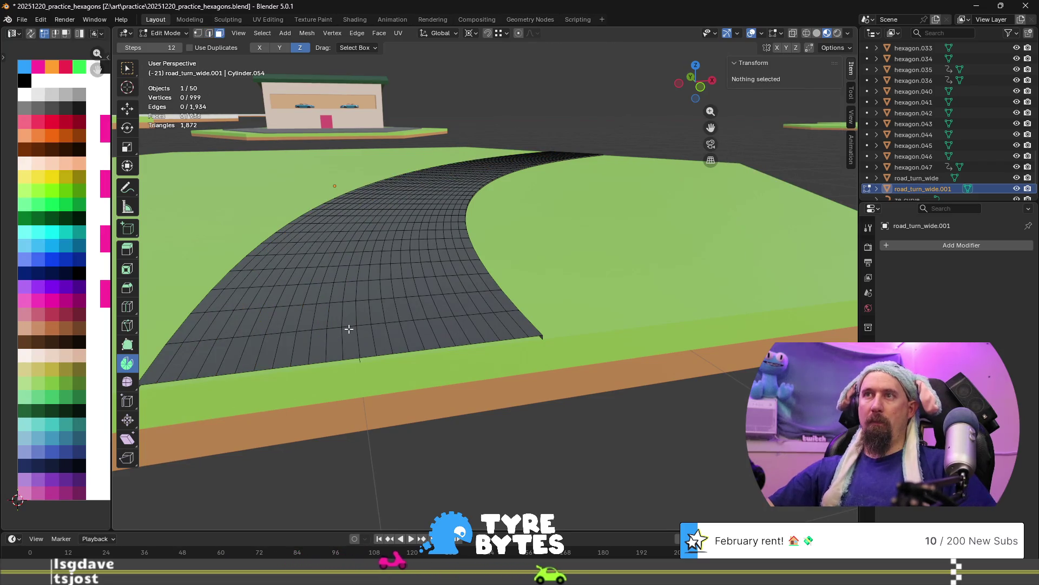
middle_drag(348, 329, 374, 331)
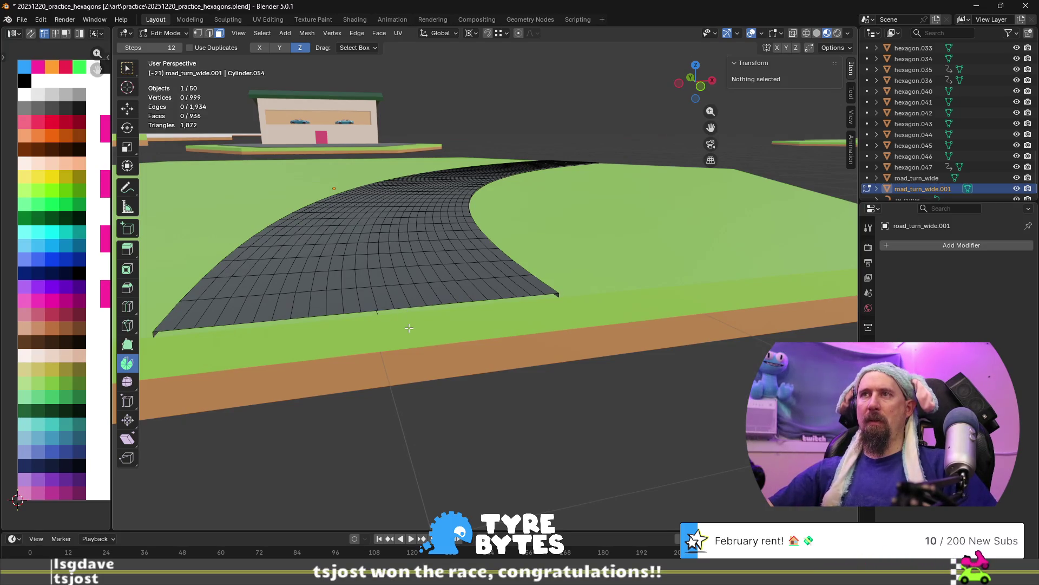
Undo the dense loop cuts and add a single loop cut across the road_turn_wide tile.
key(ctrl+z)
key(ctrl+z)
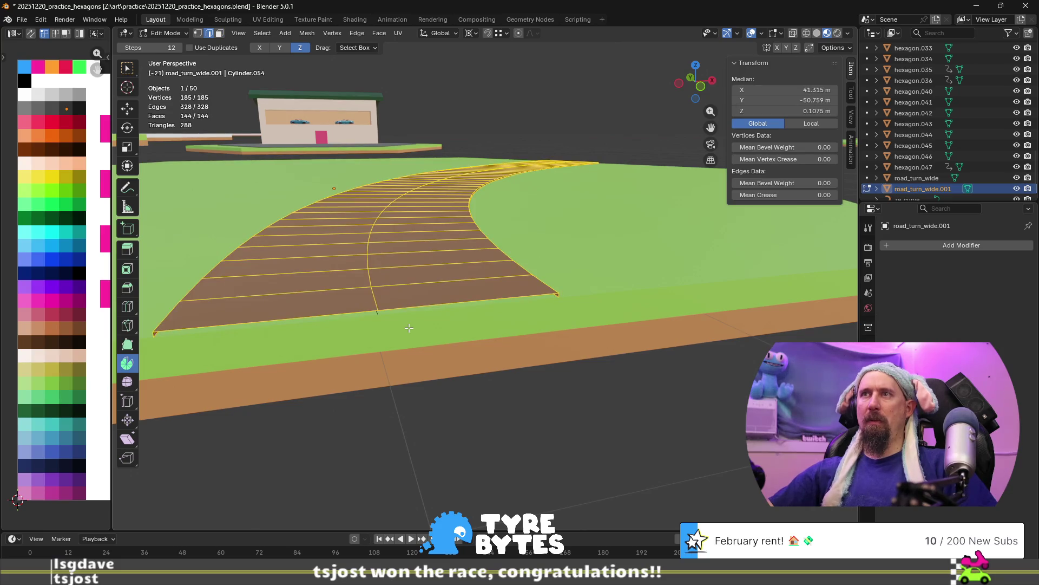
alt+click(376, 298)
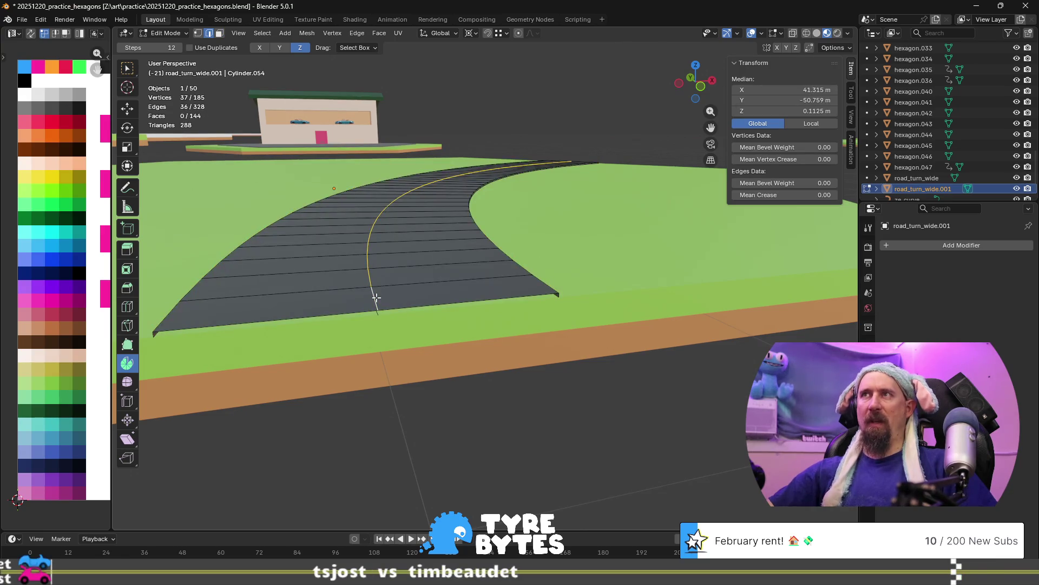
key(ctrl+r)
click(376, 296)
middle_drag(375, 297, 405, 250)
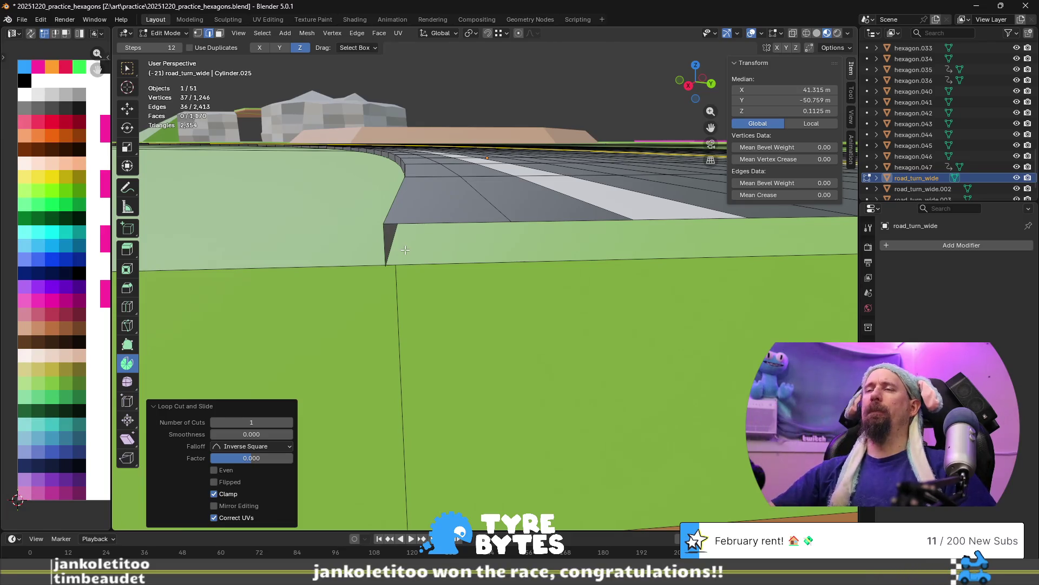
Get an overview of the road tile and select a front-edge vertex in vertex select mode.
key(space)
scroll(405, 250, down, 10)
middle_drag(405, 252, 501, 274)
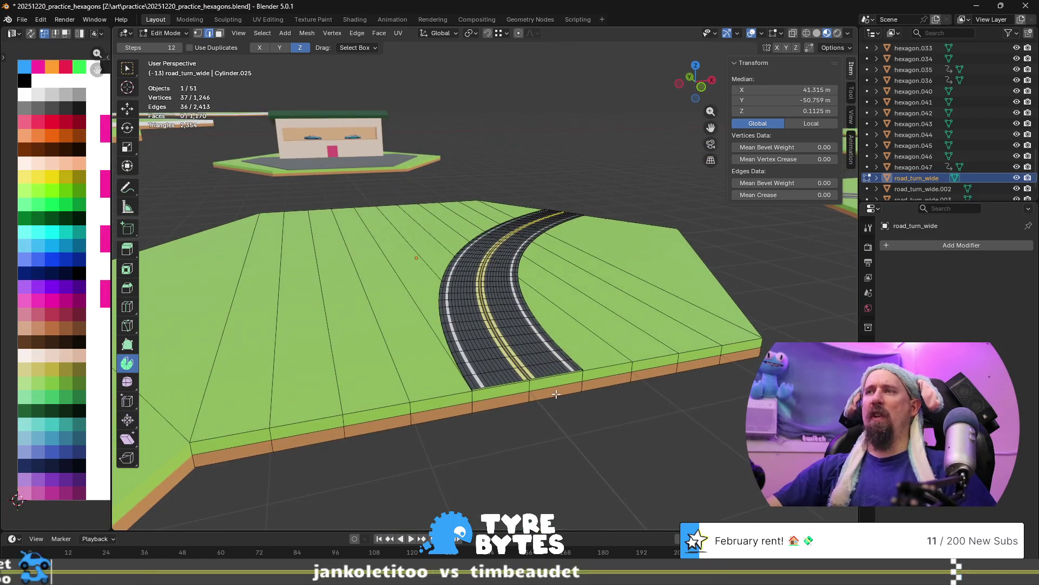
mouse_move(546, 390)
middle_down()
mouse_move(454, 370)
mouse_move(462, 350)
middle_up()
click(491, 340)
key(1)
click(486, 337)
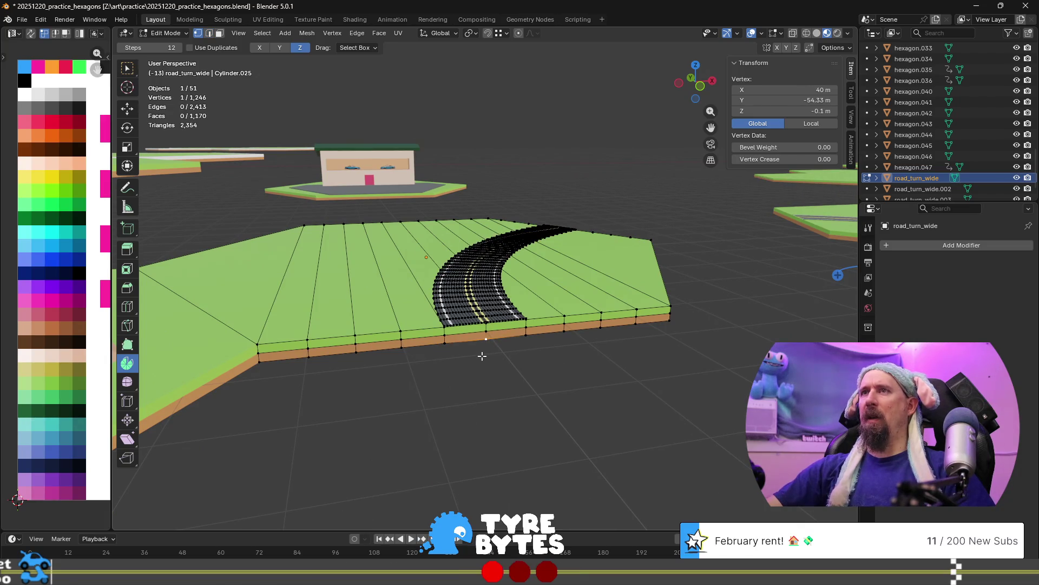
scroll(482, 356, up, 2)
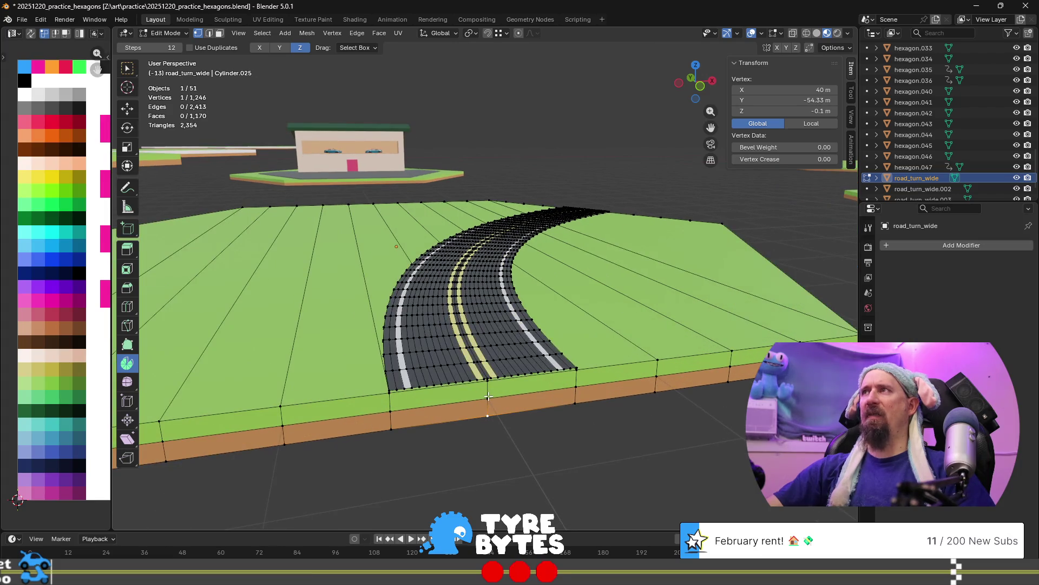
scroll(489, 395, down, 2)
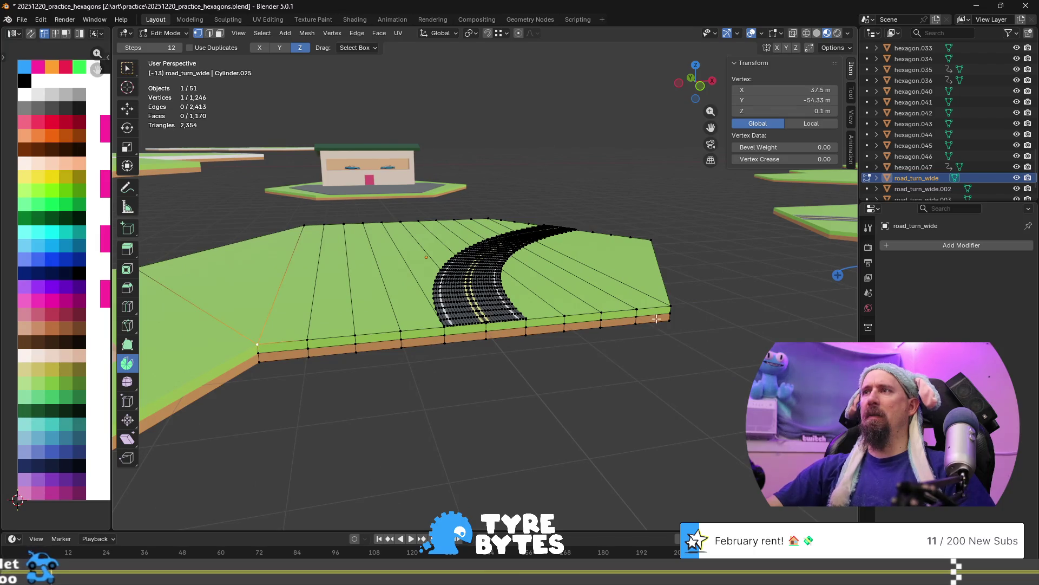
Check in Local coordinates that the front corners sit at ±2.5 m and the edge midpoint at 0.
click(671, 303)
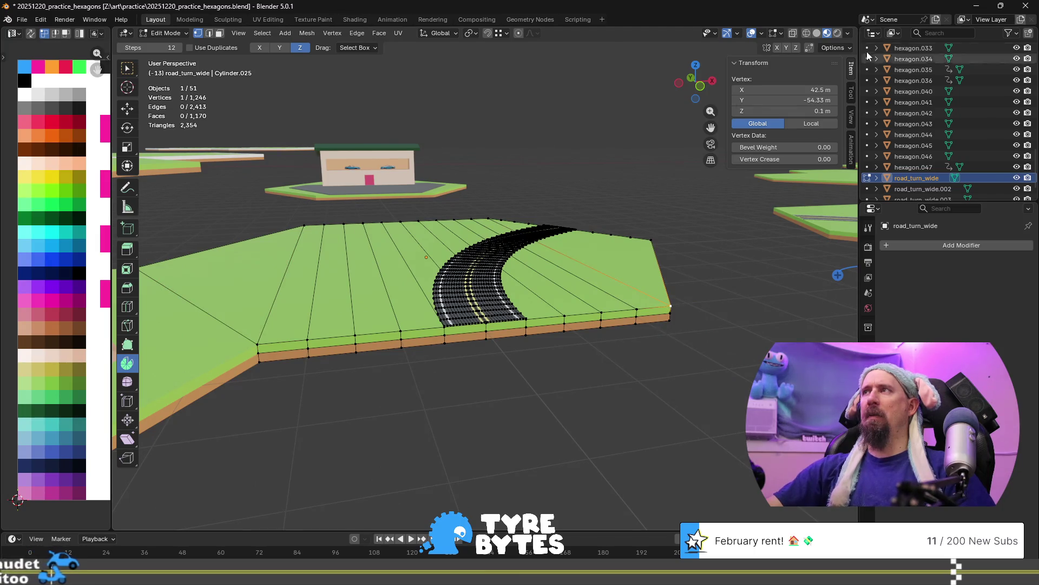
click(812, 123)
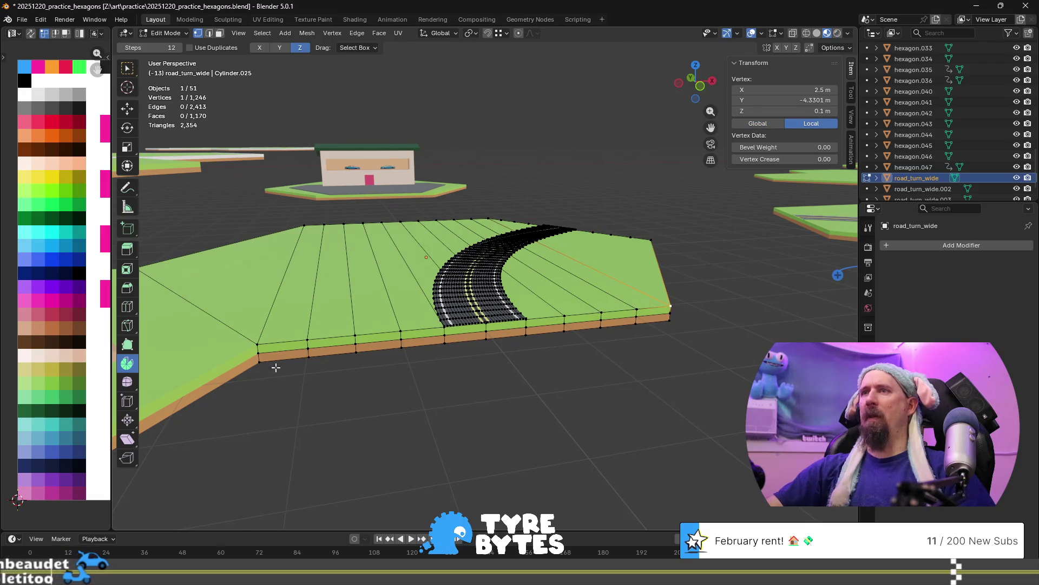
click(258, 344)
scroll(482, 390, up, 1)
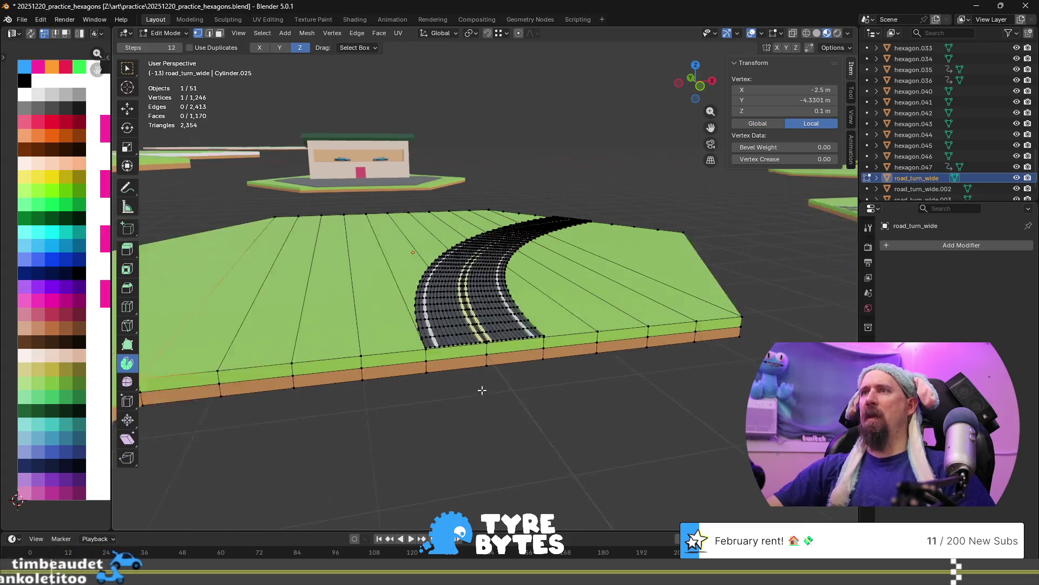
scroll(482, 389, up, 1)
click(486, 385)
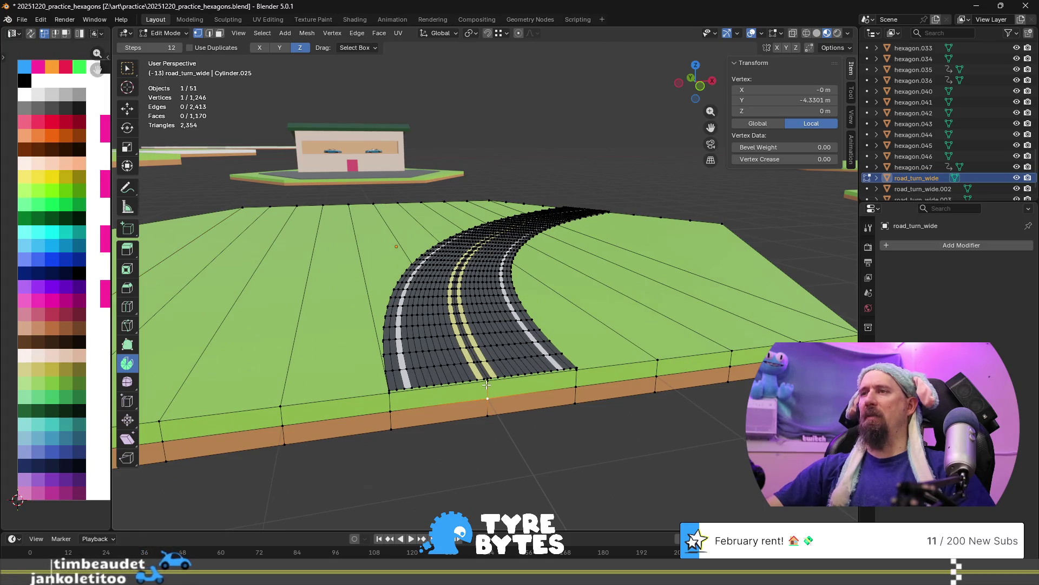
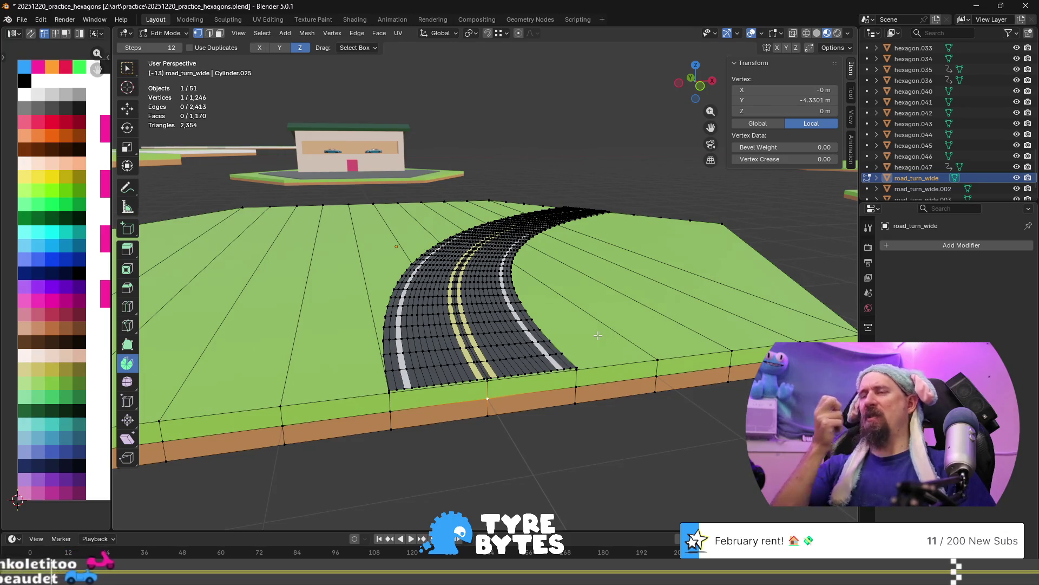
From a top-down view of the road tile, add the hexagon's corner vertex to the selection.
middle_drag(597, 336, 438, 254)
scroll(438, 255, down, 3)
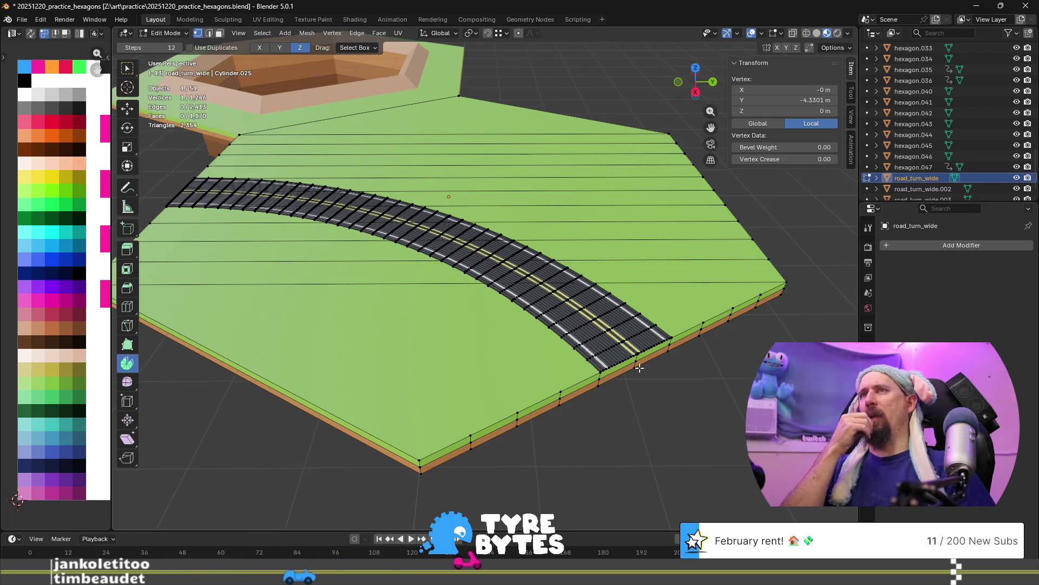
scroll(639, 367, down, 3)
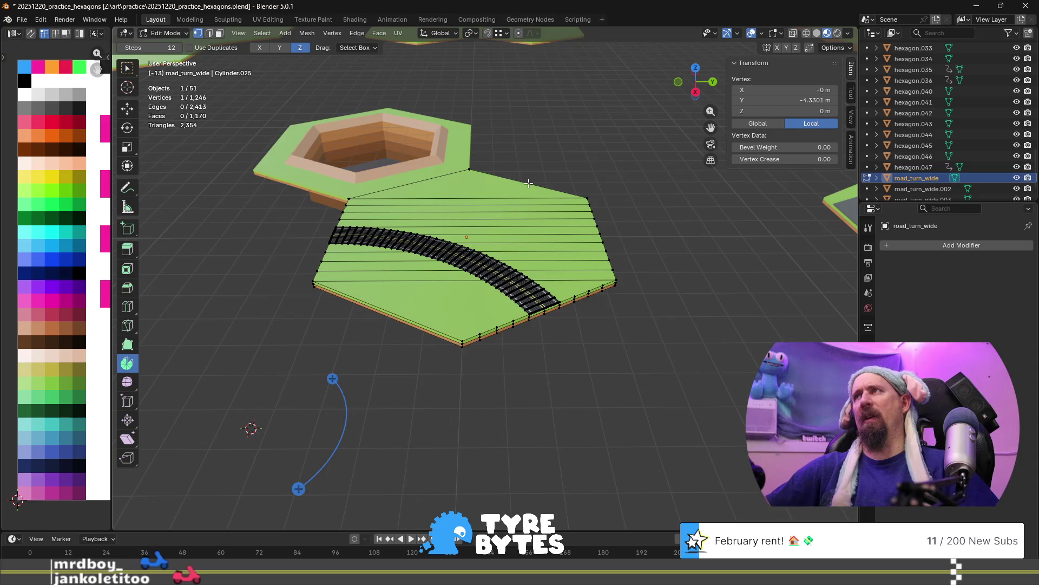
scroll(561, 226, up, 5)
scroll(561, 226, down, 4)
mouse_move(560, 226)
middle_down()
mouse_move(474, 325)
mouse_move(466, 309)
mouse_move(489, 271)
mouse_move(426, 316)
middle_up()
scroll(475, 325, up, 5)
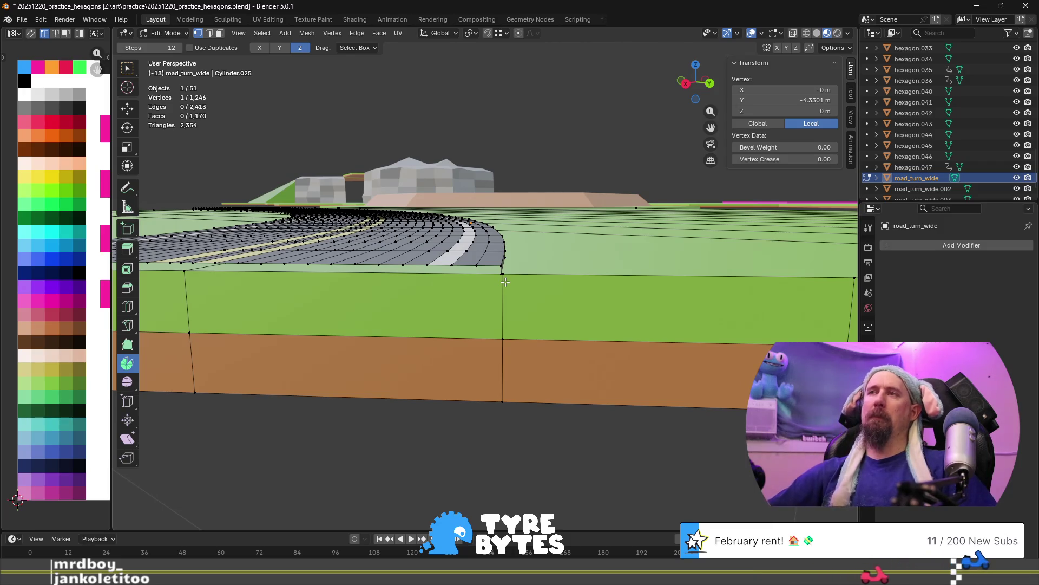
scroll(476, 306, down, 4)
middle_drag(397, 279, 481, 323)
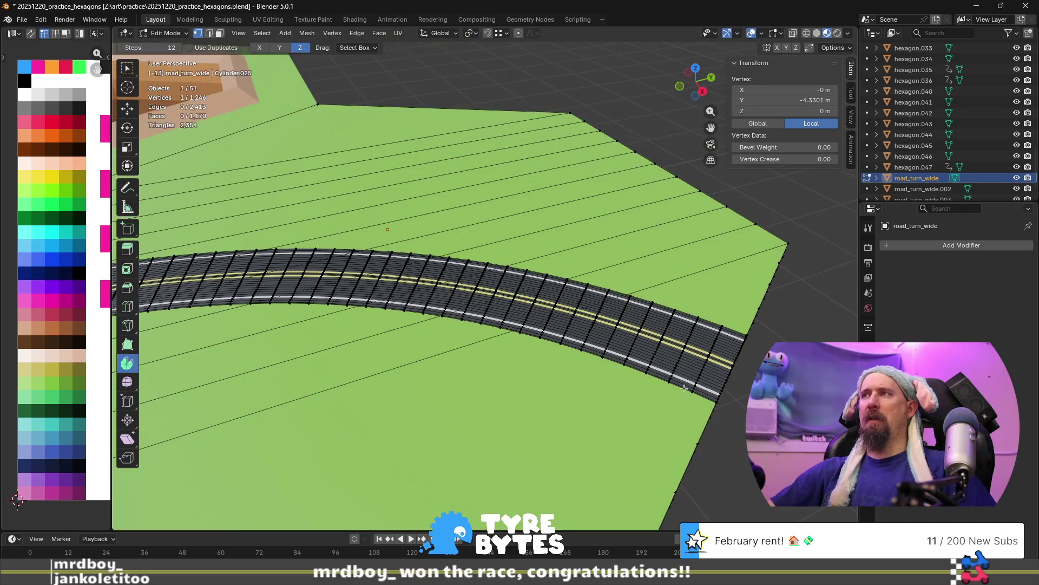
scroll(704, 341, down, 3)
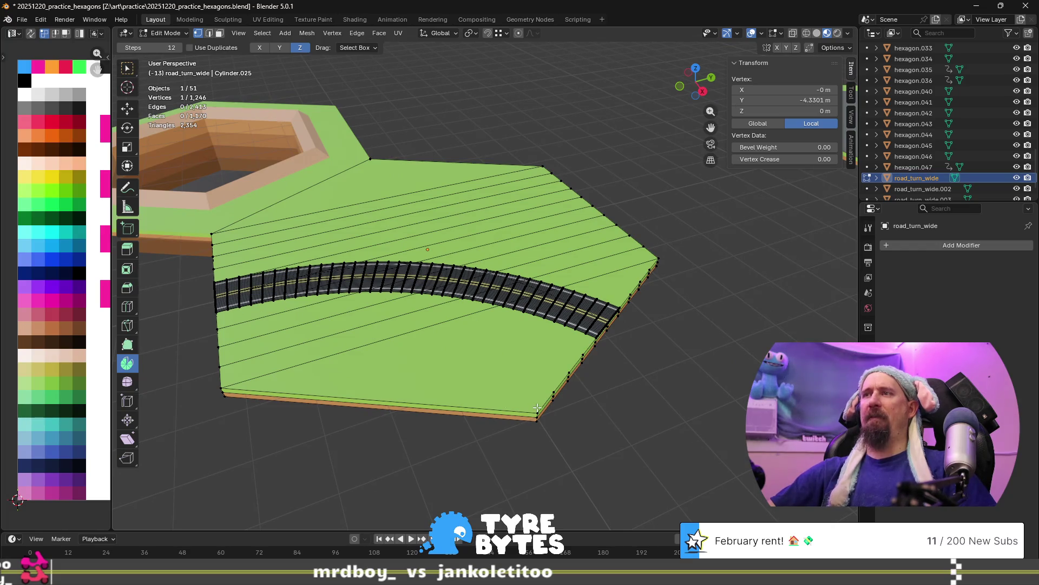
shift+click(660, 261)
Compare the selected vertices' median position in Global and Local coordinates.
middle_drag(701, 335, 613, 328)
scroll(488, 393, up, 2)
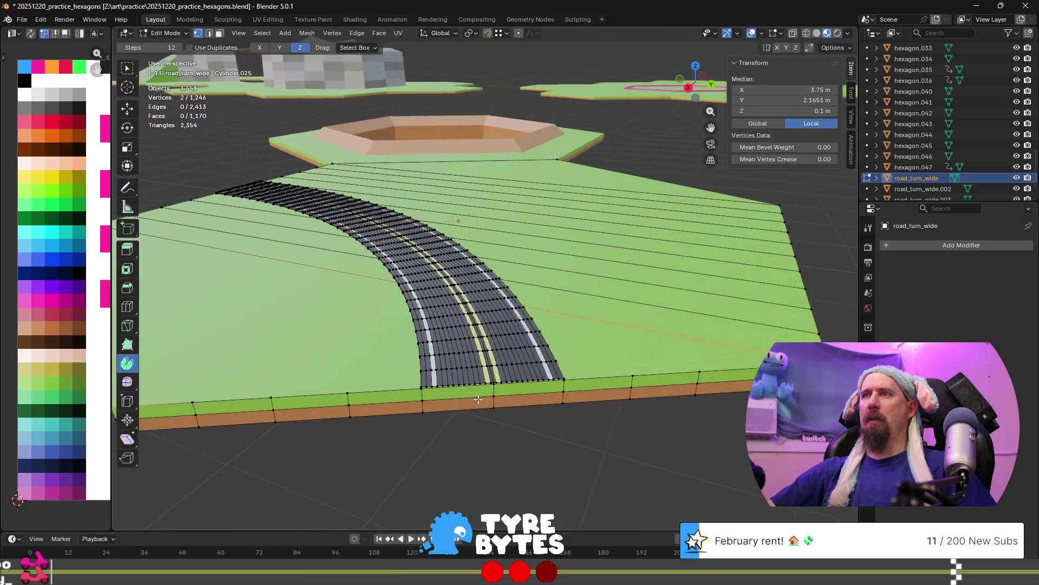
scroll(469, 396, down, 5)
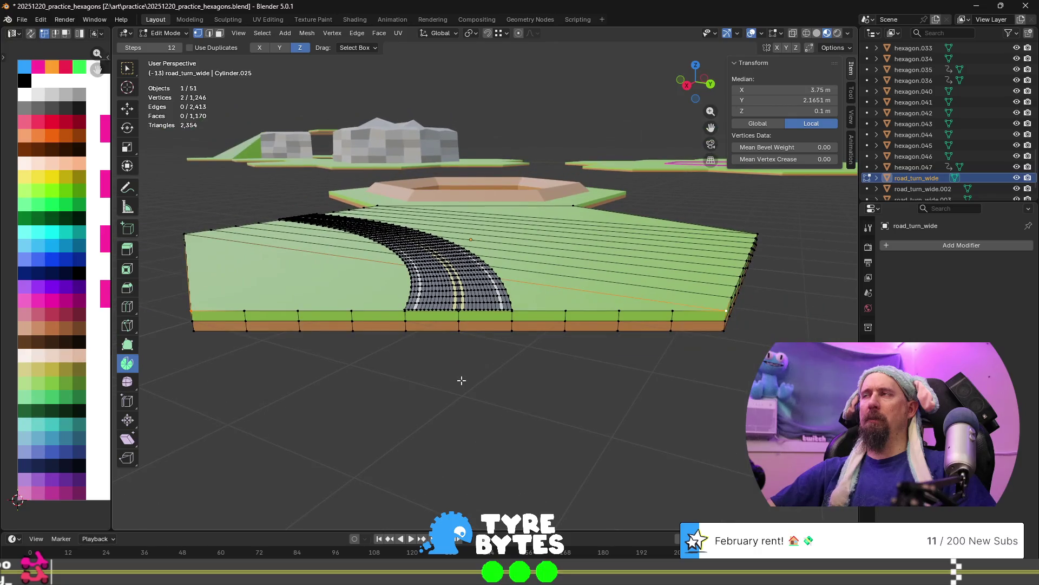
middle_drag(471, 382, 498, 385)
click(758, 124)
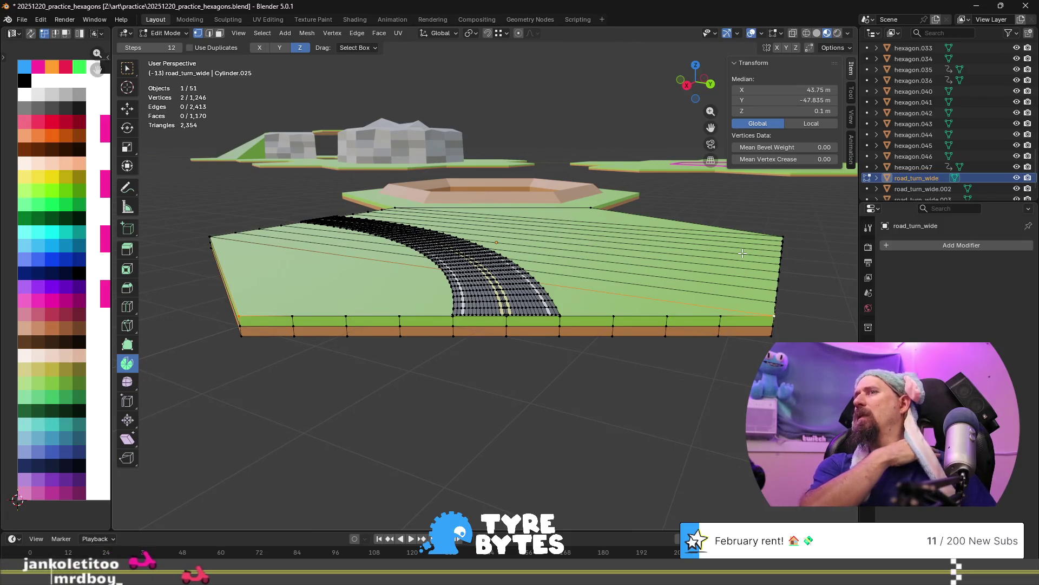
click(794, 124)
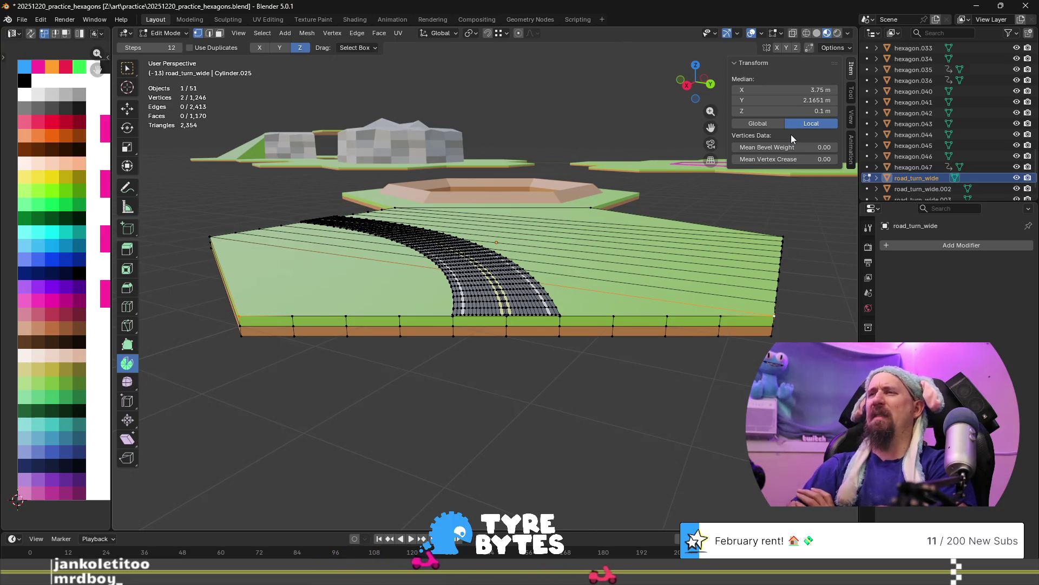
Read the coordinates of single road-edge, green-block and right-corner vertices.
scroll(437, 321, up, 4)
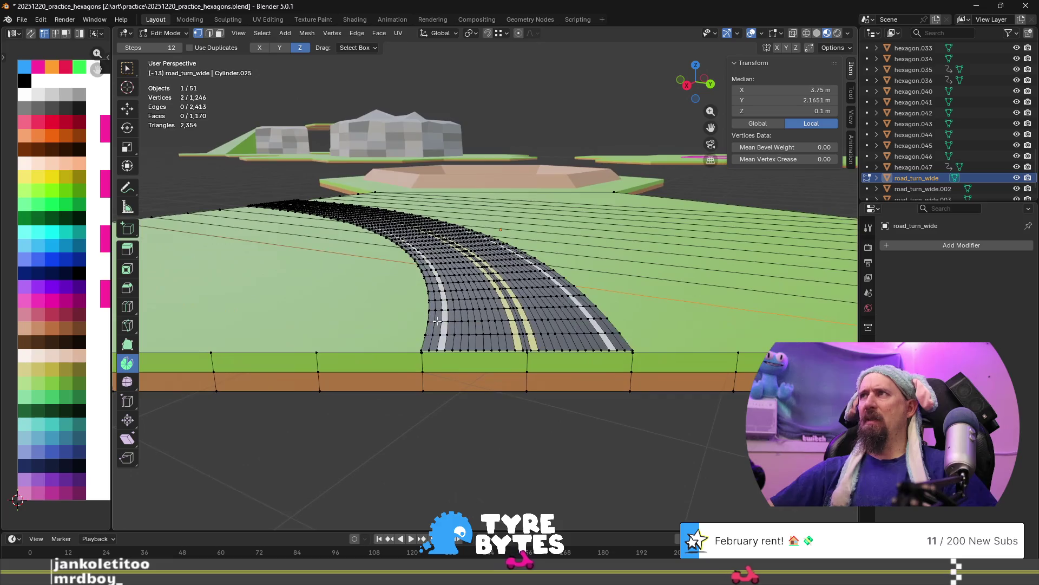
scroll(436, 321, up, 2)
scroll(506, 392, up, 3)
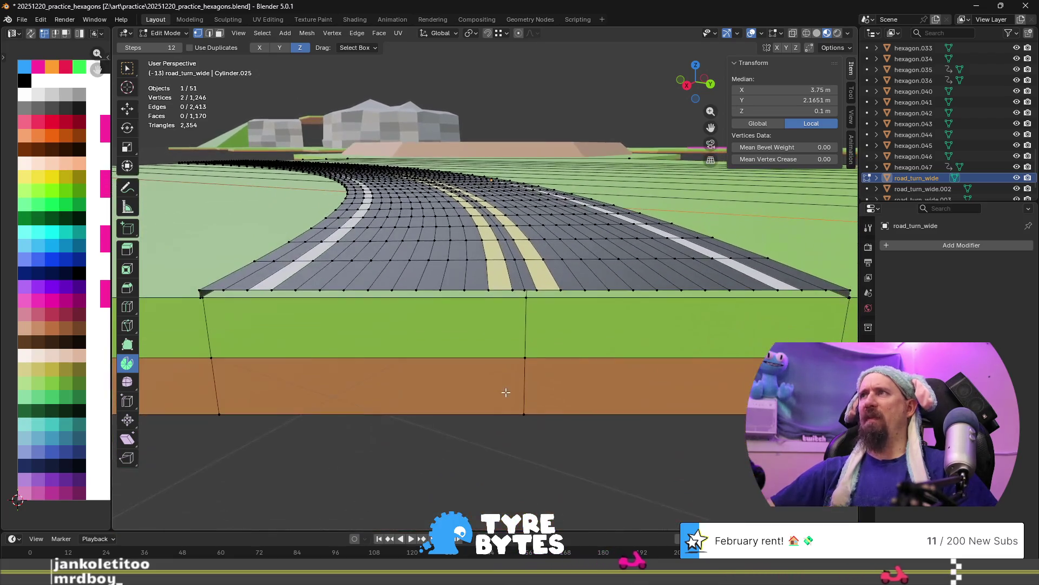
click(526, 293)
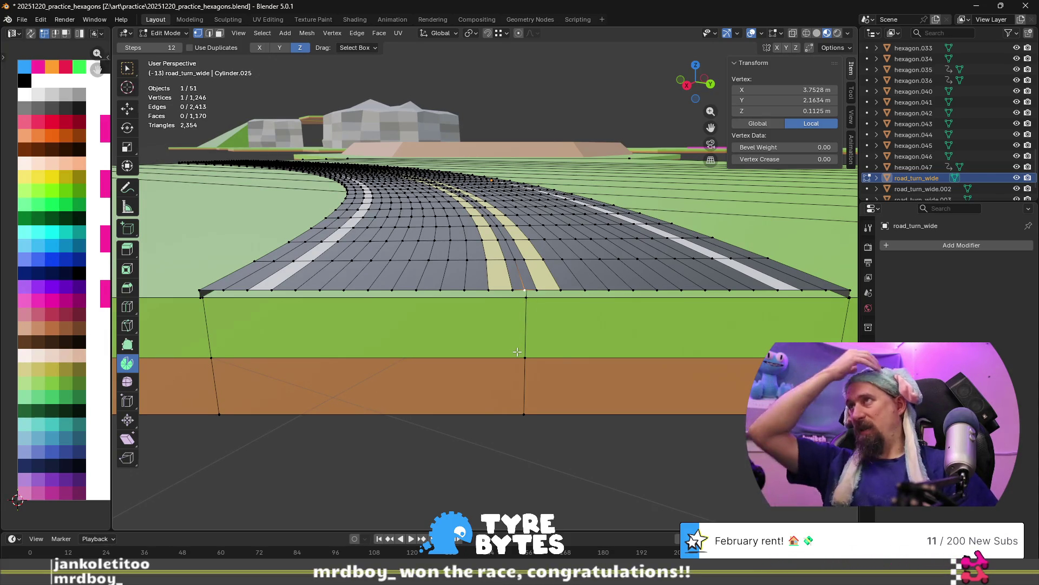
click(526, 298)
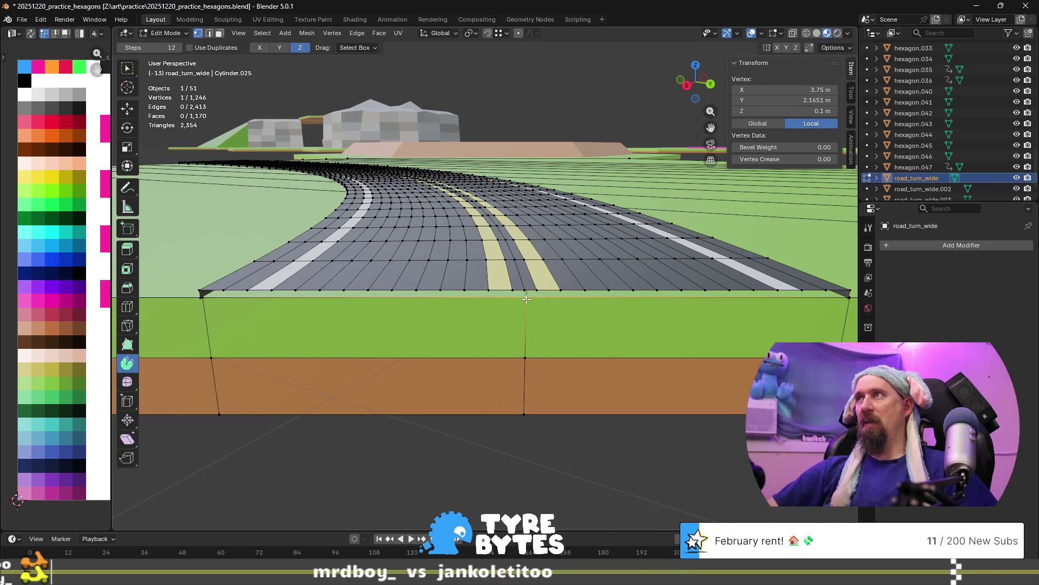
click(524, 289)
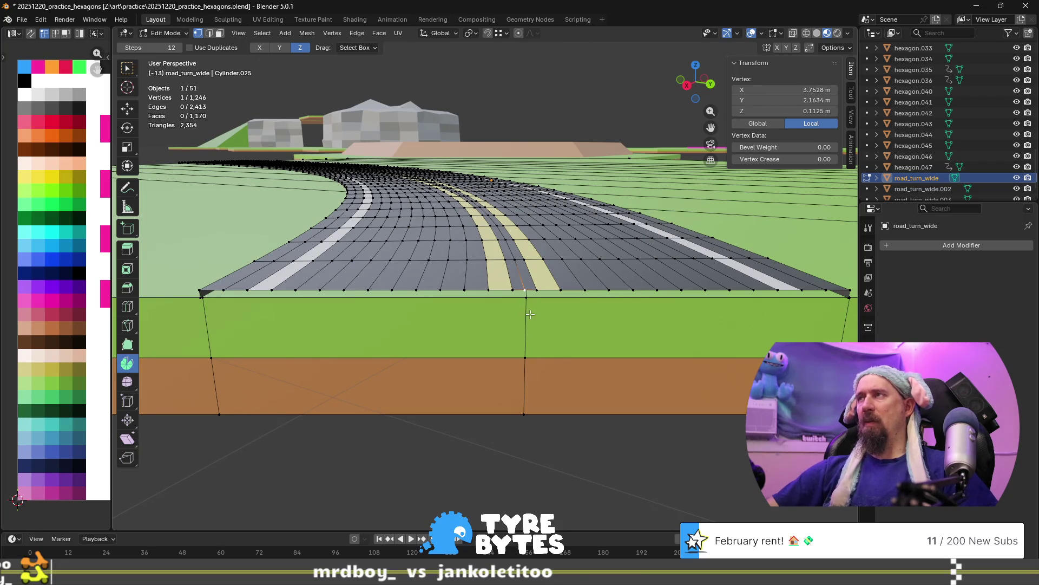
scroll(530, 314, down, 5)
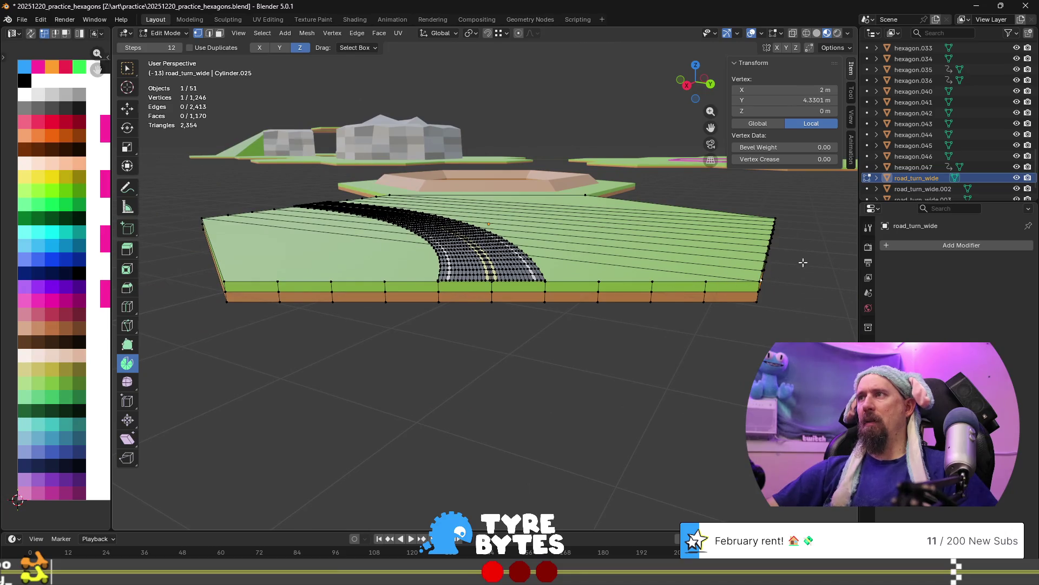
click(755, 279)
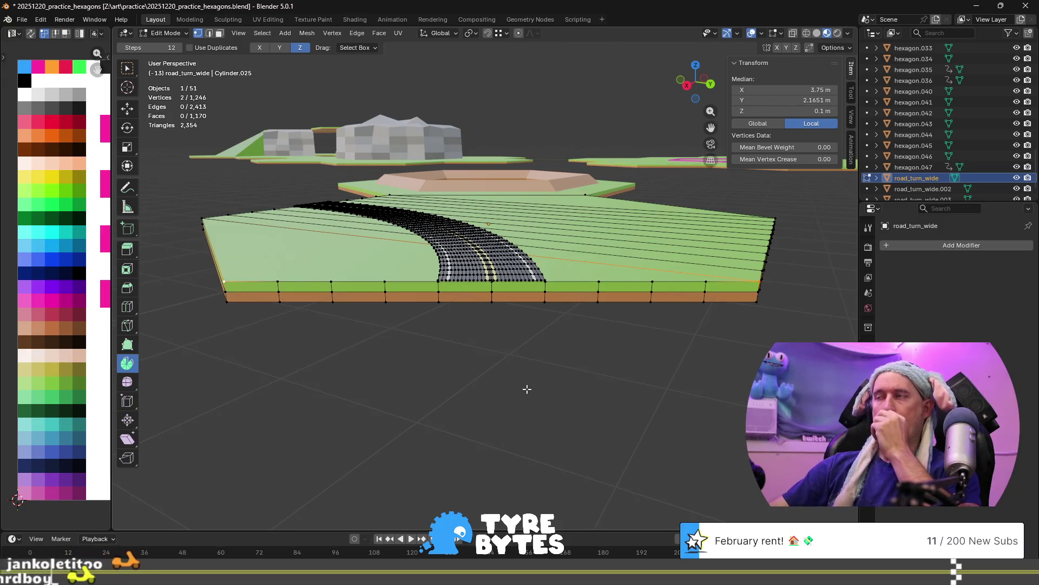
scroll(506, 341, up, 3)
middle_drag(505, 341, 579, 355)
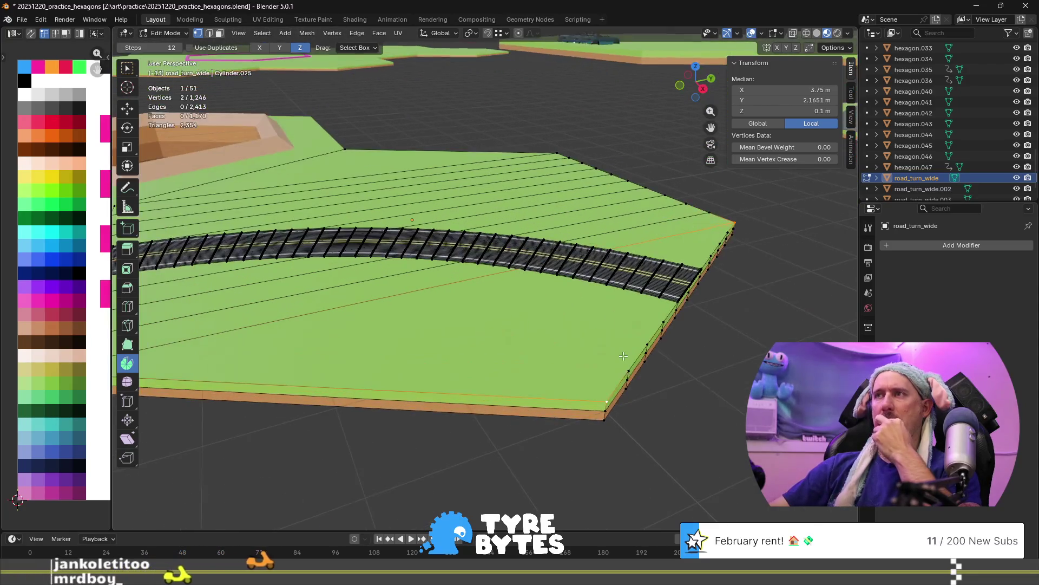
scroll(716, 355, down, 6)
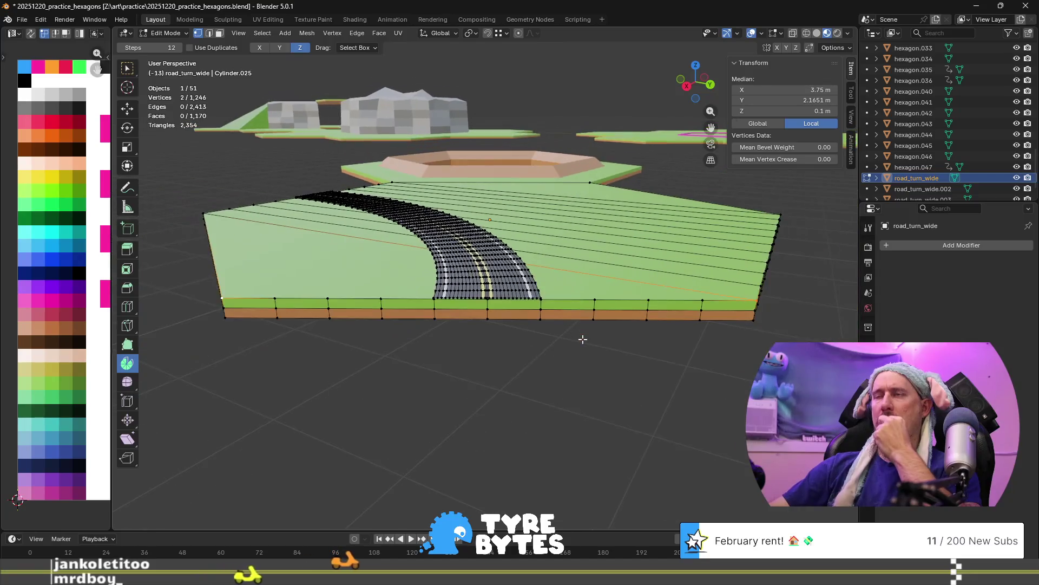
mouse_move(576, 333)
middle_down()
mouse_move(439, 348)
mouse_move(470, 349)
middle_up()
Back in Object Mode, duplicate the road turn tile and move the copy -8.666 m along Y.
key(Tab)
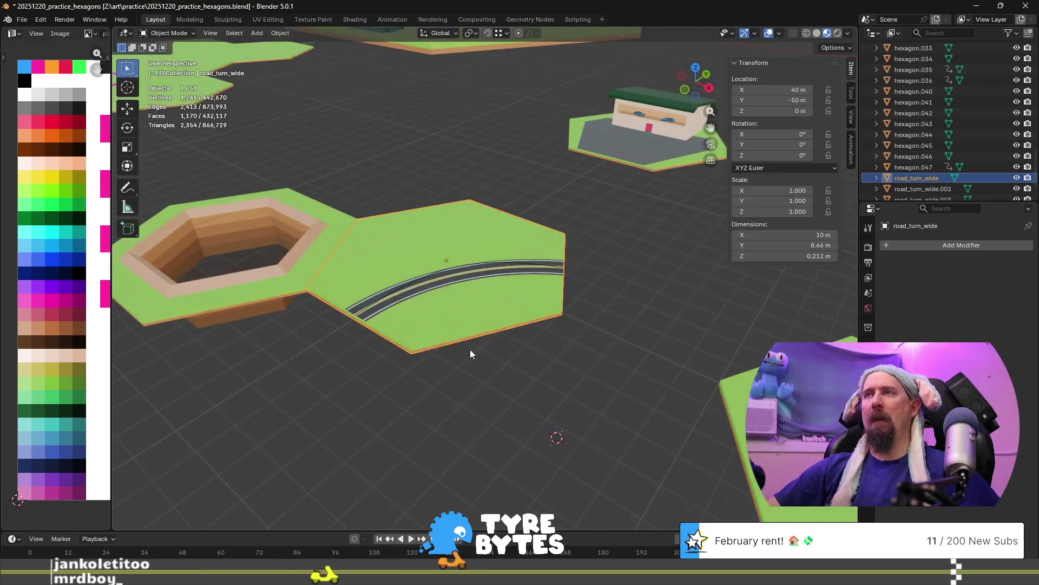
scroll(467, 320, down, 4)
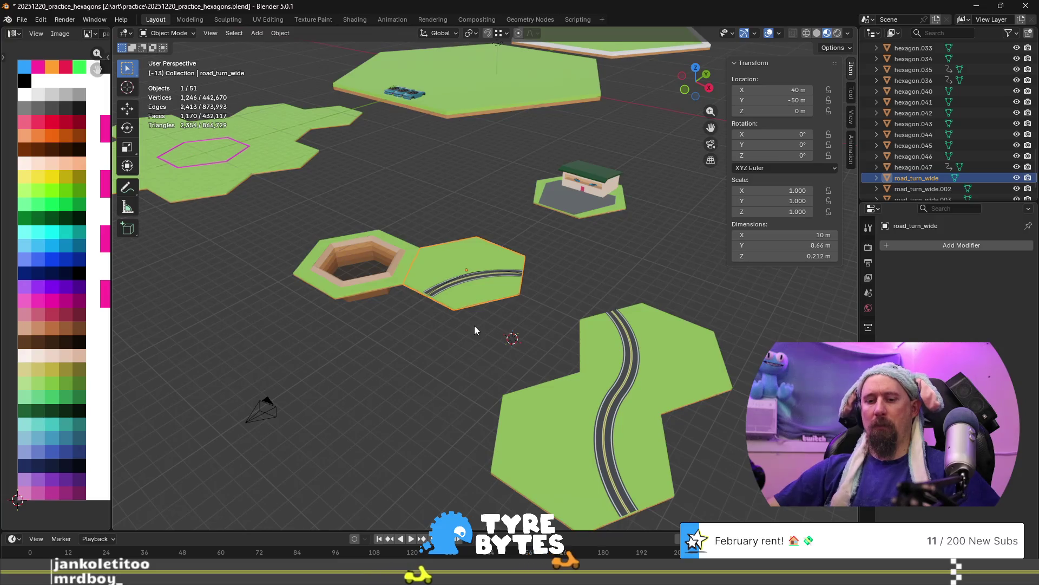
key(shift+d)
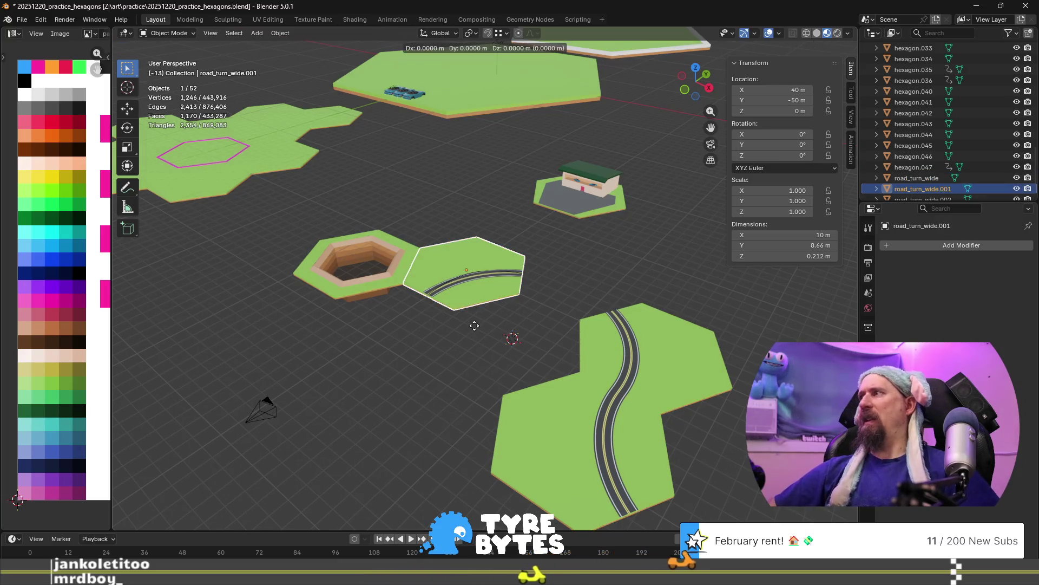
key(y)
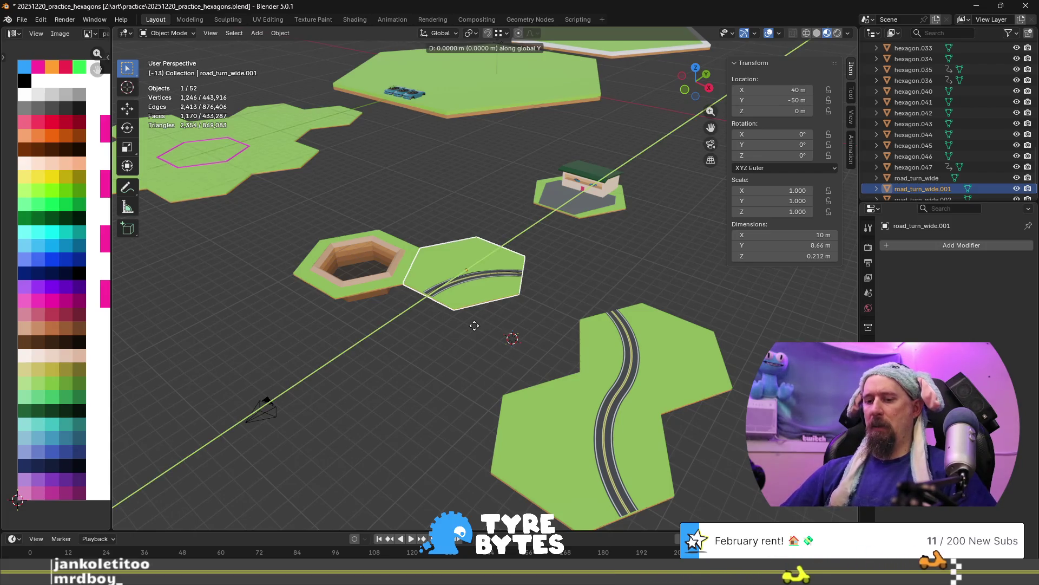
text(-(8.)
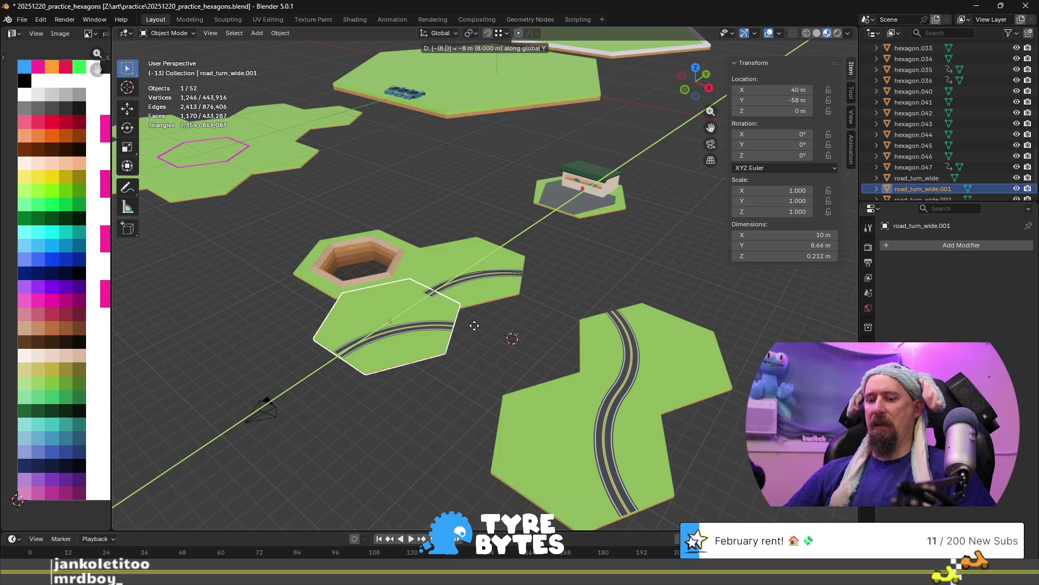
text(666)
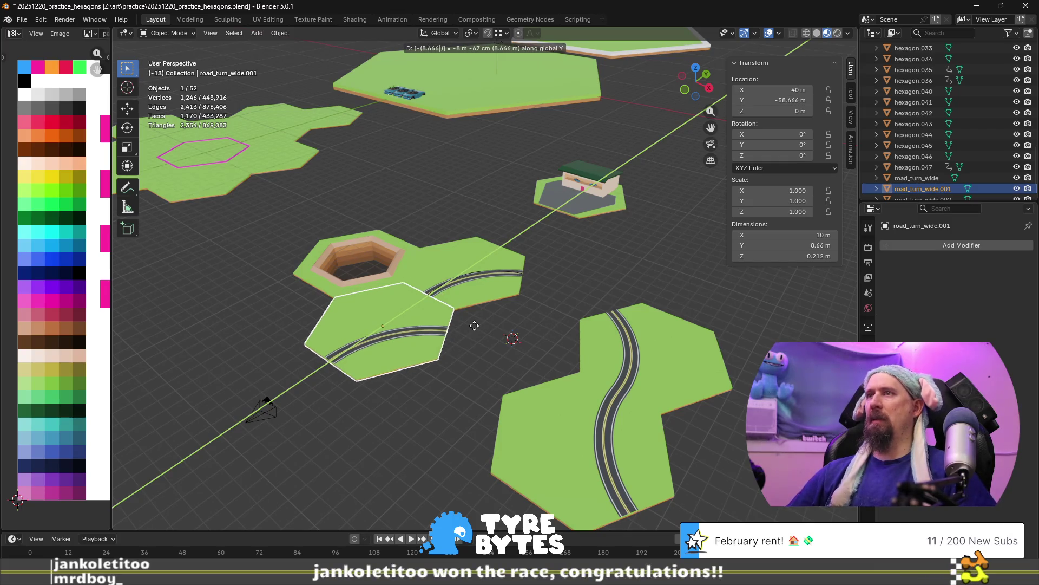
key(Return)
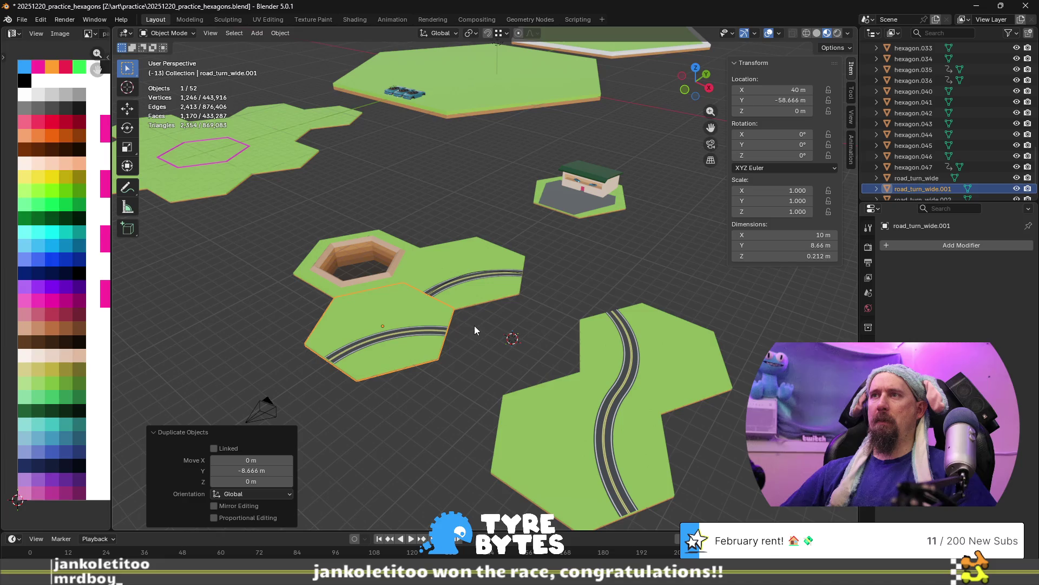
Rotate the copied road tile 60° about the Z axis.
key(r)
key(z)
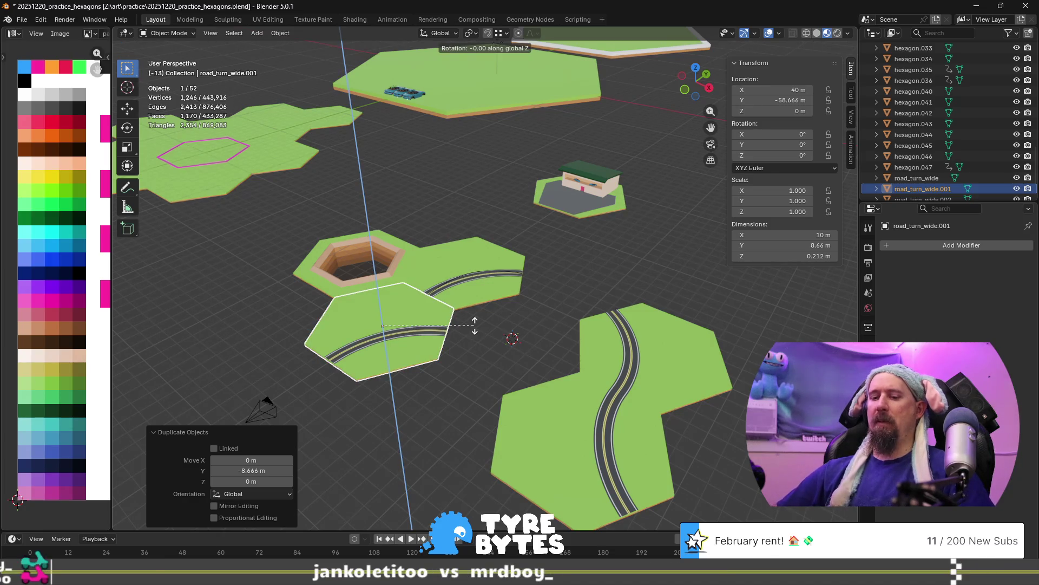
text(60)
key(Return)
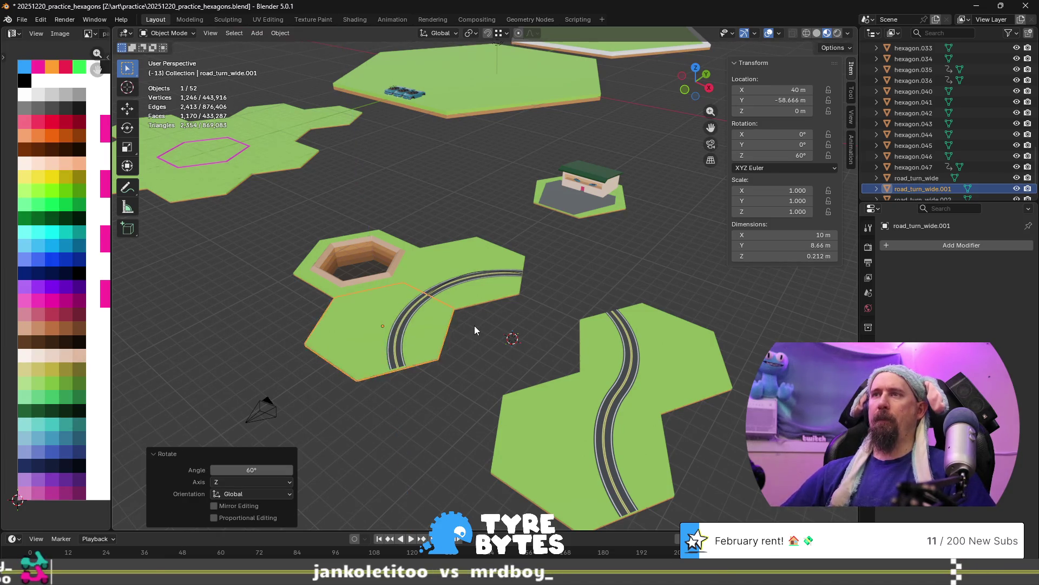
scroll(474, 326, up, 10)
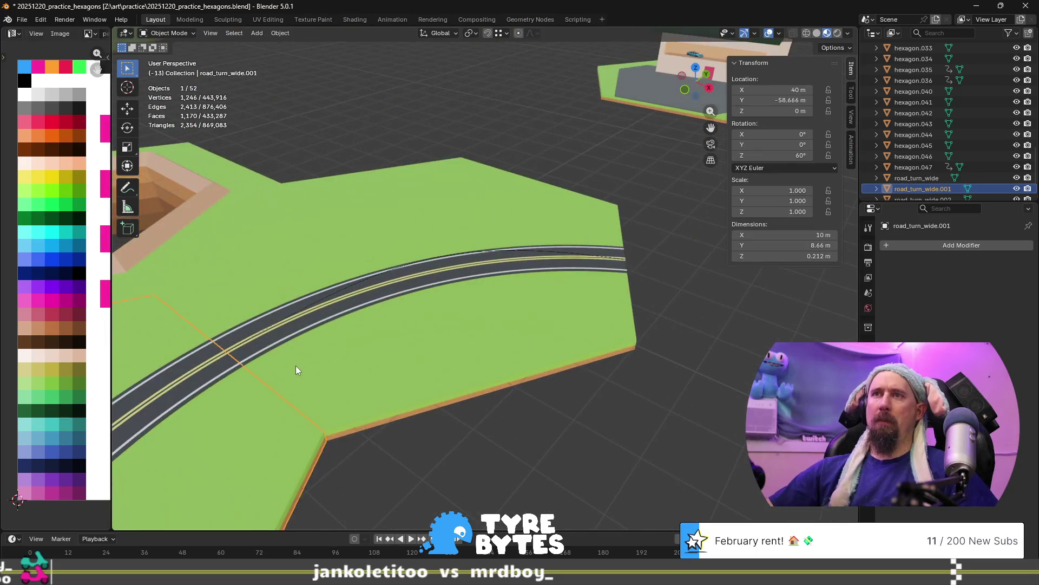
Orbit and zoom along the curved road tile's edge to a near-horizontal view.
middle_drag(294, 366, 533, 338)
middle_drag(554, 387, 485, 397)
scroll(479, 388, down, 5)
scroll(491, 335, up, 10)
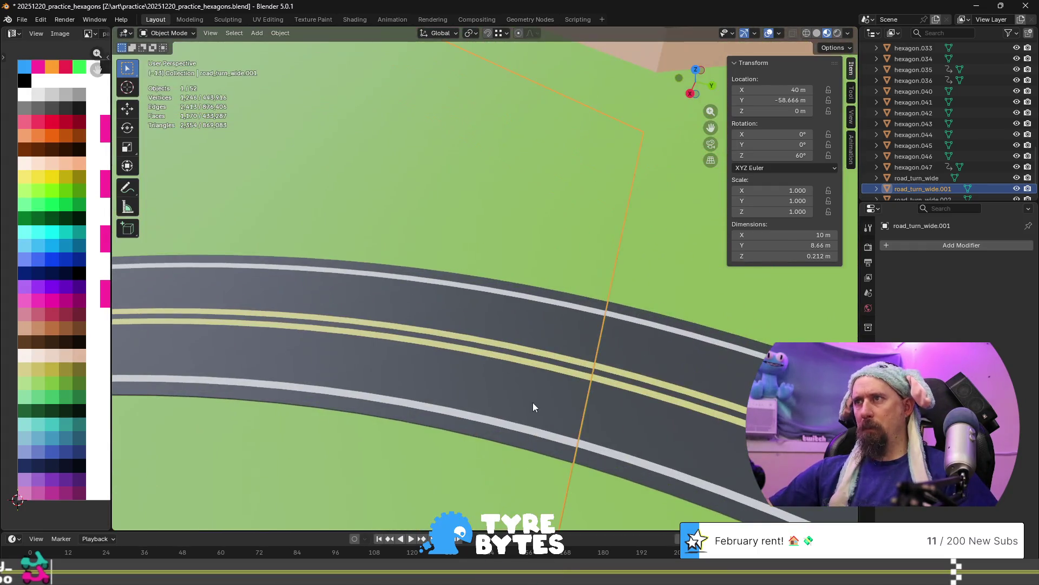
middle_drag(534, 401, 510, 381)
mouse_move(451, 342)
middle_down()
mouse_move(474, 318)
mouse_move(519, 352)
middle_up()
scroll(475, 317, down, 5)
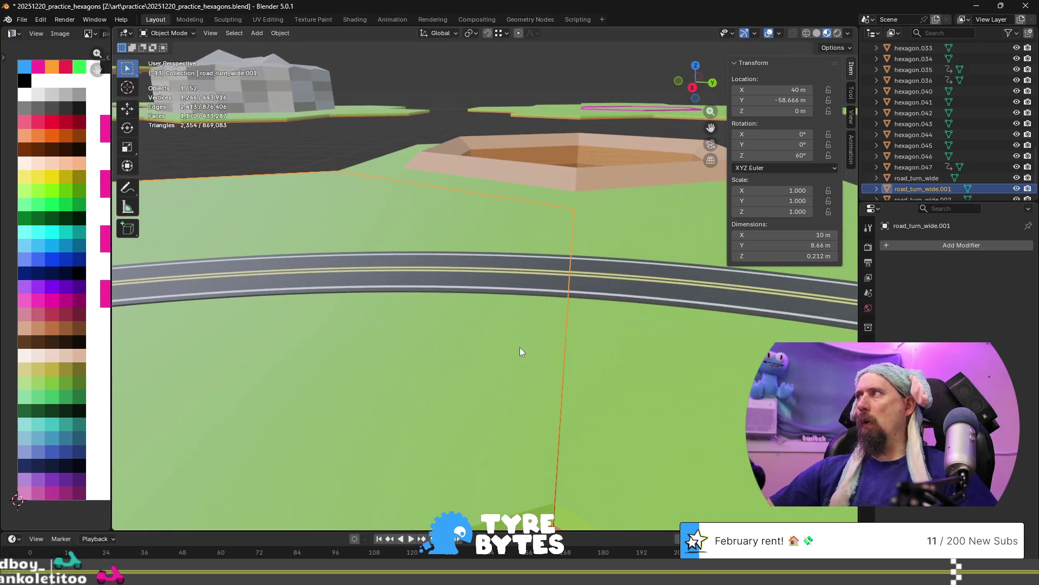
scroll(521, 365, down, 1)
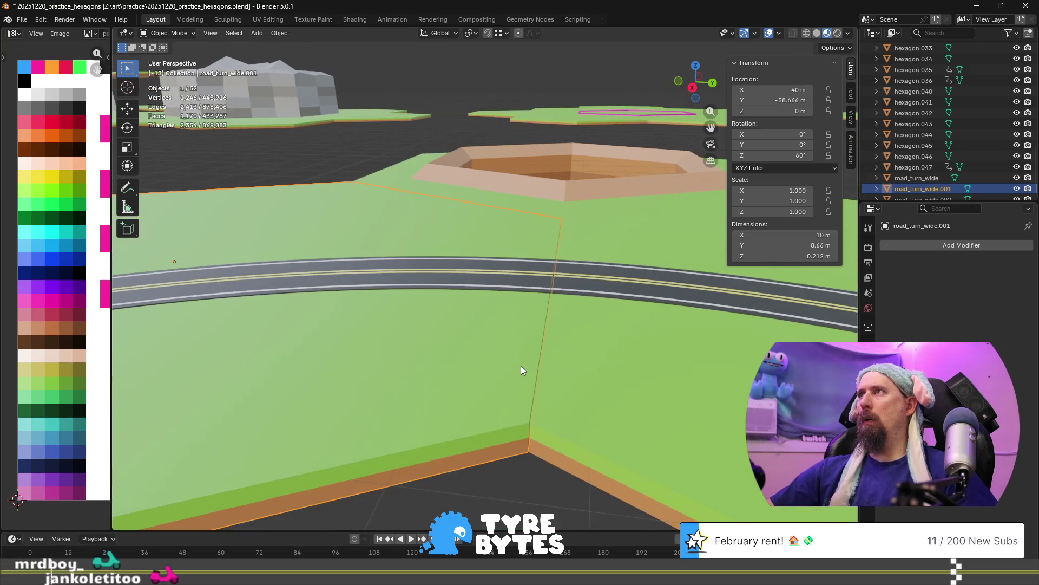
scroll(521, 366, down, 2)
scroll(505, 356, up, 6)
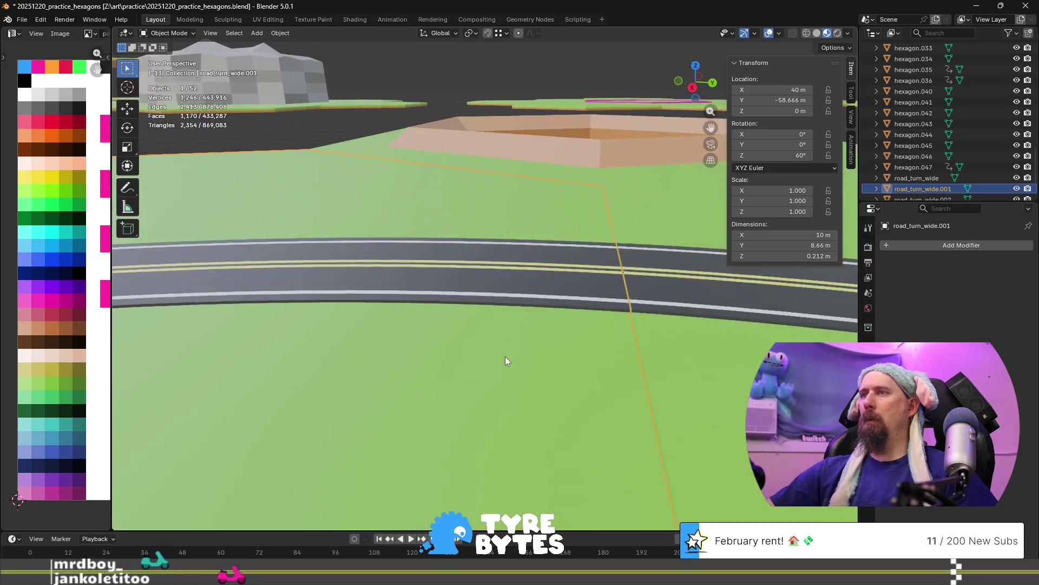
Deselect the tile, inspect the seam between tiles, then open a new Chrome tab.
mouse_move(534, 377)
middle_down()
mouse_move(515, 362)
mouse_move(609, 384)
mouse_move(576, 378)
mouse_move(573, 389)
middle_up()
scroll(574, 387, down, 6)
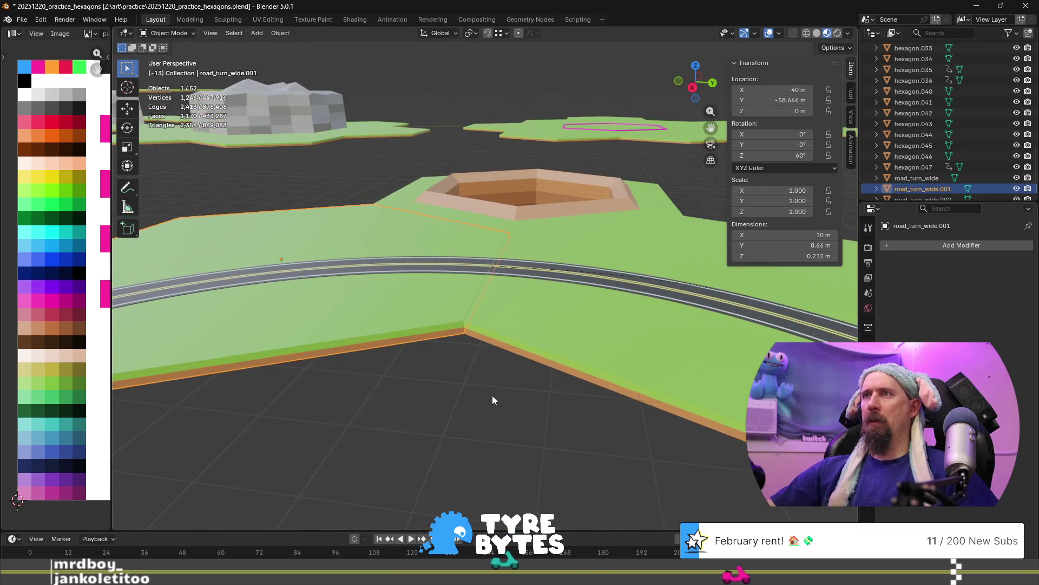
scroll(503, 398, up, 2)
mouse_move(517, 402)
middle_down()
mouse_move(556, 443)
mouse_move(528, 430)
mouse_move(539, 449)
middle_up()
click(558, 436)
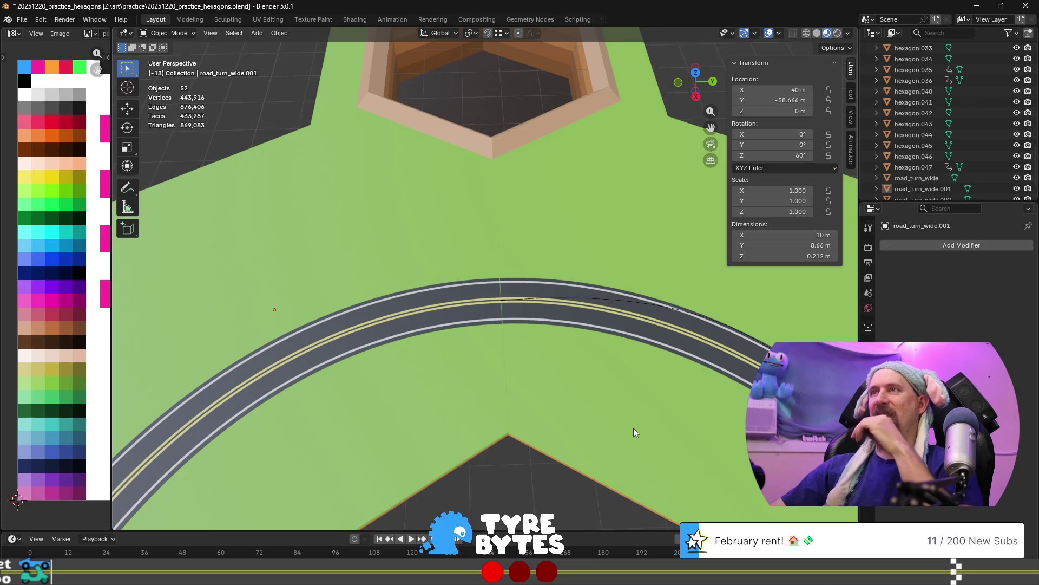
scroll(534, 353, up, 8)
mouse_move(533, 356)
middle_down()
mouse_move(572, 413)
mouse_move(557, 397)
mouse_move(564, 377)
middle_up()
scroll(564, 377, down, 1)
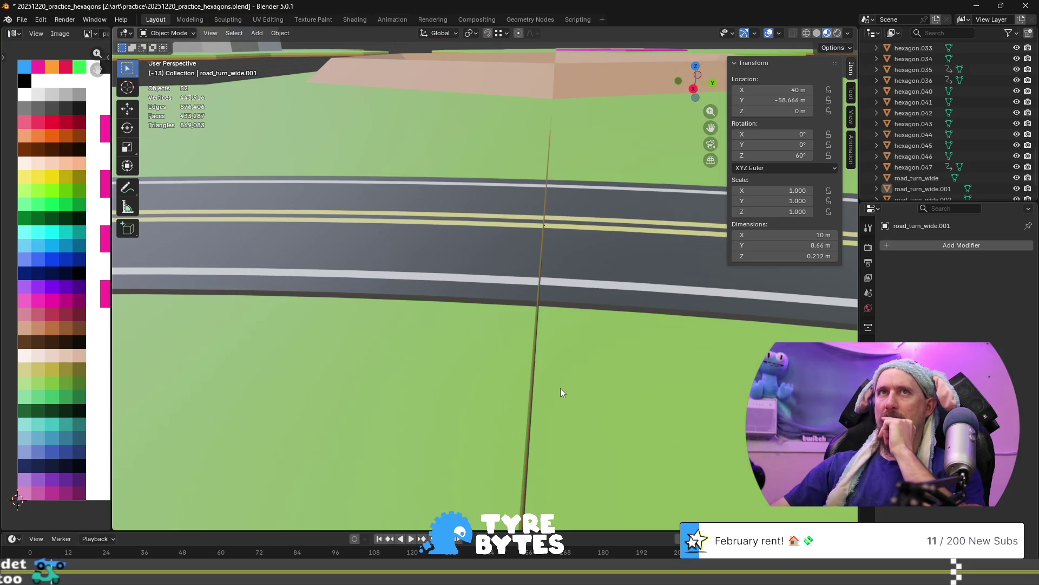
click(976, 6)
click(927, 63)
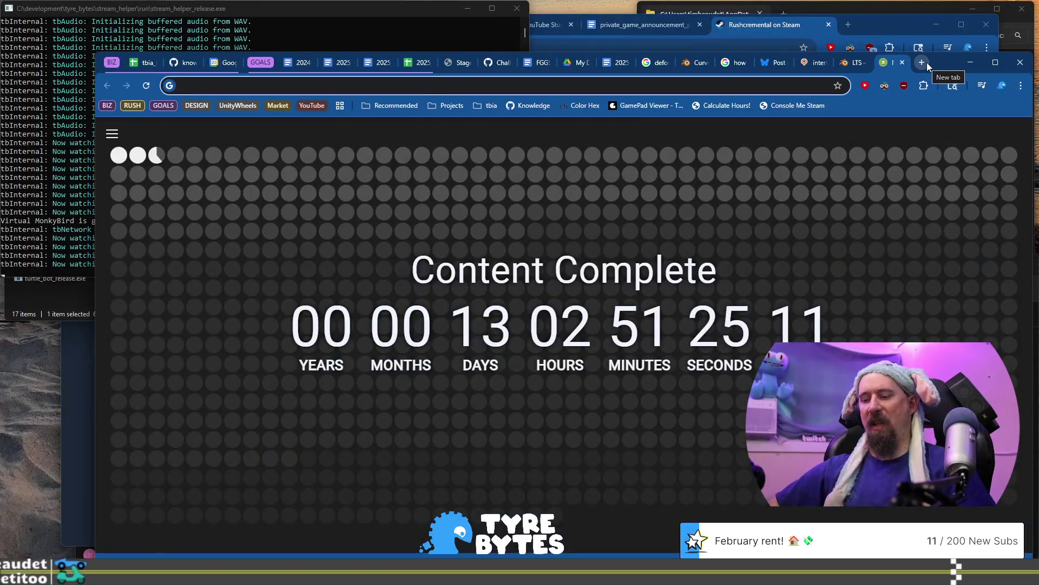
Search Google for 'hexagon on integral grid' and scroll through the results.
text(h)
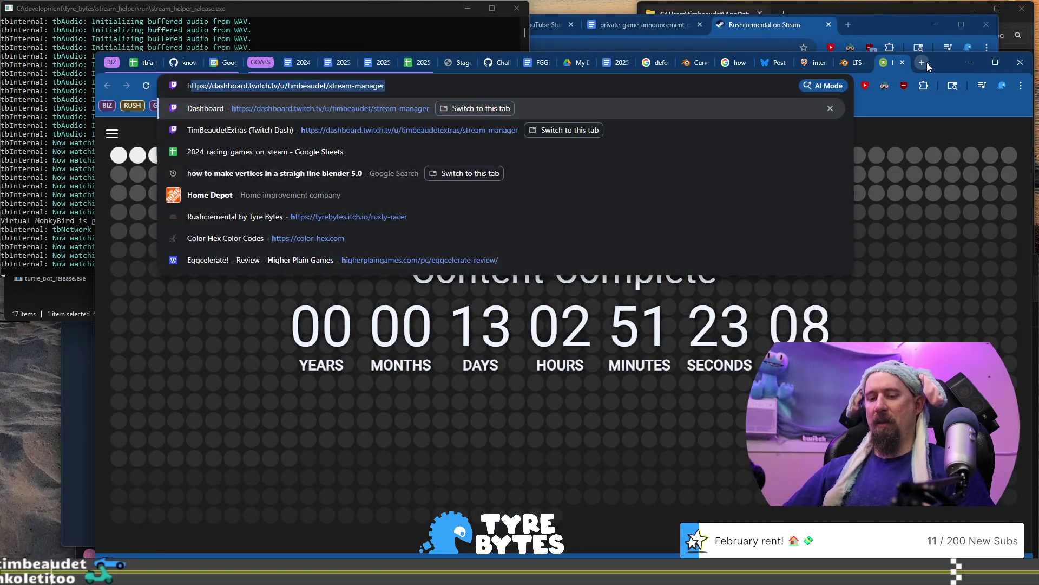
text(exagon )
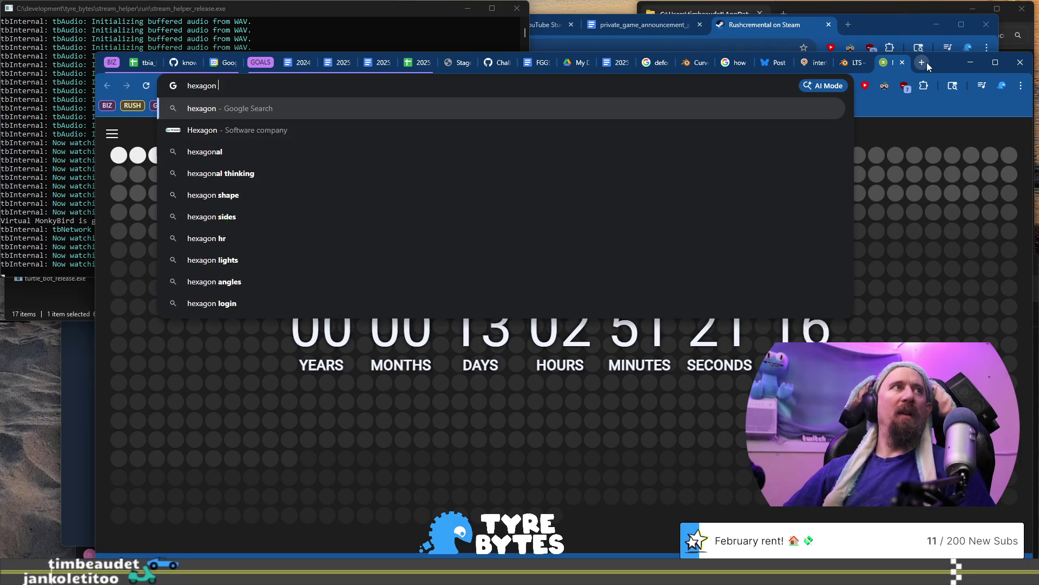
text(on inte)
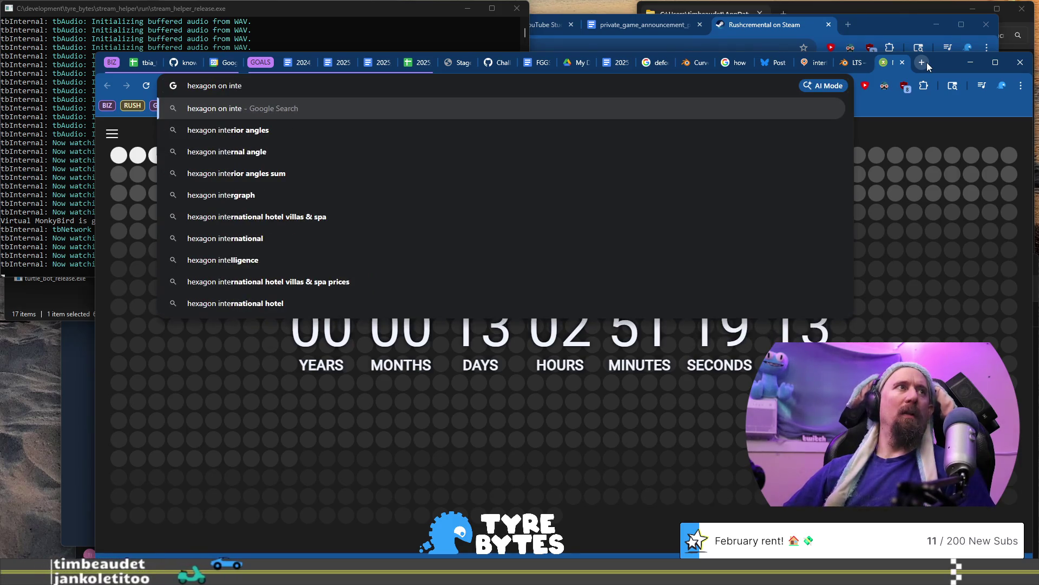
text(gral)
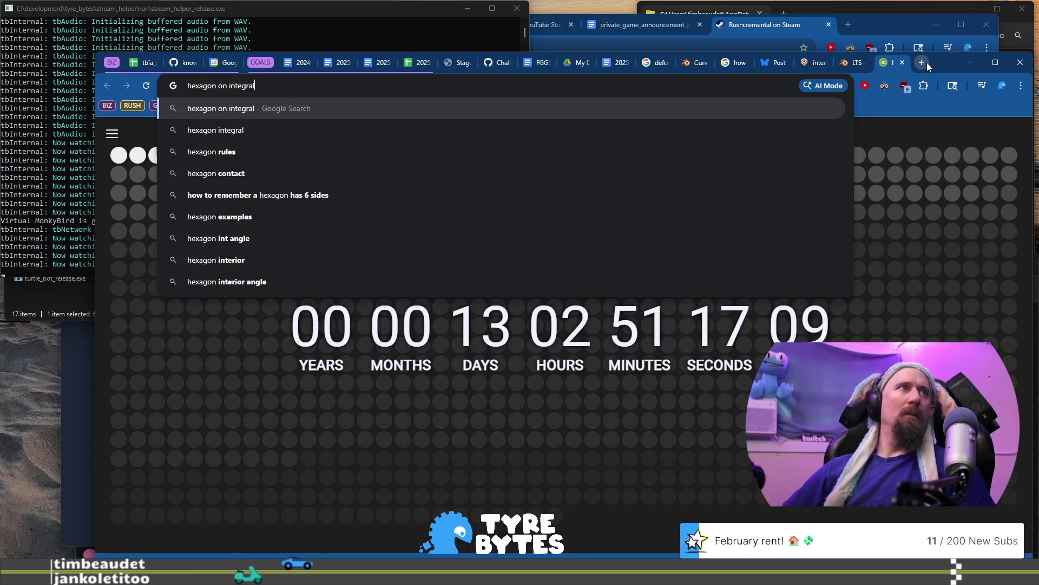
text( grid)
key(Return)
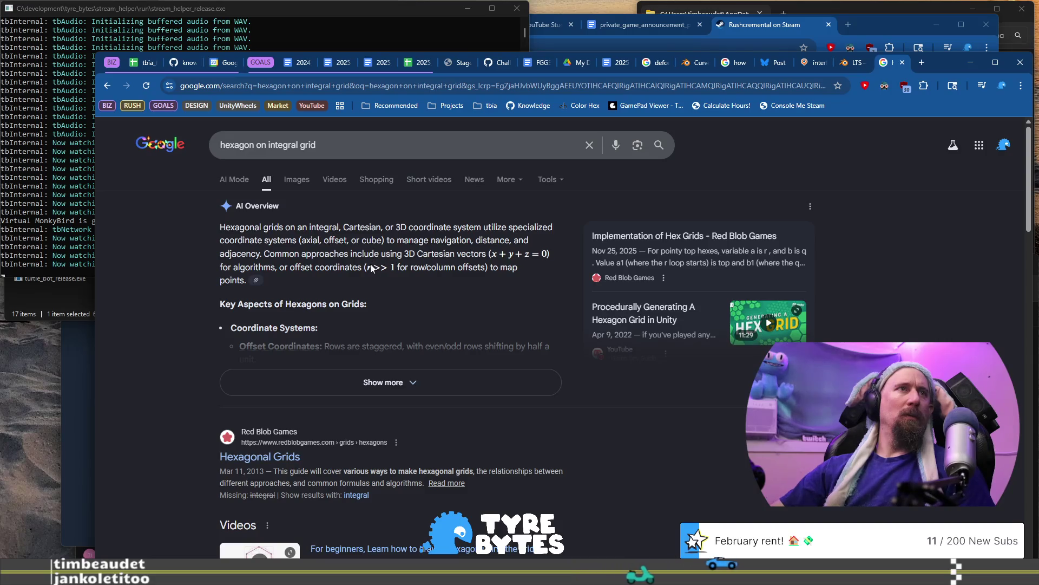
scroll(286, 323, down, 10)
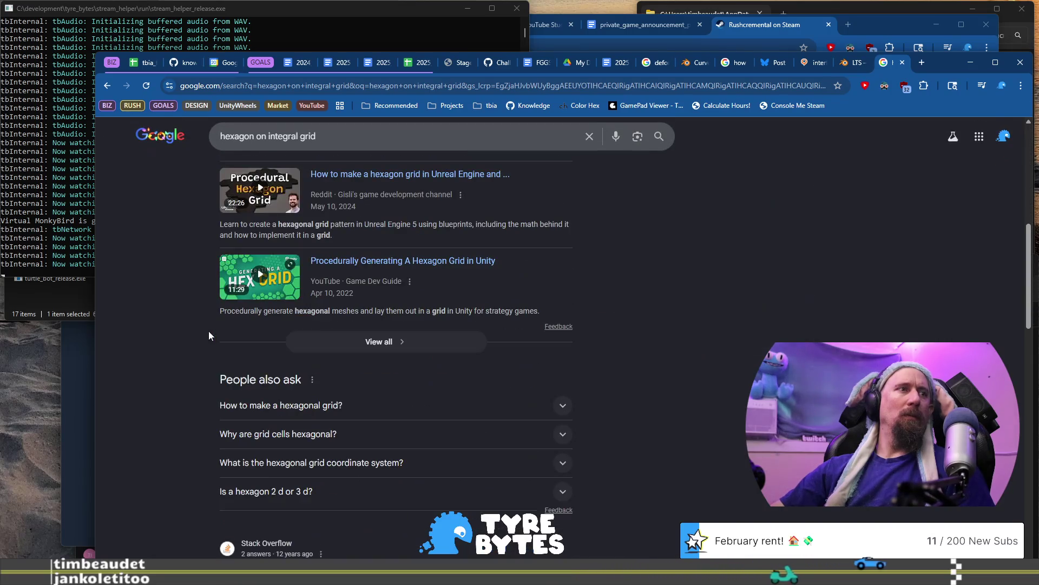
scroll(369, 347, down, 2)
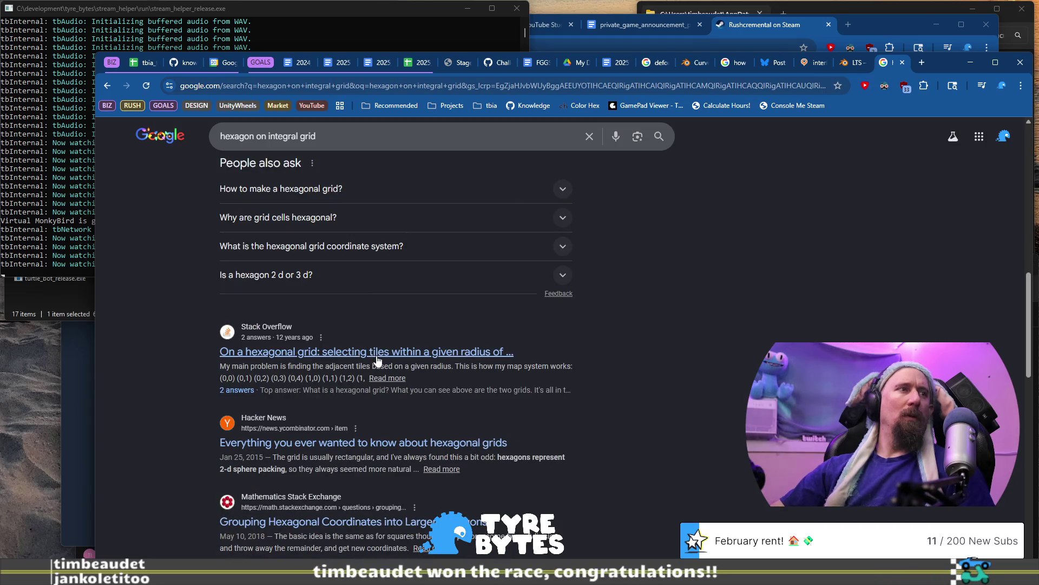
scroll(377, 360, down, 3)
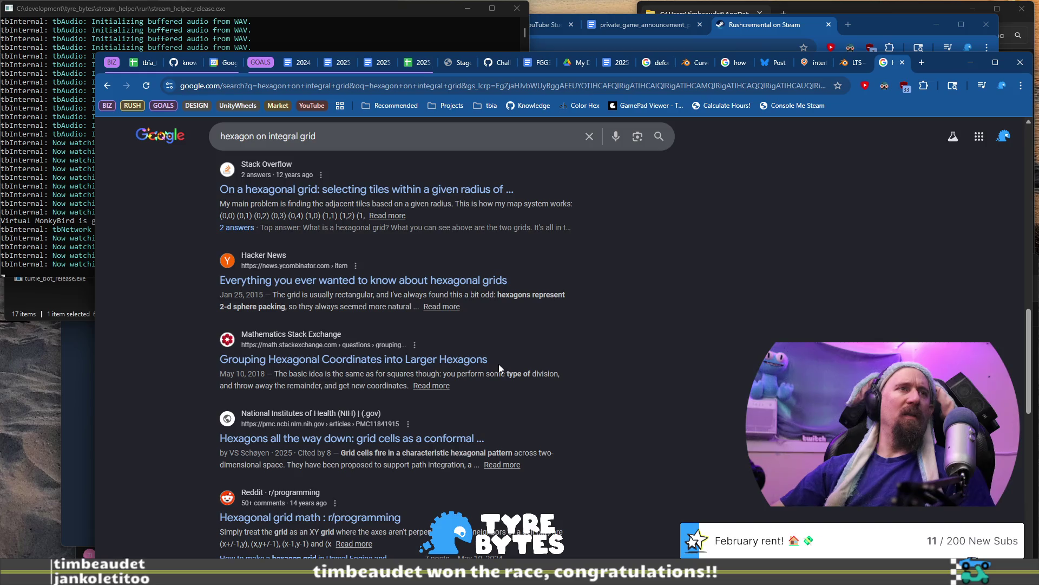
scroll(498, 364, up, 1)
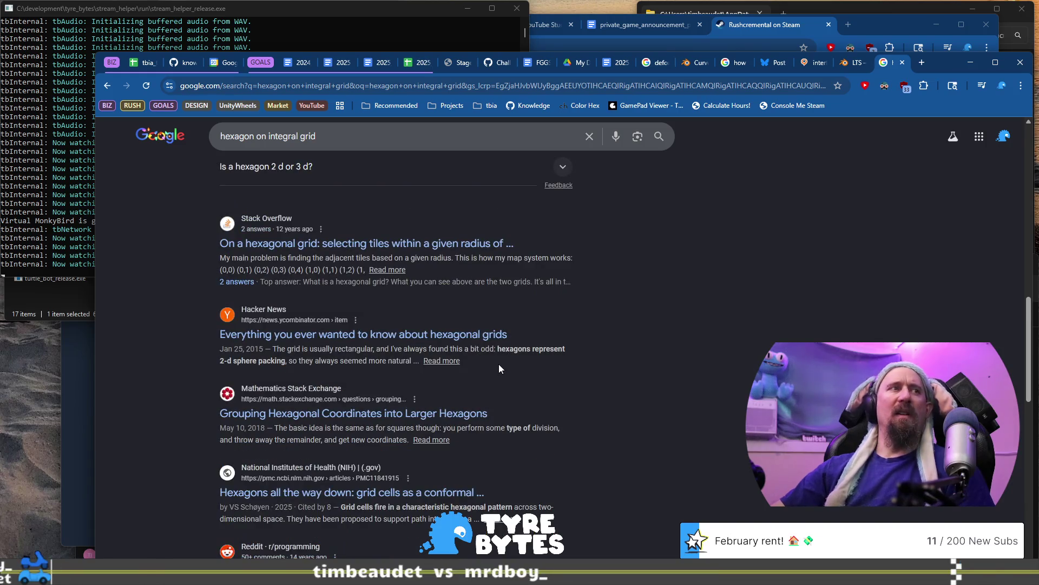
Skim the Hacker News hexagonal-grid thread, close it, and return to Blender.
click(493, 332)
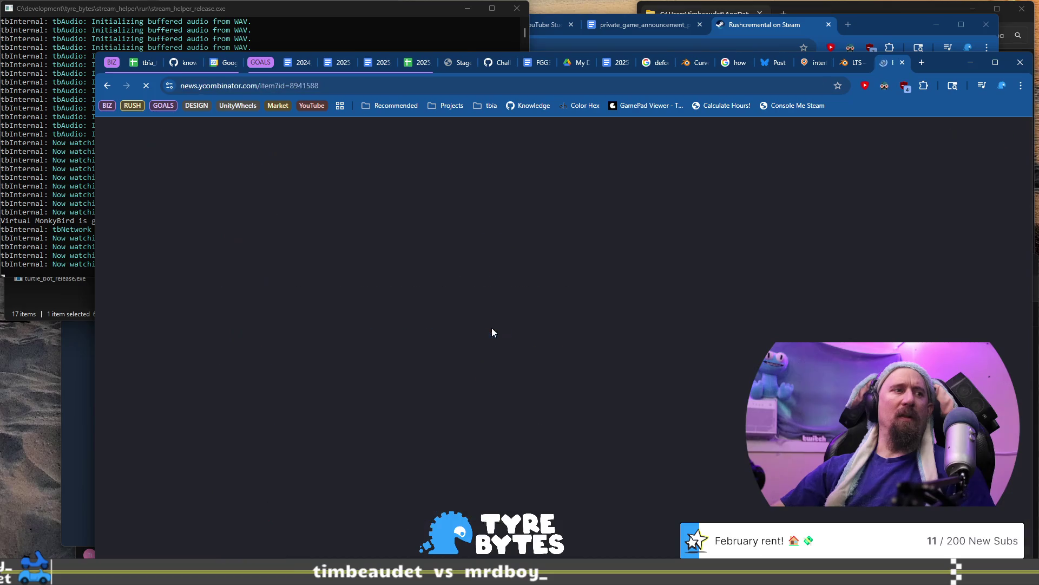
scroll(596, 271, down, 15)
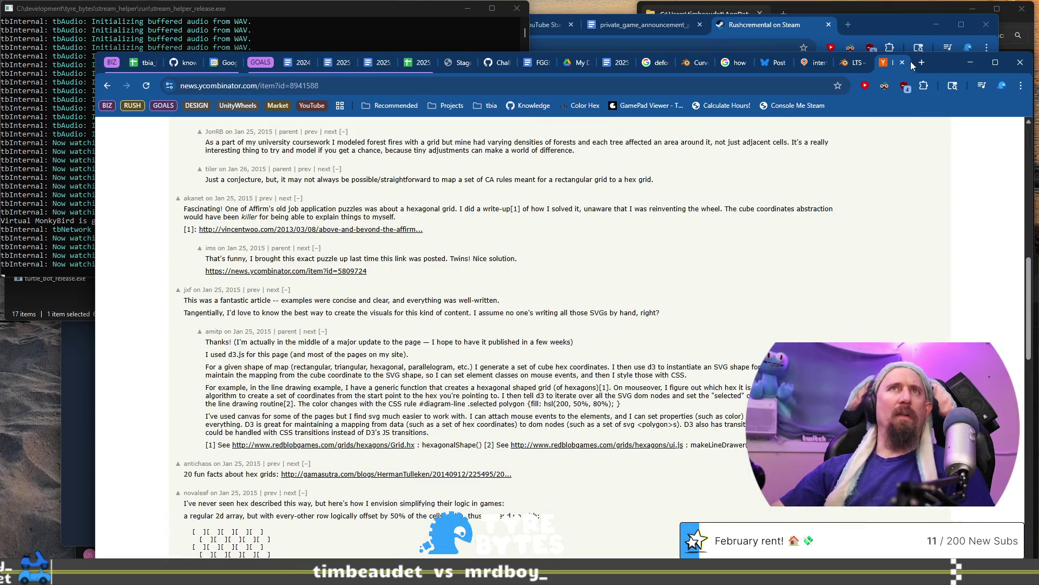
click(902, 63)
scroll(562, 347, down, 4)
key(alt+Tab)
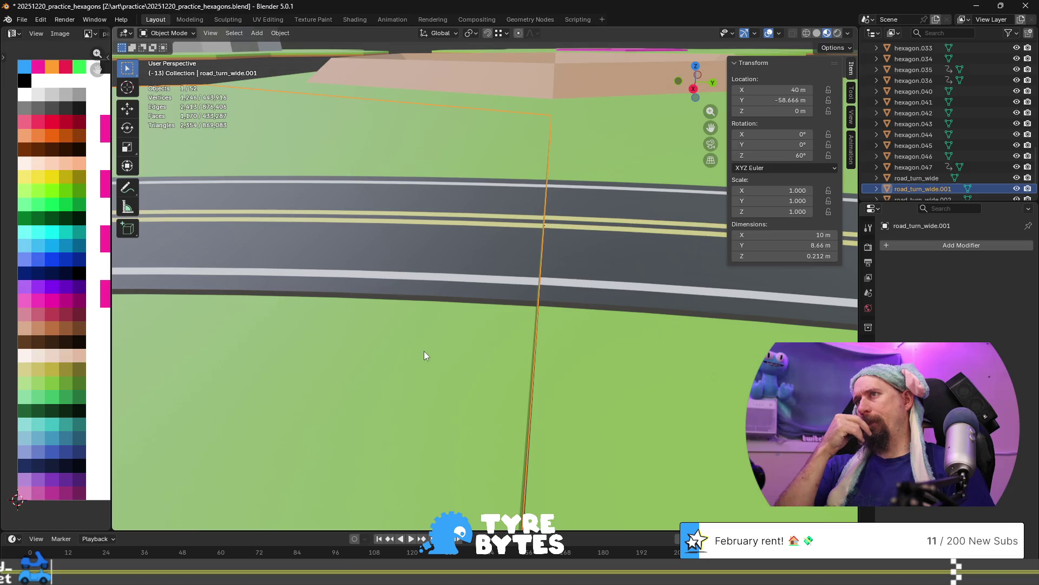
scroll(417, 346, down, 5)
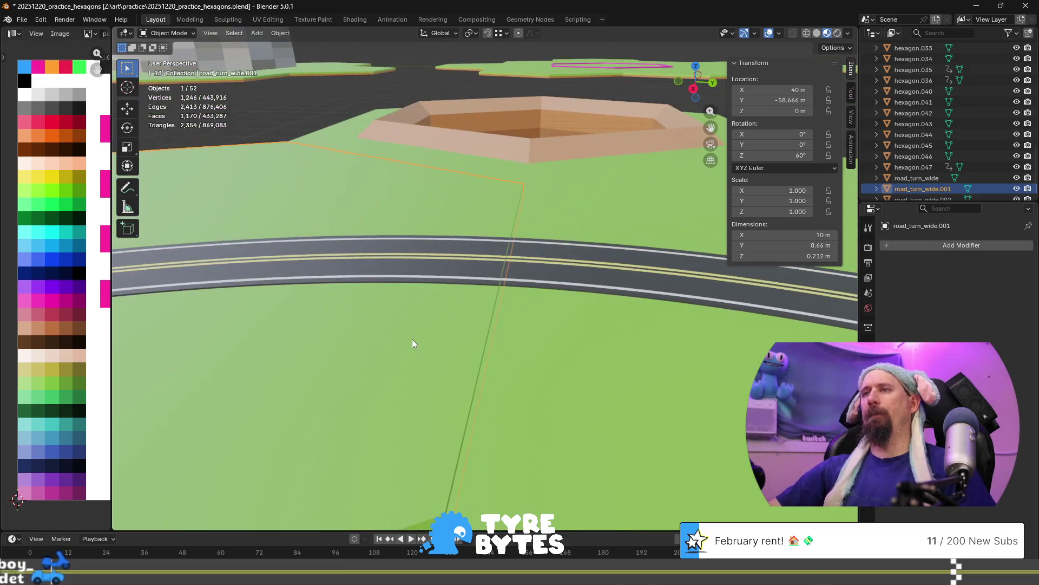
shift+middle_drag(447, 313, 469, 275)
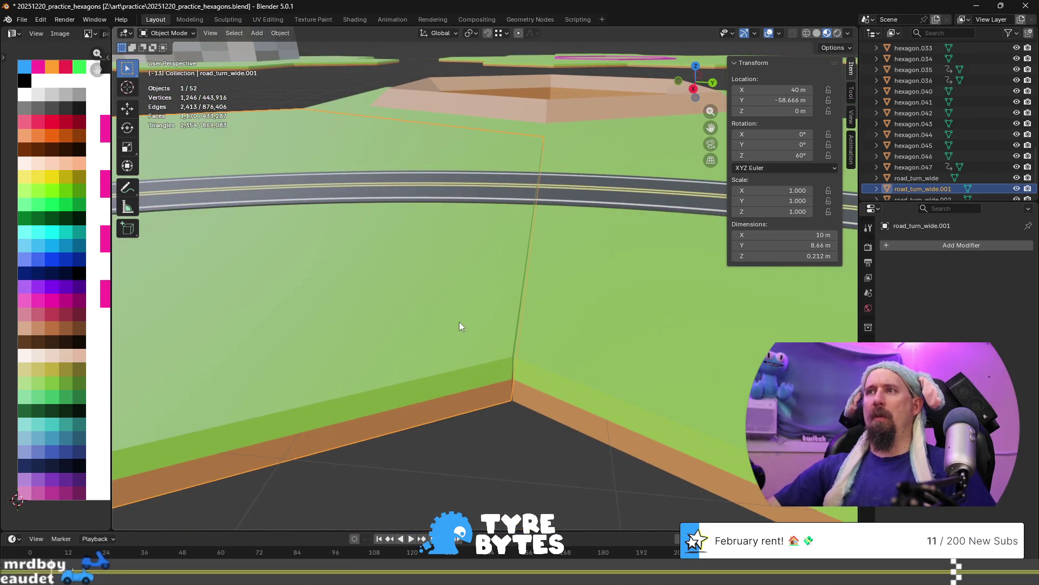
key(shift+Tab)
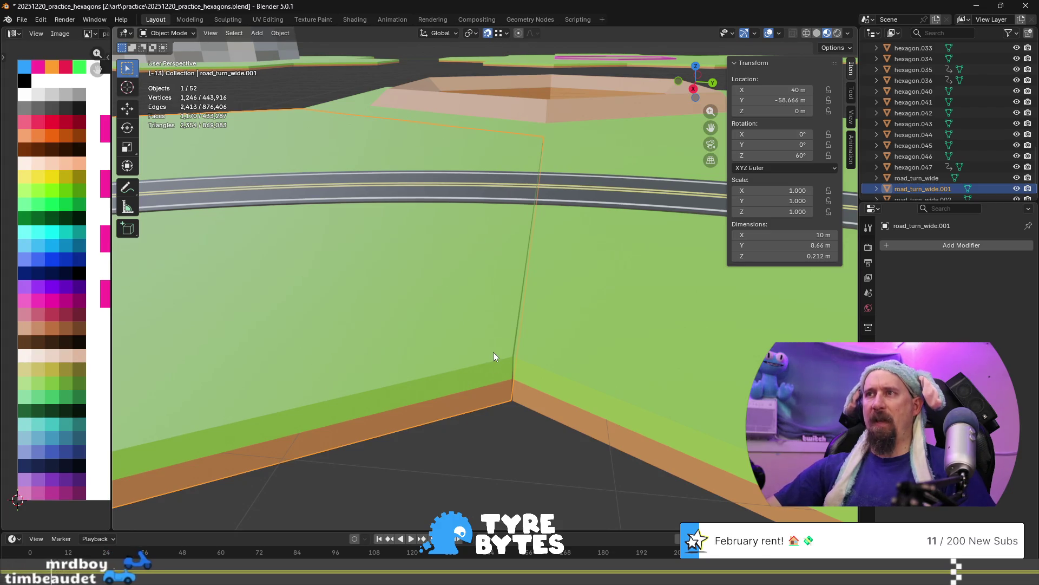
key(g)
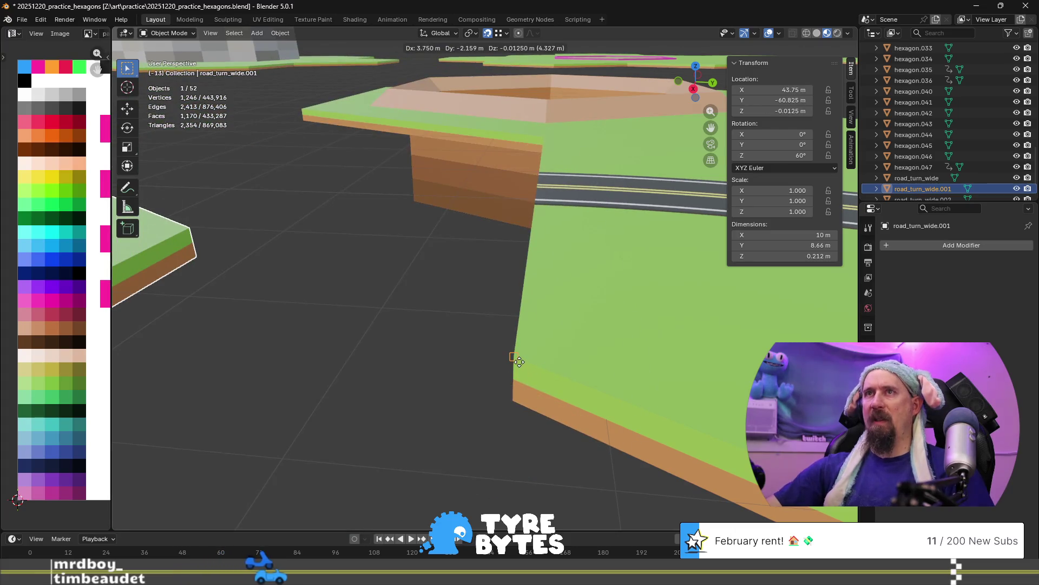
click(519, 362)
mouse_move(519, 361)
middle_down()
mouse_move(418, 372)
mouse_move(400, 348)
mouse_move(483, 288)
middle_up()
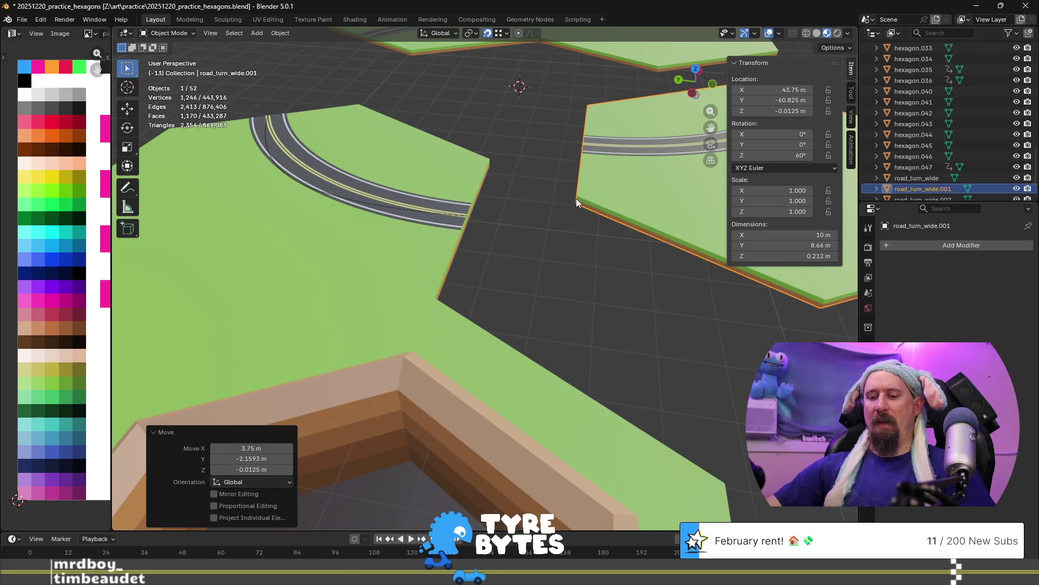
key(g)
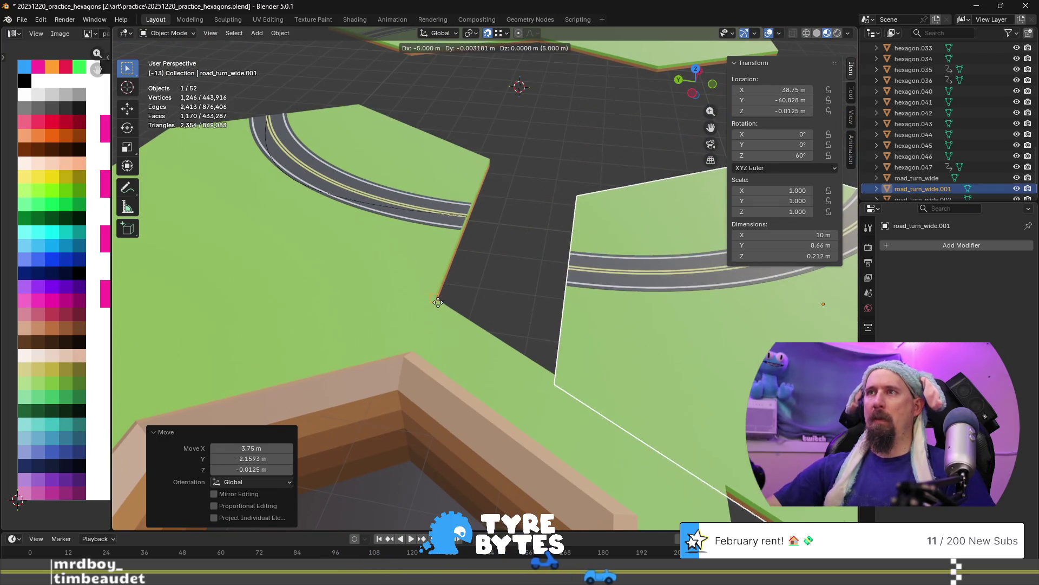
click(438, 300)
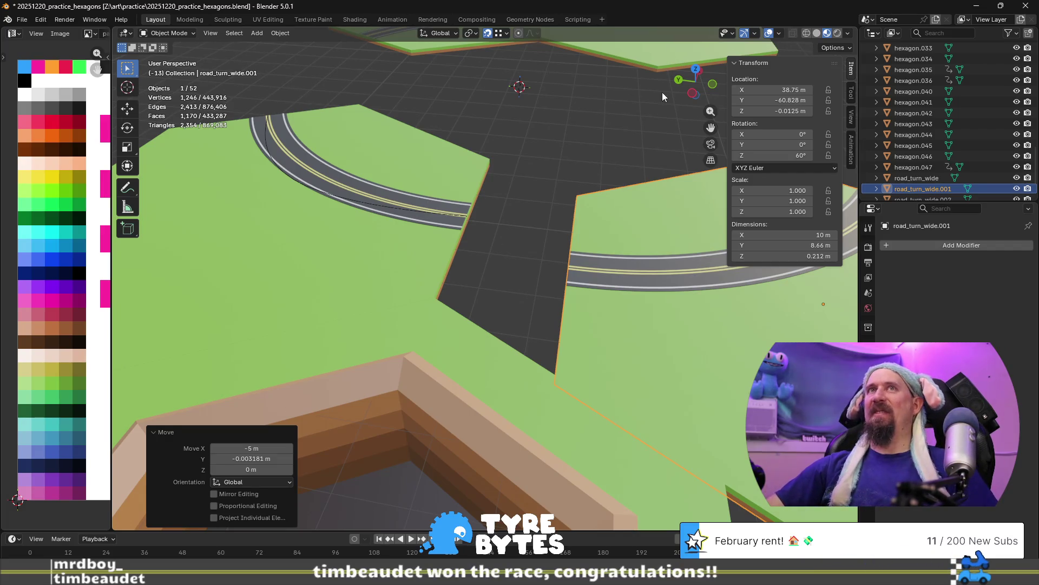
key(ctrl+z)
key(ctrl+z)
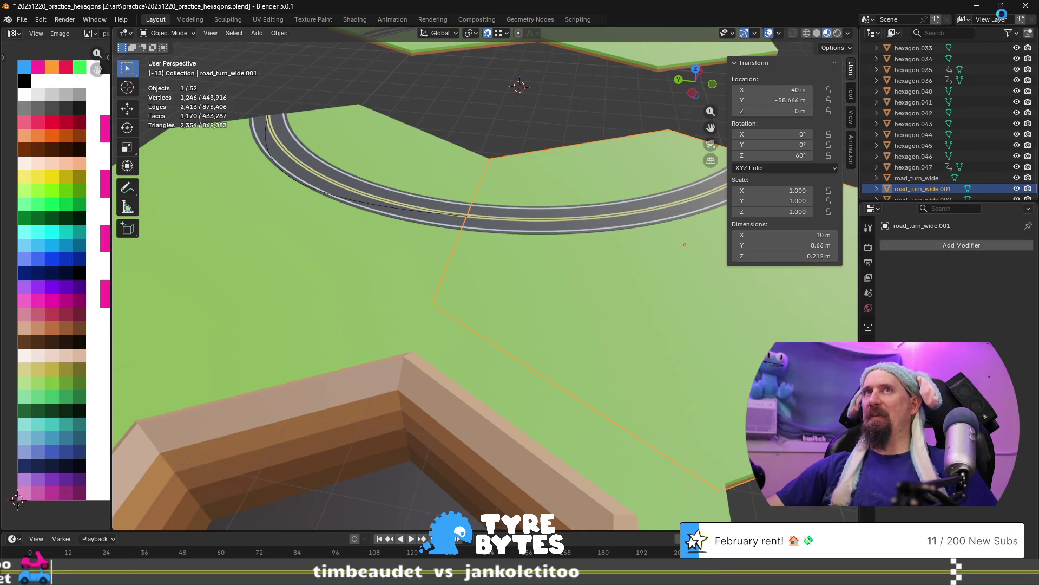
click(1025, 6)
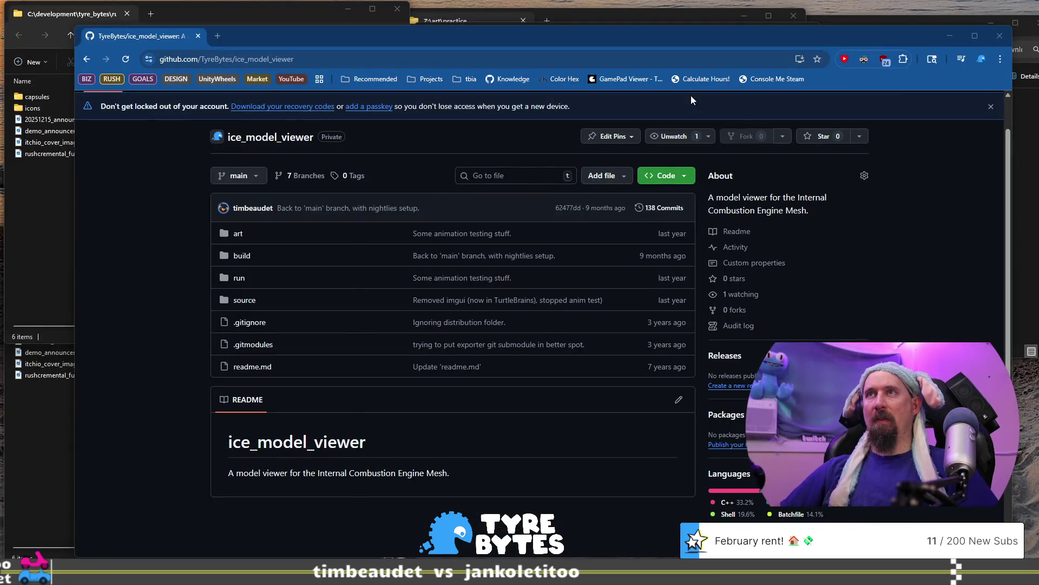
Launch Blender 4.5 from the Start menu and open the recent 20251220_practice_hexagons.blend.
key(super)
text(blen)
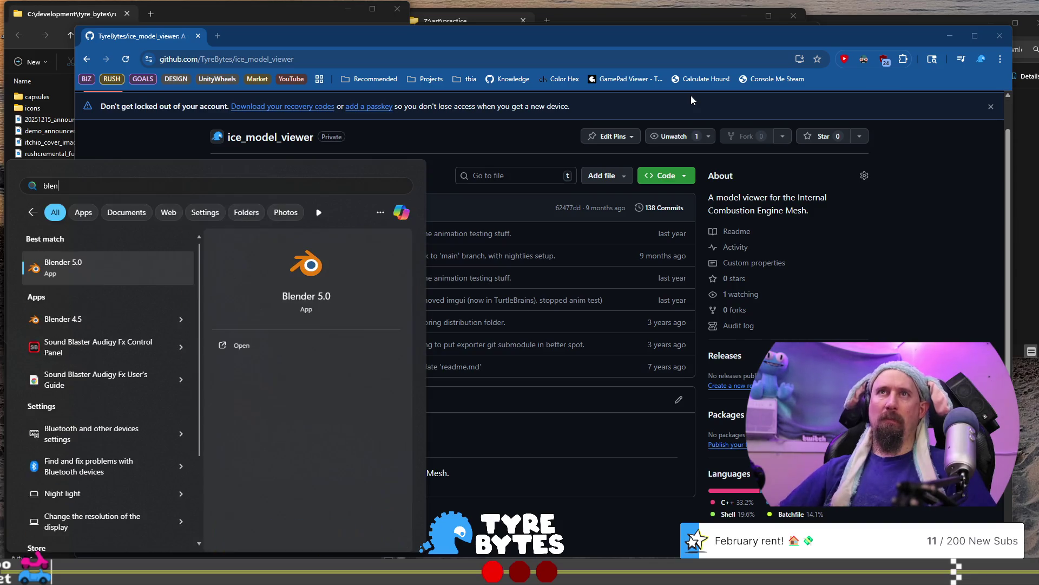
click(110, 316)
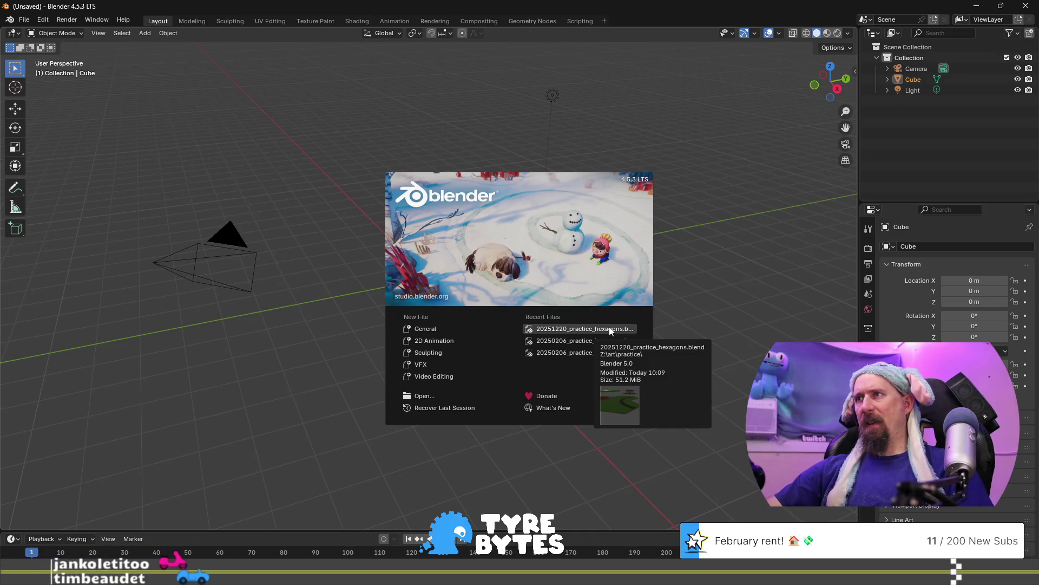
click(609, 328)
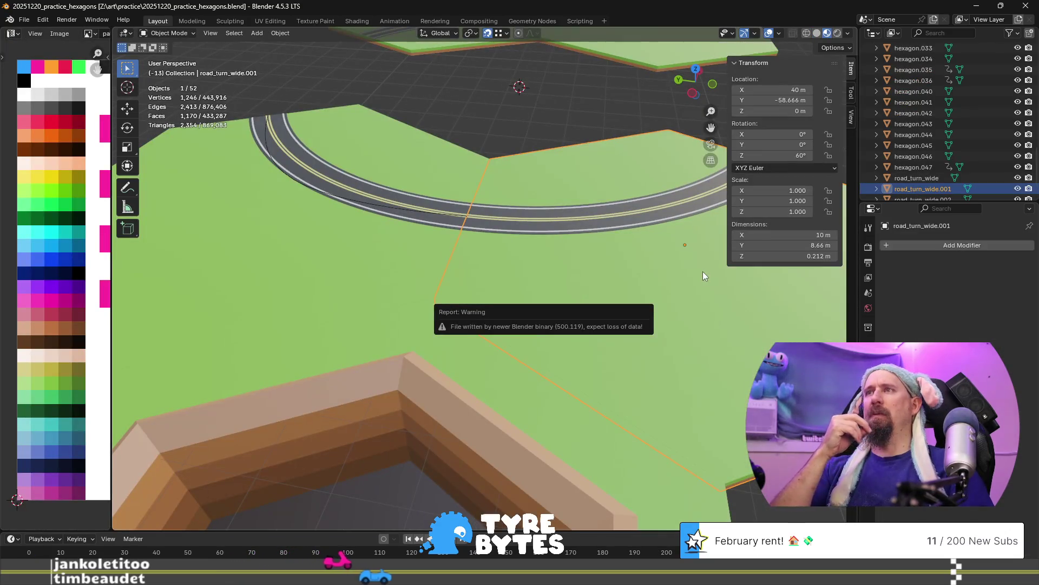
Test-move the road turn tile freely and along Z, then undo the move.
scroll(567, 326, down, 5)
scroll(587, 342, up, 3)
mouse_move(587, 343)
middle_down()
mouse_move(450, 318)
mouse_move(544, 359)
mouse_move(518, 376)
middle_up()
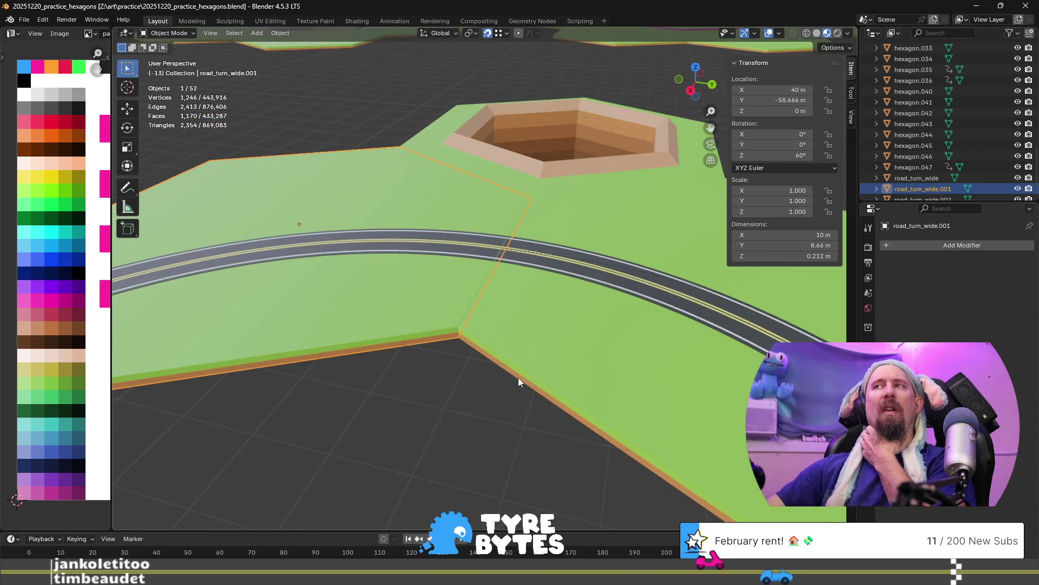
scroll(518, 378, down, 3)
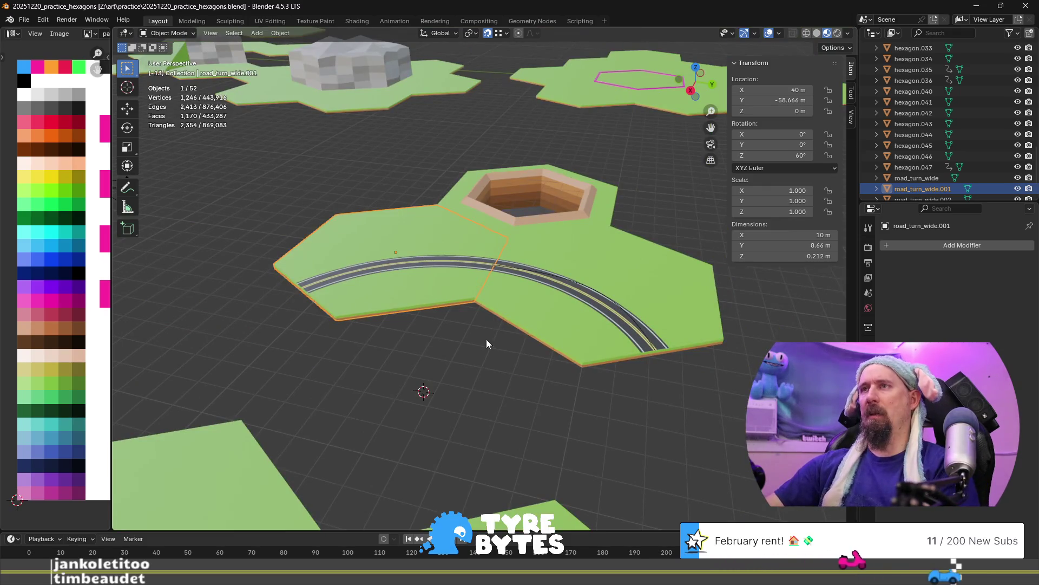
scroll(448, 297, up, 10)
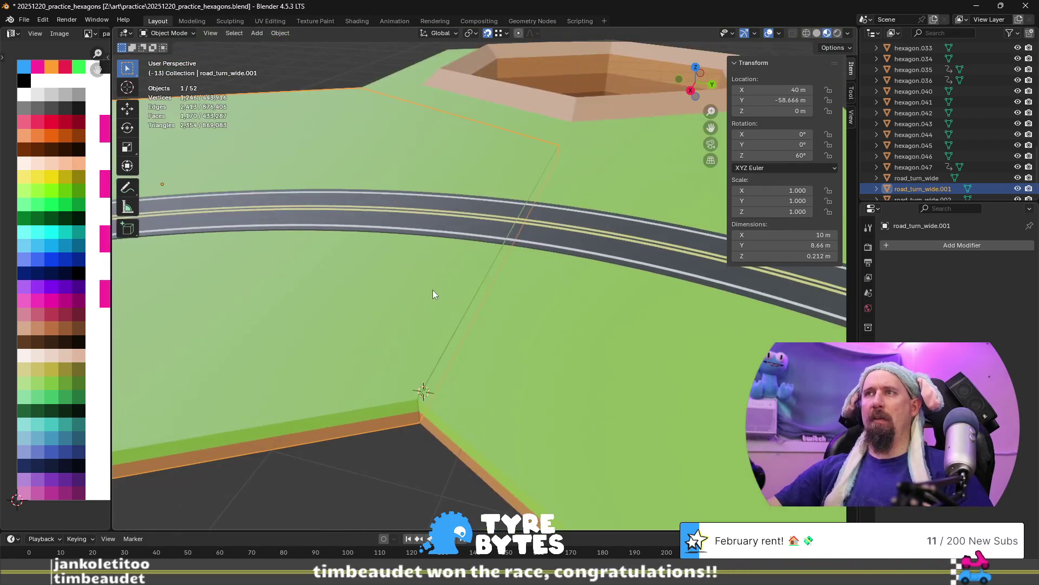
scroll(548, 291, down, 8)
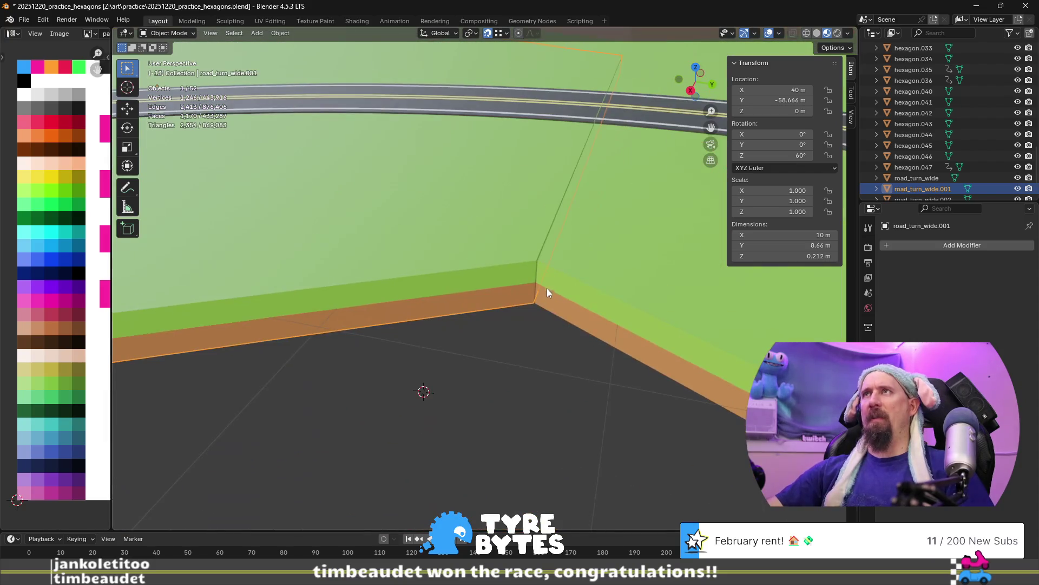
key(g)
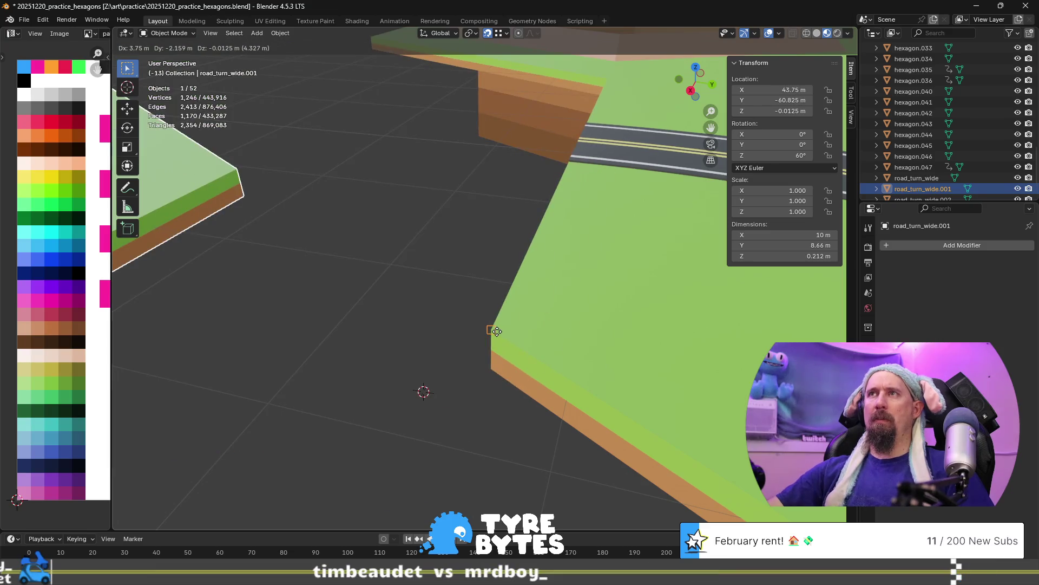
click(497, 331)
mouse_move(497, 332)
middle_down()
mouse_move(384, 331)
mouse_move(515, 318)
mouse_move(460, 322)
middle_up()
key(g)
key(z)
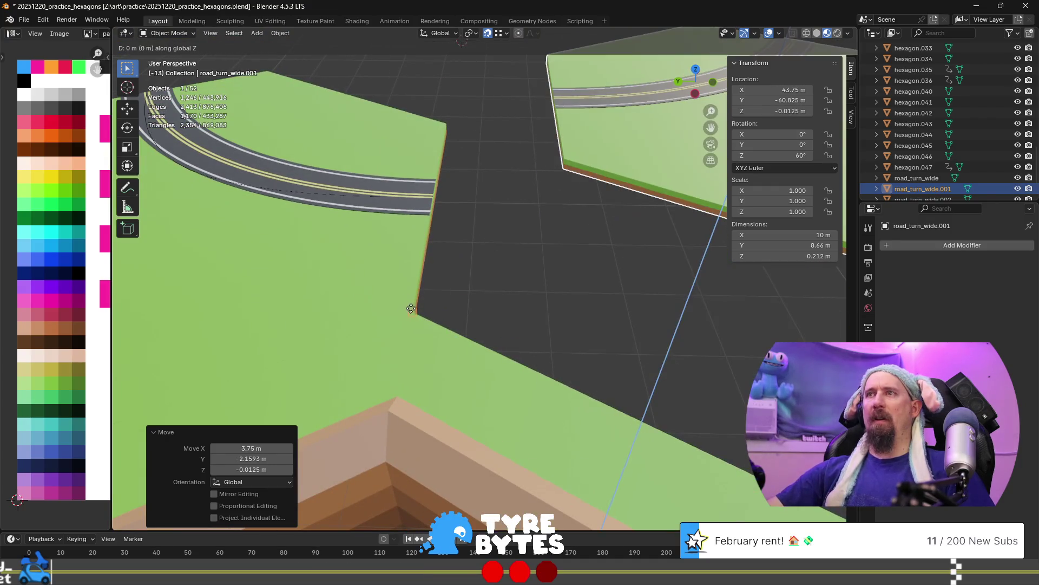
click(412, 312)
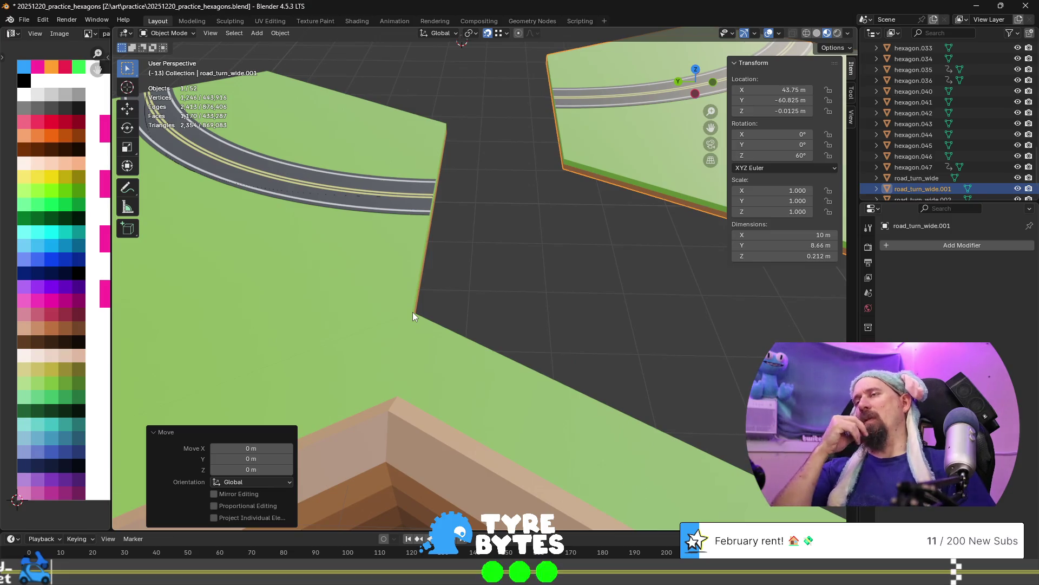
key(ctrl+z)
key(ctrl+z)
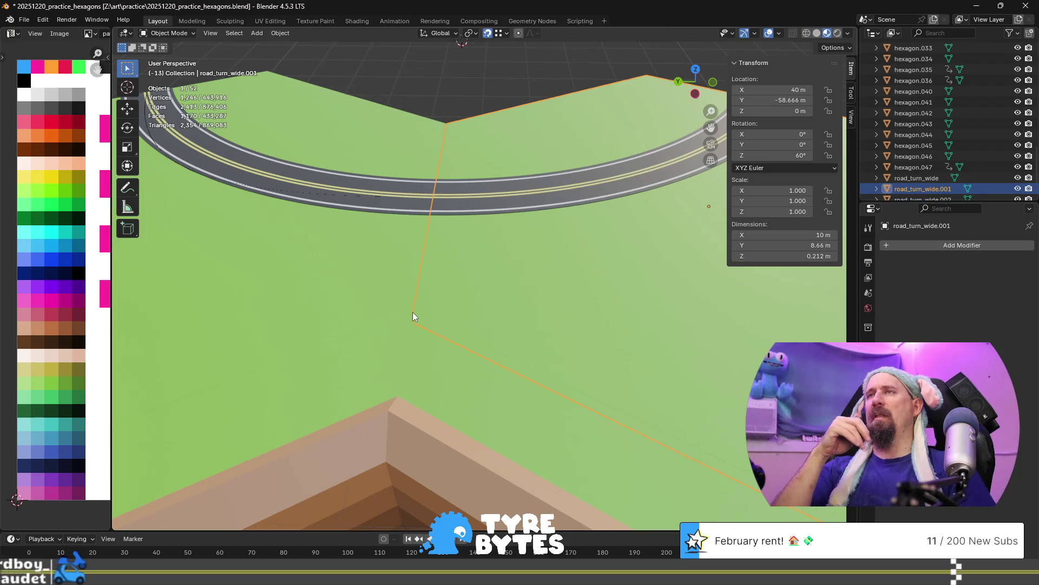
Try lowering the tile to -0.0125 m on Z and inspect the seam from above.
scroll(412, 312, down, 3)
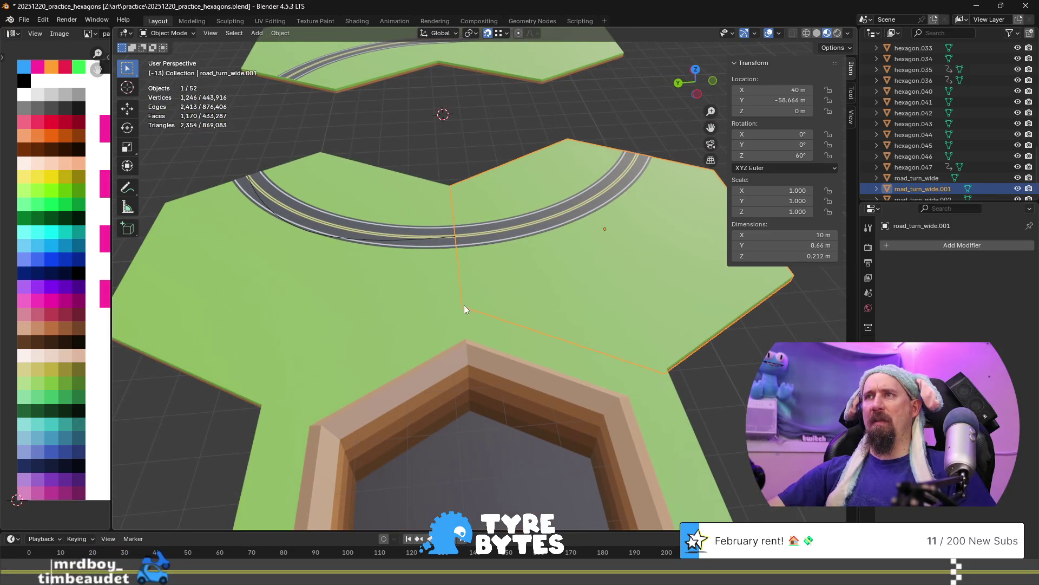
key(g)
key(z)
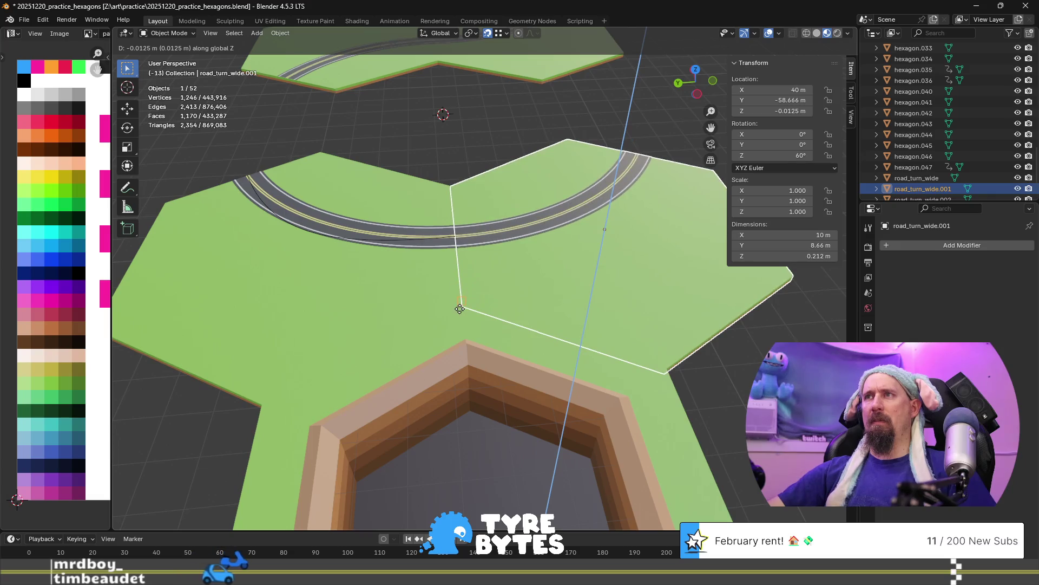
mouse_move(452, 193)
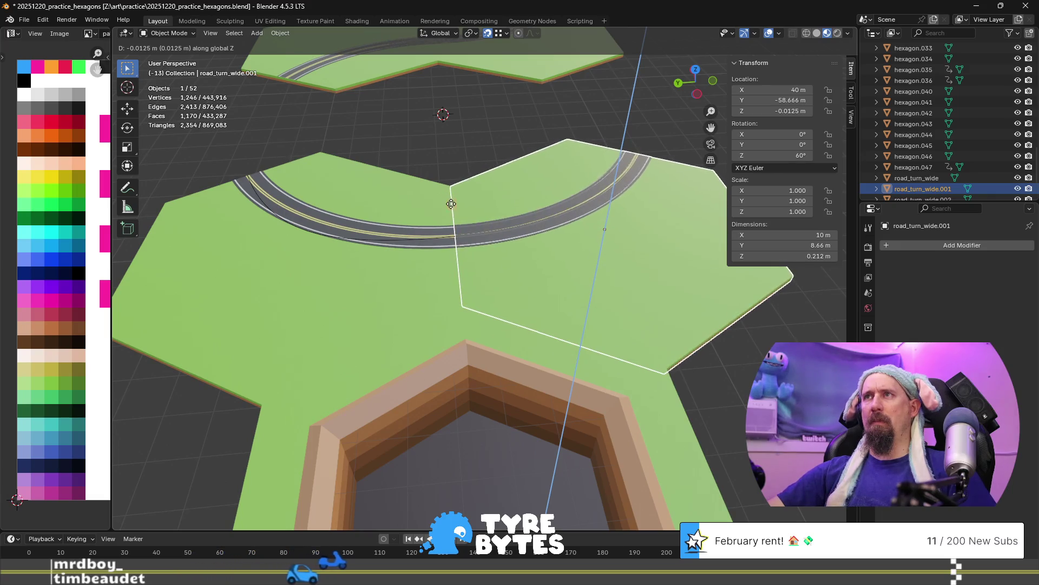
click(459, 308)
scroll(459, 307, up, 6)
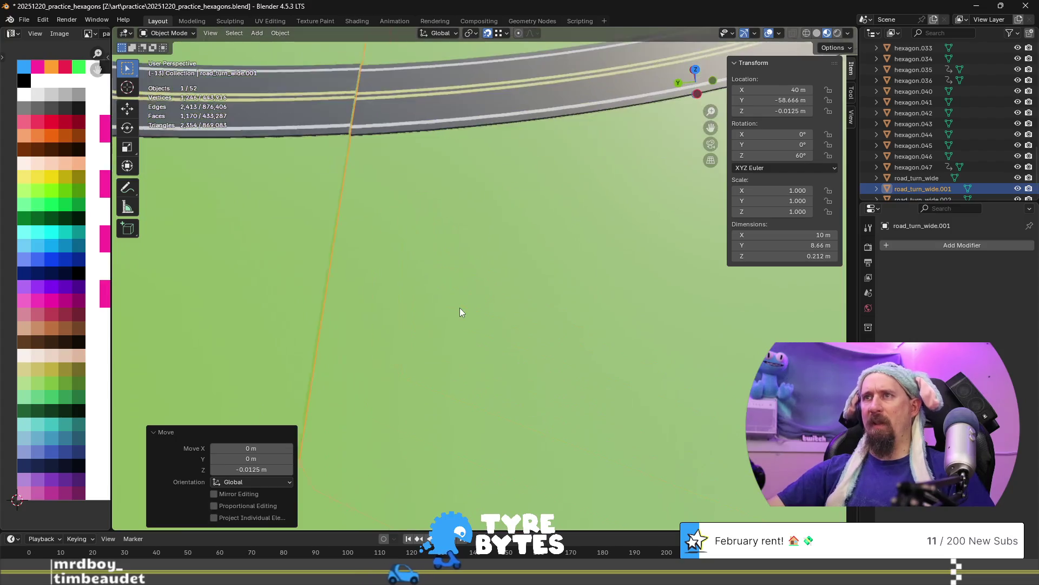
shift+middle_drag(398, 258, 458, 305)
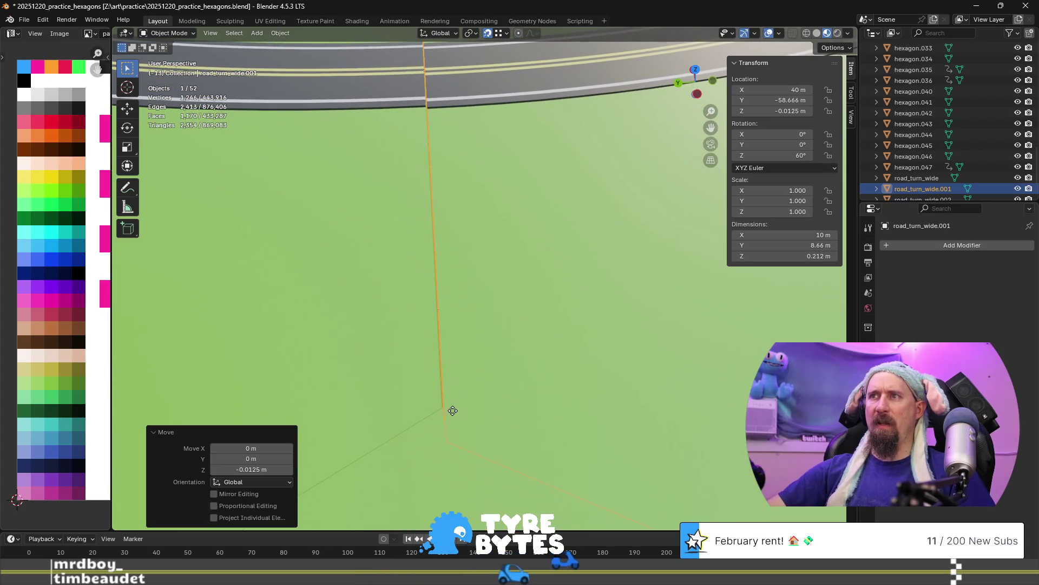
key(Escape)
mouse_move(373, 359)
middle_down()
mouse_move(464, 413)
mouse_move(509, 422)
mouse_move(356, 410)
middle_up()
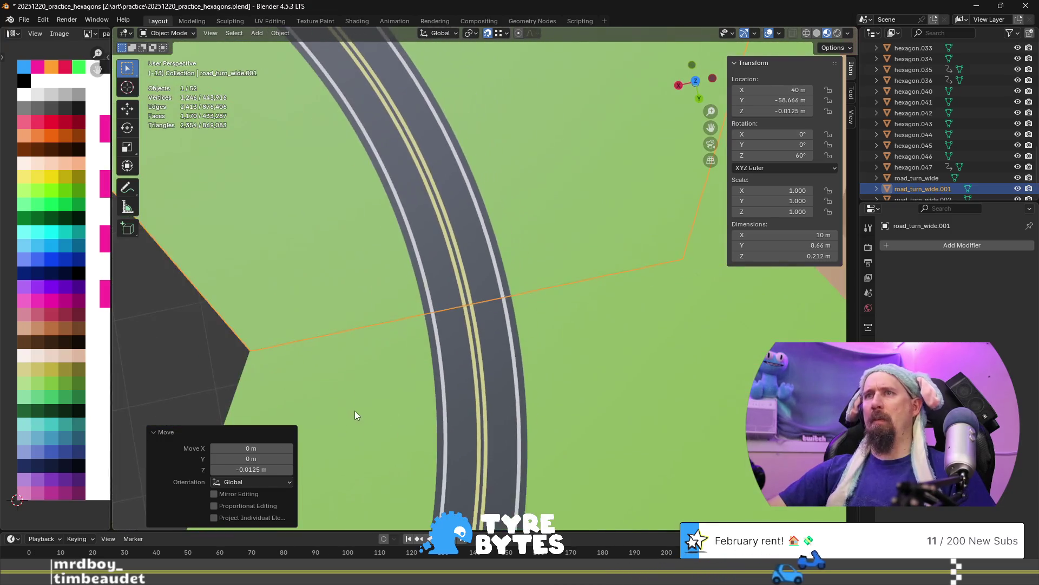
ctrl+scroll(357, 387, down, 5)
key(Tab)
key(Tab)
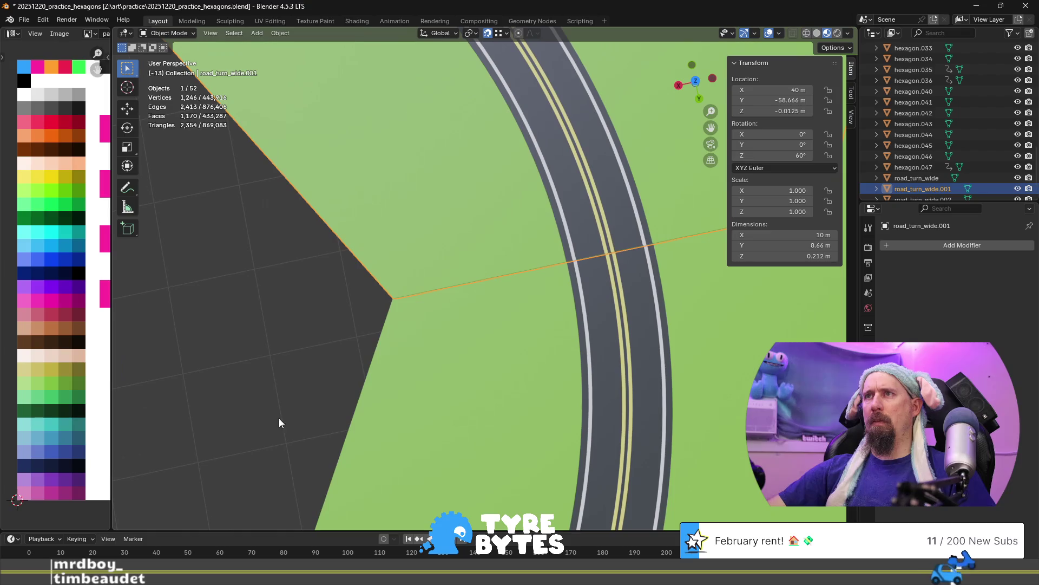
Delete the road_turn_wide.001 copy and select the original road_turn_wide.
click(279, 418)
scroll(291, 436, up, 4)
middle_drag(291, 436, 409, 413)
scroll(447, 410, down, 8)
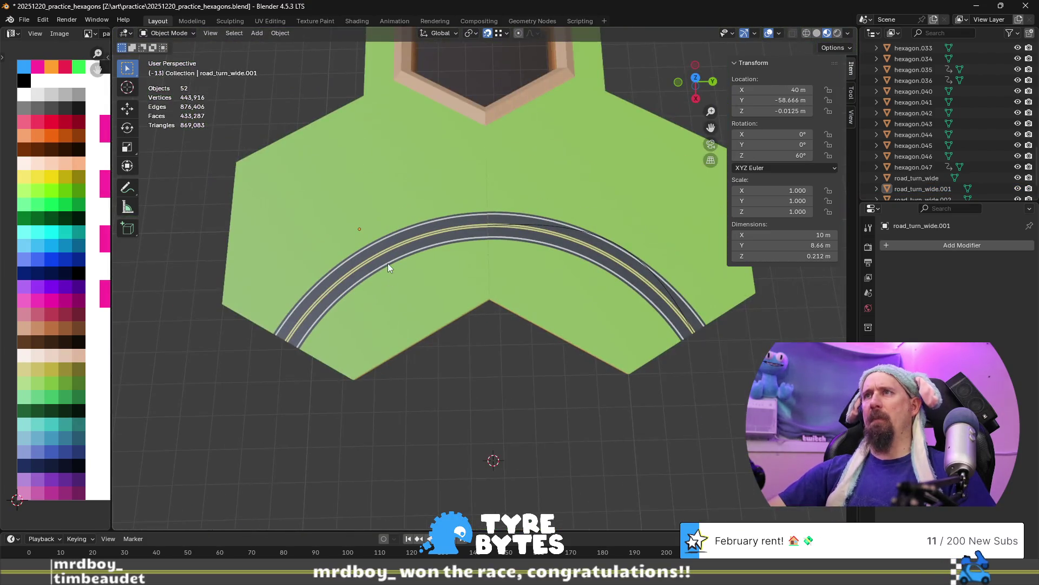
click(387, 263)
key(Delete)
click(570, 314)
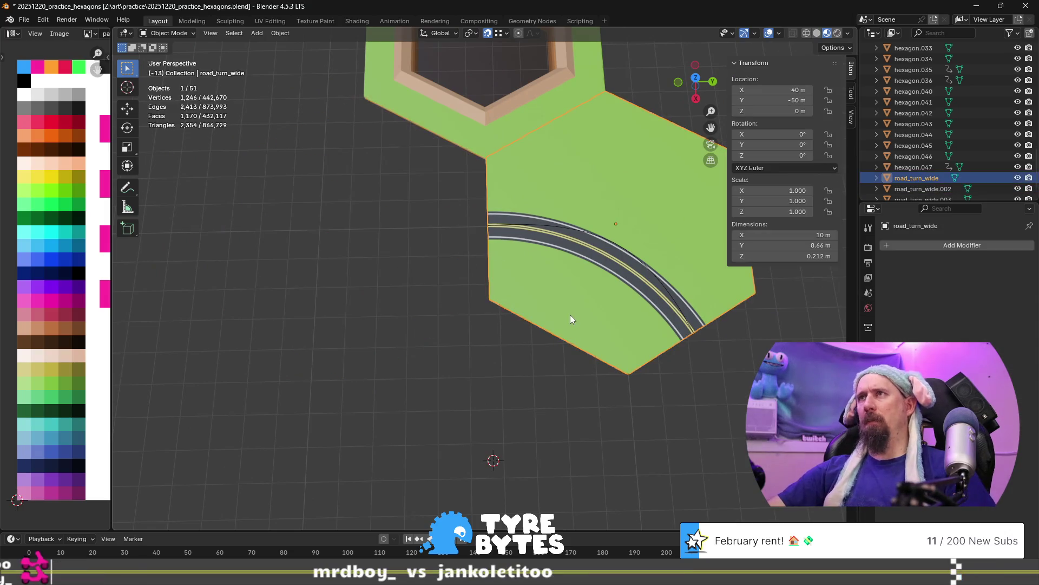
scroll(570, 314, down, 4)
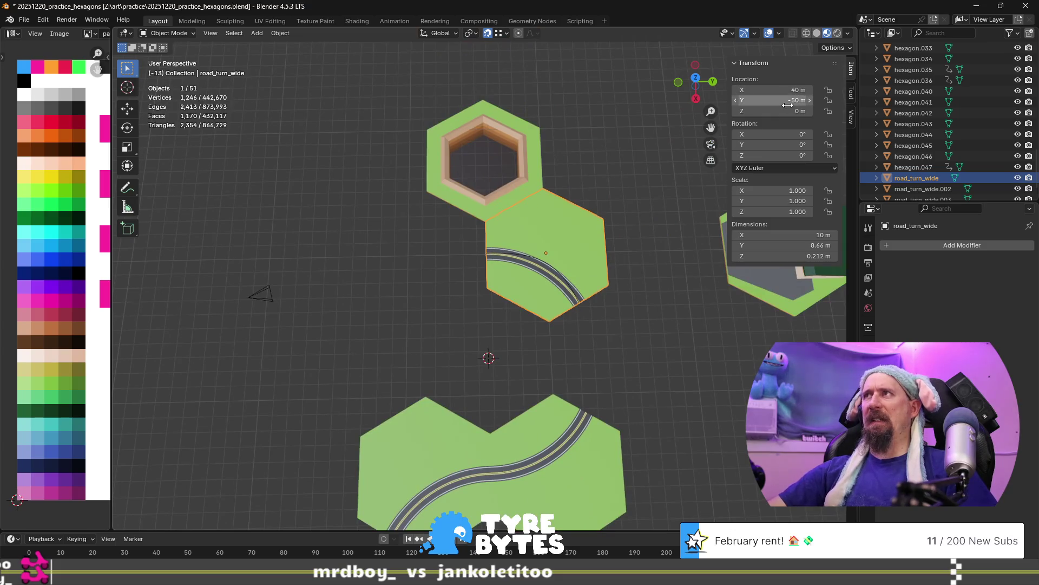
scroll(582, 317, up, 3)
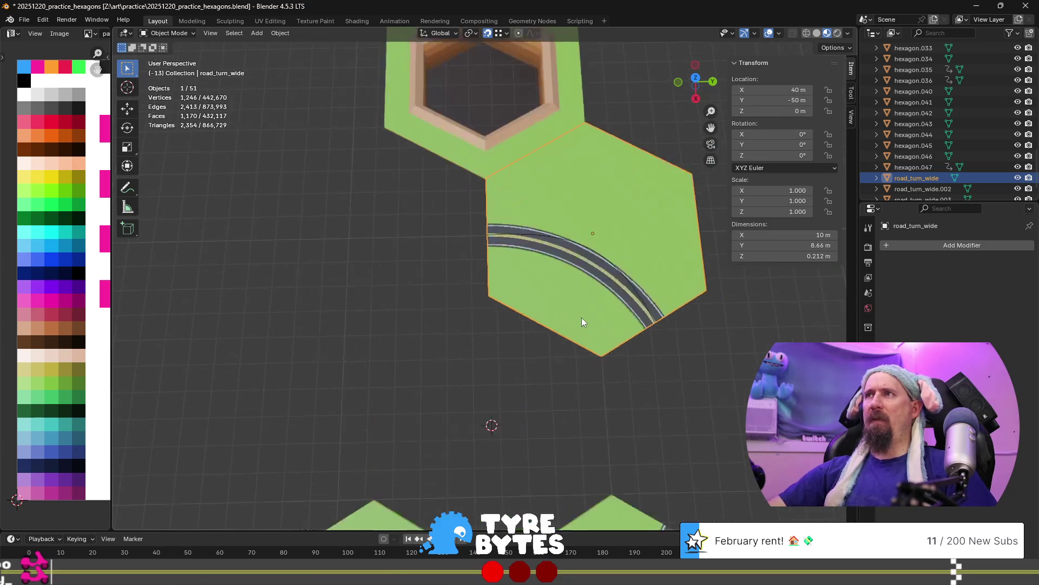
scroll(581, 318, up, 1)
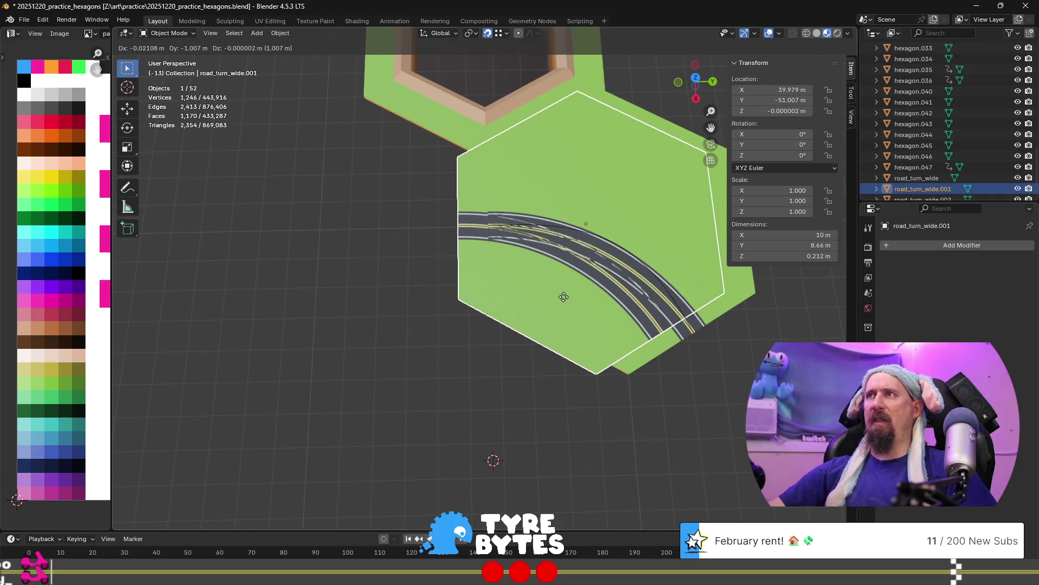
Place the road-turn copy -8.666 m along Y, at Y -58.666 m.
key(y)
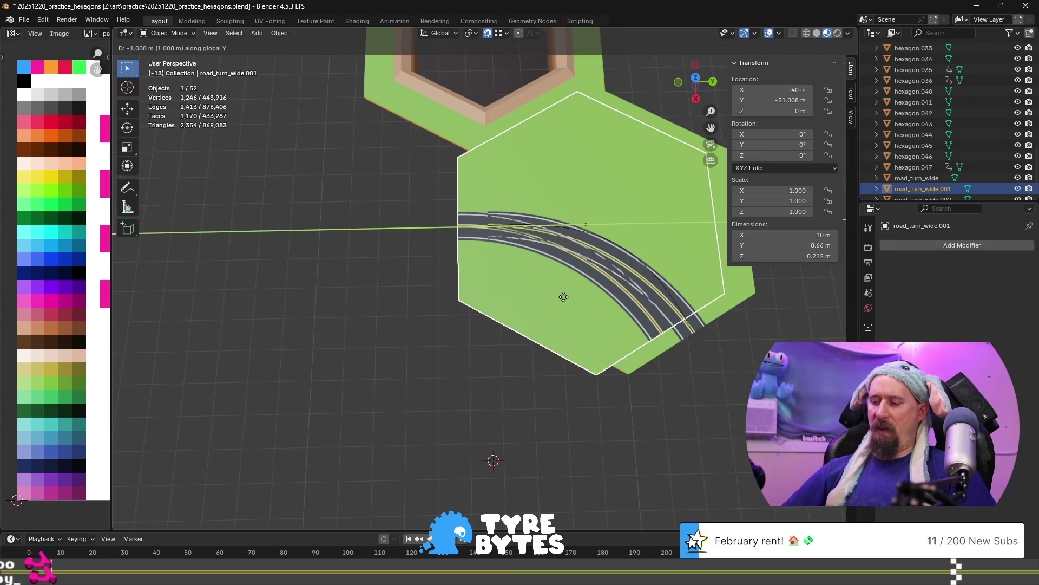
text(8.666)
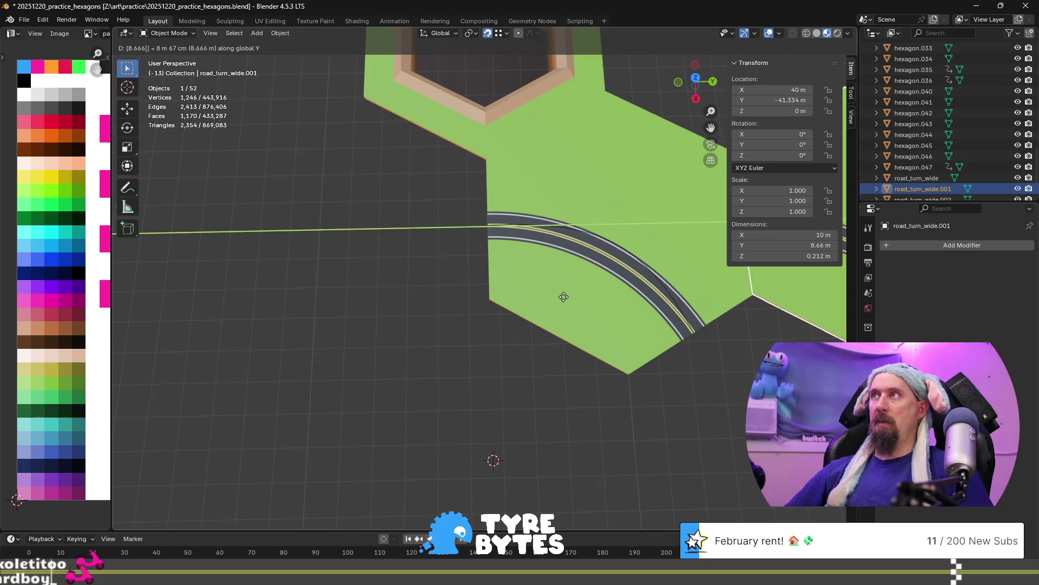
key(minus)
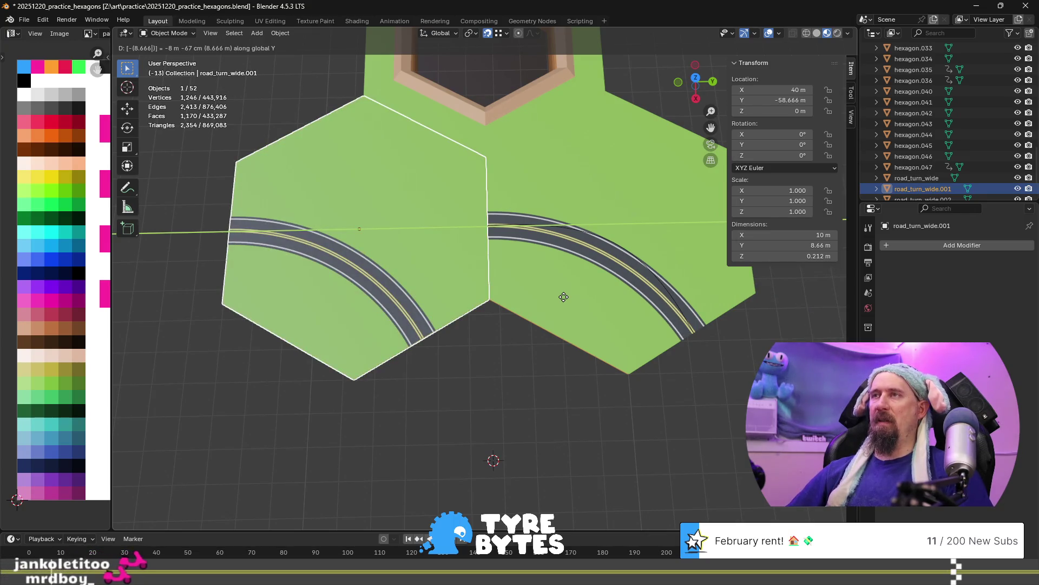
key(Return)
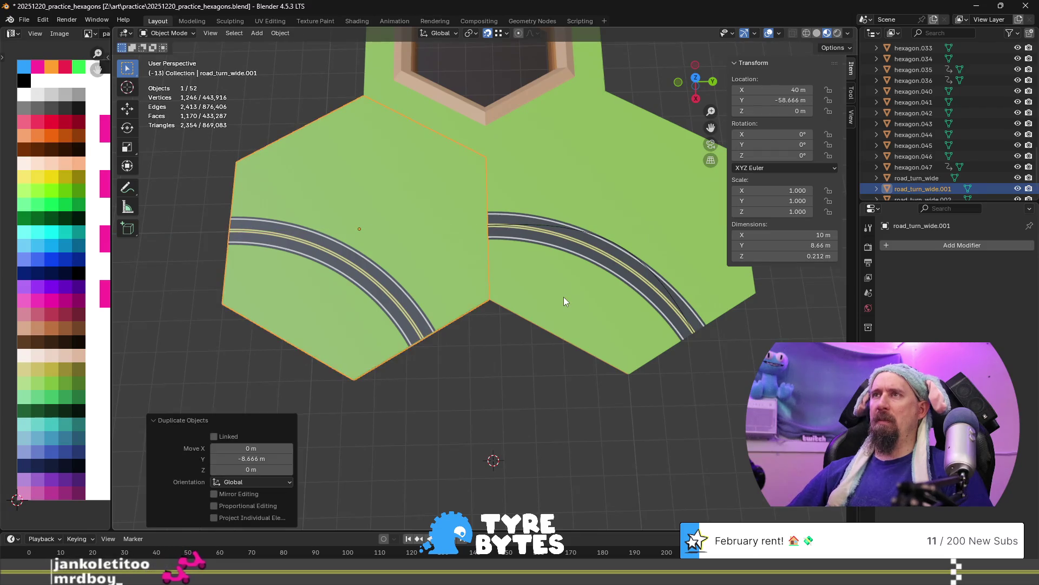
Rotate the copy 60° about Z, after cancelling a -60° attempt.
text(r)
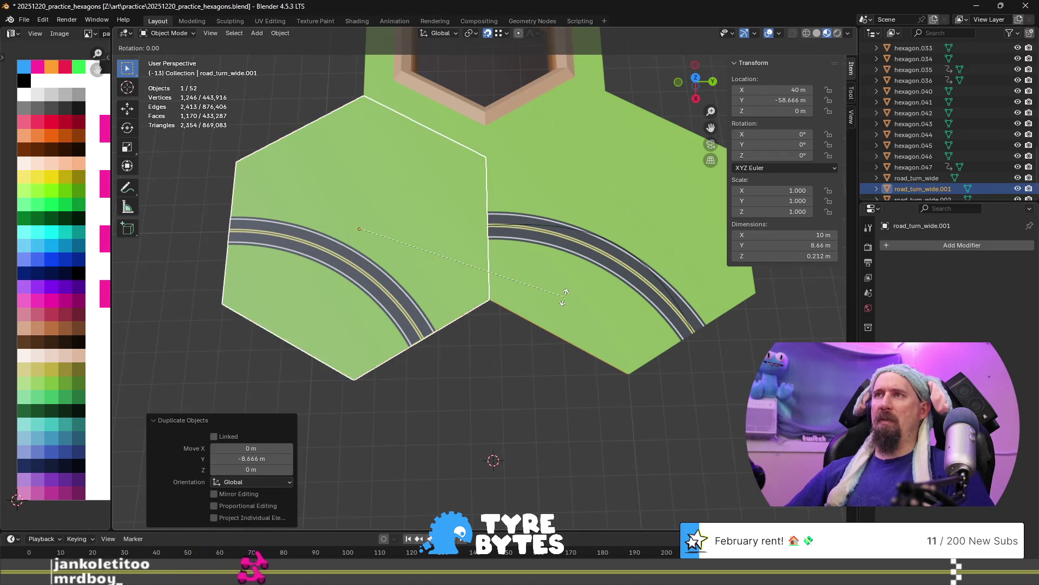
text(-60)
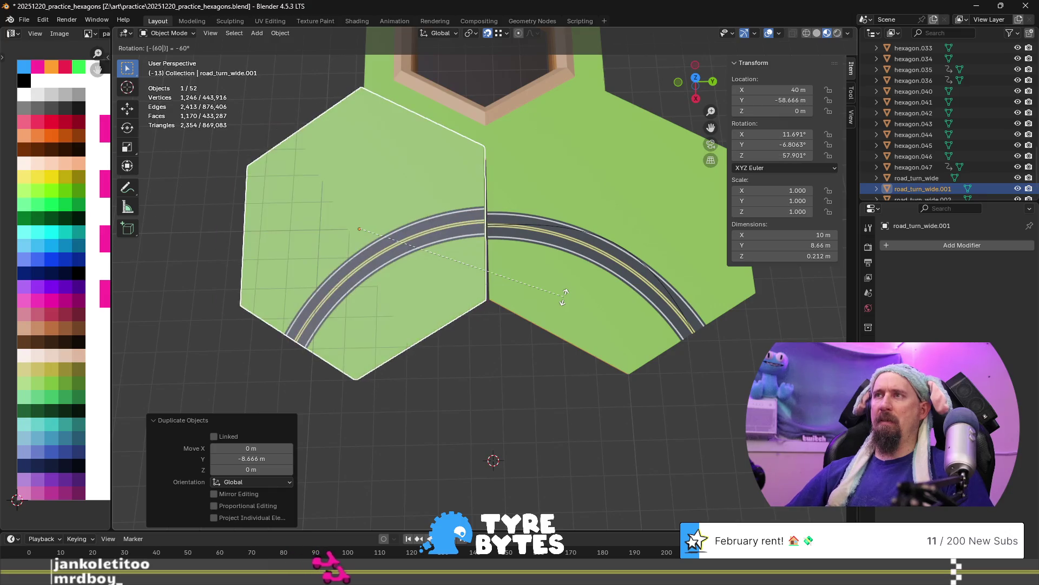
key(Escape)
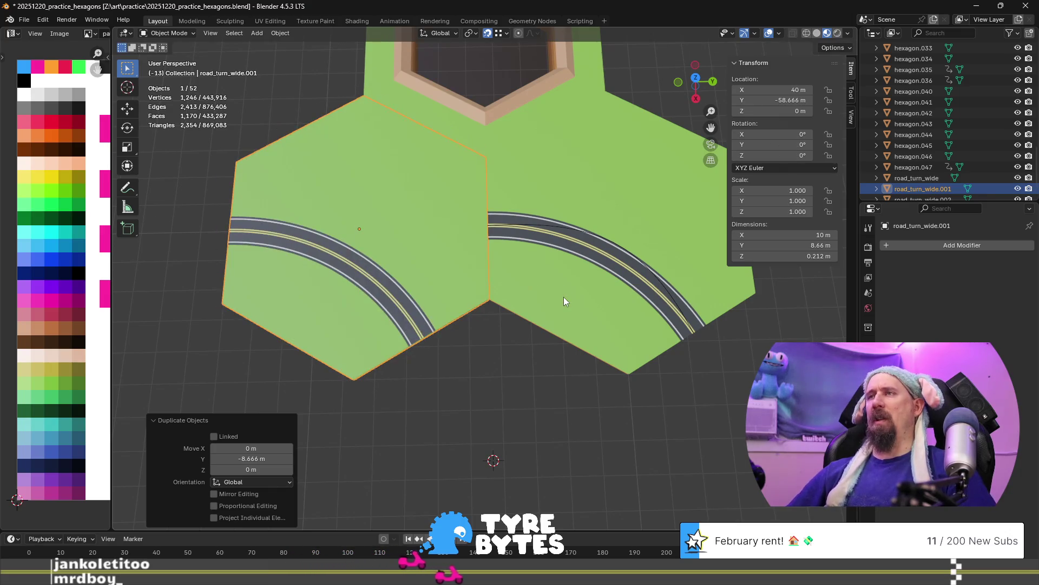
text(rz)
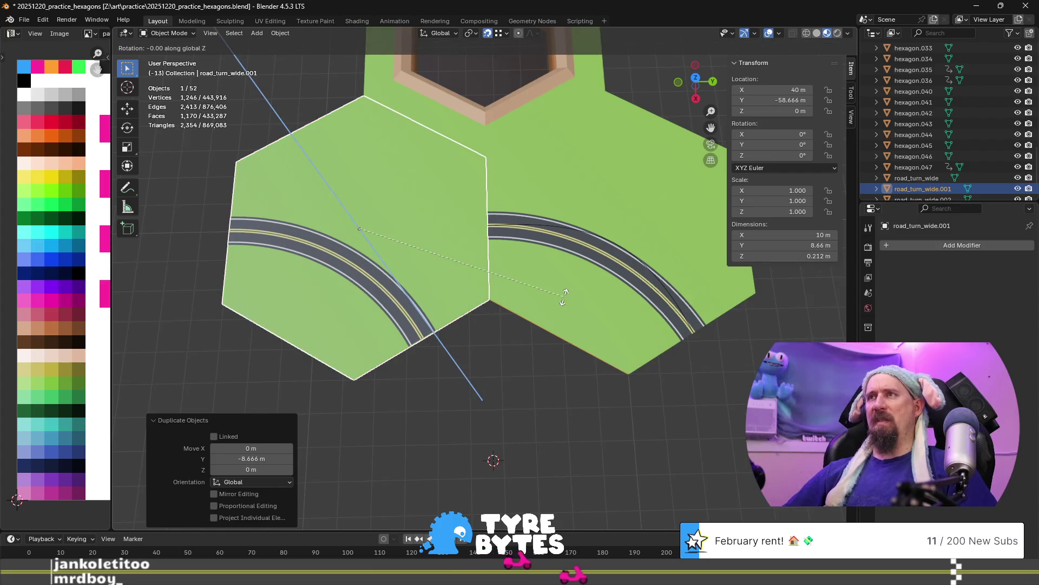
text(60)
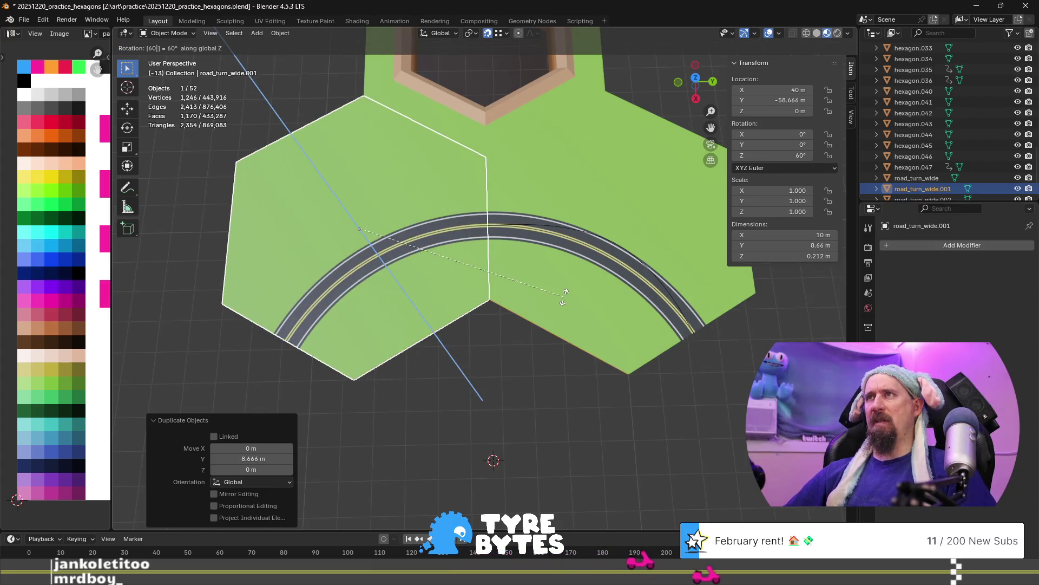
key(Return)
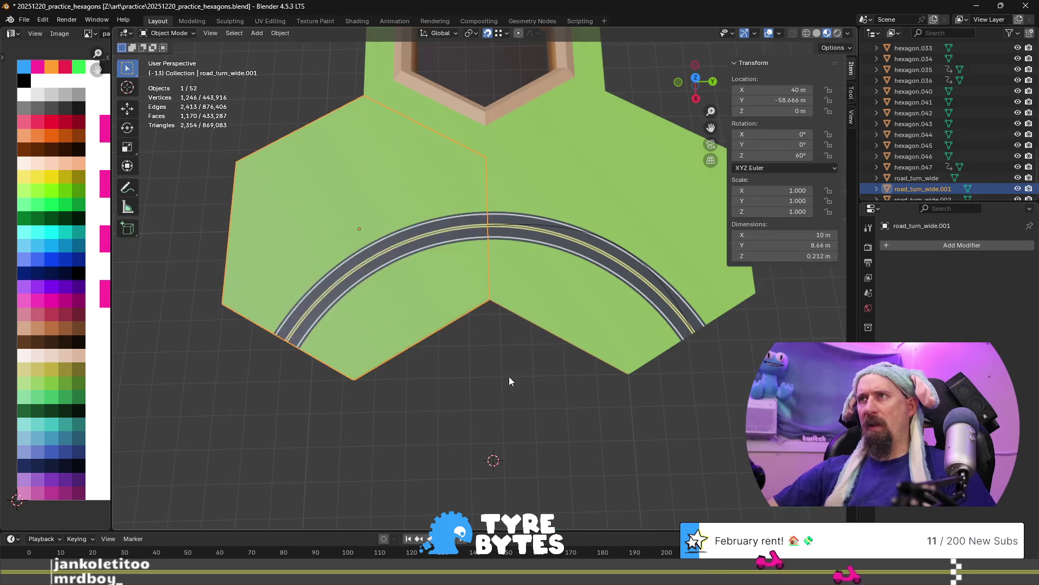
Undo the copy's 60° rotation and clear the selection to inspect the seam.
click(509, 379)
scroll(507, 379, up, 6)
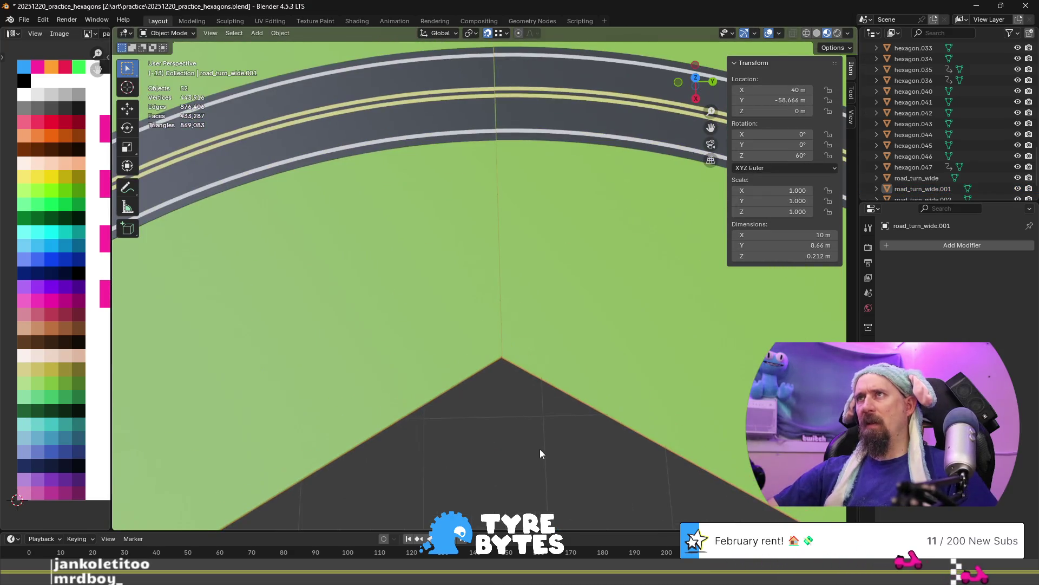
key(ctrl+z)
key(ctrl+z)
scroll(540, 449, down, 5)
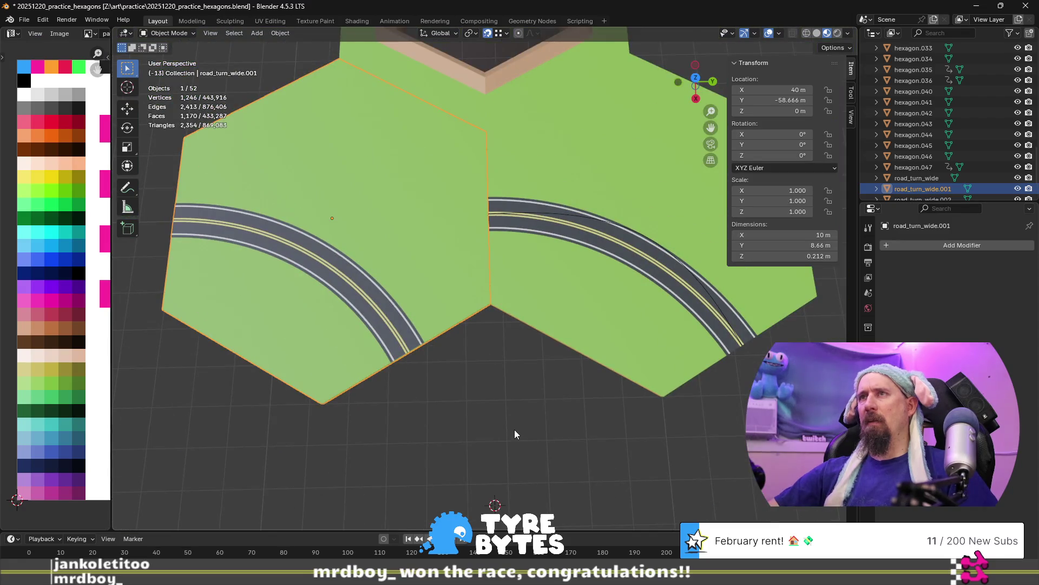
click(515, 430)
scroll(525, 320, up, 6)
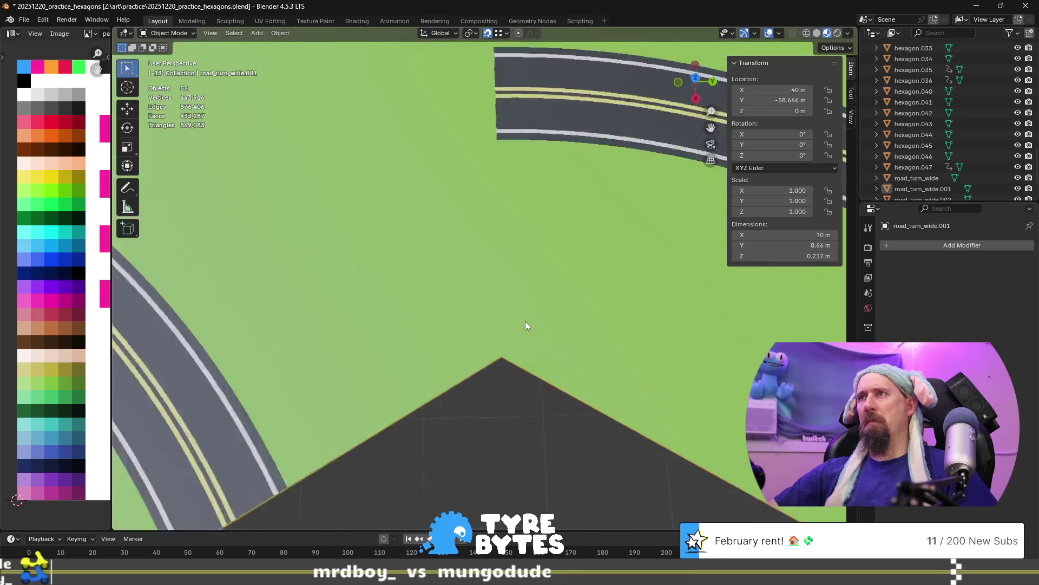
scroll(525, 318, down, 5)
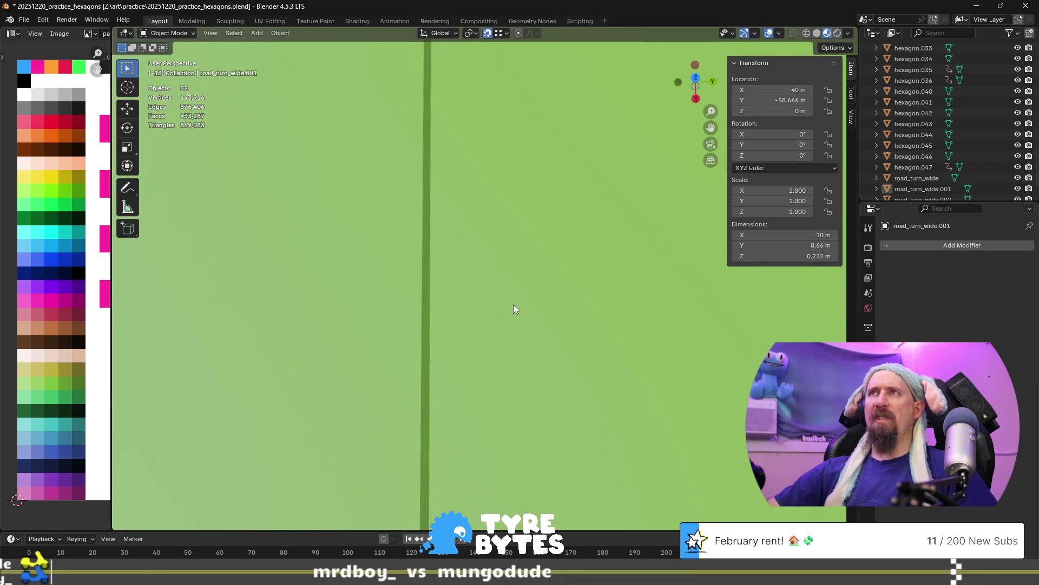
scroll(509, 293, down, 4)
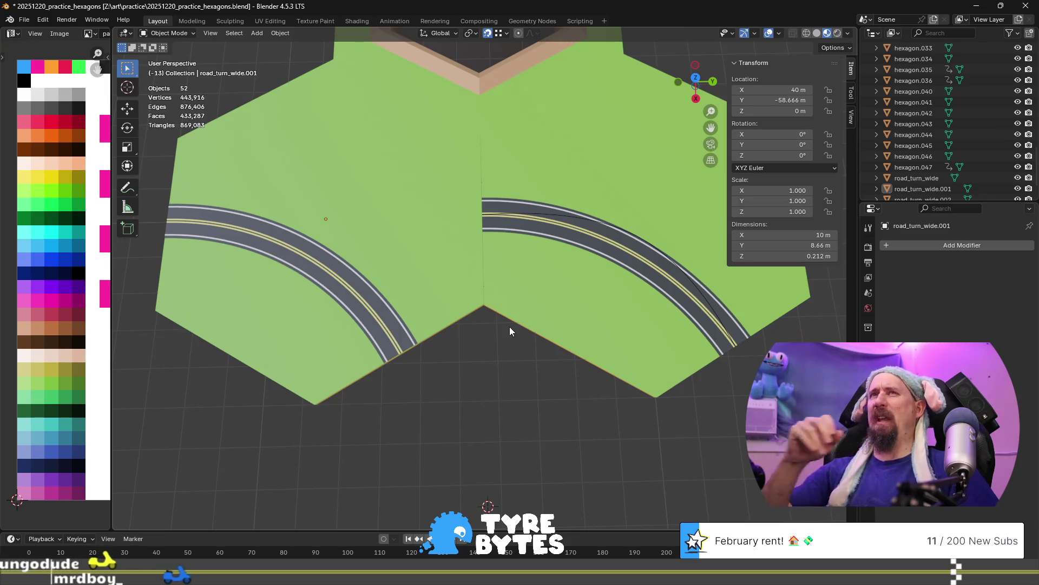
Delete road_turn_wide.001, select the original tile, and switch to the VS Code notes.
click(410, 234)
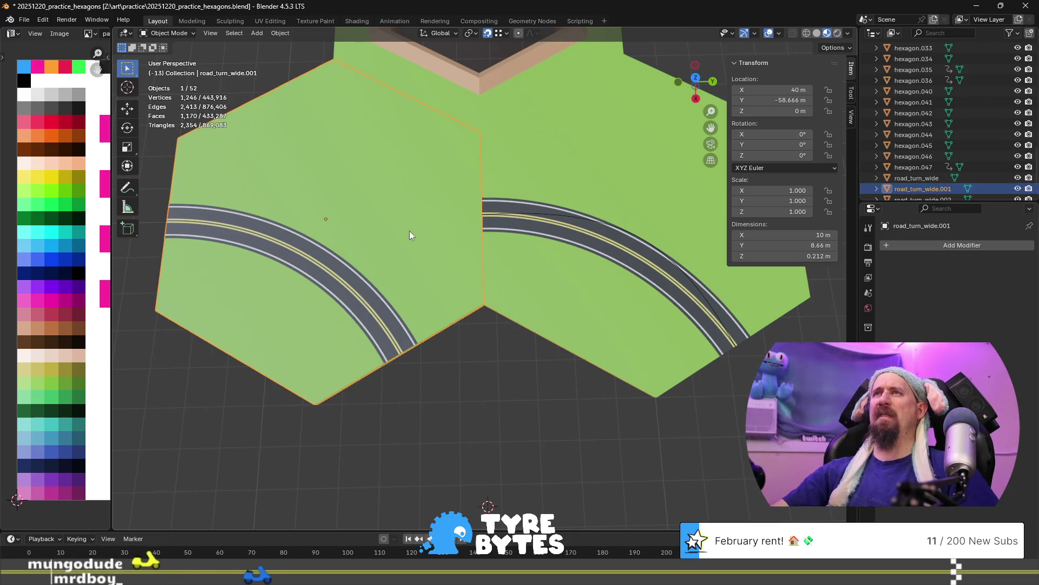
key(Delete)
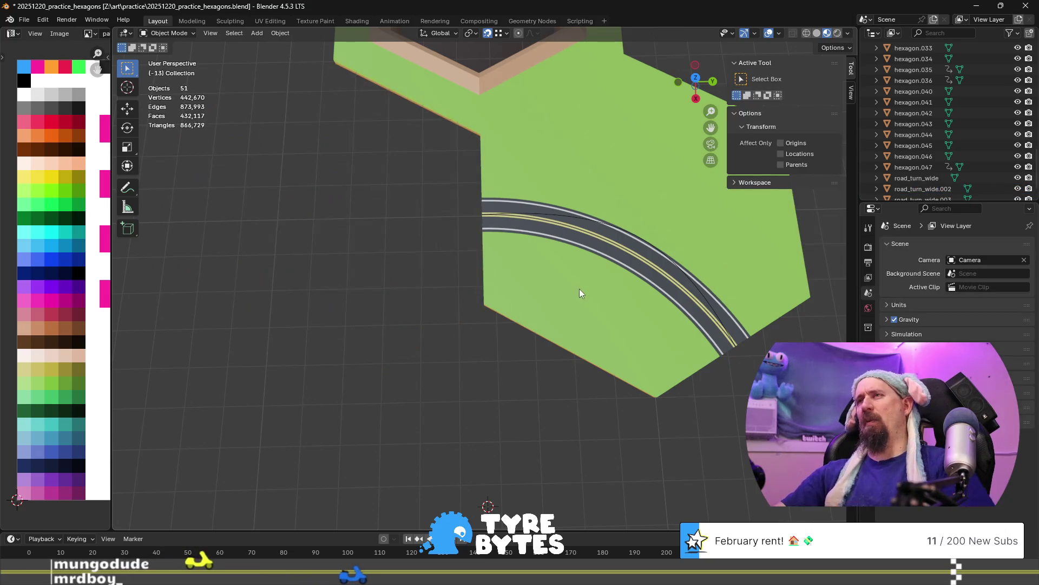
click(582, 308)
key(alt+Tab)
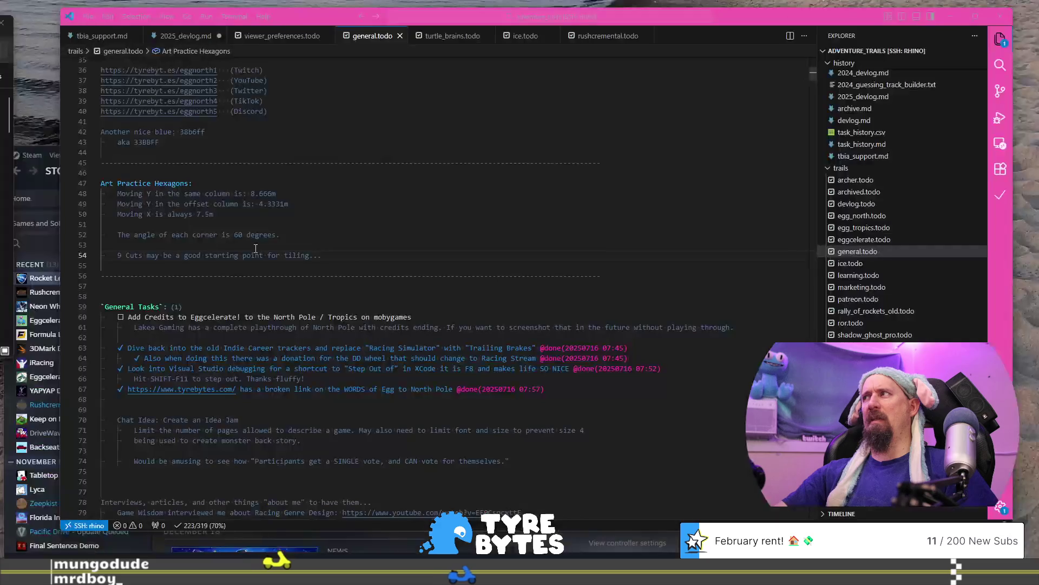
Change the line-48 same-column Y move from 8.666 to 8.66m, then return to Blender.
text(8.66)
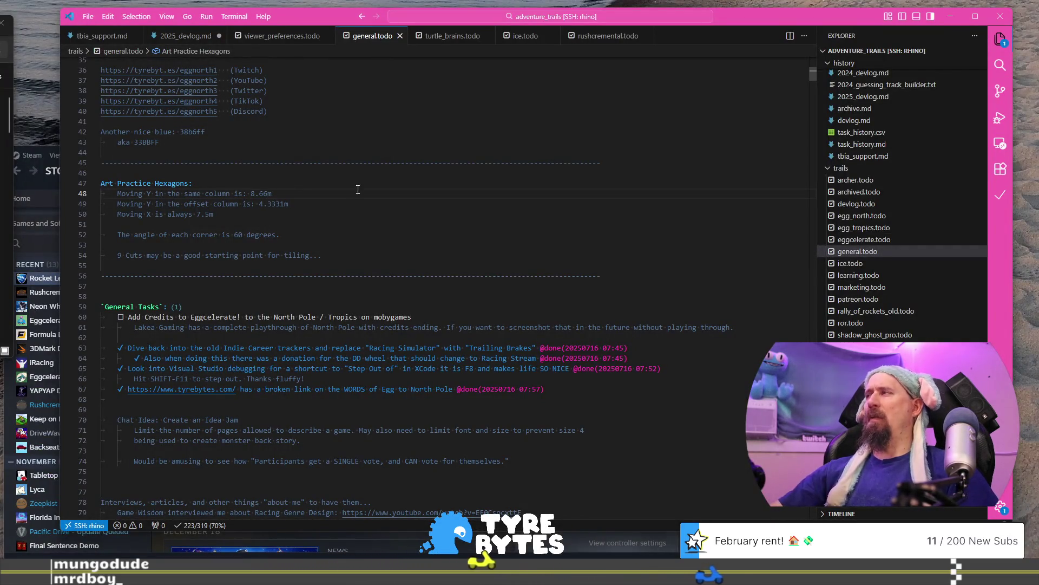
key(alt+Tab)
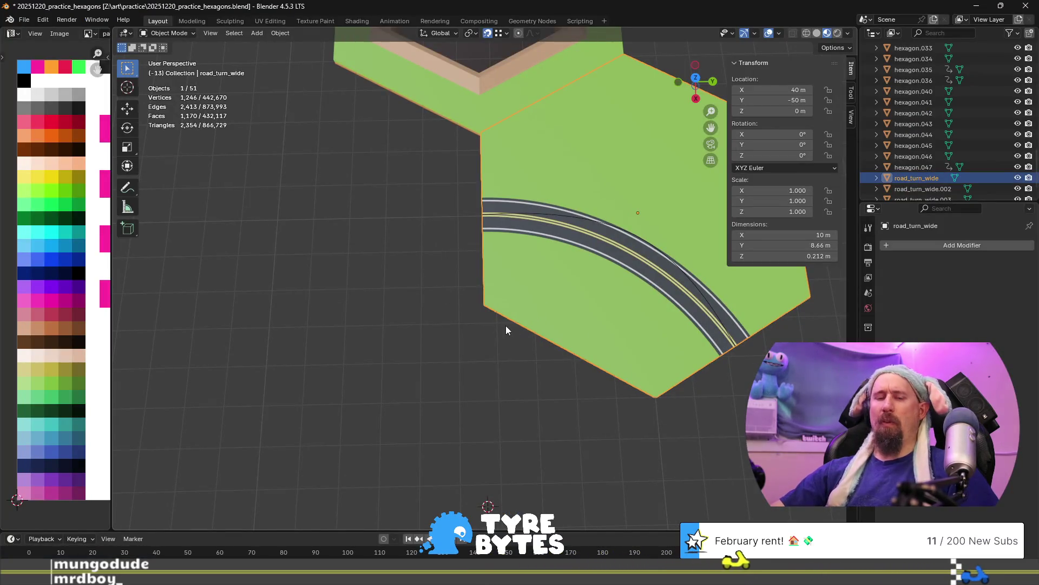
Duplicate the road-turn tile and place the copy 8.66 m down the Y axis.
key(shift+d)
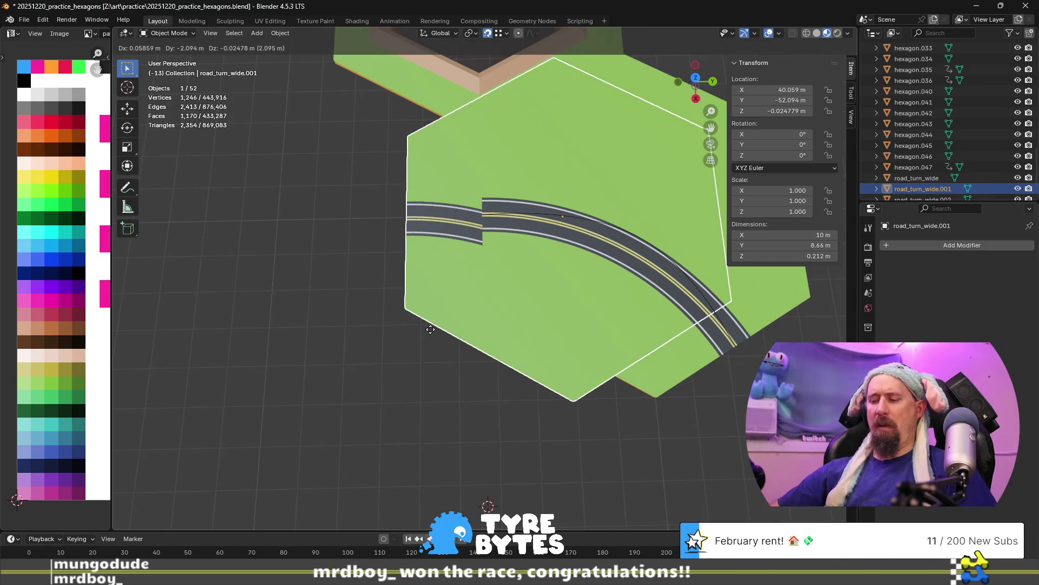
text(y)
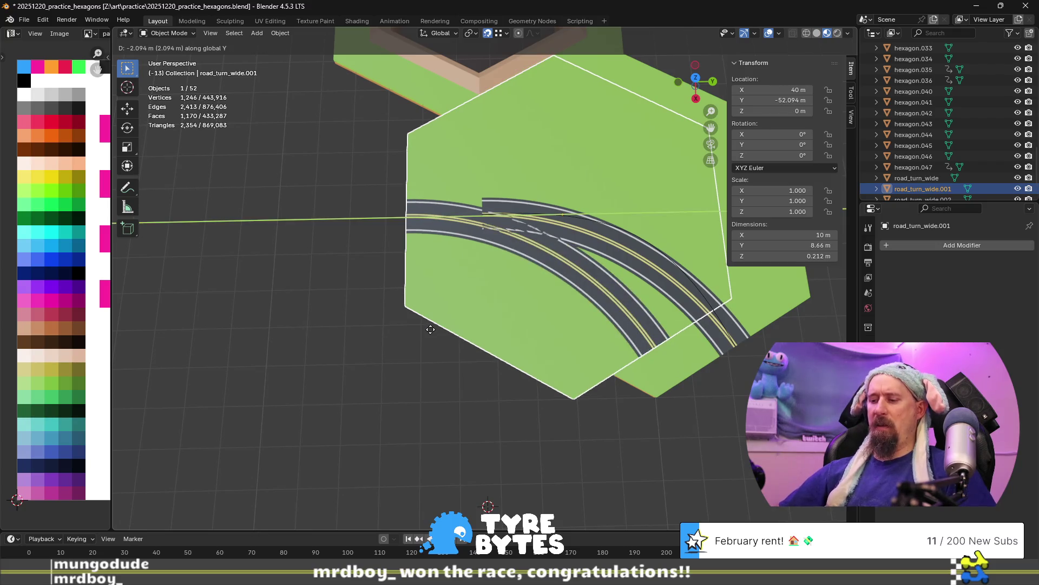
text(8)
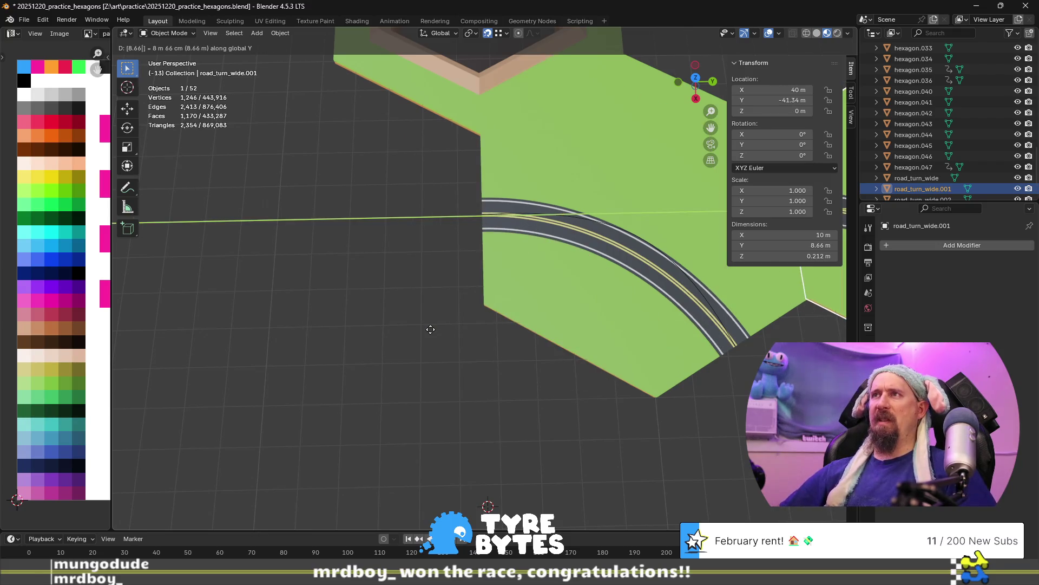
text(66-)
key(Return)
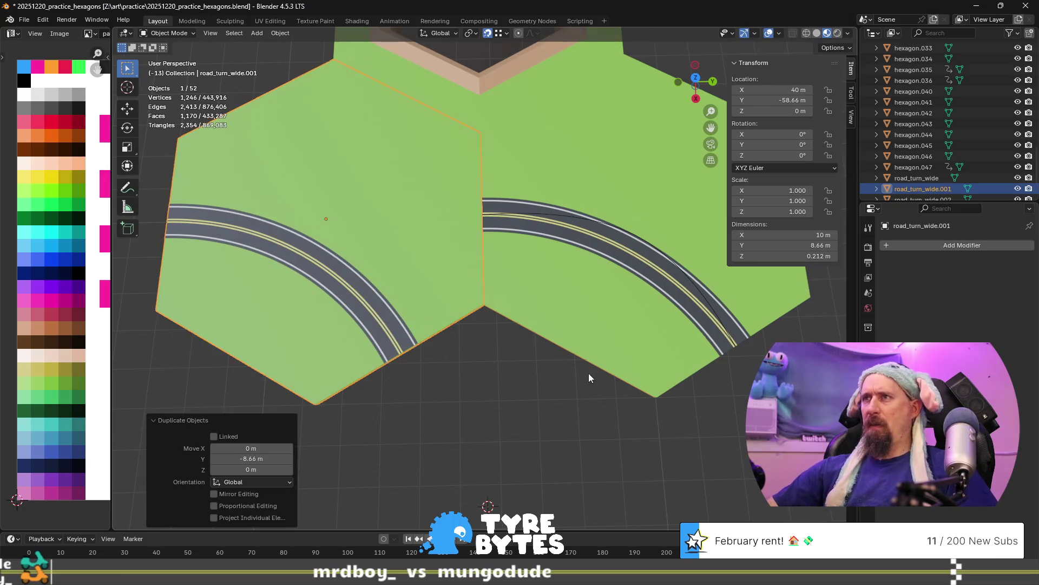
click(498, 367)
scroll(498, 366, up, 8)
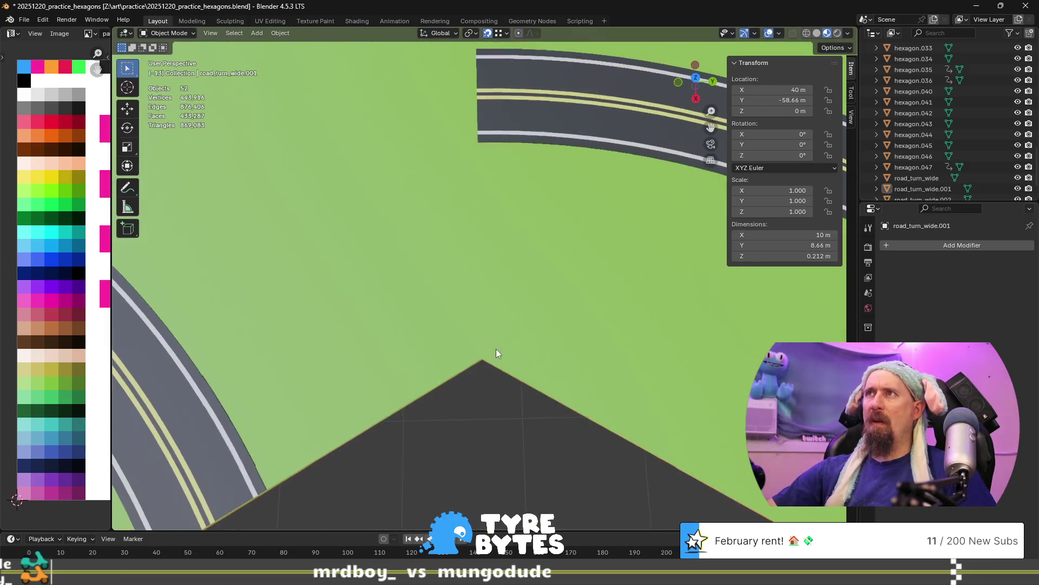
scroll(496, 355, down, 4)
scroll(384, 243, up, 2)
Rotate the new road tile copy 60° around Z with R Z 60.
click(391, 241)
text(r)
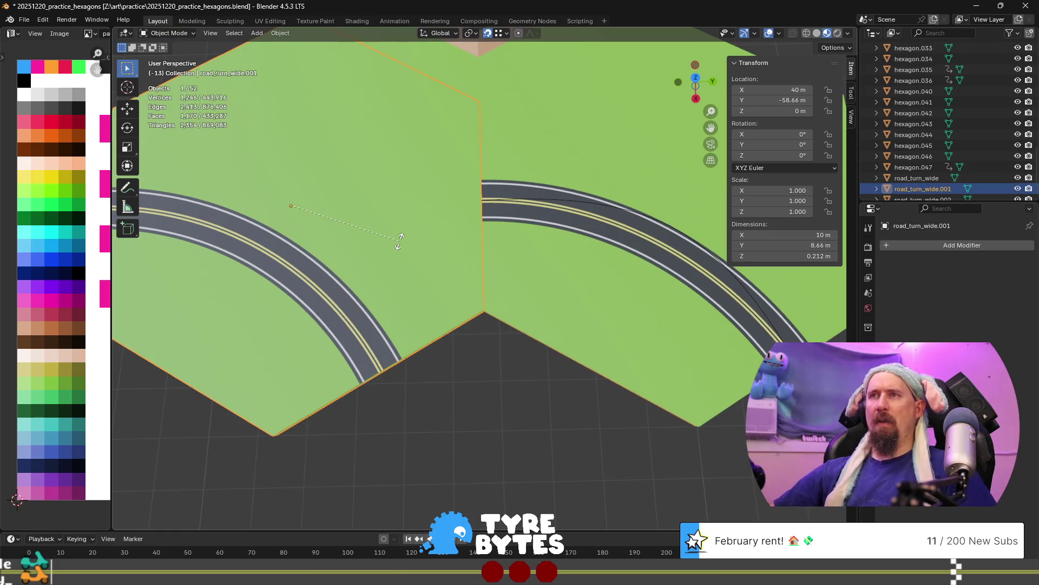
text(z)
text(90)
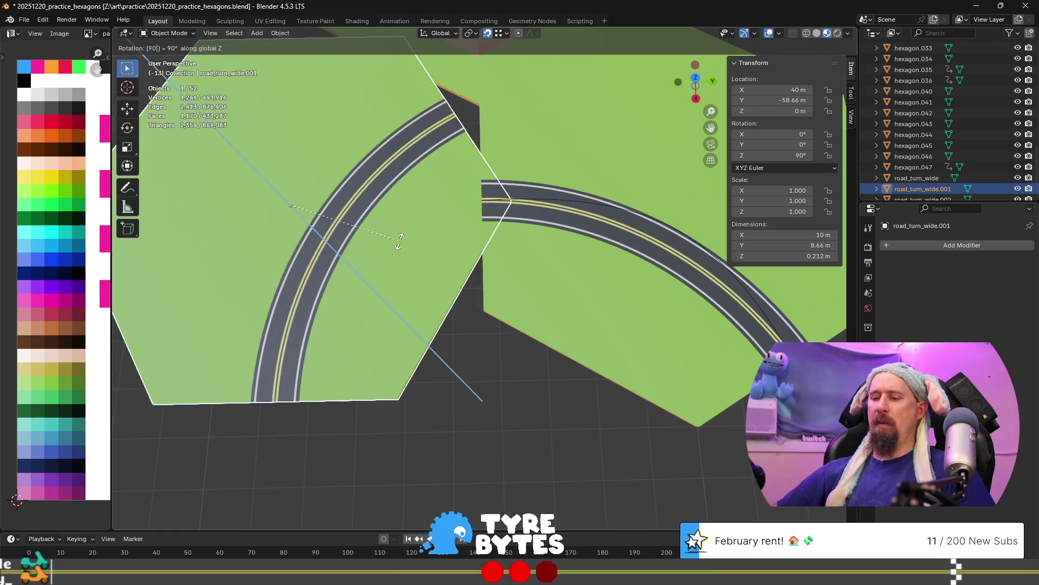
key(BackSpace)
key(BackSpace)
text(60)
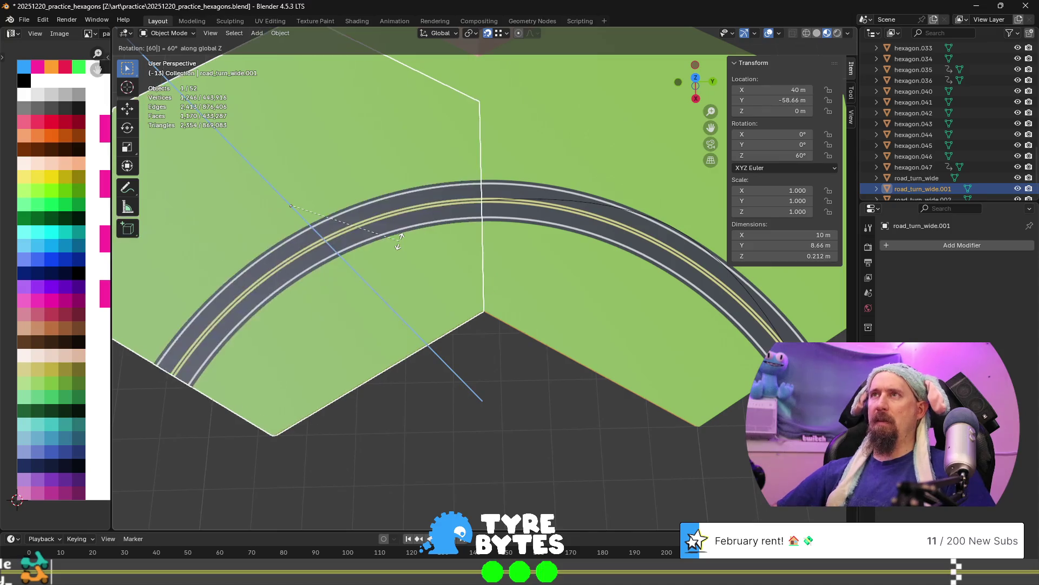
key(Return)
Zoom and pan in to inspect the seam where the two curved roads meet.
click(505, 359)
scroll(507, 234, up, 5)
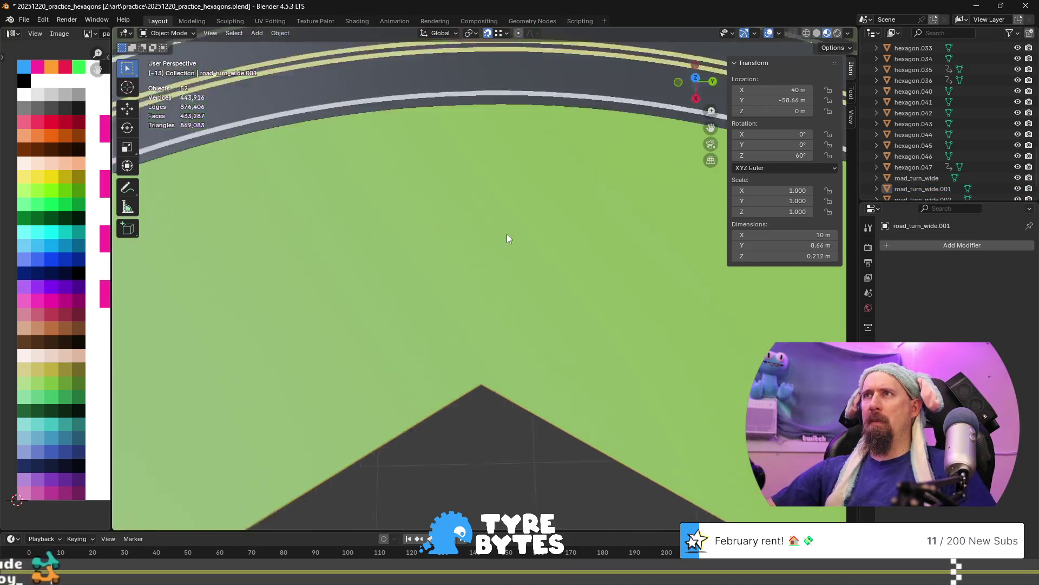
scroll(507, 234, down, 2)
shift+middle_drag(495, 177, 477, 300)
scroll(487, 258, up, 5)
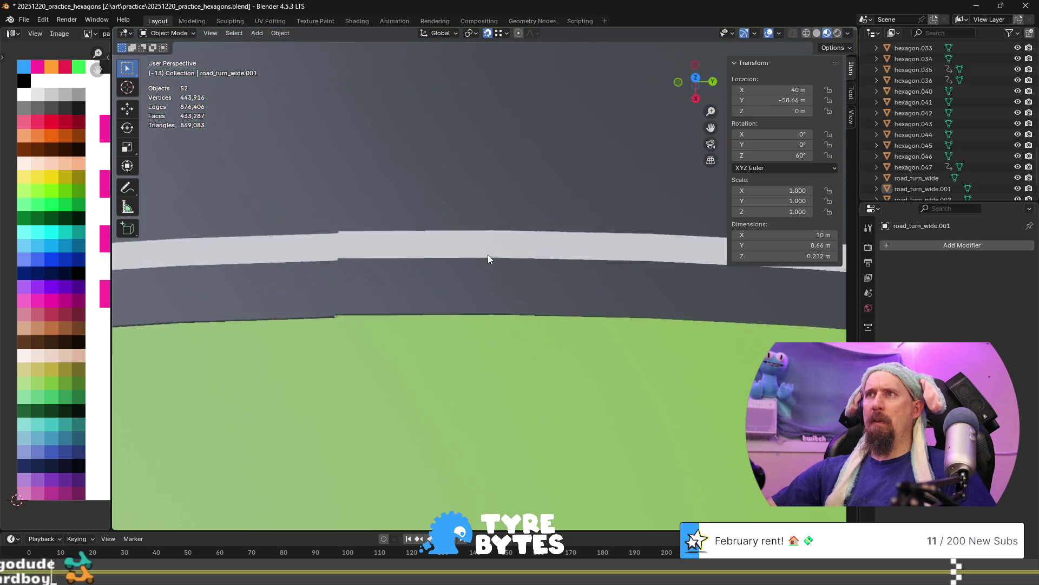
scroll(488, 258, down, 2)
mouse_move(450, 212)
shift+middle_down()
mouse_move(450, 373)
mouse_move(462, 382)
shift+middle_up()
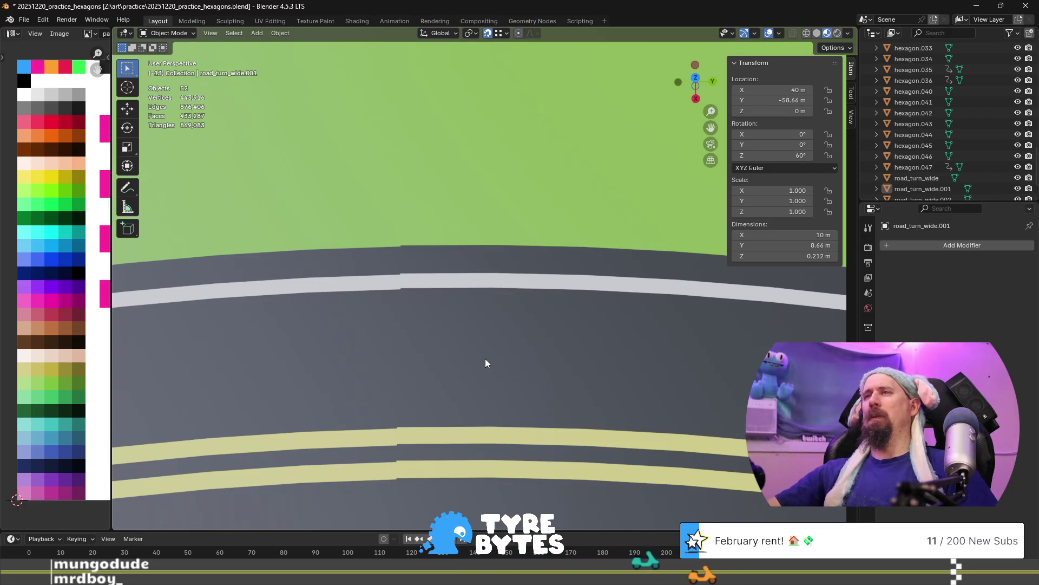
scroll(485, 359, down, 10)
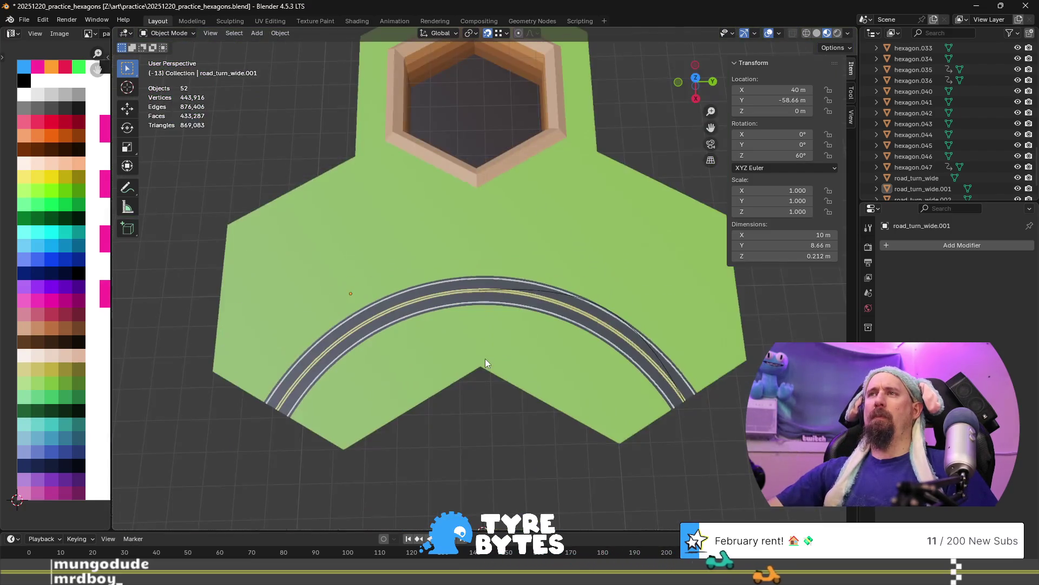
Nudge road_turn_wide.001 1 m further down Y to -59.66 m and enter Edit Mode.
click(437, 307)
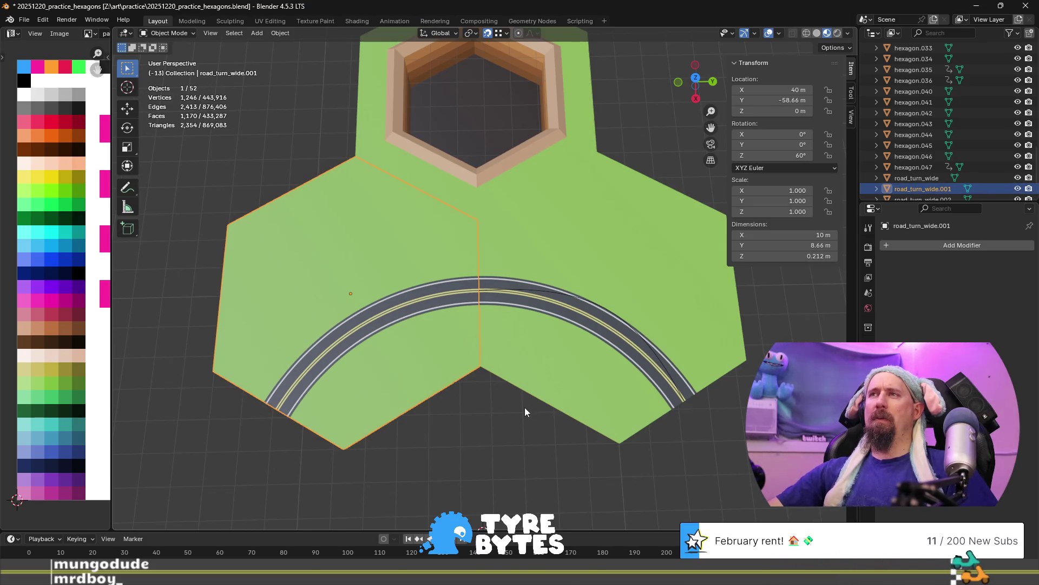
key(g)
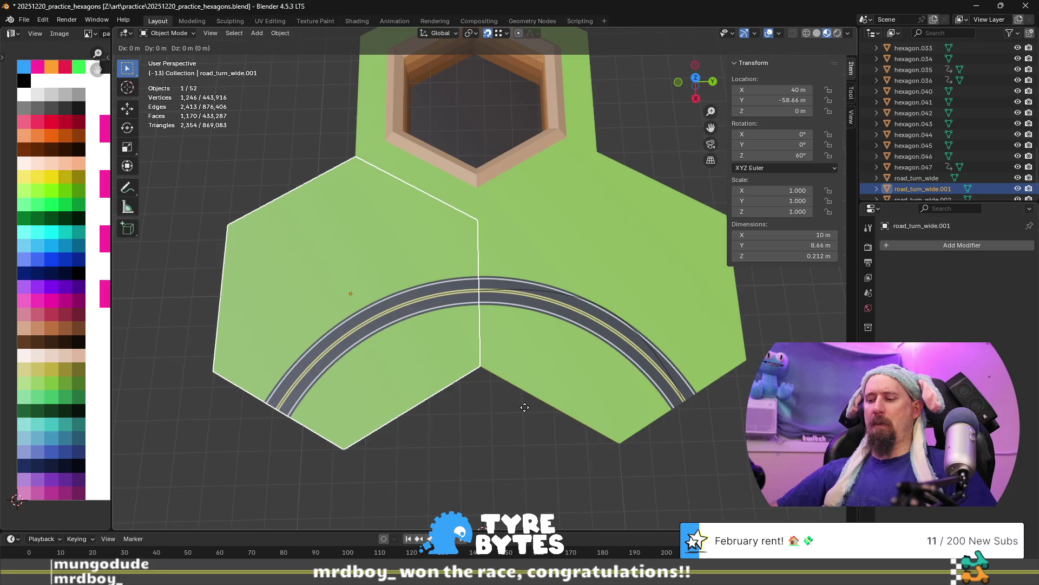
key(y)
key(1)
key(minus)
key(Return)
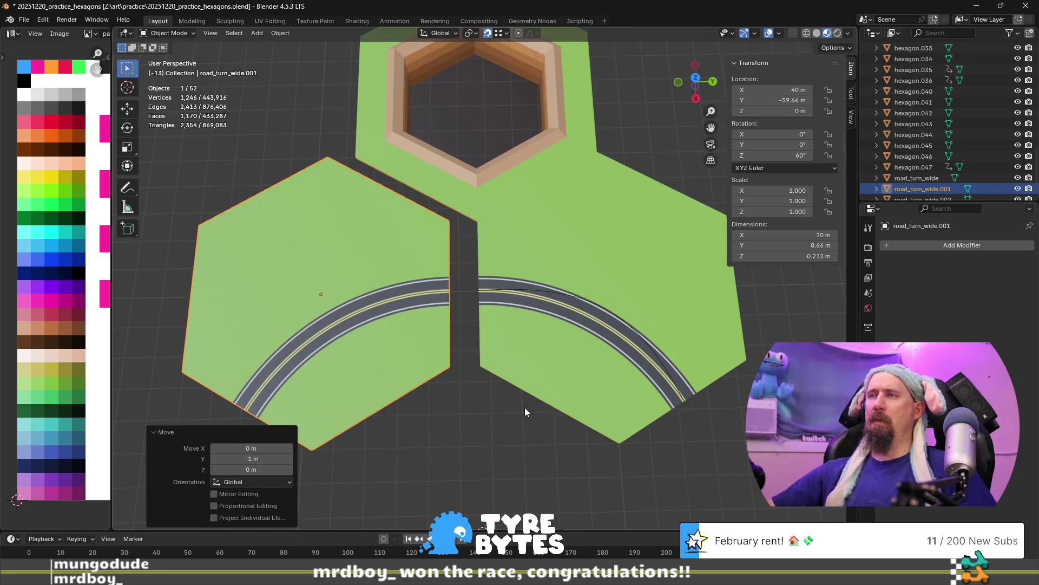
scroll(525, 407, up, 5)
key(Tab)
middle_drag(413, 420, 500, 370)
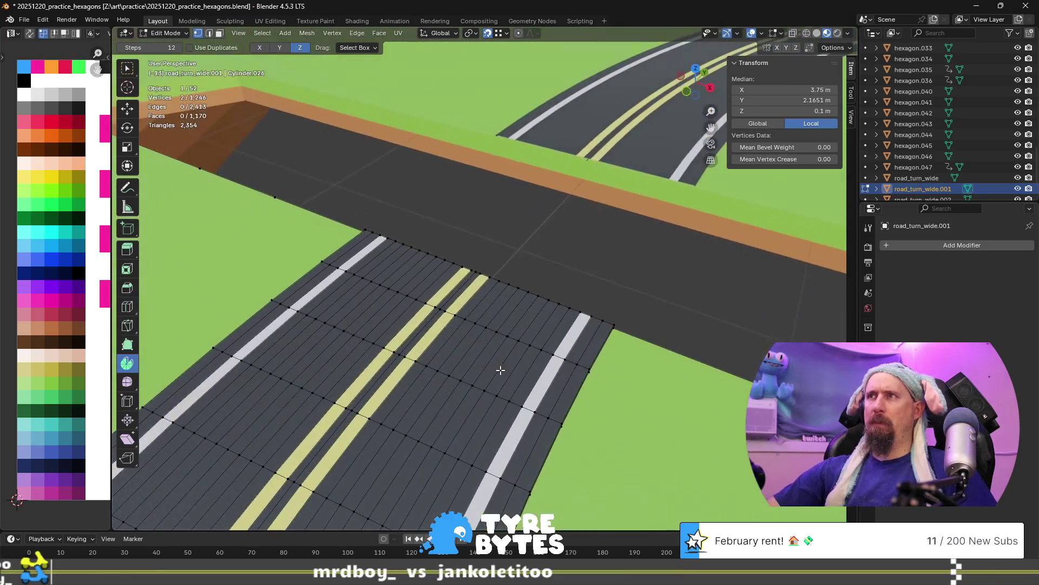
Inspect a curb corner vertex of the original road_turn_wide tile in Edit Mode.
key(Tab)
click(612, 142)
key(Tab)
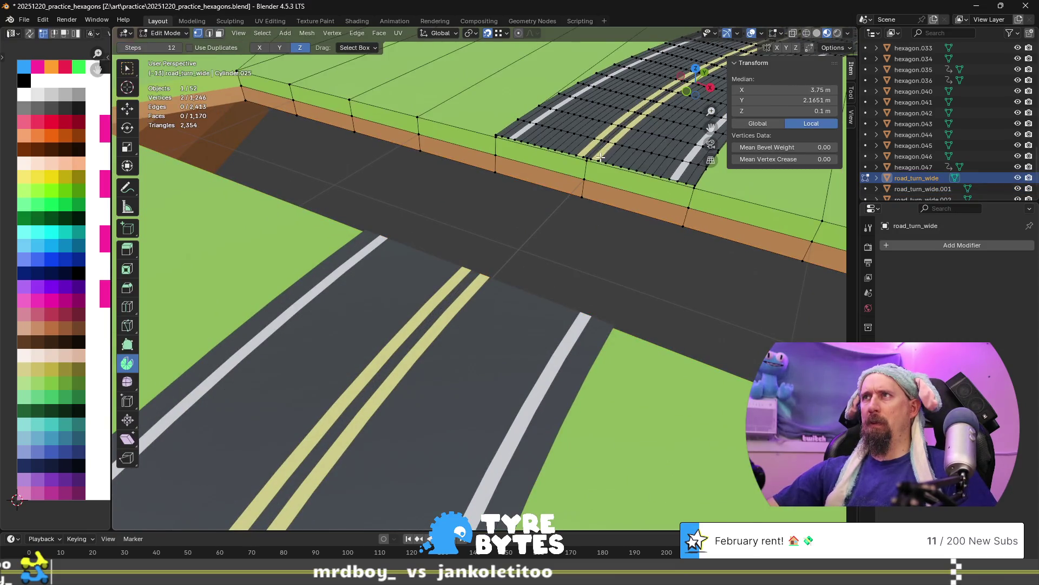
scroll(617, 154, up, 3)
scroll(619, 158, down, 4)
scroll(589, 202, up, 1)
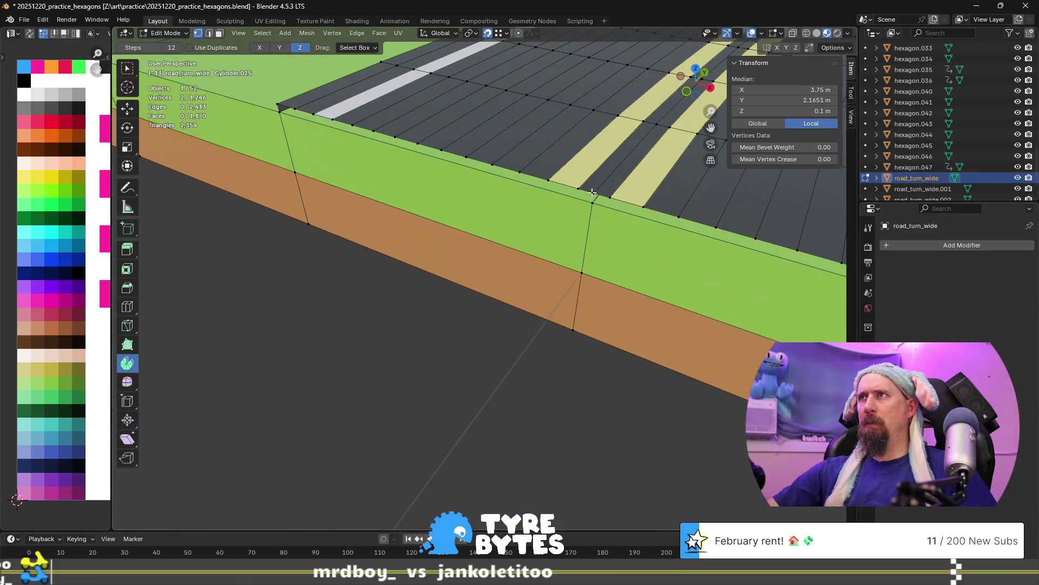
click(592, 194)
scroll(556, 288, down, 4)
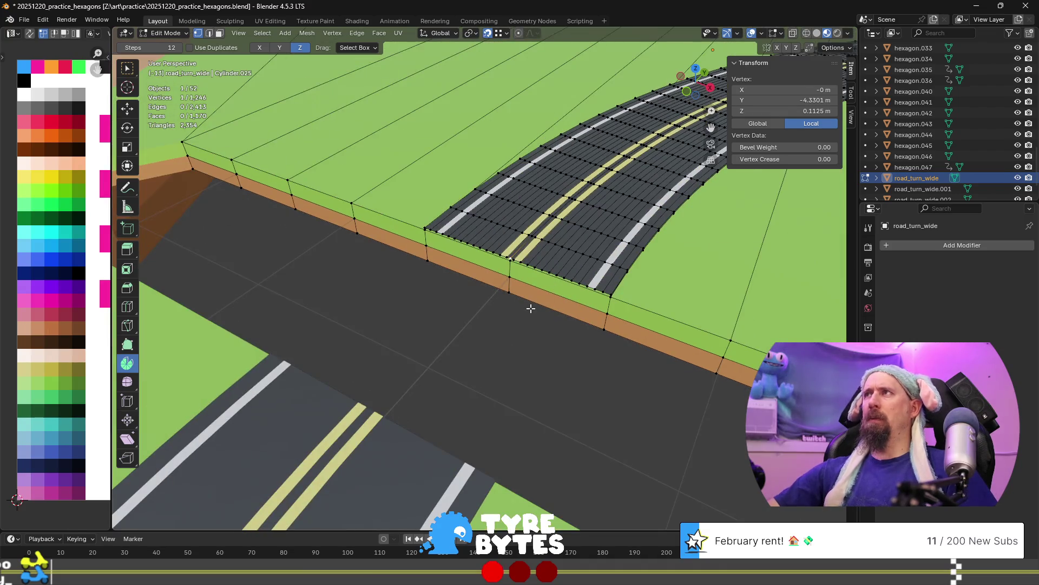
scroll(530, 308, down, 3)
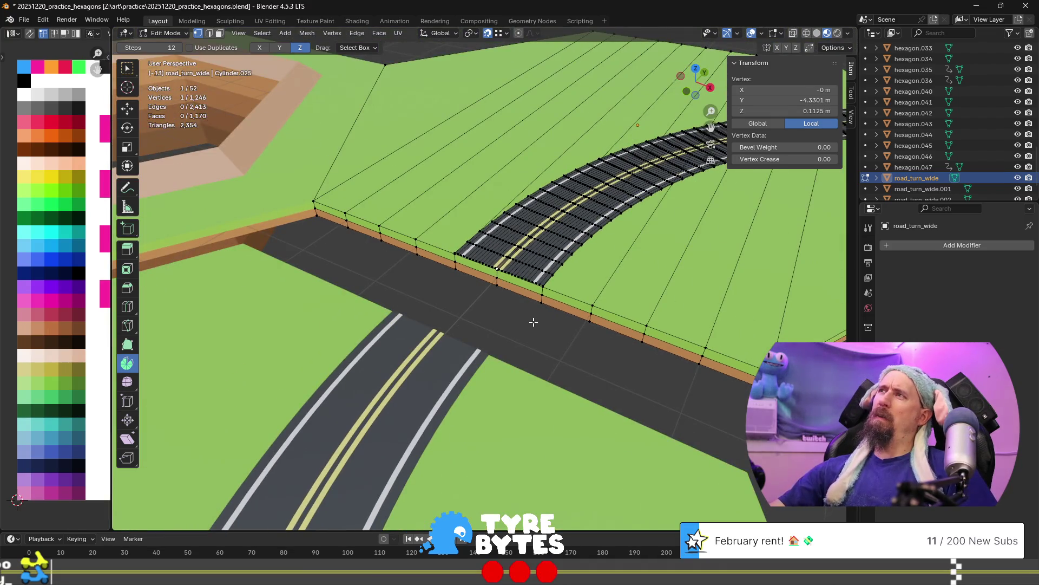
mouse_move(534, 315)
middle_down()
mouse_move(487, 327)
mouse_move(331, 266)
middle_up()
Switch to editing road_turn_wide.001 and pick a vertex at its curb corner.
key(Tab)
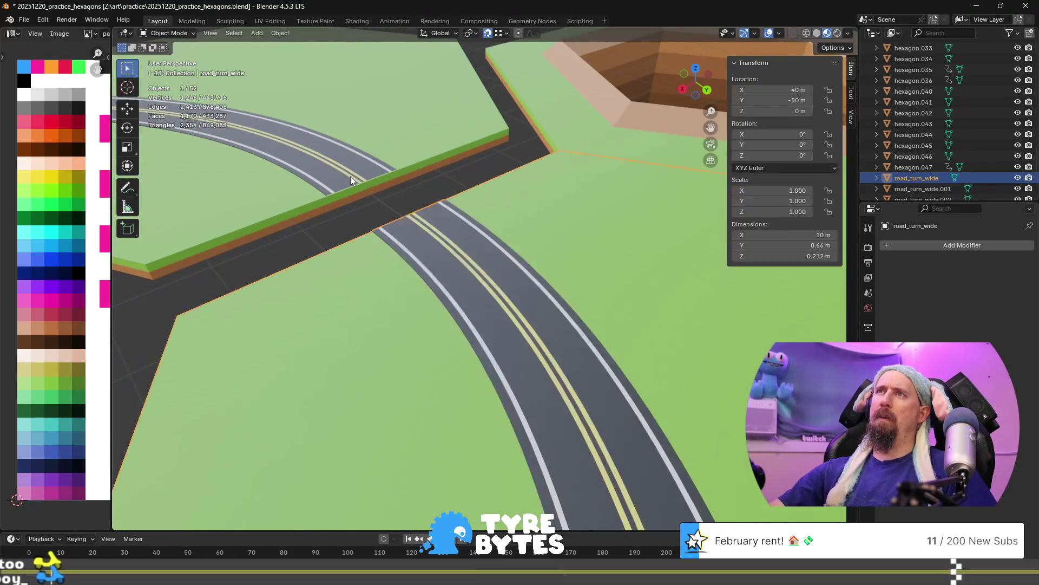
click(363, 180)
key(Tab)
click(361, 181)
middle_drag(362, 181, 421, 329)
key(g)
key(g)
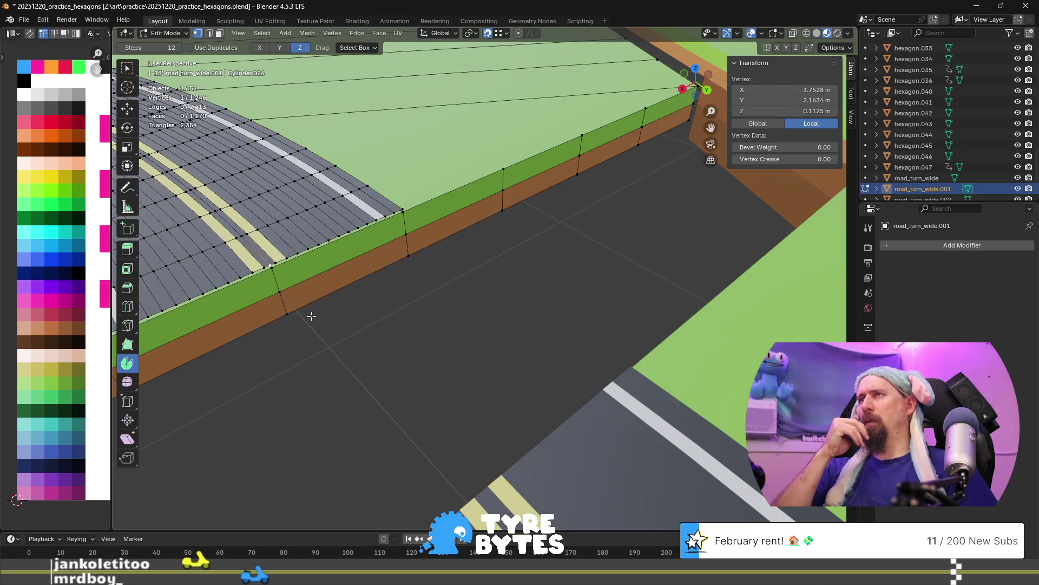
scroll(311, 316, down, 6)
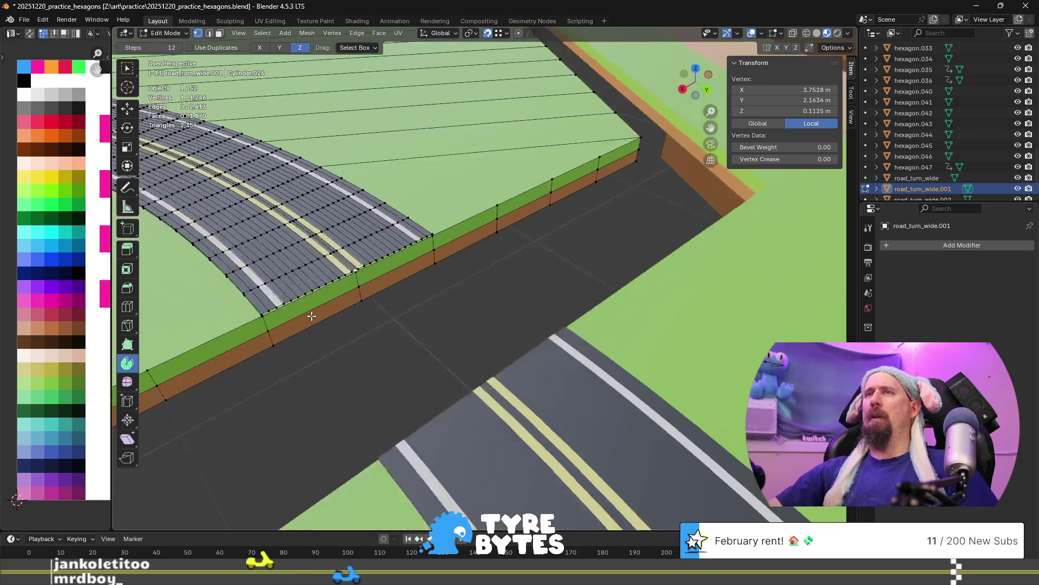
Apply the tile's rotation, then reselect the curb corner vertex to read its local position.
key(Tab)
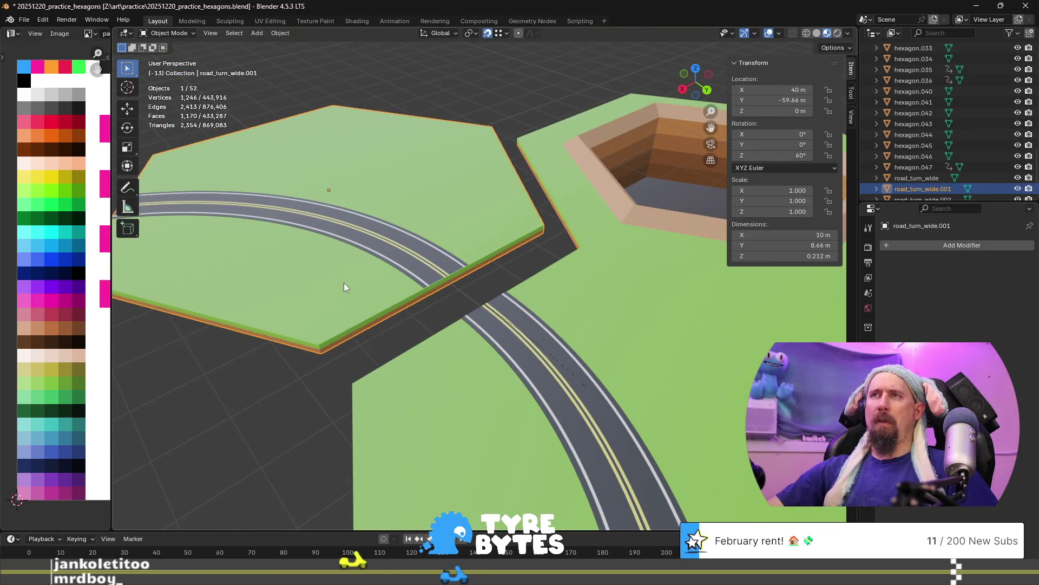
key(ctrl+a)
click(337, 293)
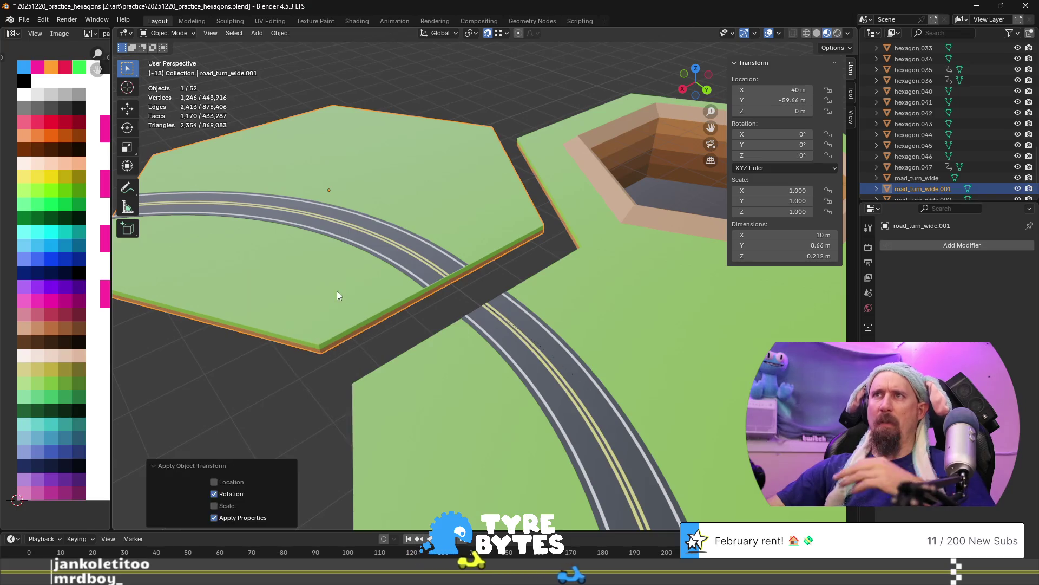
key(Tab)
scroll(450, 273, up, 5)
scroll(338, 320, up, 1)
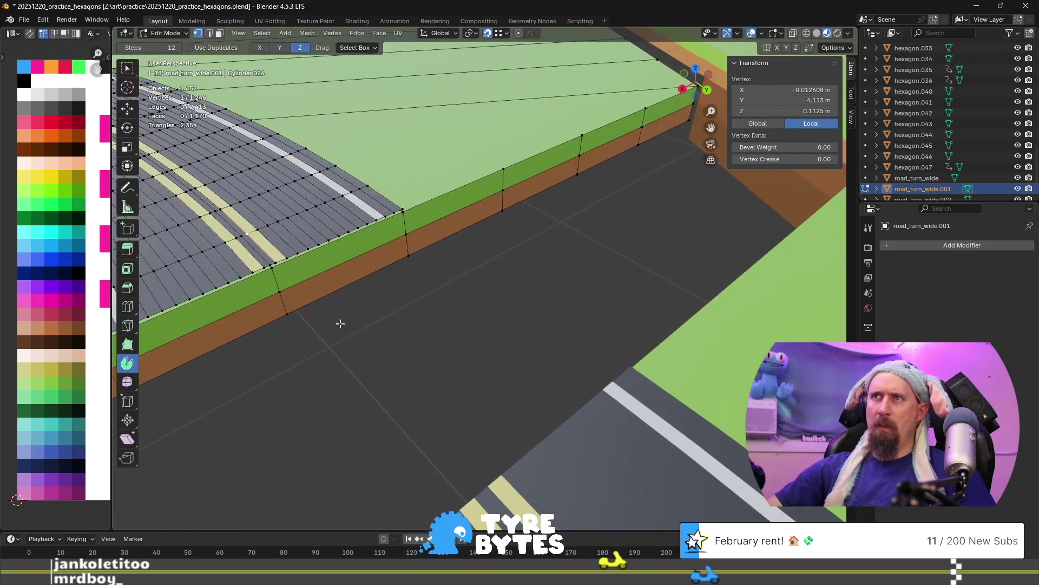
scroll(406, 314, up, 1)
click(359, 269)
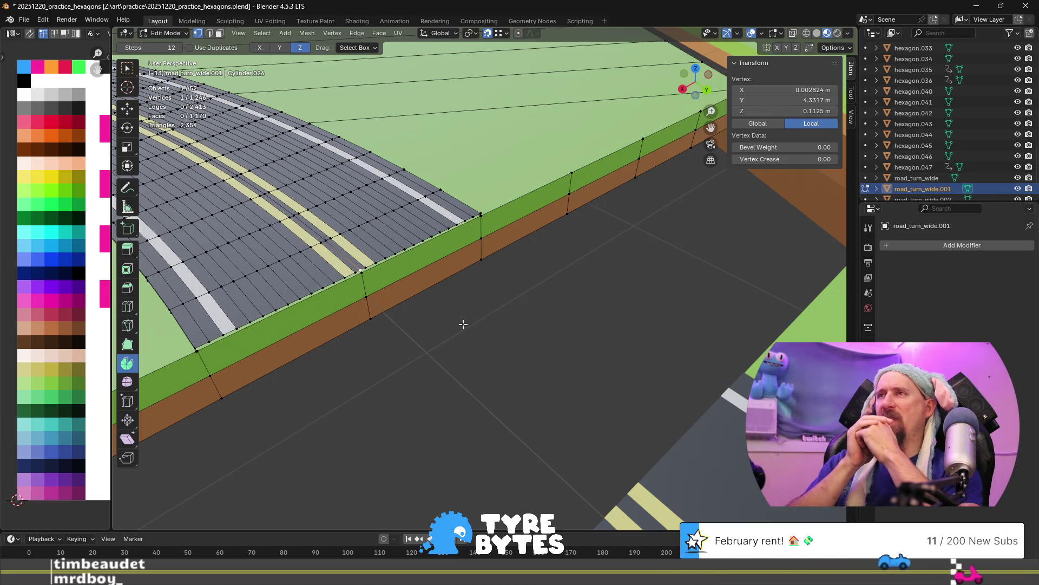
Pan and orbit across the hexagon tiles, then bring up the general.todo notes.
scroll(461, 335, down, 10)
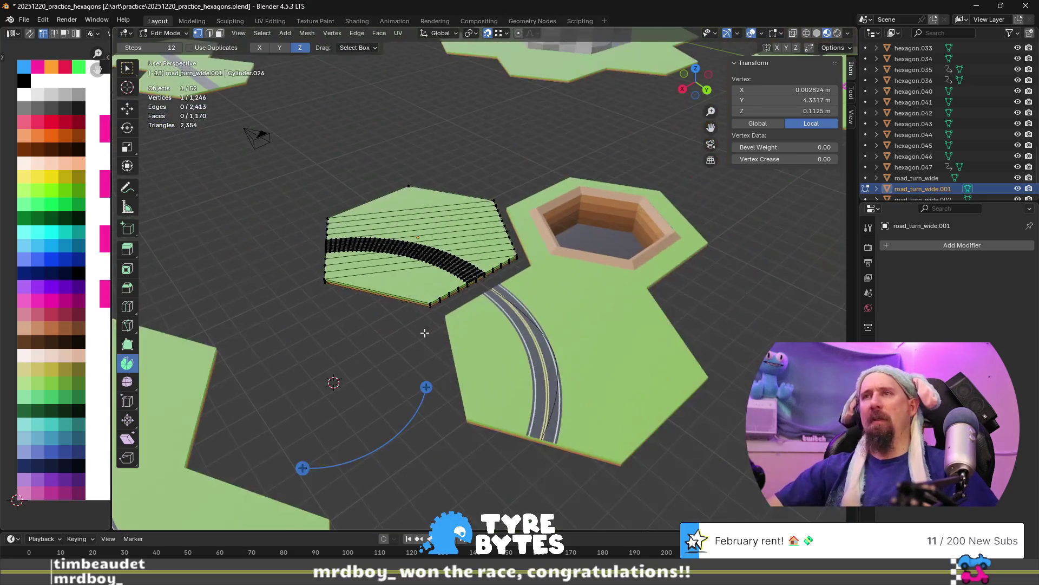
shift+middle_drag(428, 352, 507, 326)
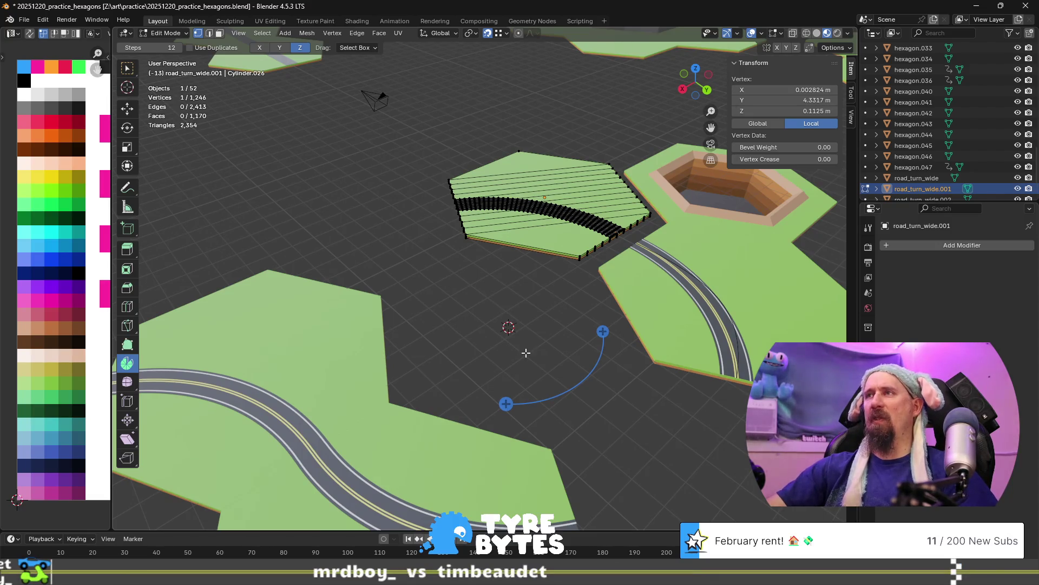
mouse_move(505, 351)
middle_down()
mouse_move(445, 322)
mouse_move(426, 379)
middle_up()
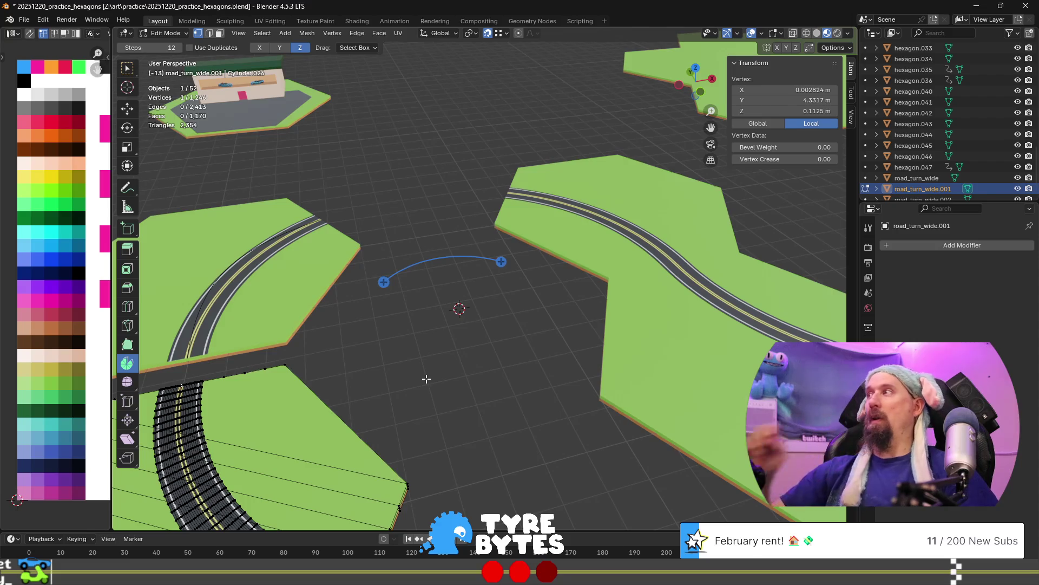
key(alt+Tab)
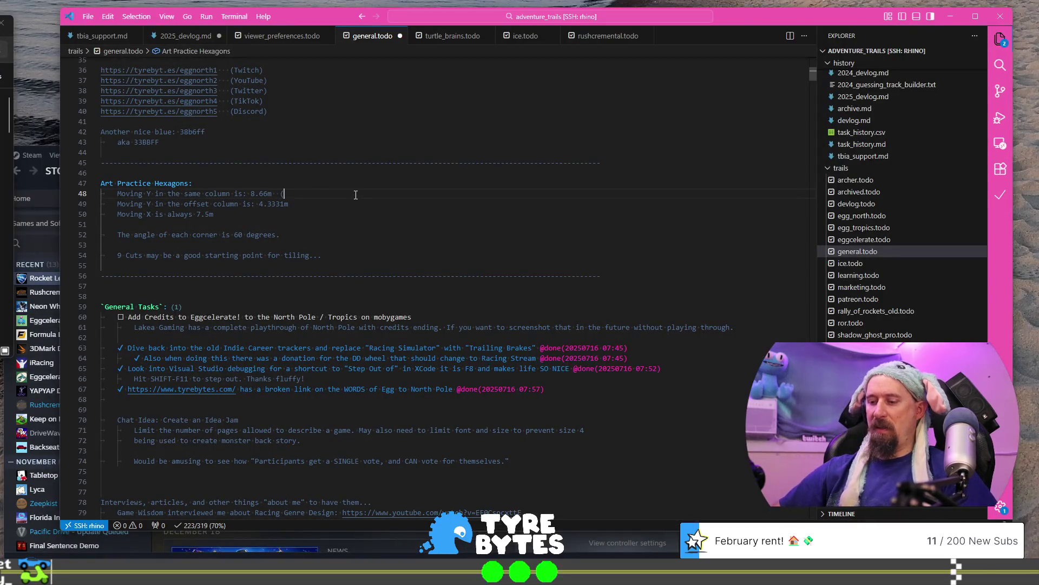
Add '(do not go 8.6666)' beside the 8.66m same-column Y spacing note.
text(()
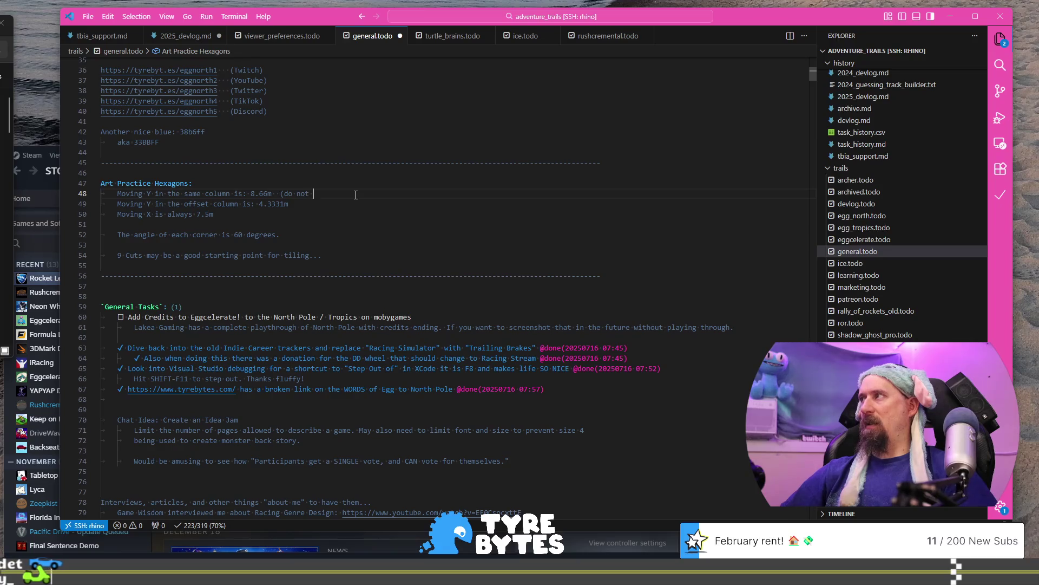
text(8.66)
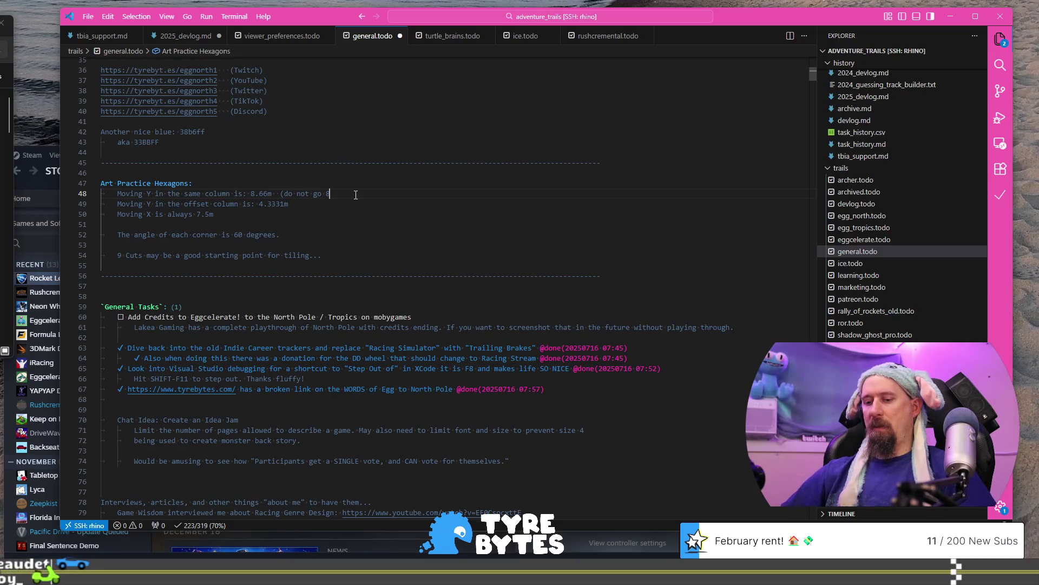
text(66))
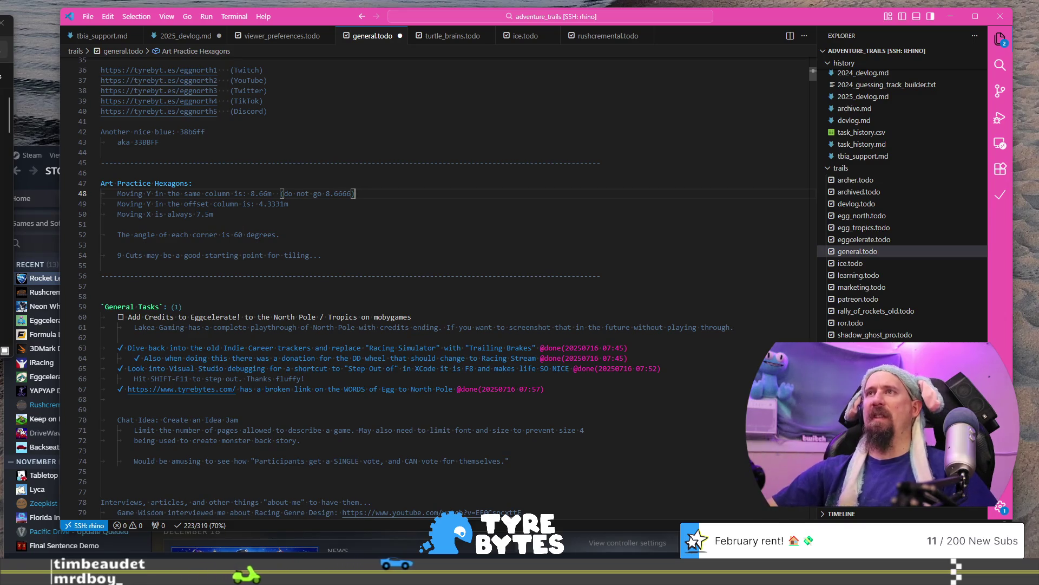
key(alt+Tab)
Back in Blender, return to Object Mode and select the lower hexagon tile.
scroll(524, 392, down, 5)
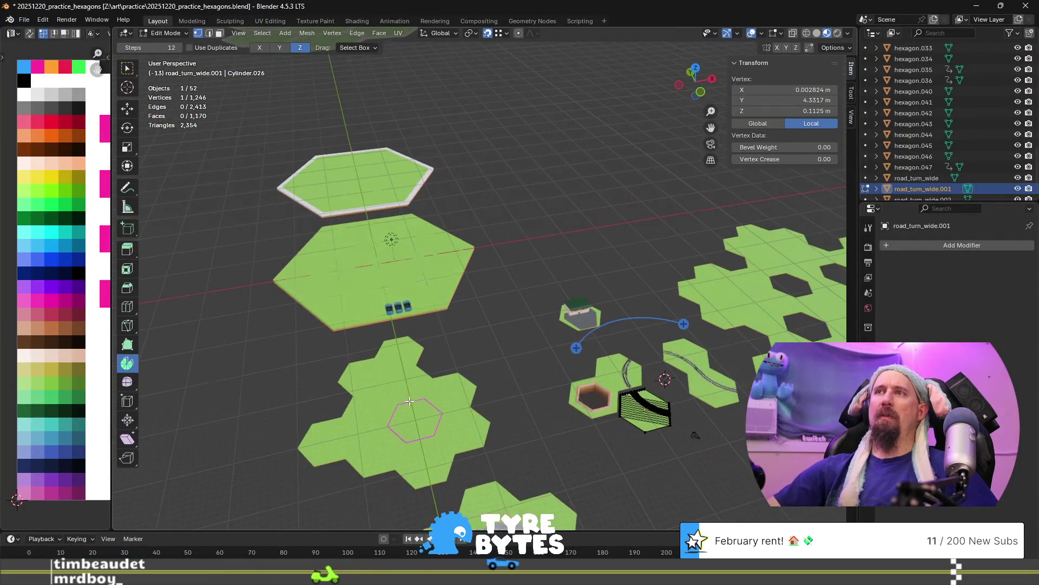
click(408, 388)
key(Tab)
click(411, 383)
shift+click(415, 421)
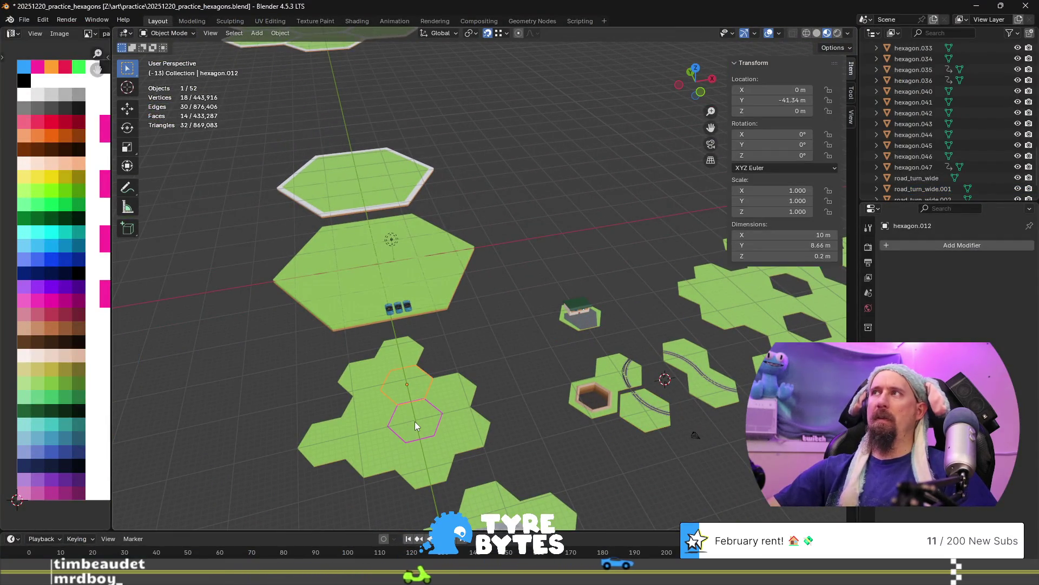
key(alt+Tab)
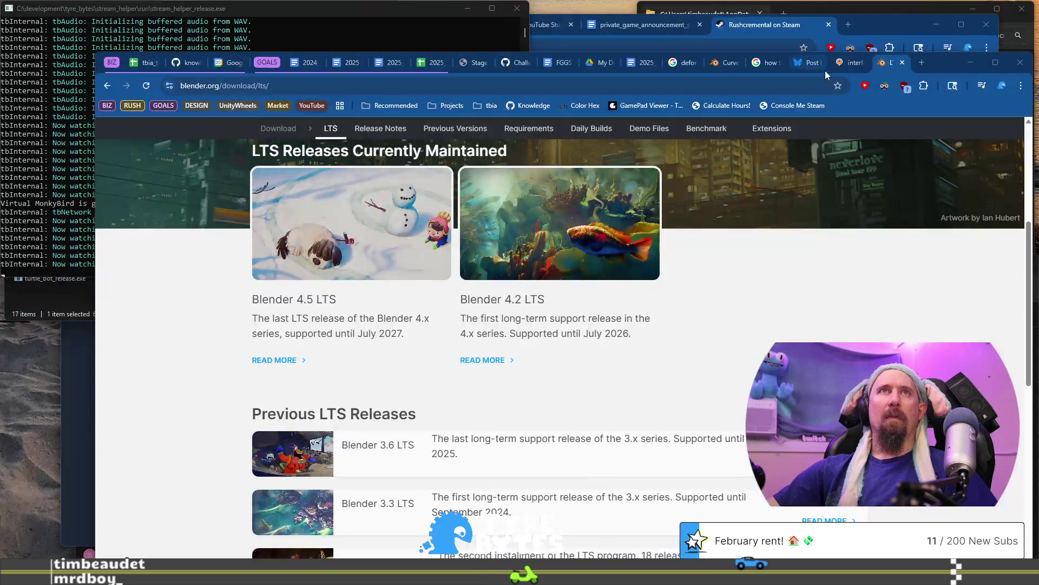
Flip through the open browser tabs to reach the Blender LTS download page.
click(763, 63)
click(686, 63)
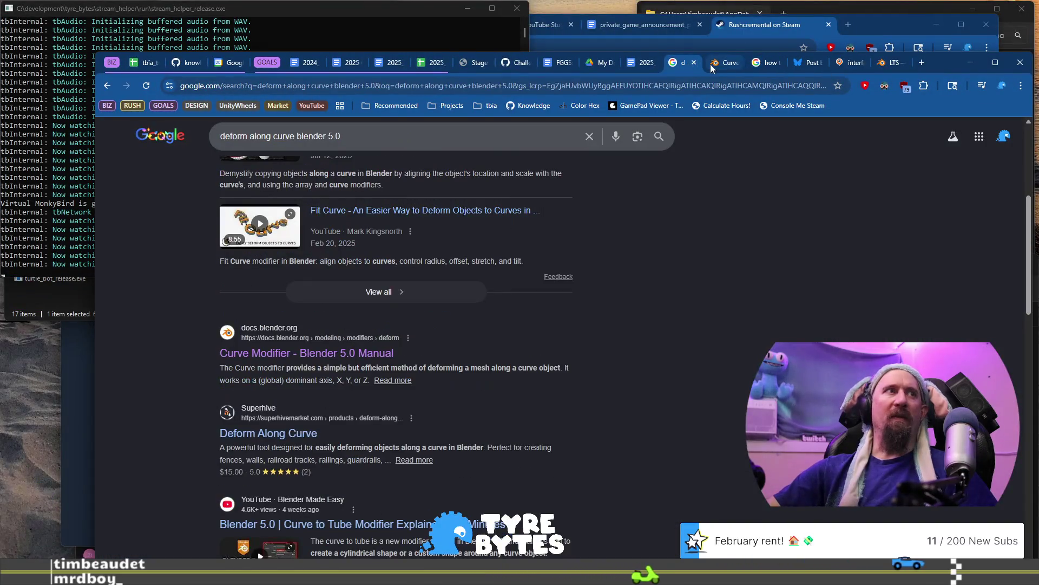
click(725, 63)
click(763, 62)
click(803, 64)
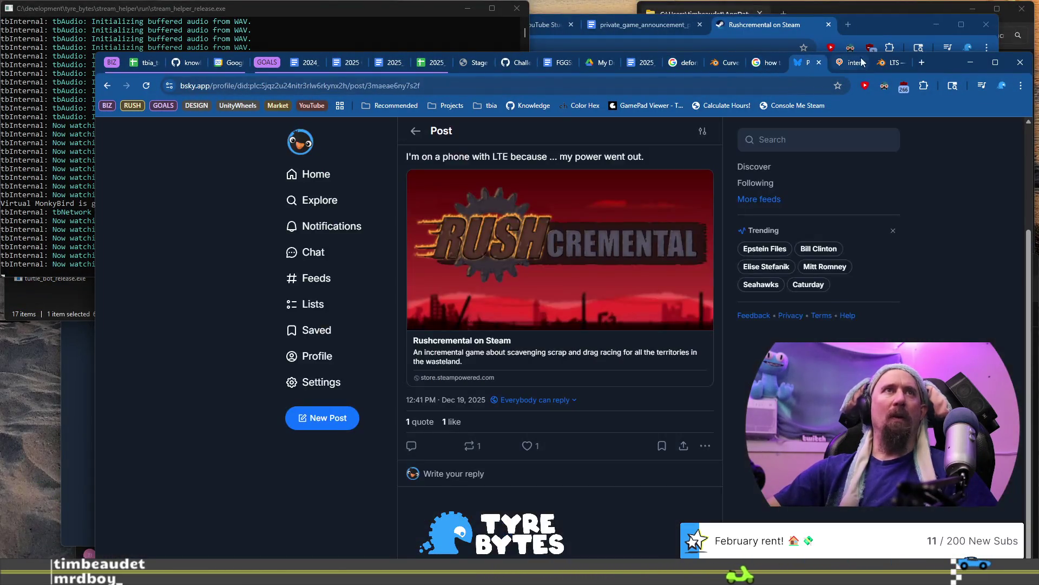
click(904, 64)
Start a '-' calculation in the address bar, then return to Blender.
key(ctrl+t)
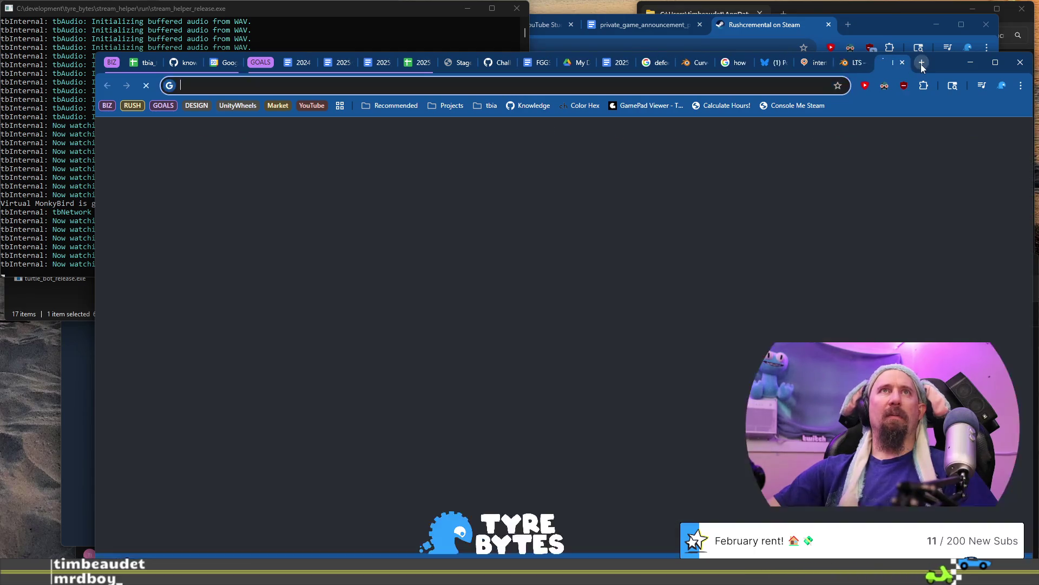
click(903, 63)
click(789, 83)
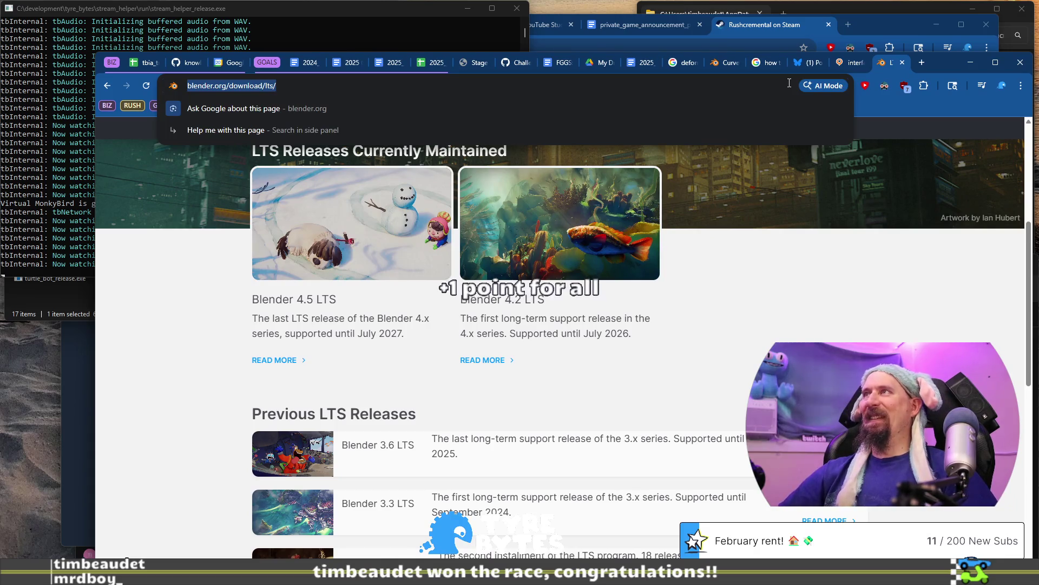
text(-50)
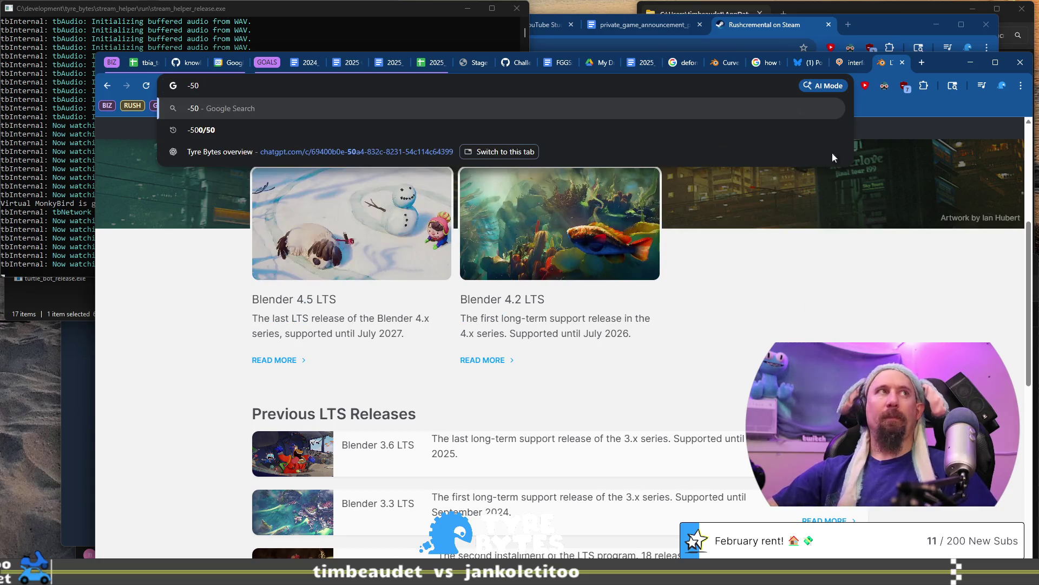
key(alt+Tab)
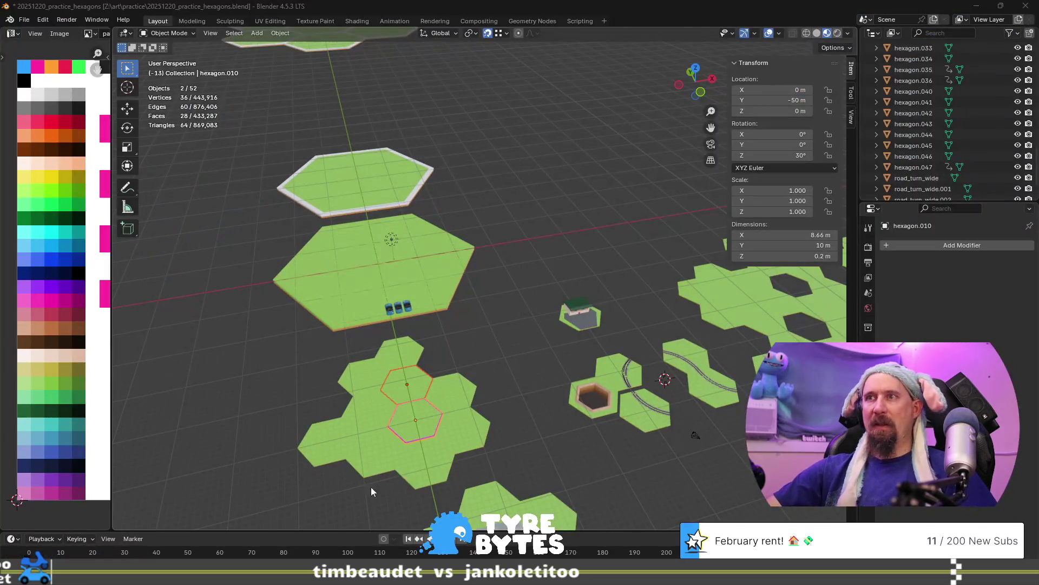
Select hexagon.012, compute -50 -- 41.34 (-8.66) in Chrome, and check its exact Y -41.3398 m.
click(411, 387)
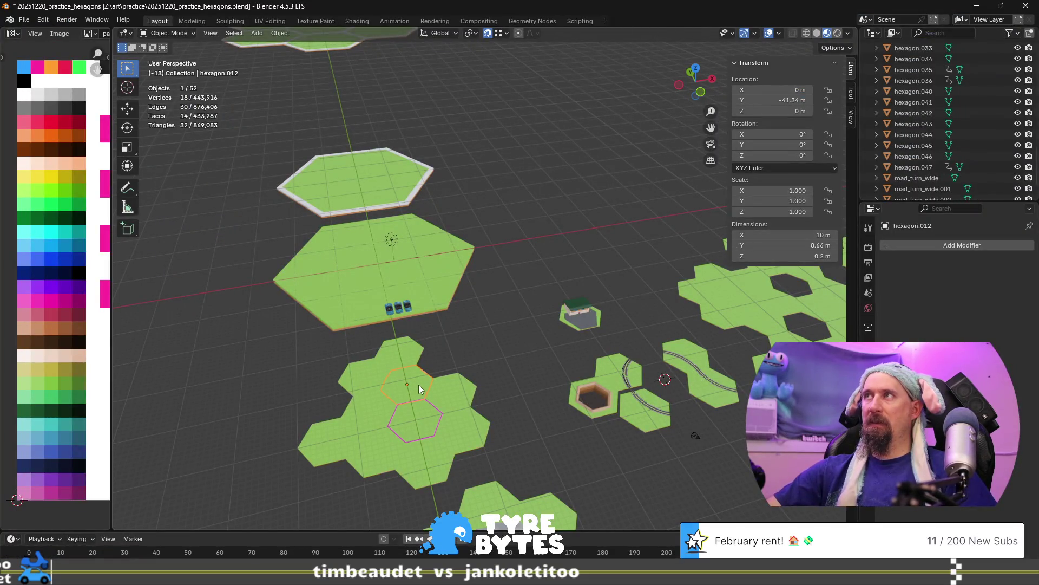
key(alt+Tab)
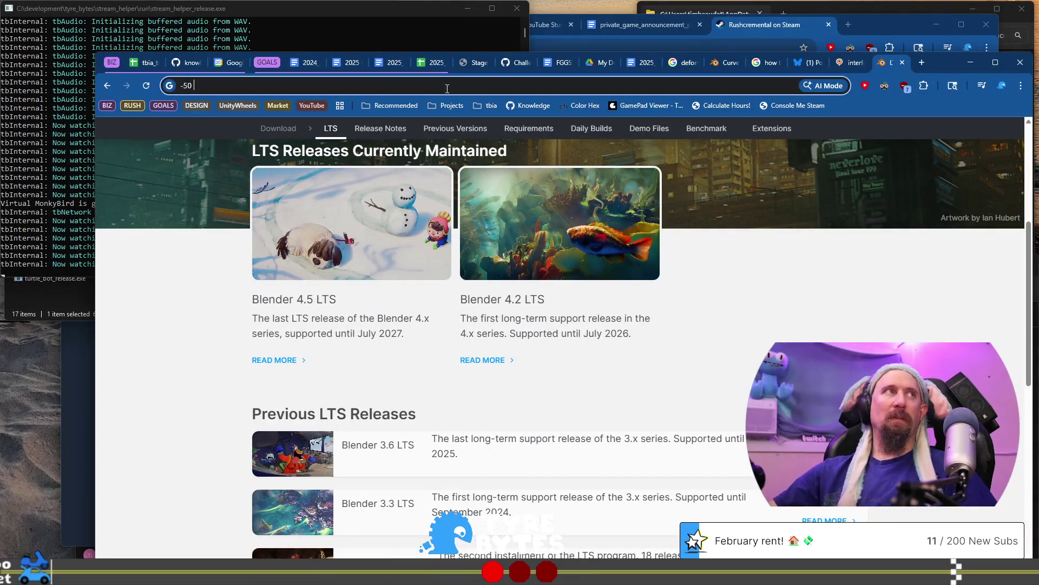
text(-- )
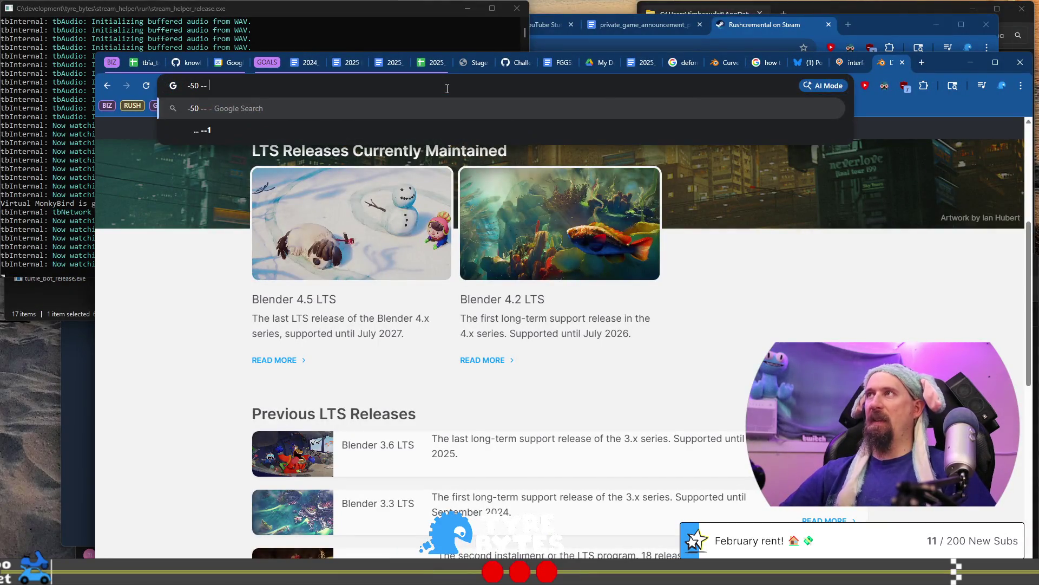
text(41)
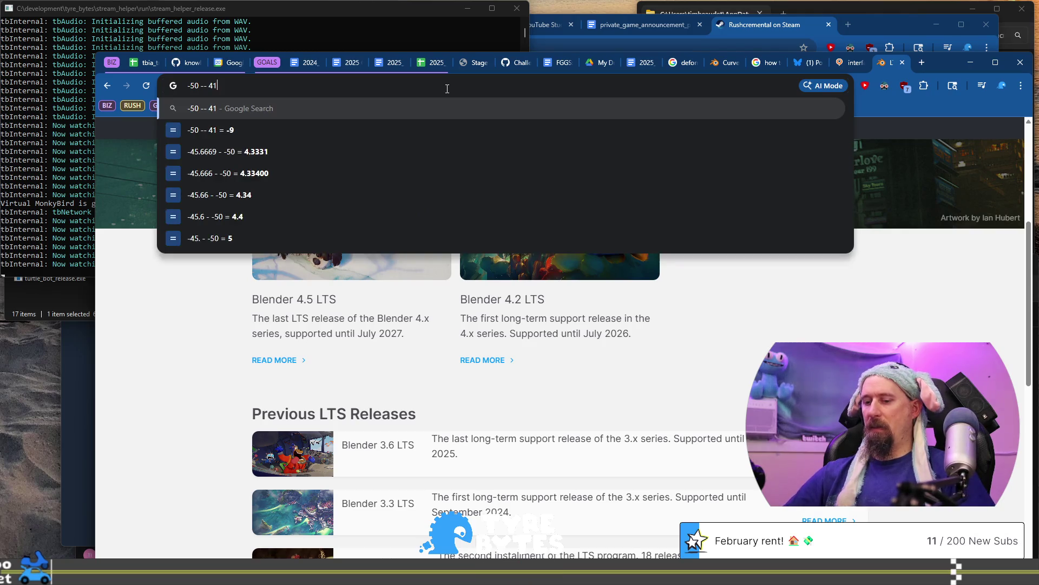
text(.34)
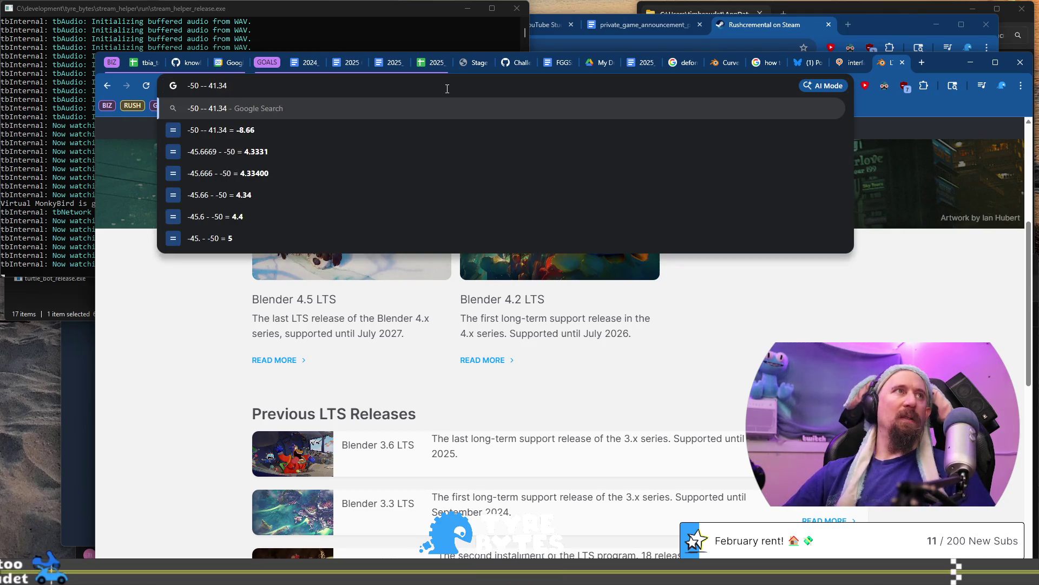
key(alt+Tab)
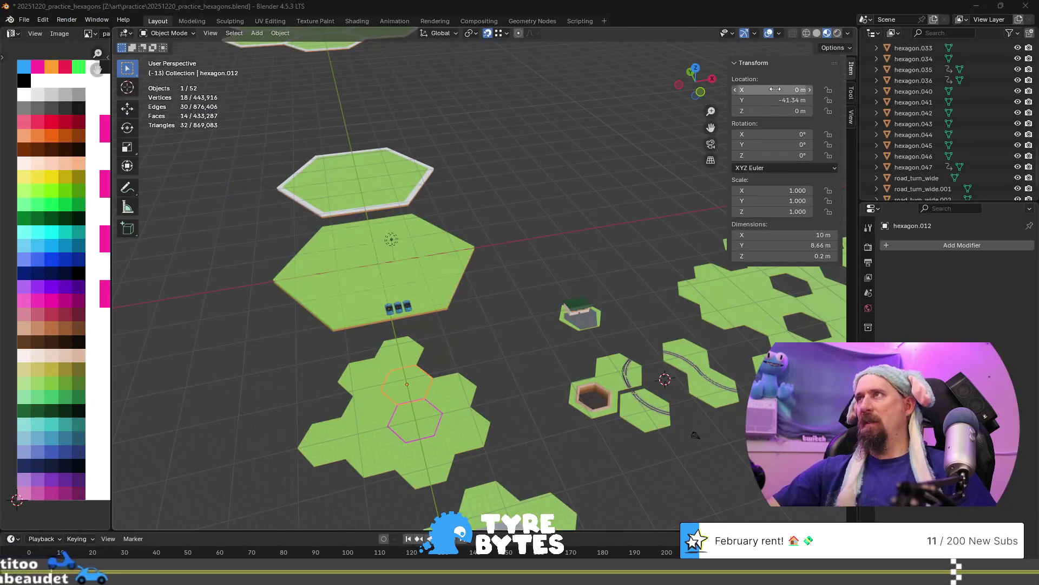
click(785, 99)
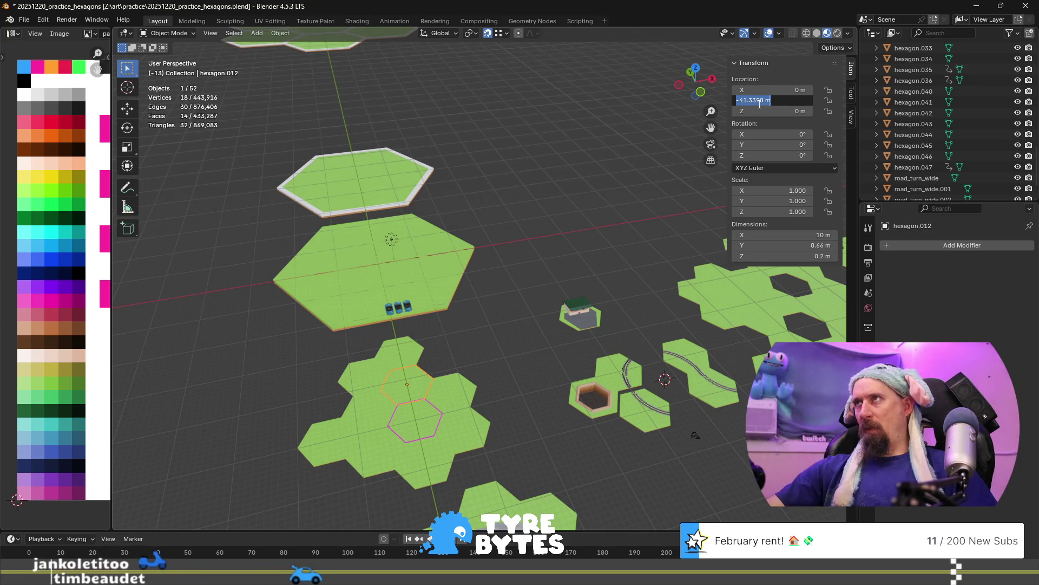
key(alt+Tab)
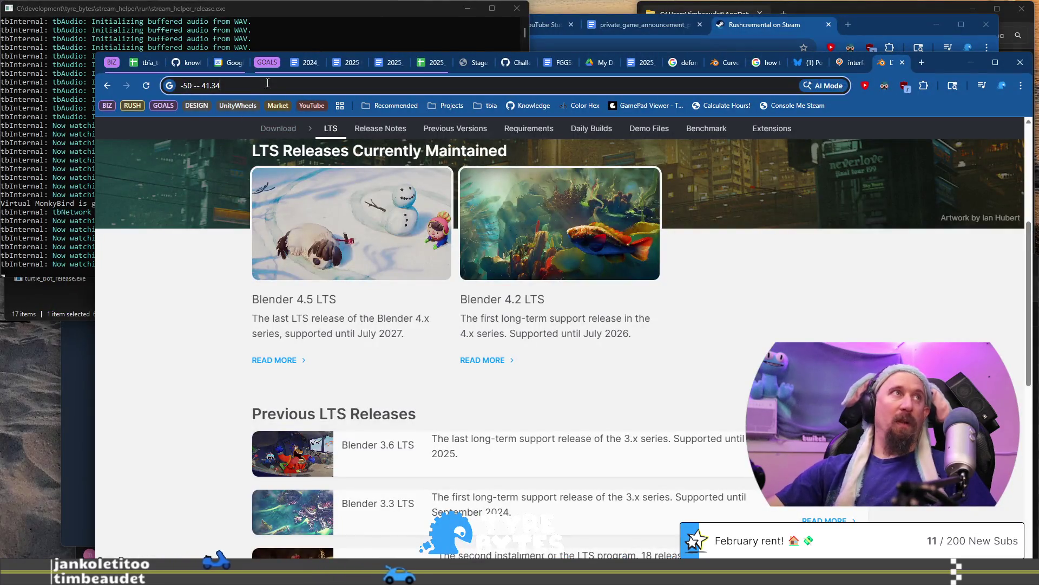
Correct the omnibox sum to -50 -- 41.3398 to get -8.6602, then move to the Bluesky tab.
key(BackSpace)
text(398)
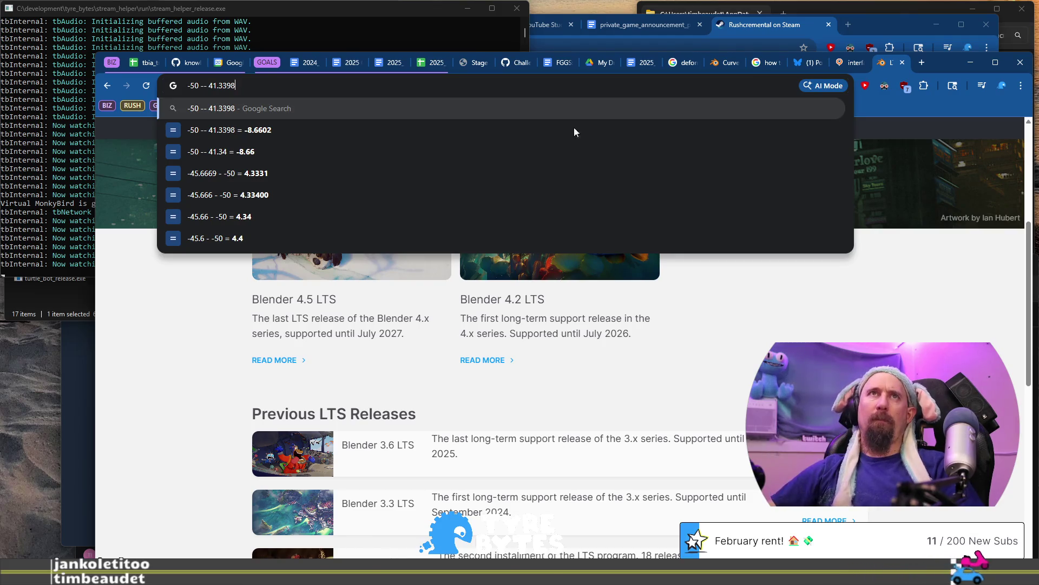
click(811, 65)
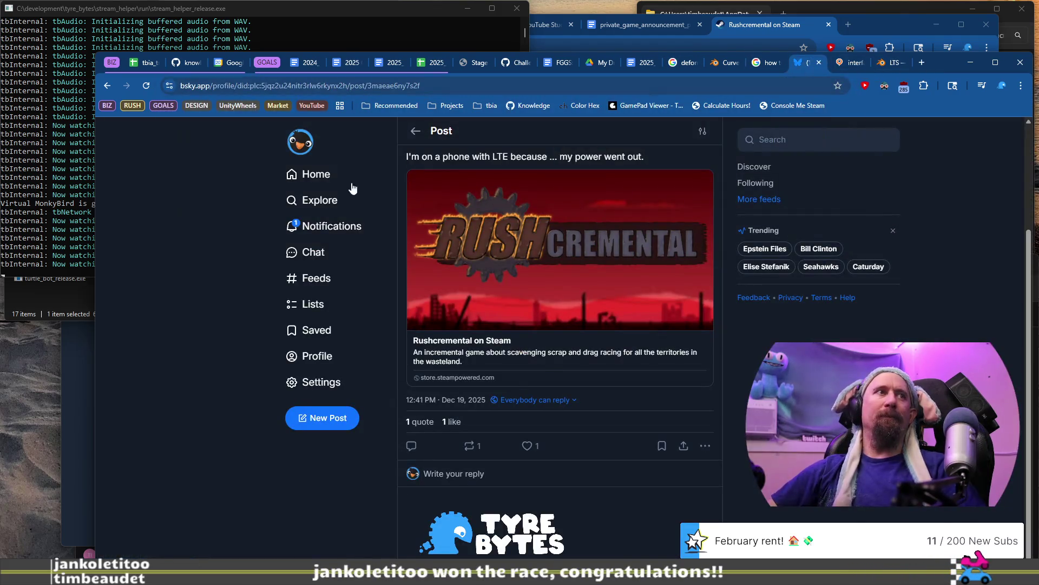
Search Google for 'hexagon apothem' and enlarge the first hexagon diagram.
click(343, 226)
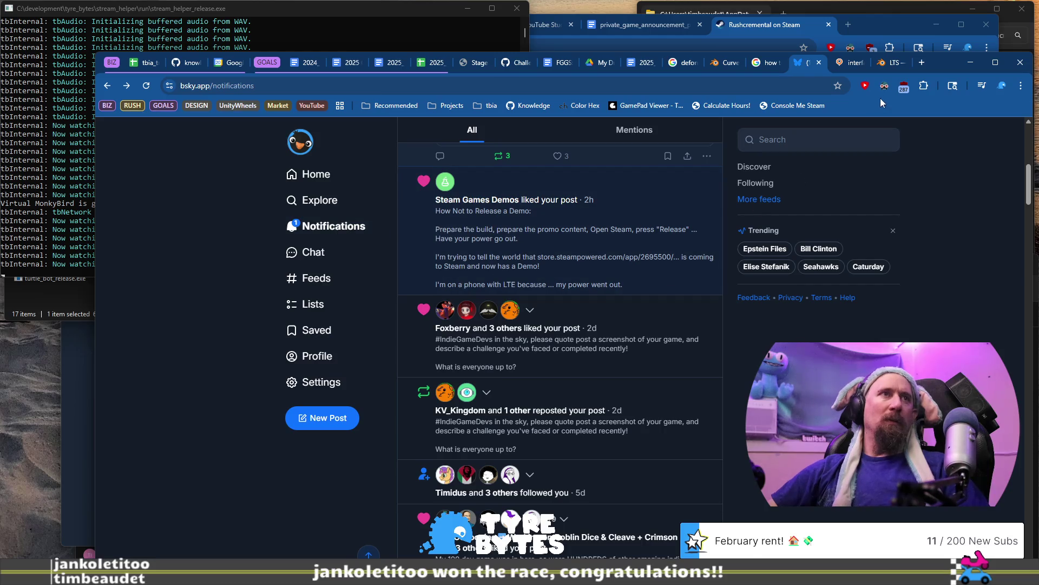
click(918, 65)
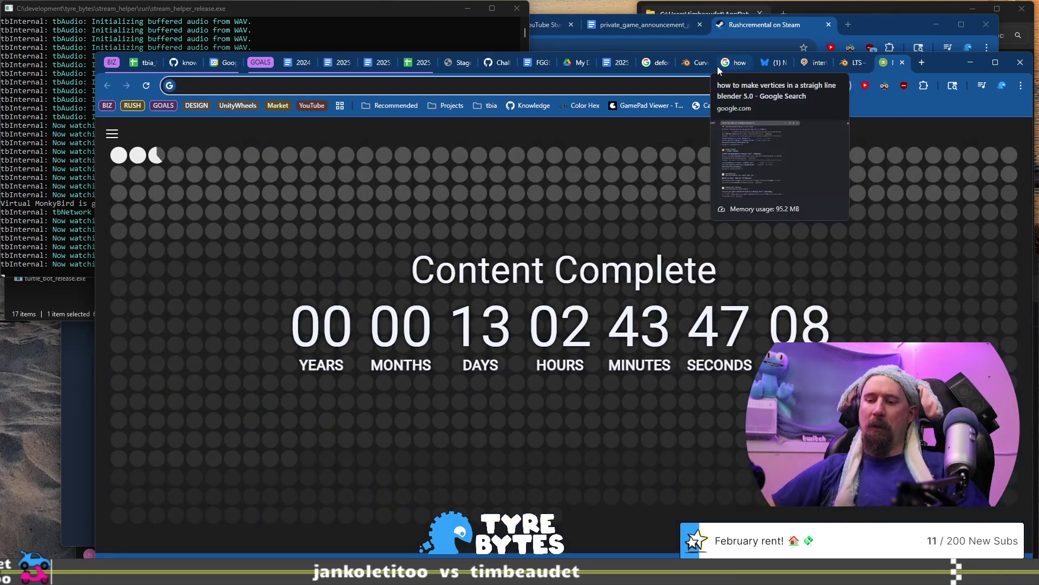
text(hexagon ap)
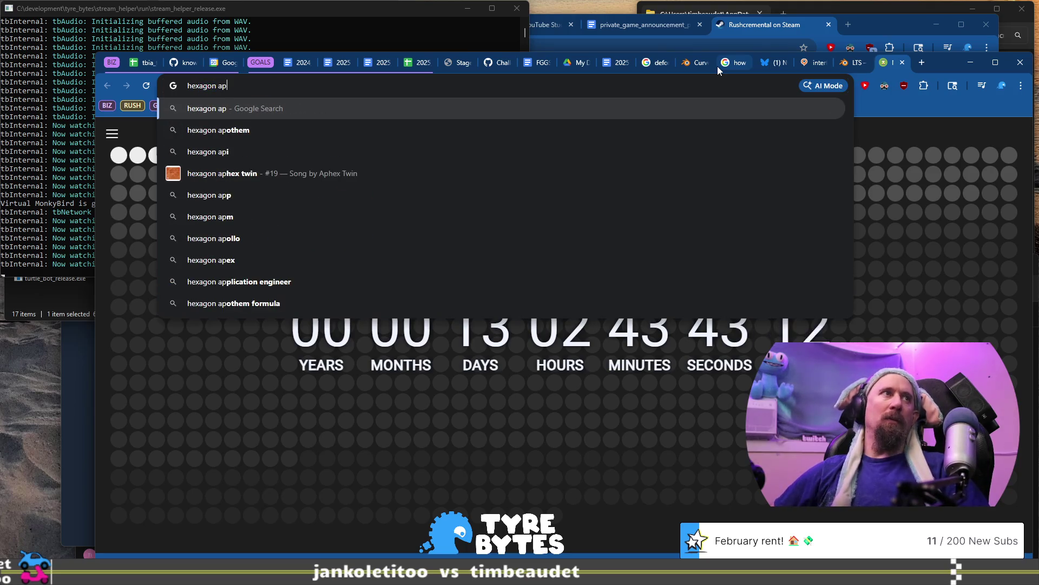
key(Down)
key(Return)
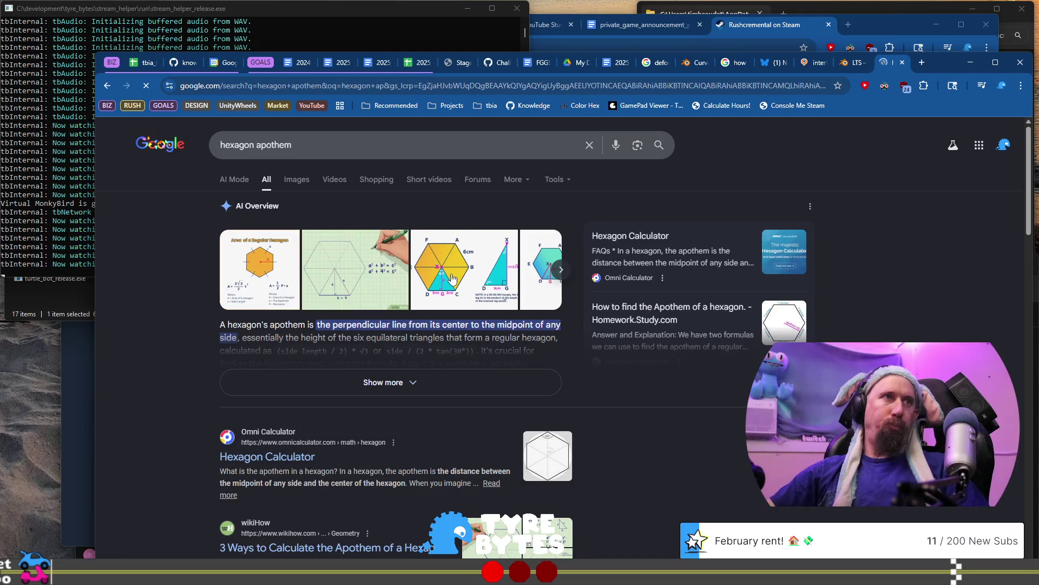
click(260, 265)
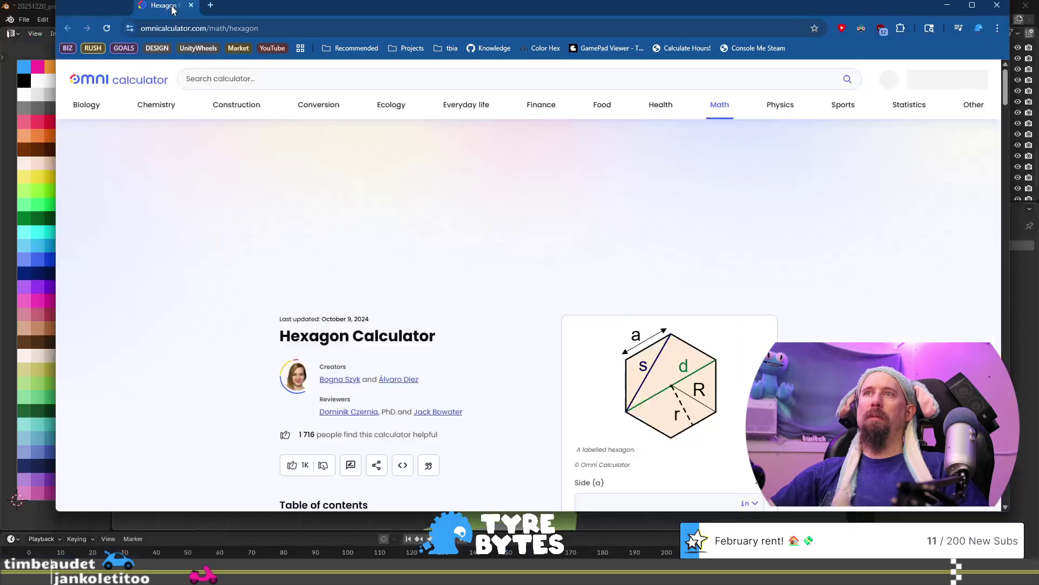
Bring up Omni's Hexagon Calculator and scroll down to its input fields.
drag(172, 7, 178, 29)
scroll(653, 267, down, 5)
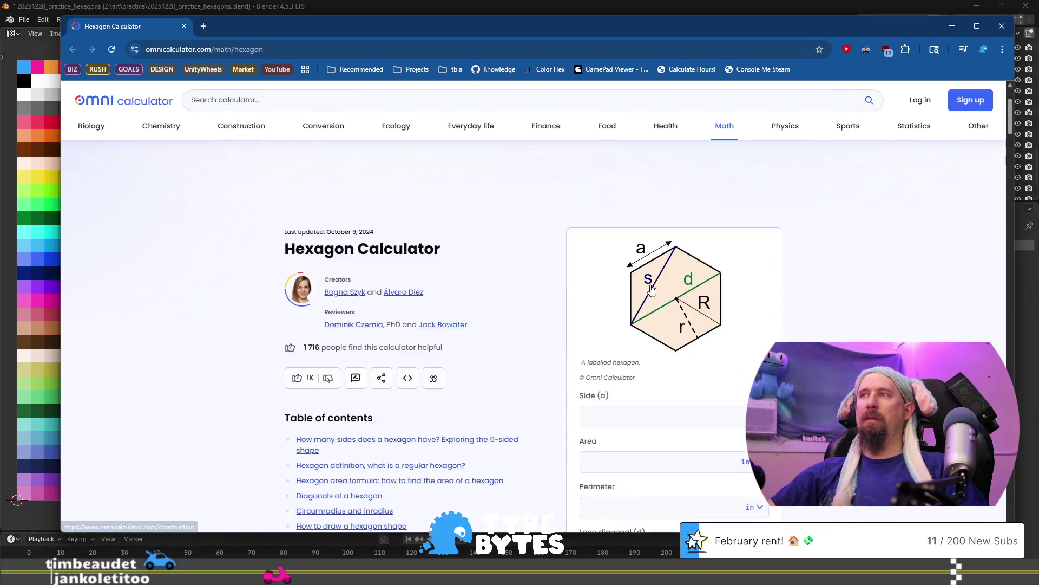
click(652, 255)
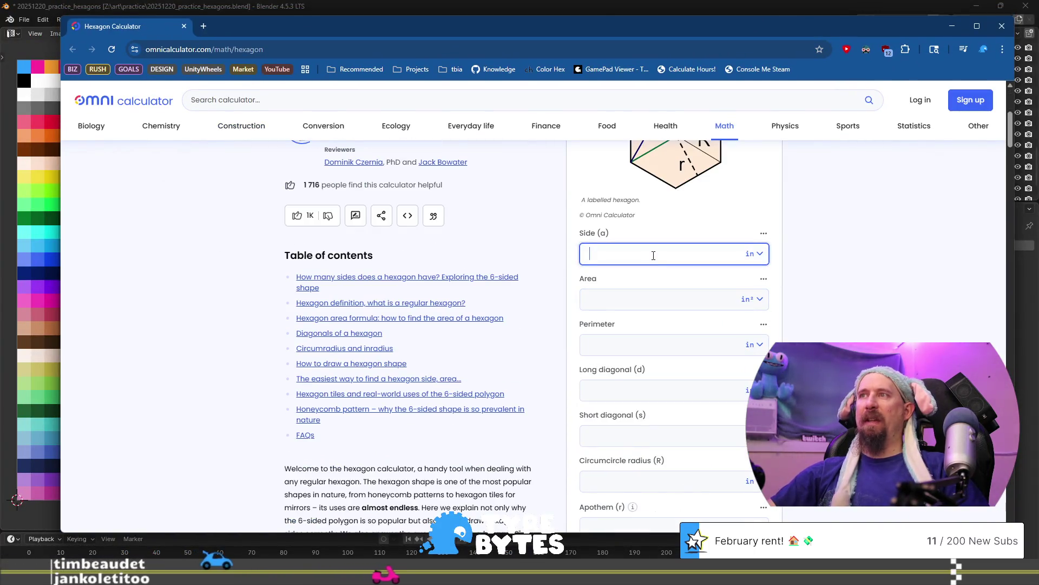
scroll(665, 311, down, 2)
scroll(664, 314, down, 1)
Try apothem values 10, 8 and 204 to see the matching side lengths.
click(671, 363)
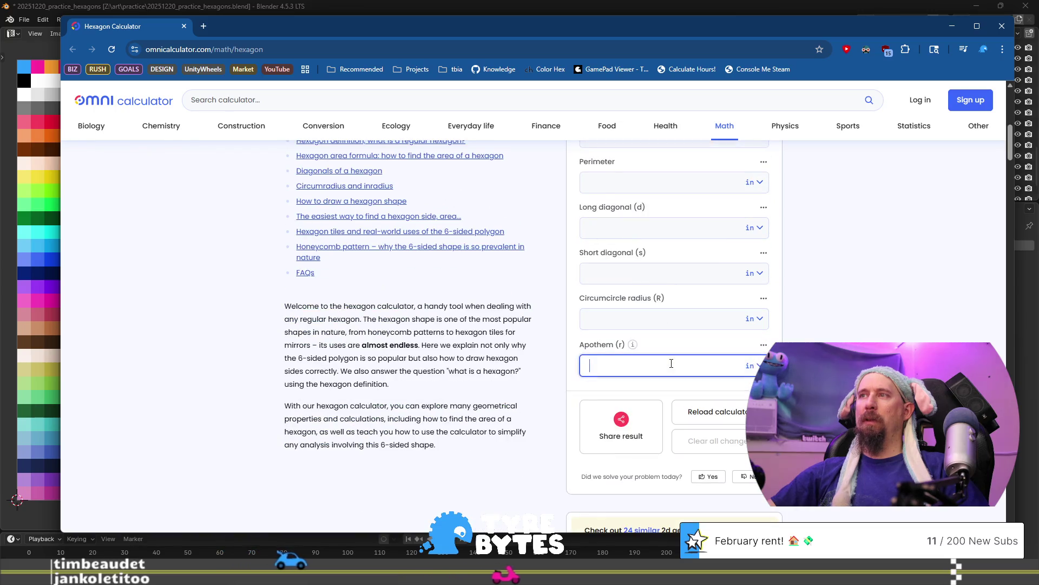
text(10)
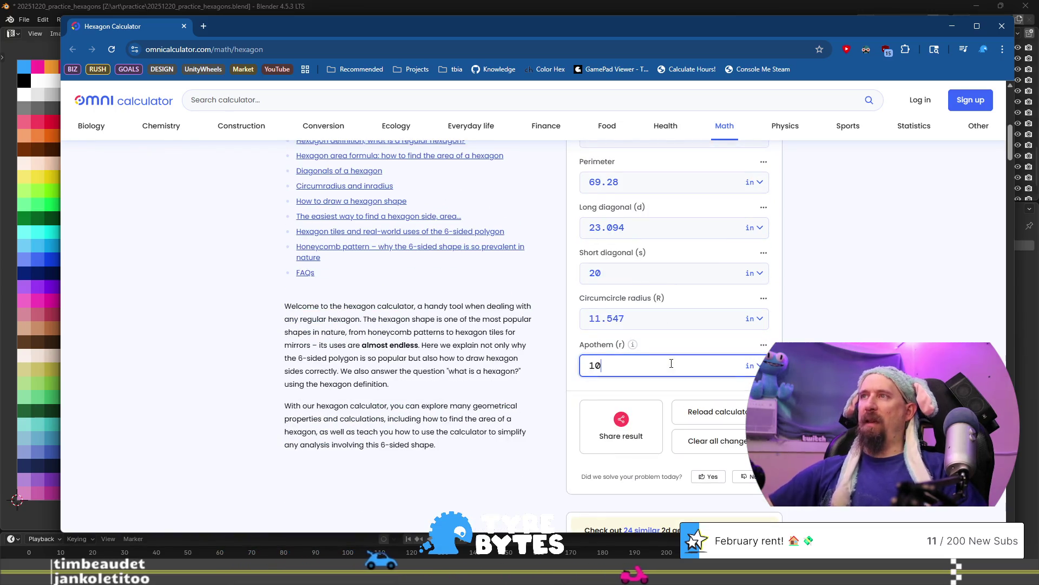
scroll(671, 363, up, 2)
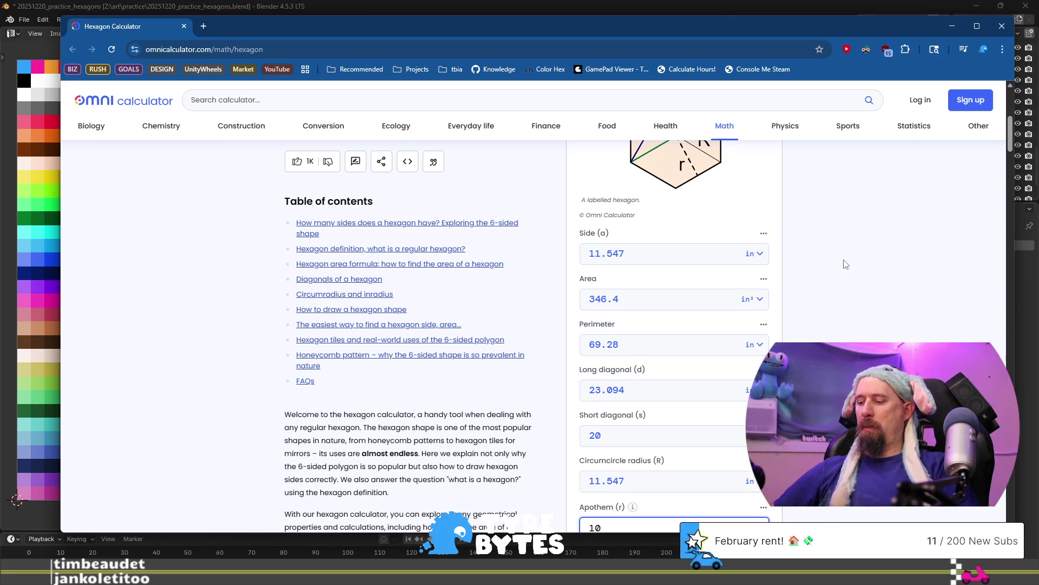
key(BackSpace)
key(BackSpace)
text(8)
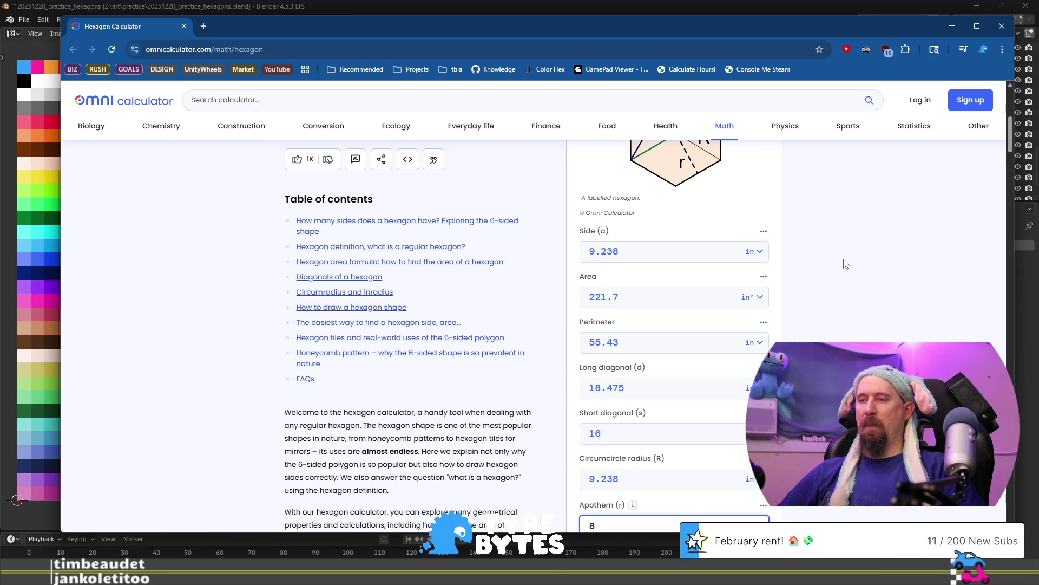
key(BackSpace)
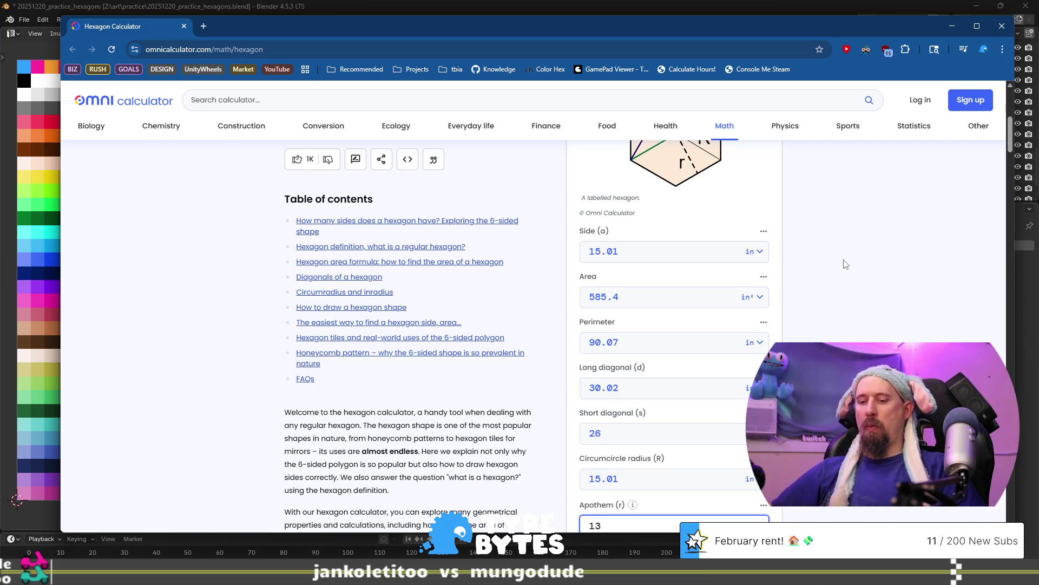
key(BackSpace)
text(20)
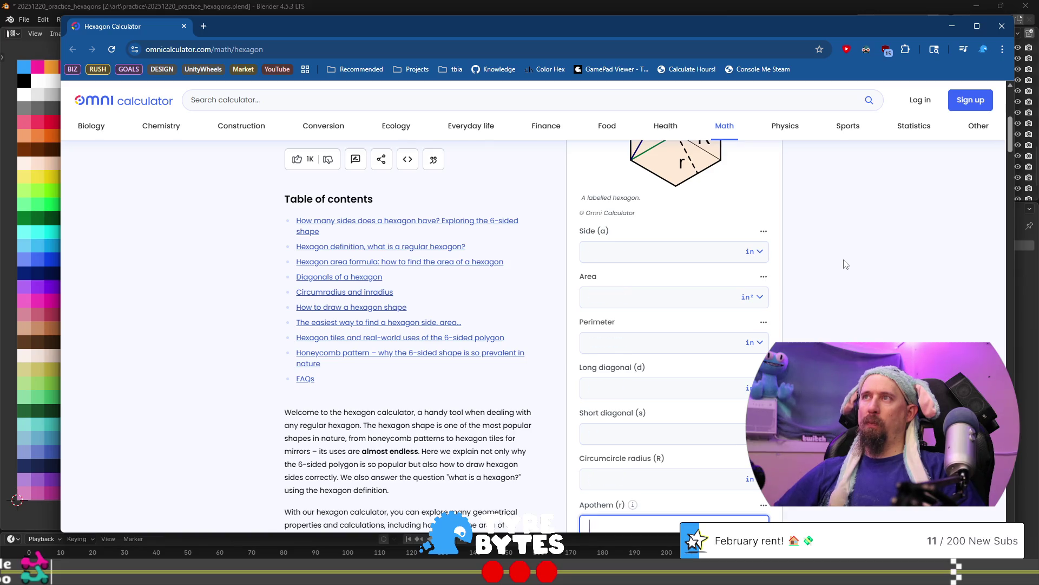
text(4)
Try hexagon apothem values from 6 up through 19 in the Apothem (r) field.
key(BackSpace)
text(6)
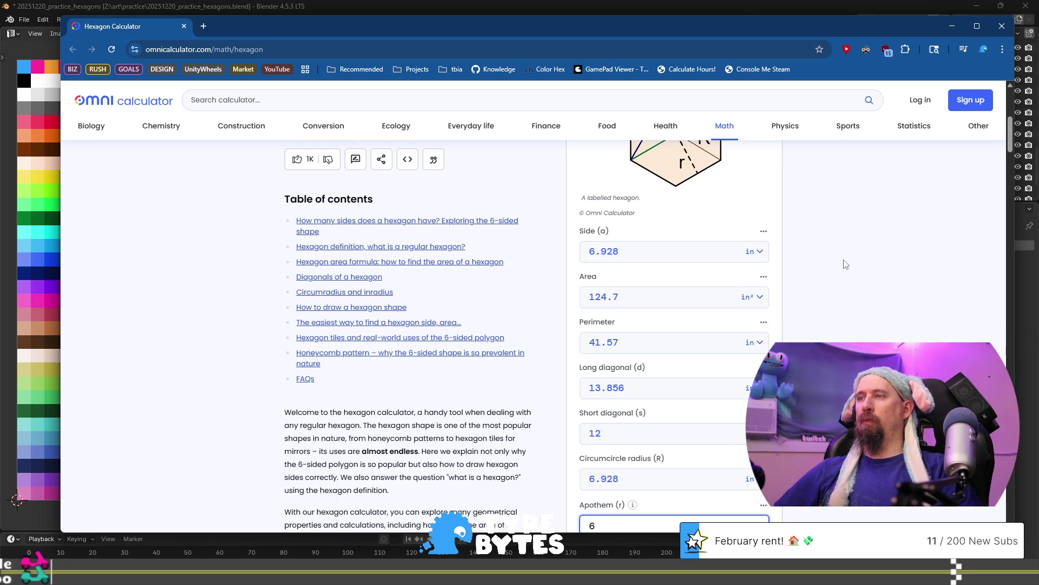
text(8)
key(BackSpace)
text(9)
key(BackSpace)
text(10)
key(BackSpace)
text(11)
key(BackSpace)
key(BackSpace)
text(2)
key(BackSpace)
text(3)
key(BackSpace)
text(4)
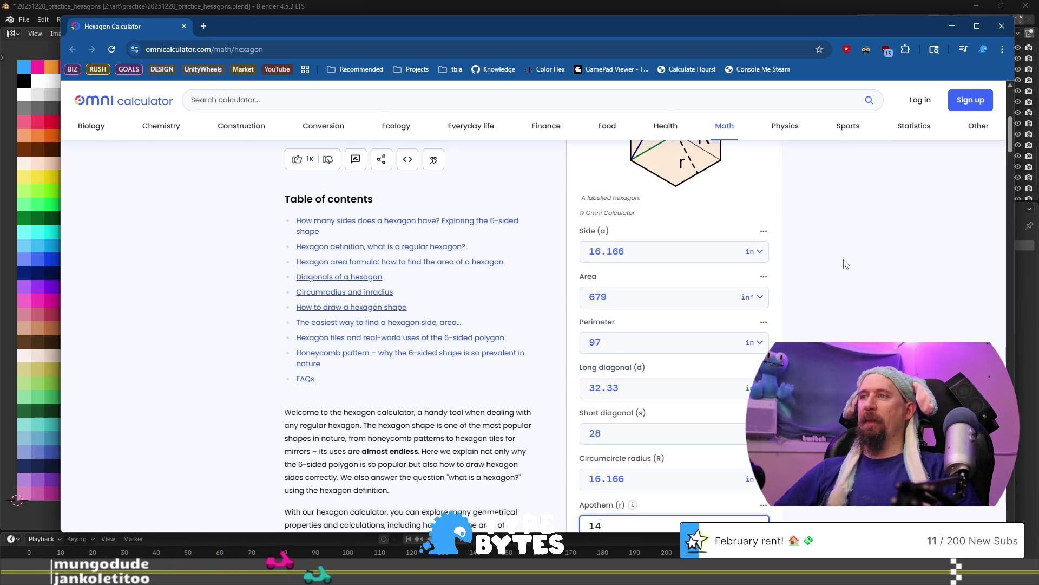
key(BackSpace)
text(5)
key(BackSpace)
text(6)
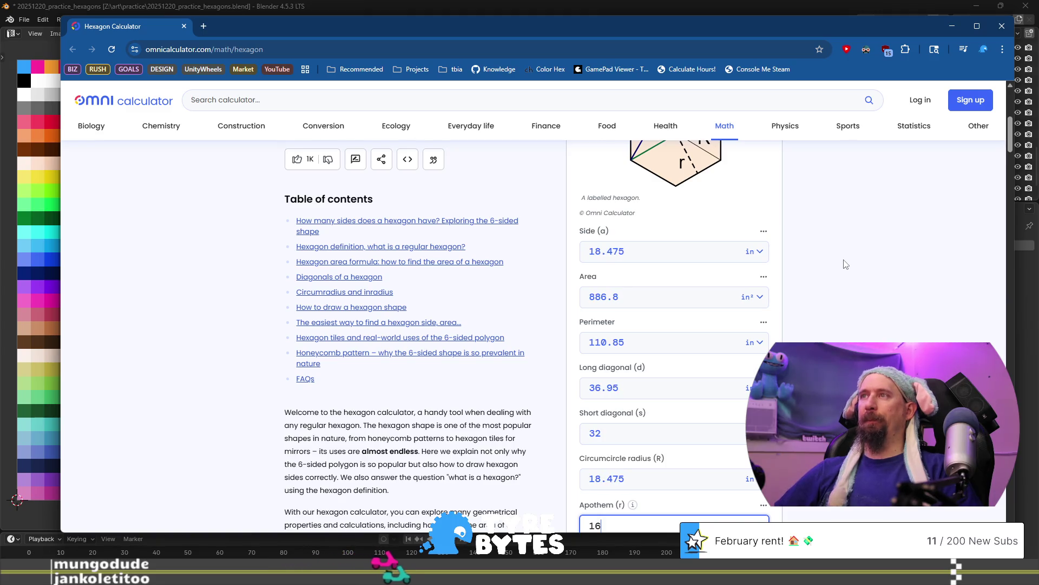
text(7)
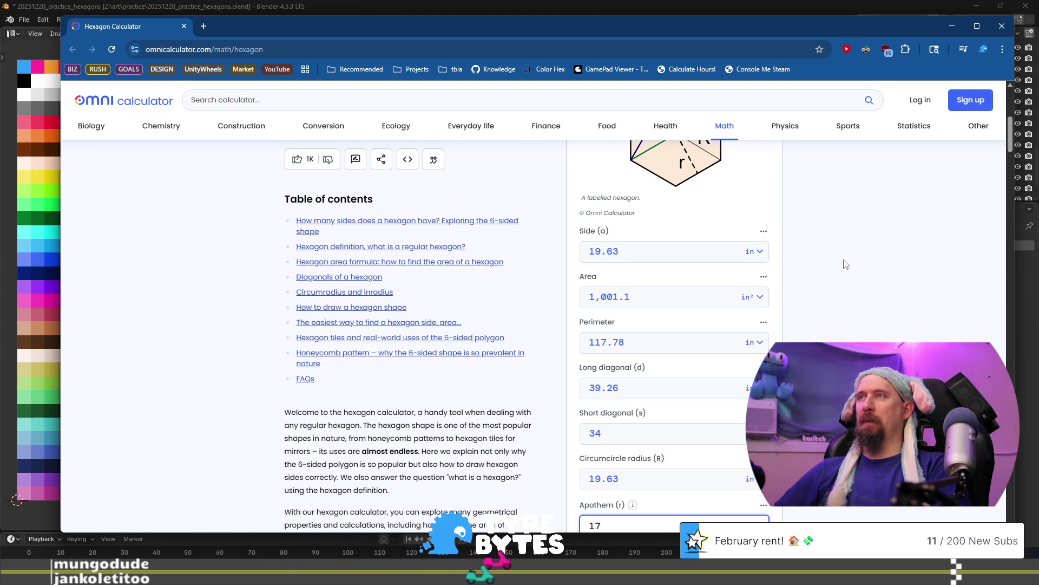
key(BackSpace)
text(8)
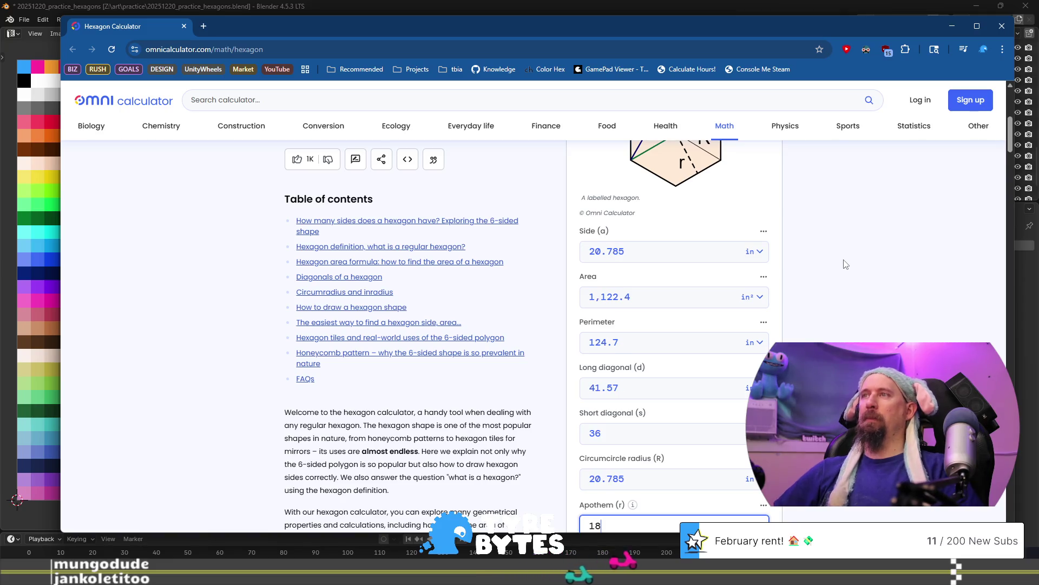
key(BackSpace)
text(9)
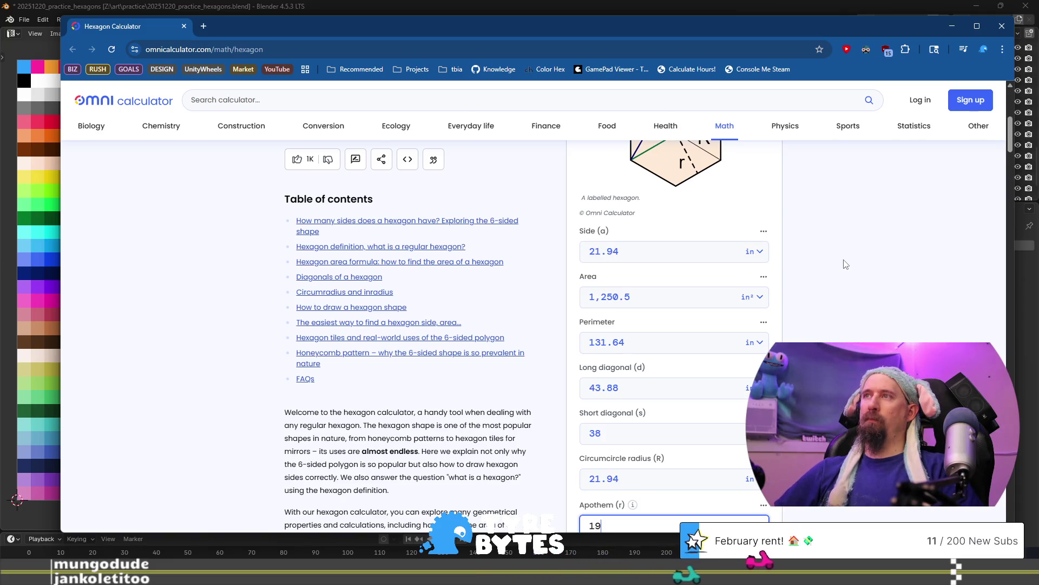
Continue trying apothem values from 20 up to 28, returning to 27.
key(BackSpace)
key(BackSpace)
text(20)
key(BackSpace)
text(1)
key(BackSpace)
text(2)
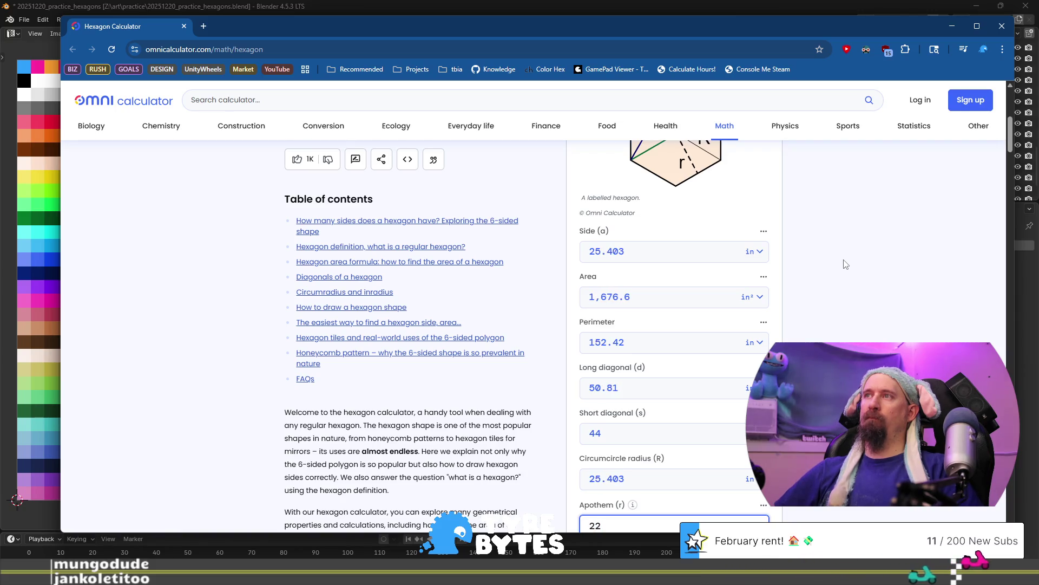
key(BackSpace)
text(1)
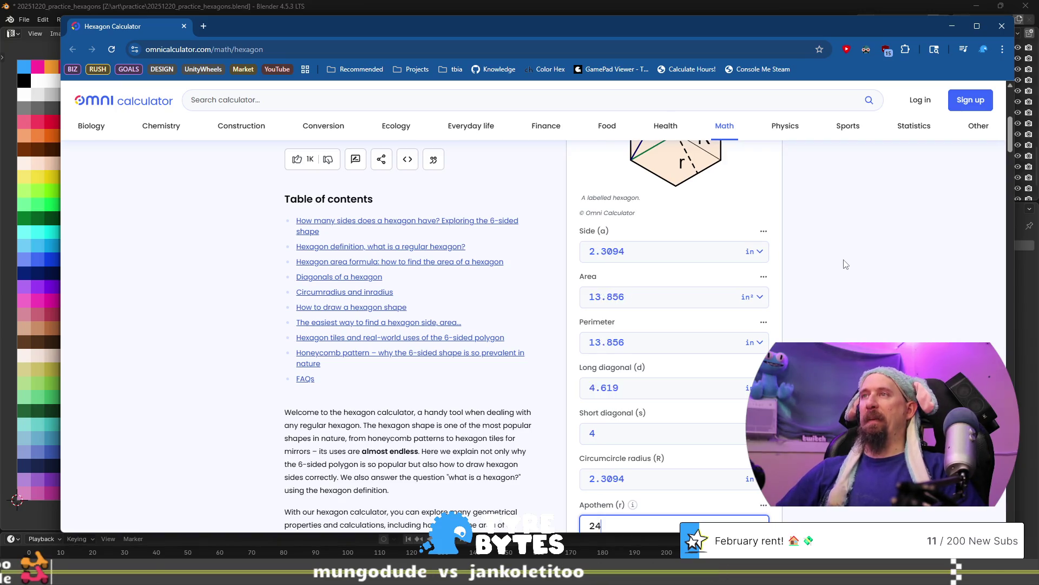
key(BackSpace)
text(5)
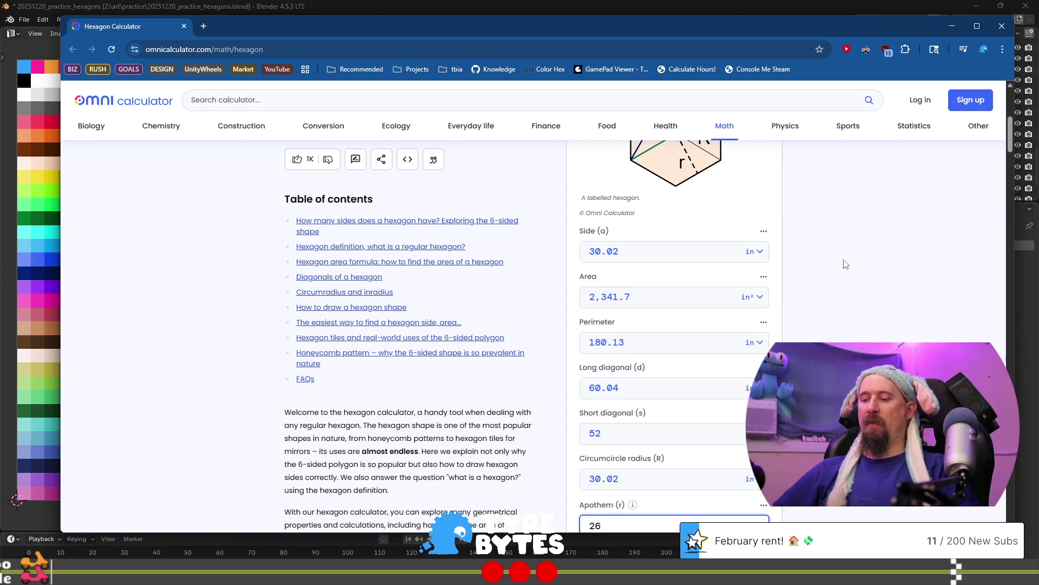
key(BackSpace)
text(7)
key(BackSpace)
text(8)
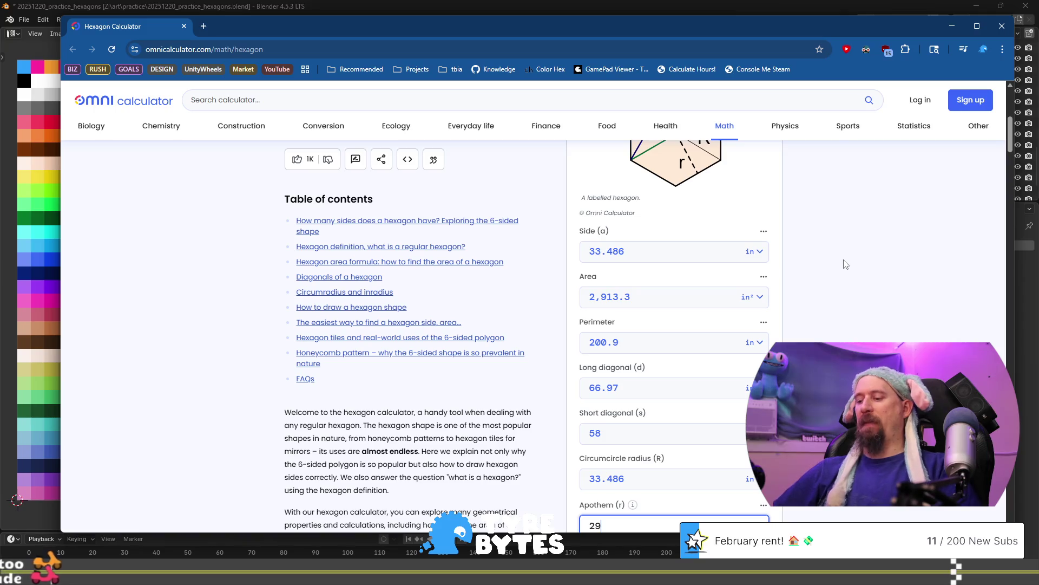
key(BackSpace)
text(7)
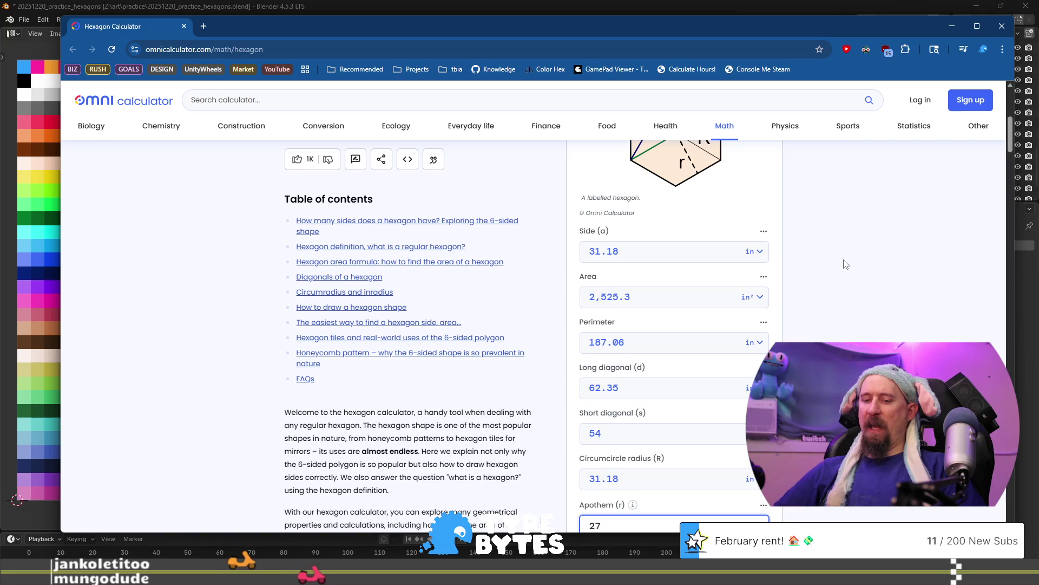
Settle the apothem at 10, giving side 11.547 and short diagonal 20, then return to the notes.
key(BackSpace)
key(BackSpace)
text(19)
key(BackSpace)
text(0)
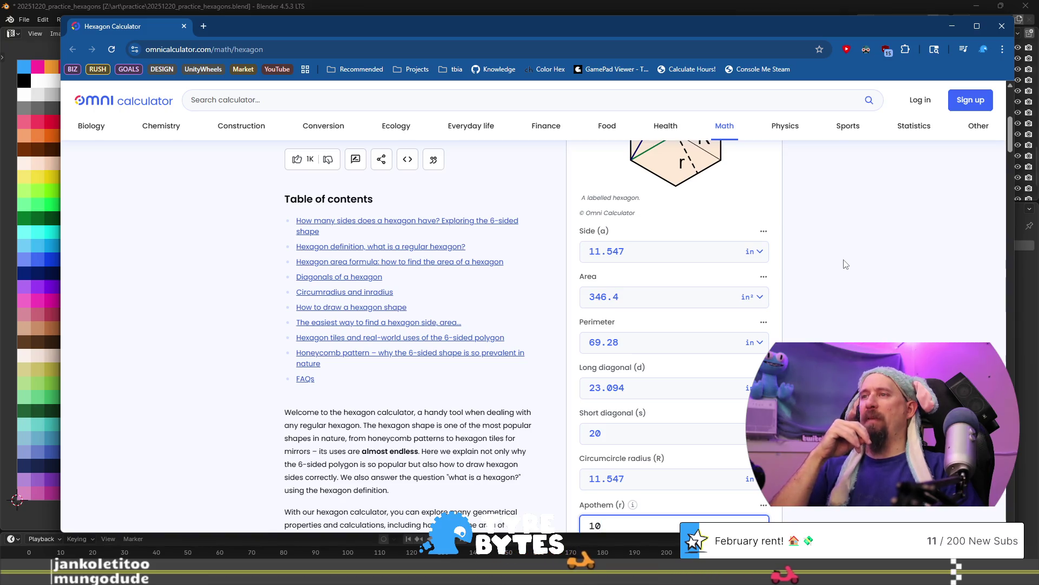
key(alt+Tab)
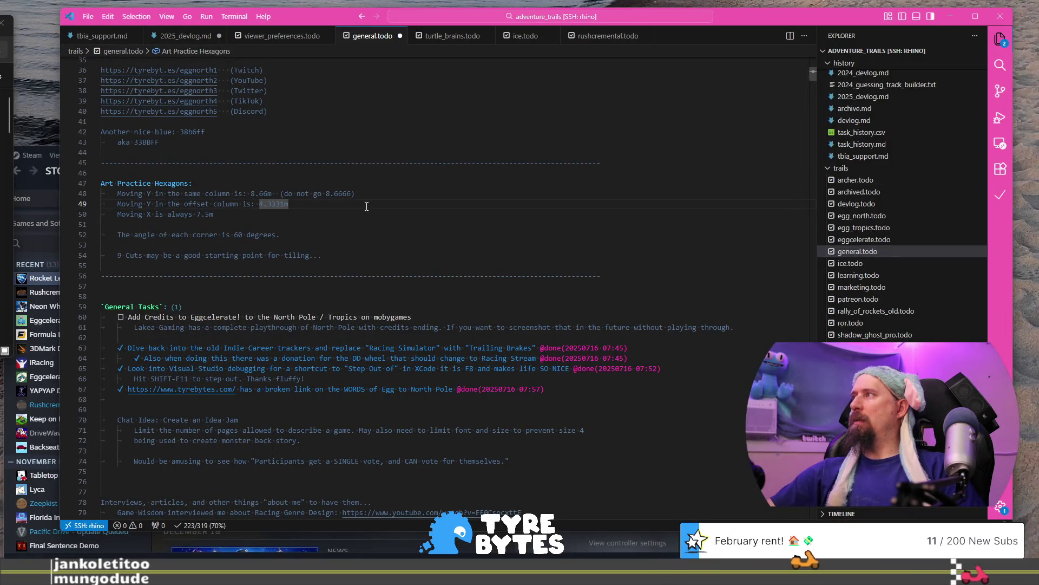
key(Down)
key(shift+Left)
key(shift+Left)
key(shift+Left)
key(alt+Tab)
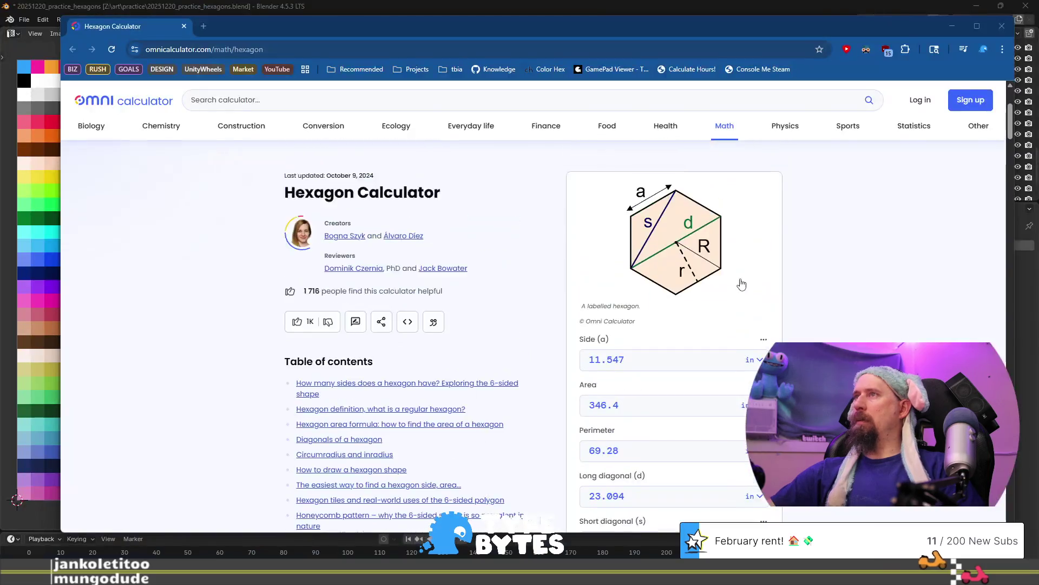
scroll(740, 283, down, 2)
key(alt+Tab)
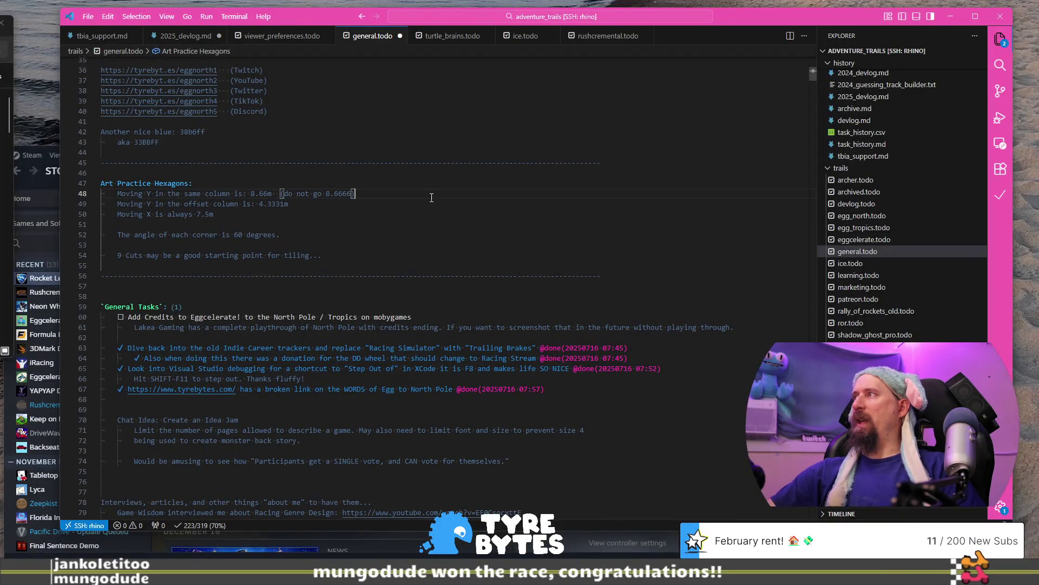
drag(288, 204, 122, 194)
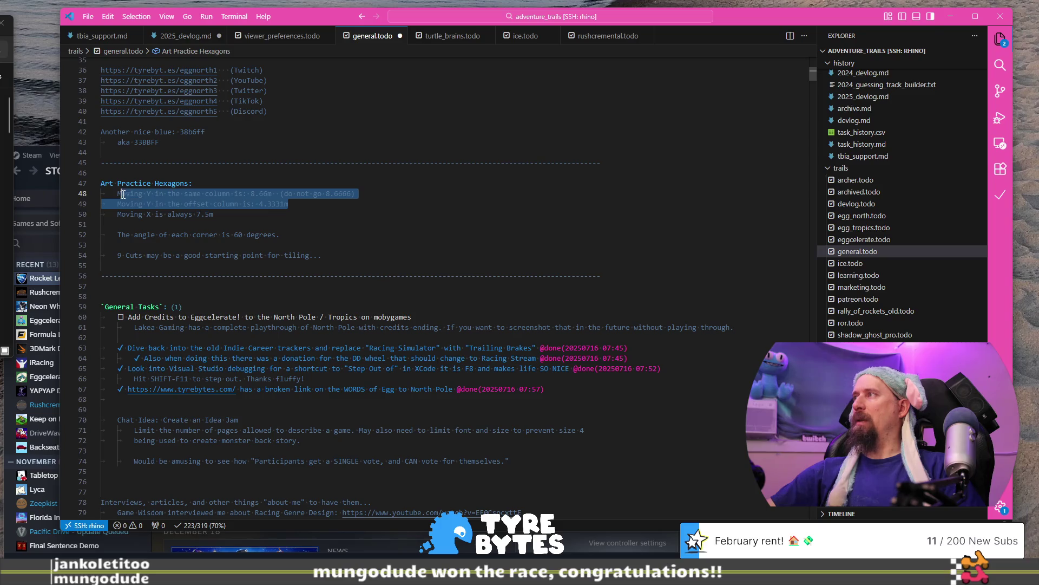
click(404, 204)
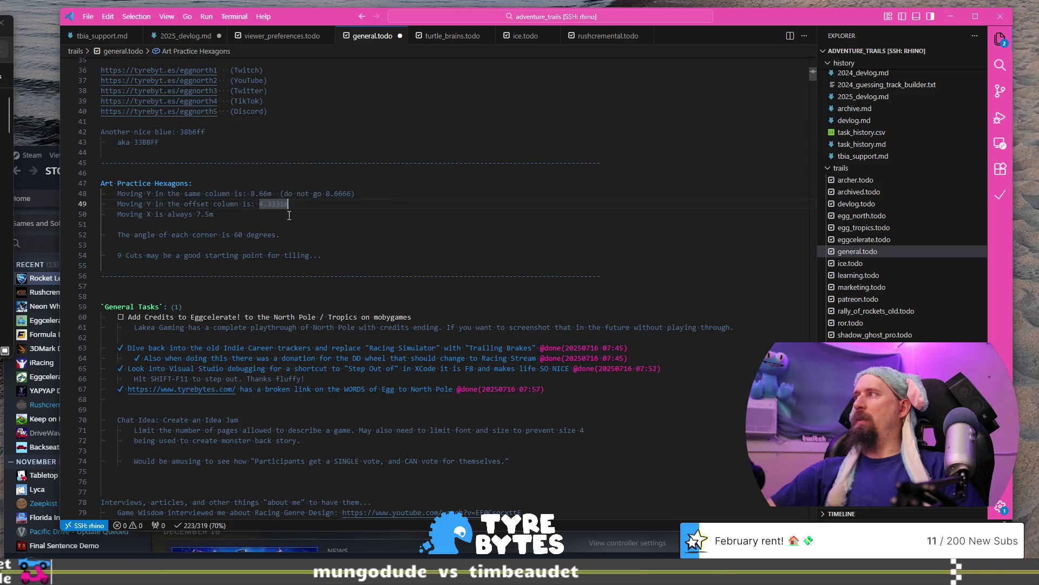
drag(228, 193, 338, 205)
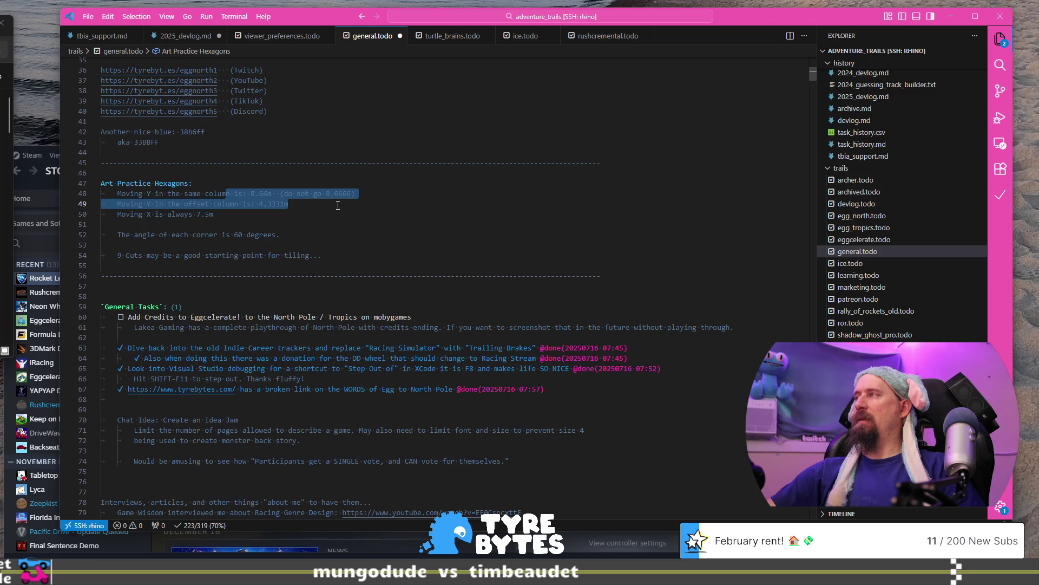
drag(197, 214, 218, 215)
key(alt+Tab)
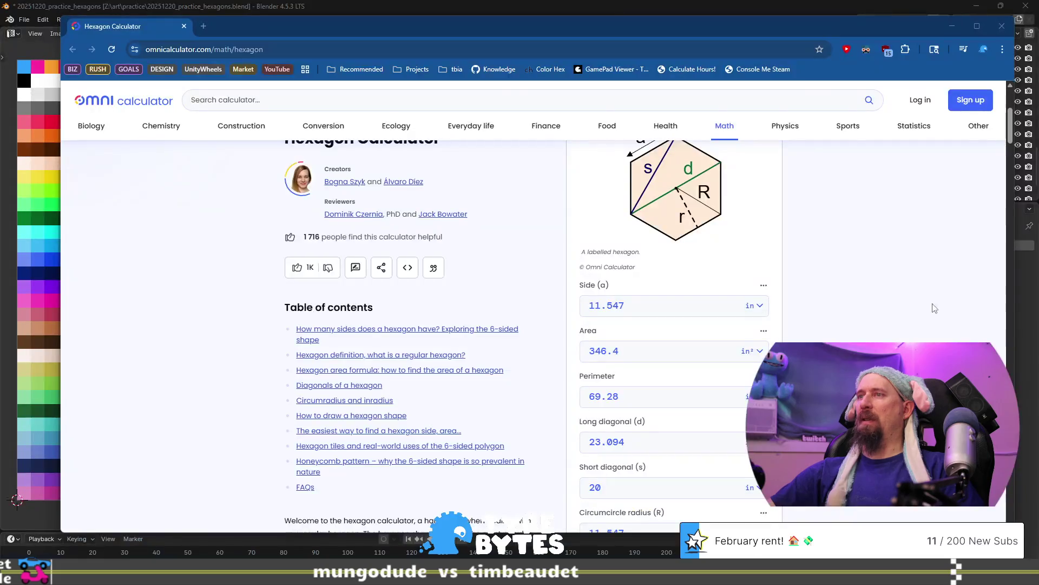
scroll(754, 343, up, 2)
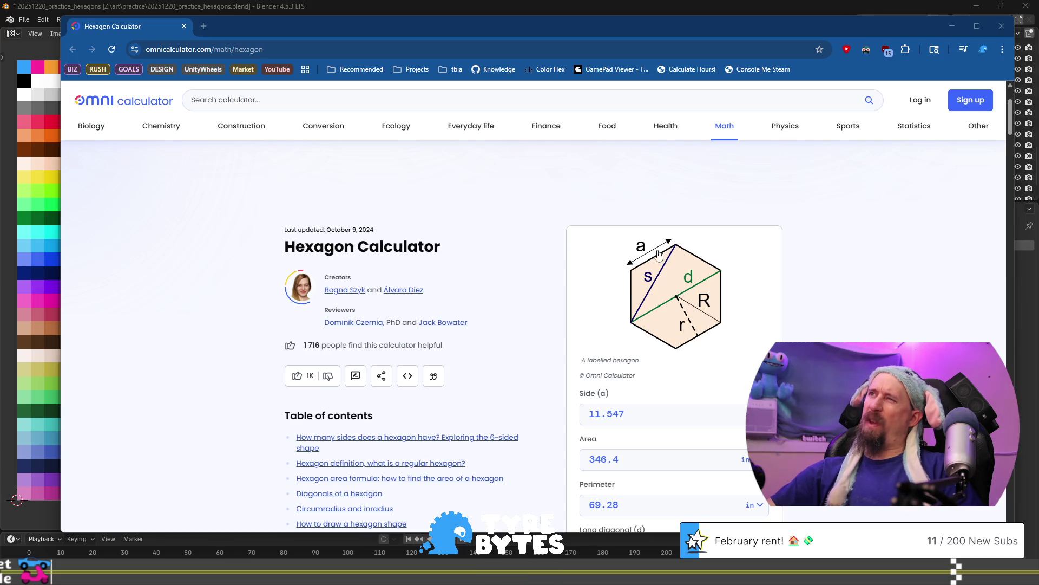
scroll(649, 260, down, 1)
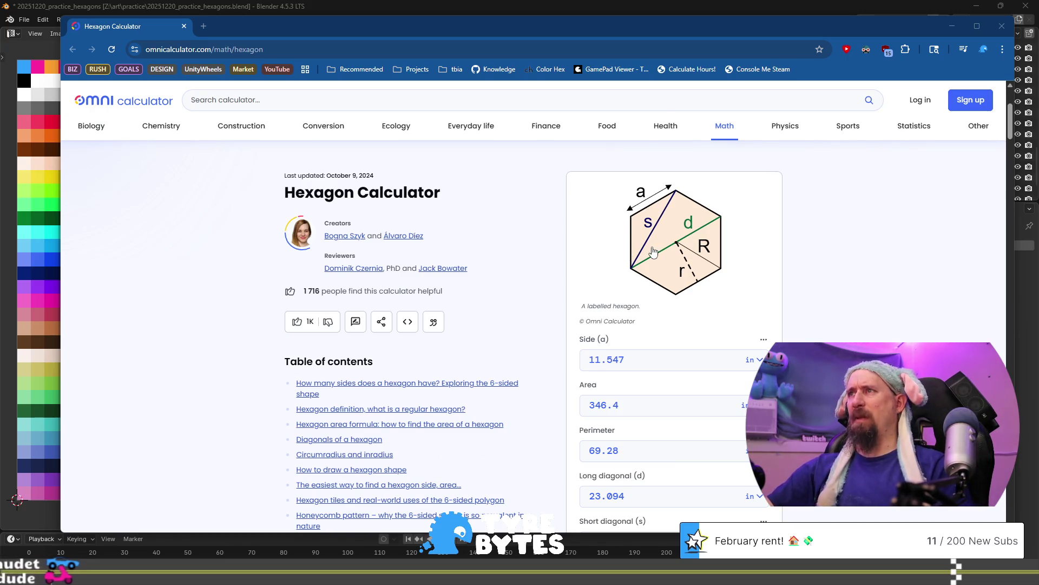
scroll(709, 295, down, 1)
scroll(709, 295, down, 2)
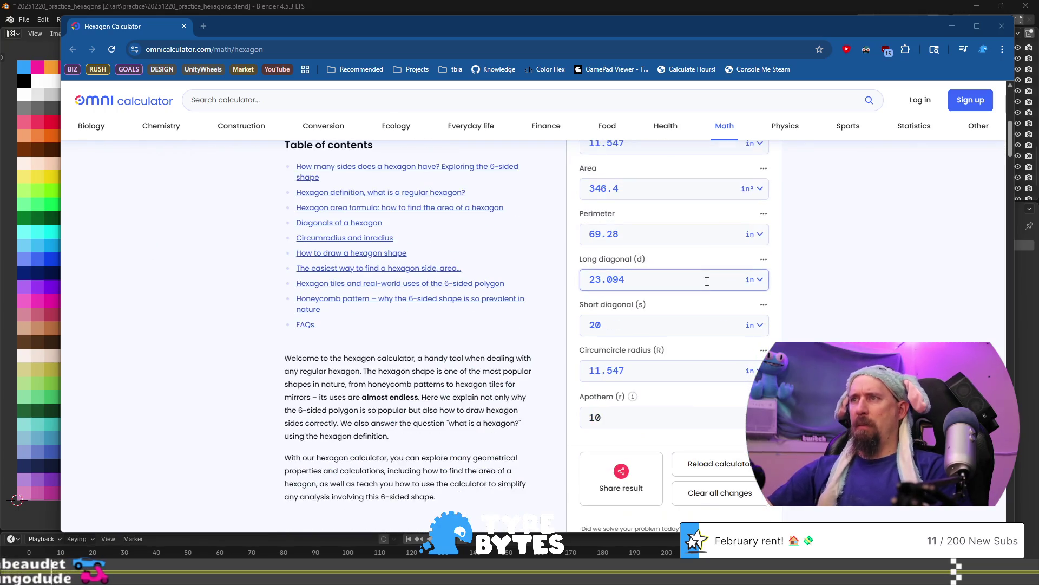
scroll(689, 328, up, 3)
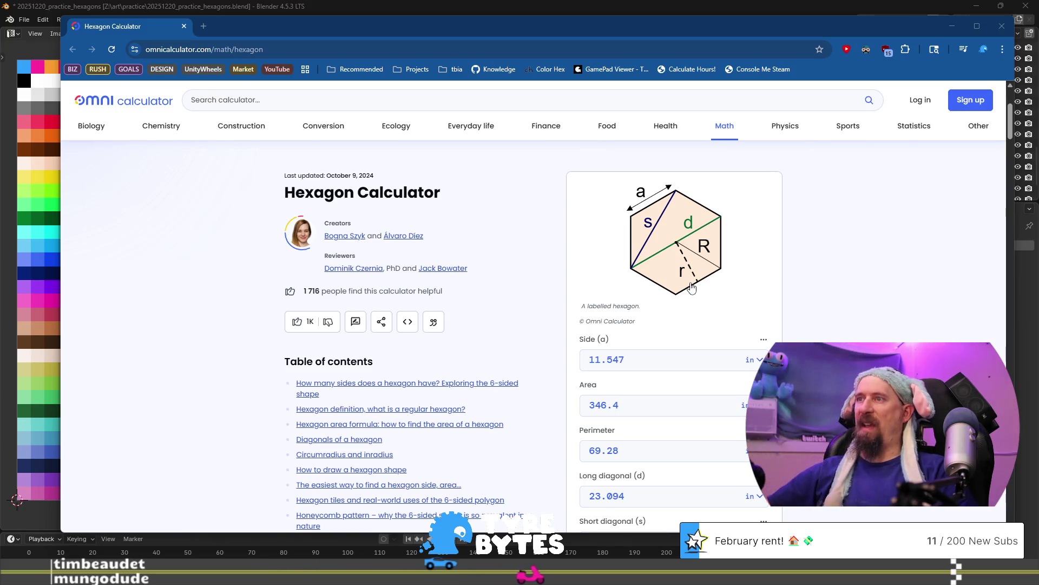
scroll(692, 288, down, 2)
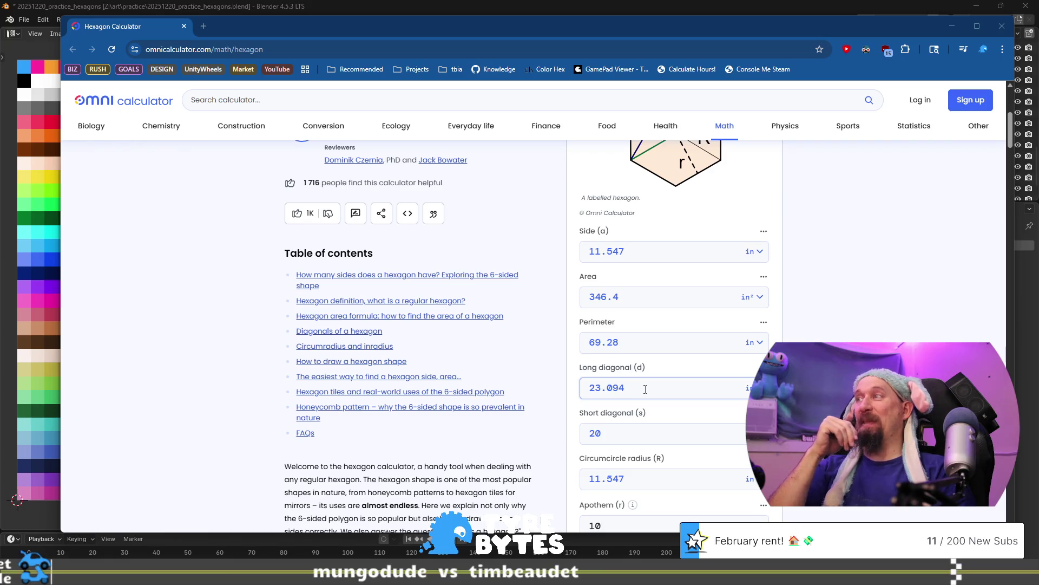
key(alt+Tab)
mouse_move(156, 193)
mouse_down()
mouse_move(292, 215)
mouse_move(293, 205)
mouse_up()
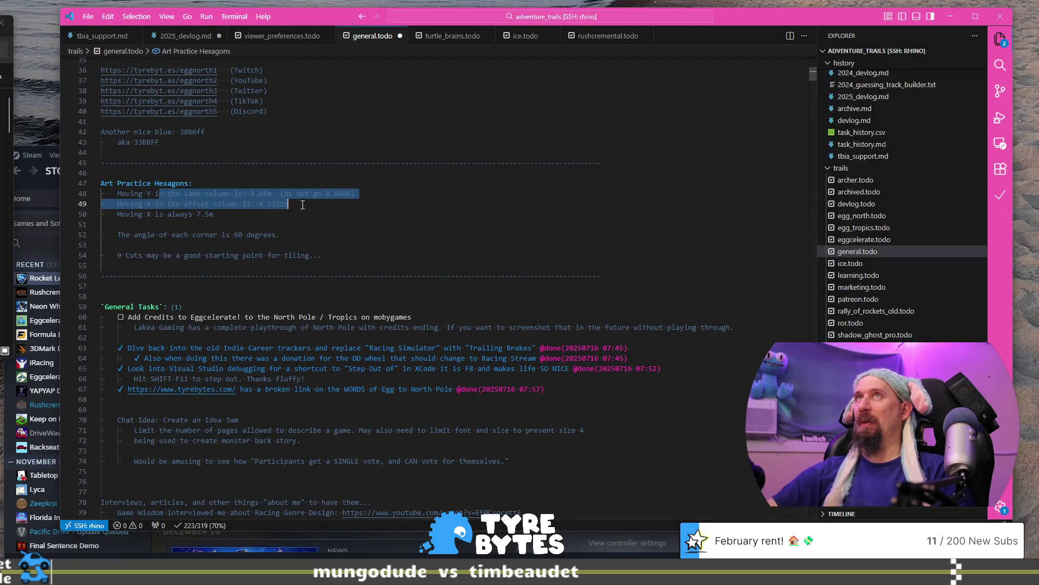
key(alt+Tab)
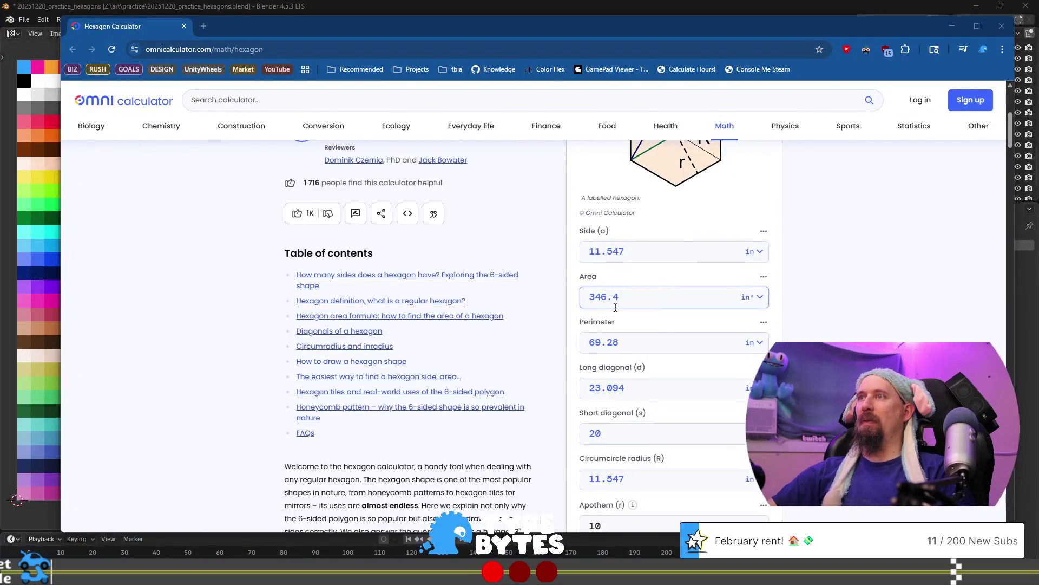
scroll(677, 335, down, 2)
scroll(706, 377, up, 3)
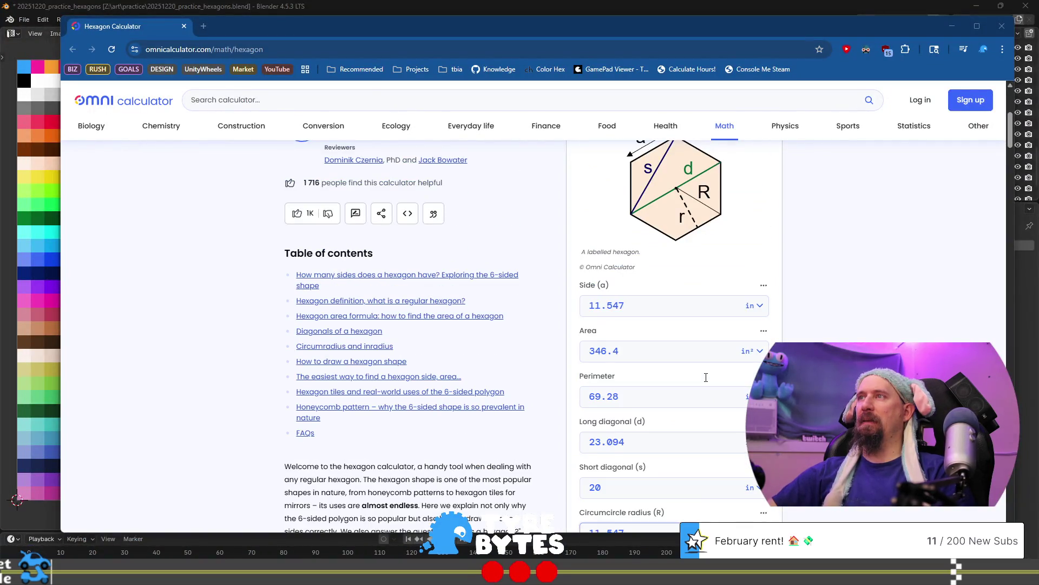
scroll(706, 374, down, 1)
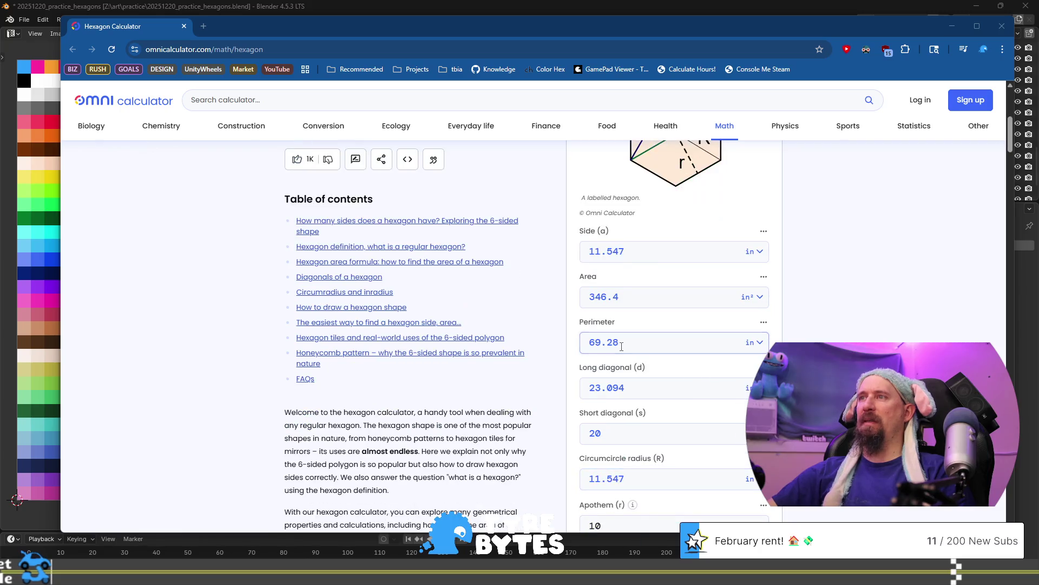
scroll(705, 325, up, 2)
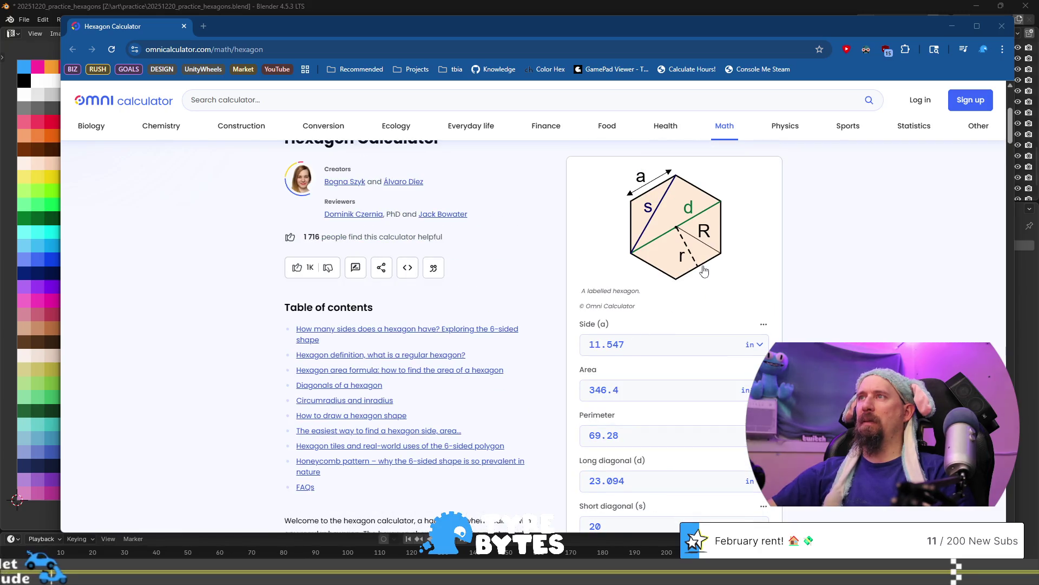